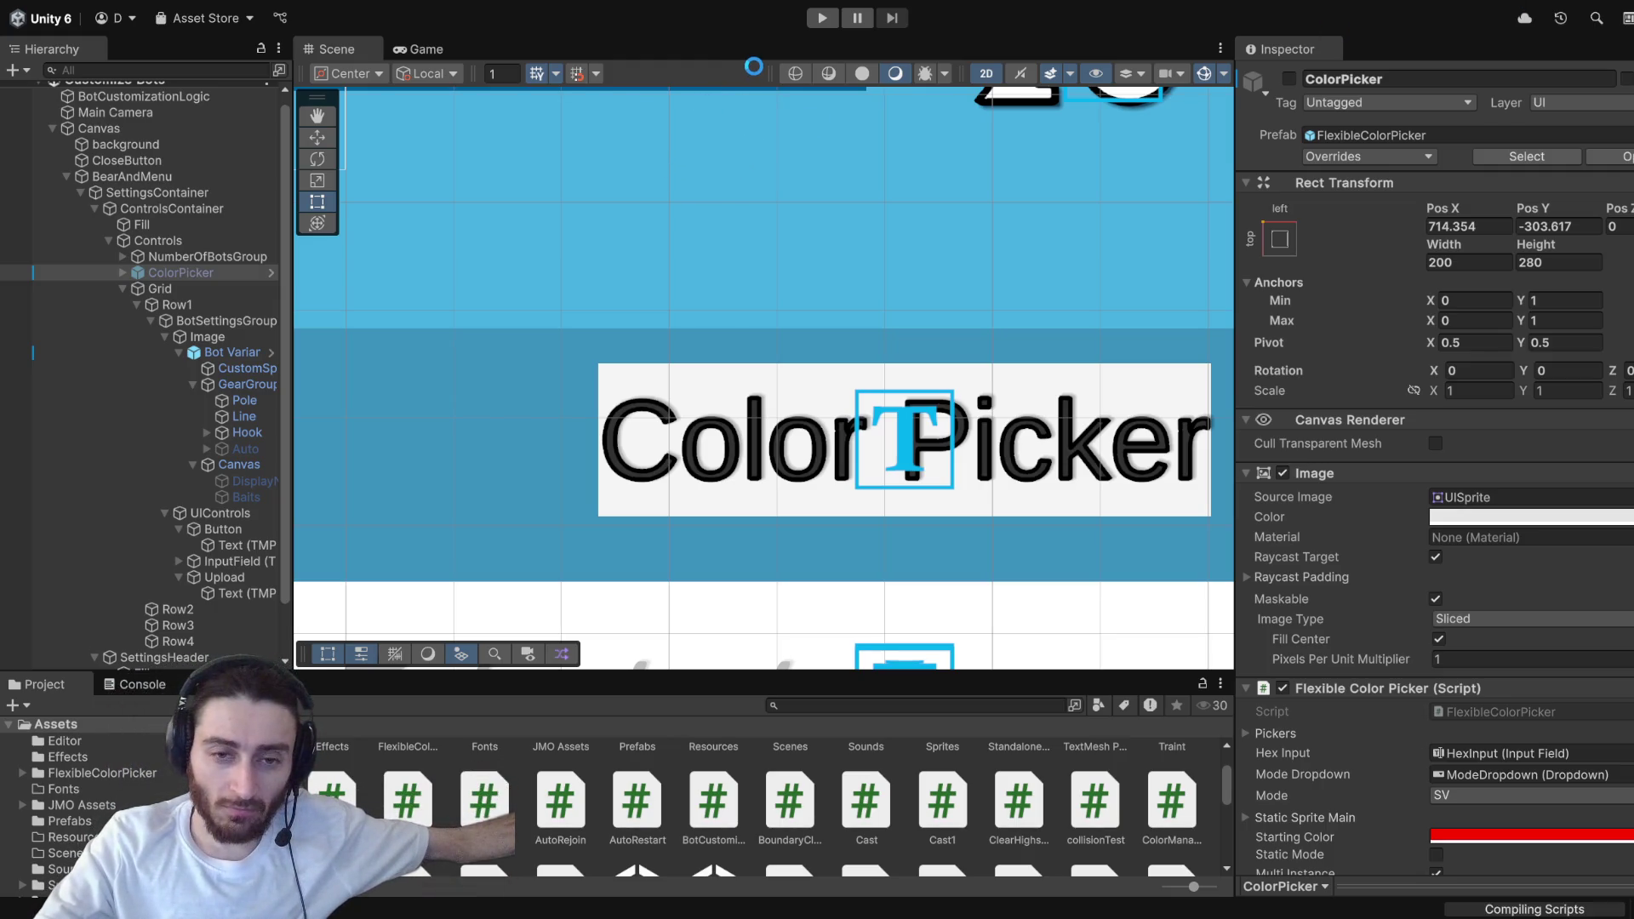
- Enter Play mode to try the Customize Bots screen with its bots slider and Color Picker row
left_click(815, 18)
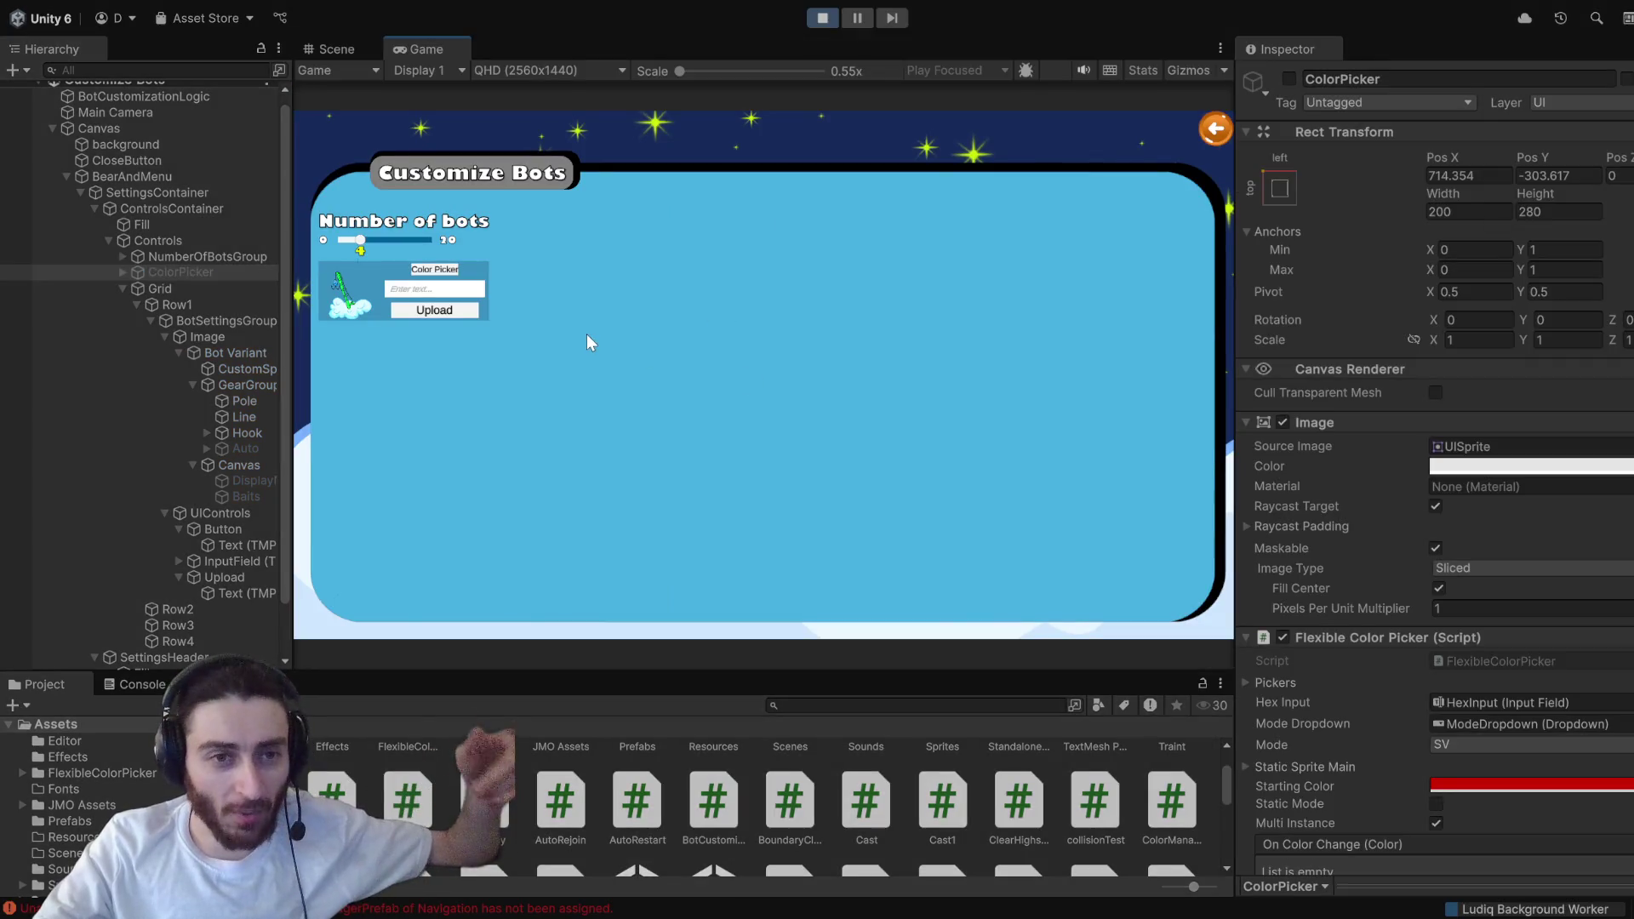
left_click(423, 271)
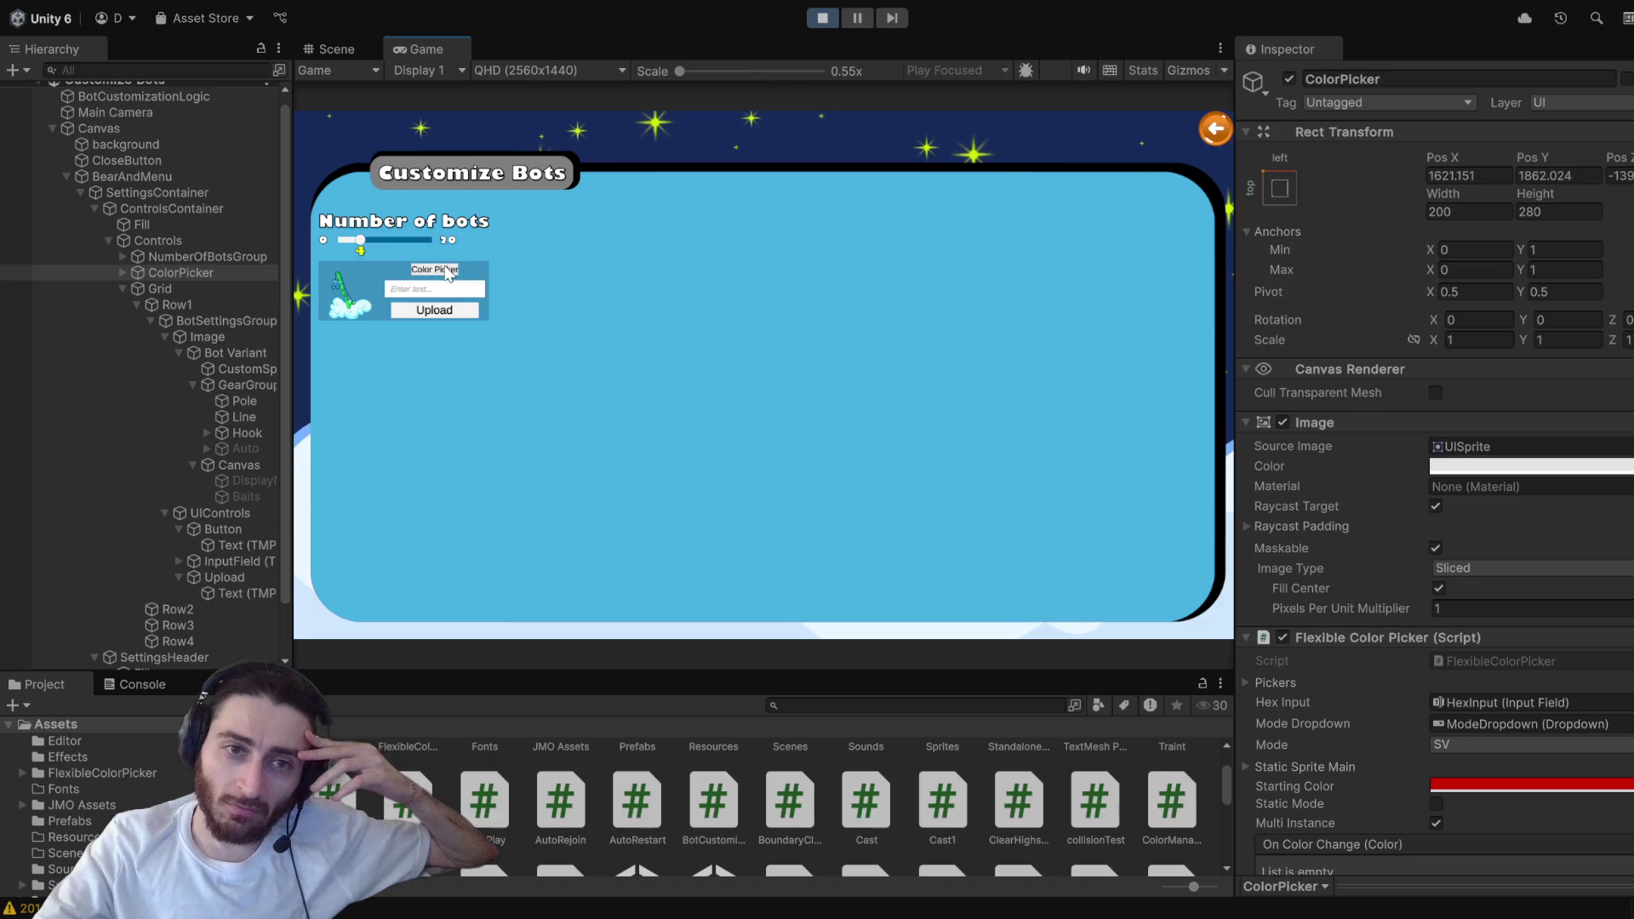
left_click(422, 273)
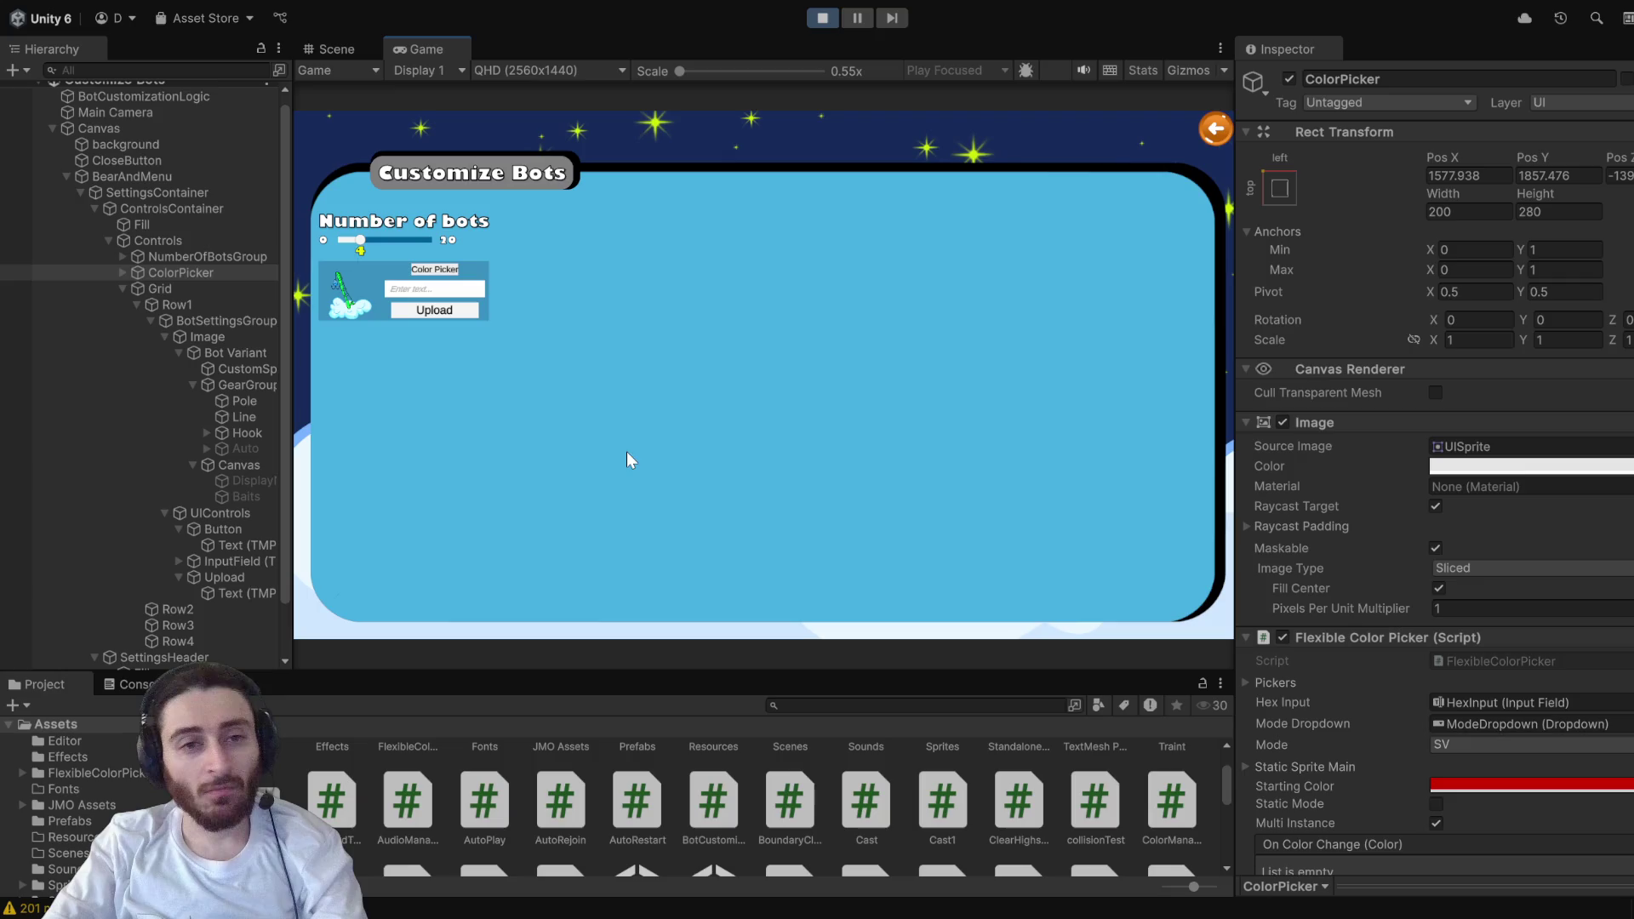
- Stop the game and check that the Color Picker button's On Click calls BotCustomization.DisplayColorPicker
left_click(826, 17)
scroll(937, 456, "down", 5)
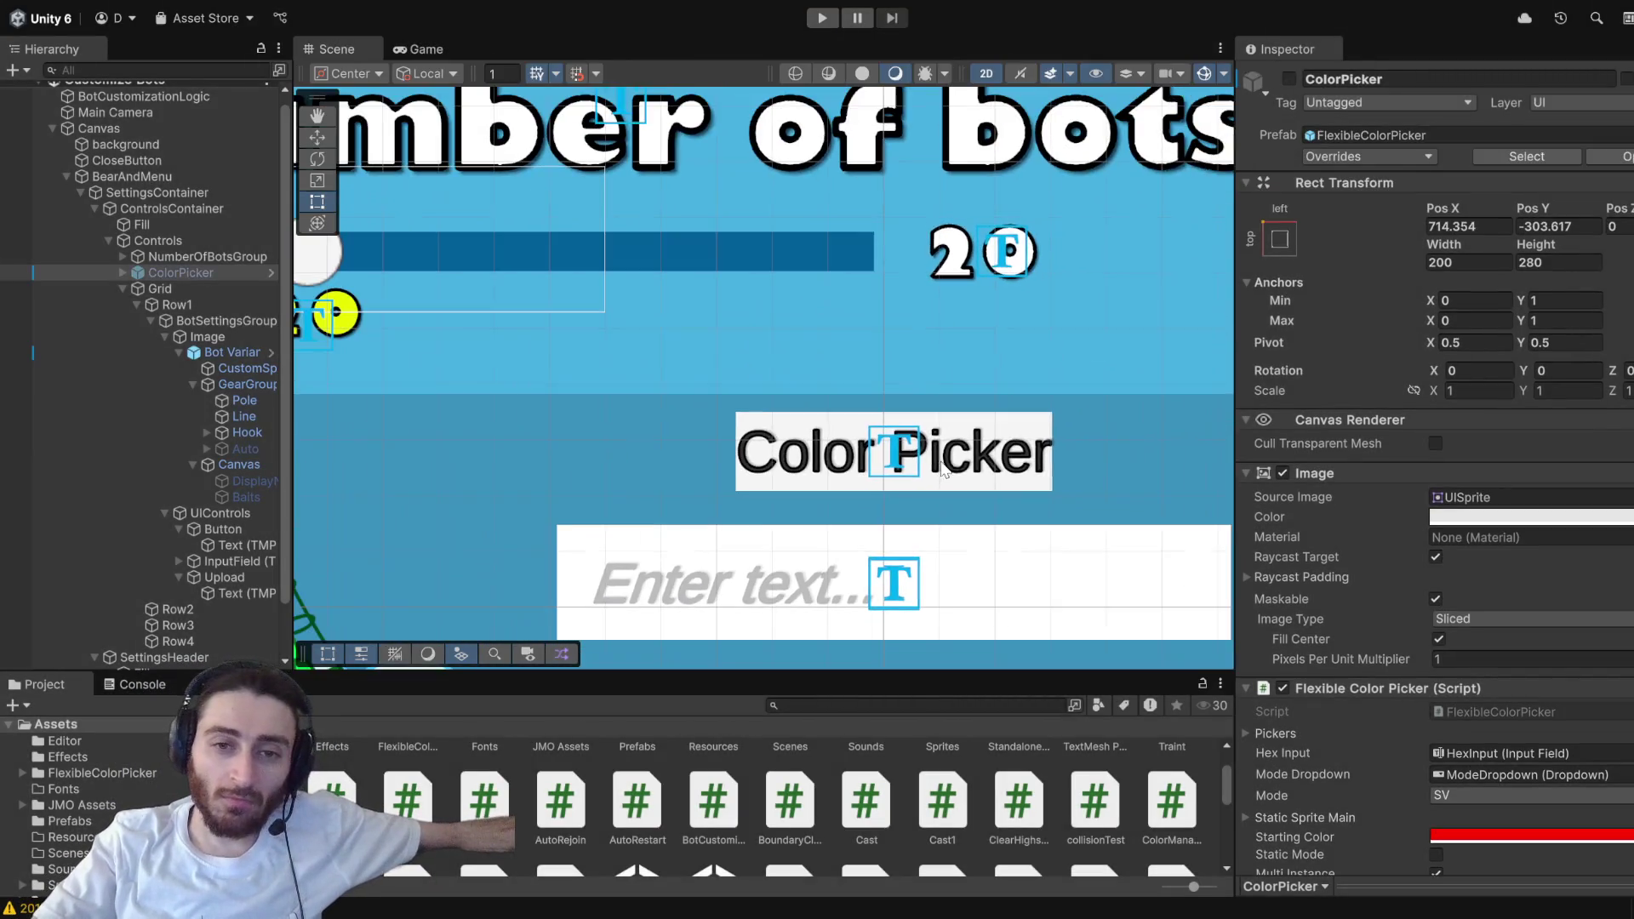
left_click(958, 460)
left_click(957, 459)
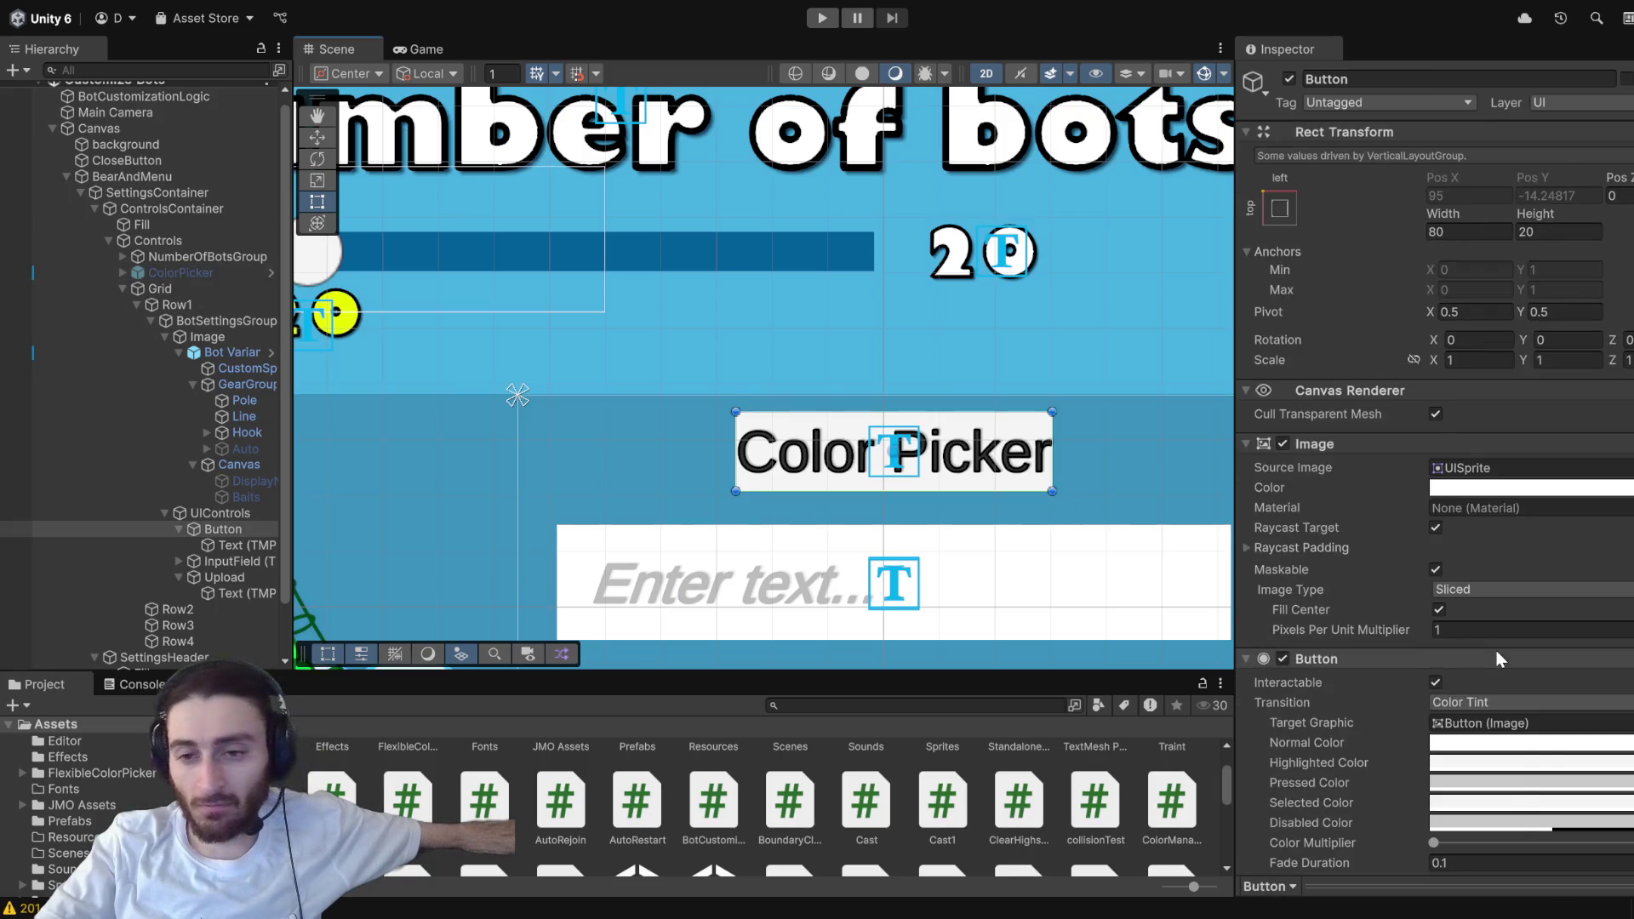
scroll(1498, 661, "down", 5)
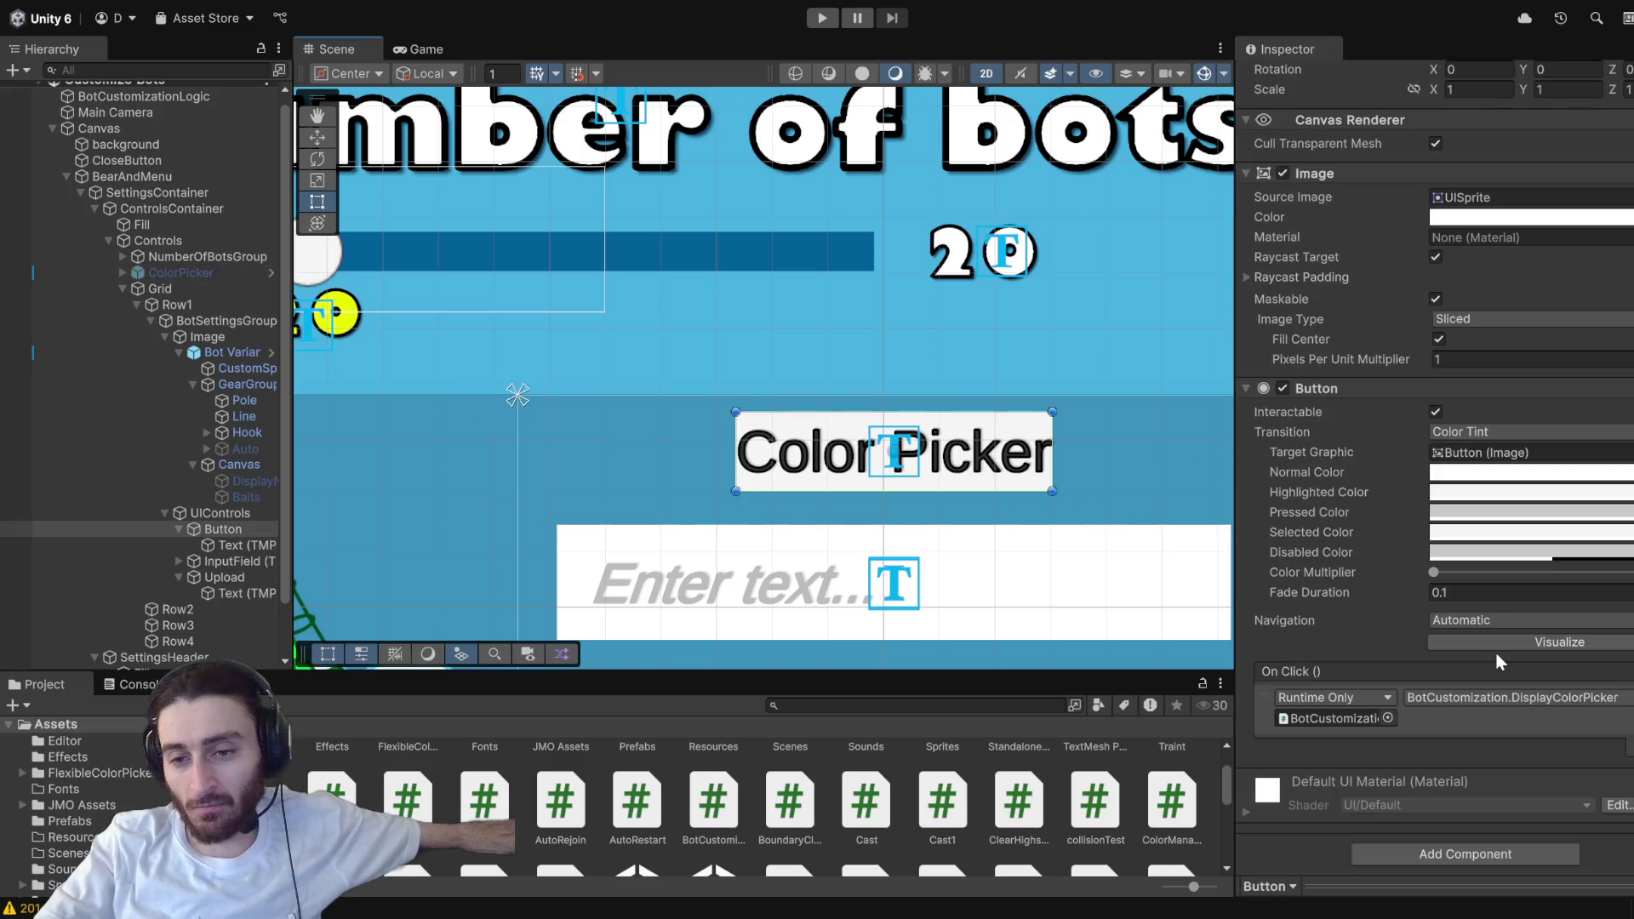
left_click(1340, 719)
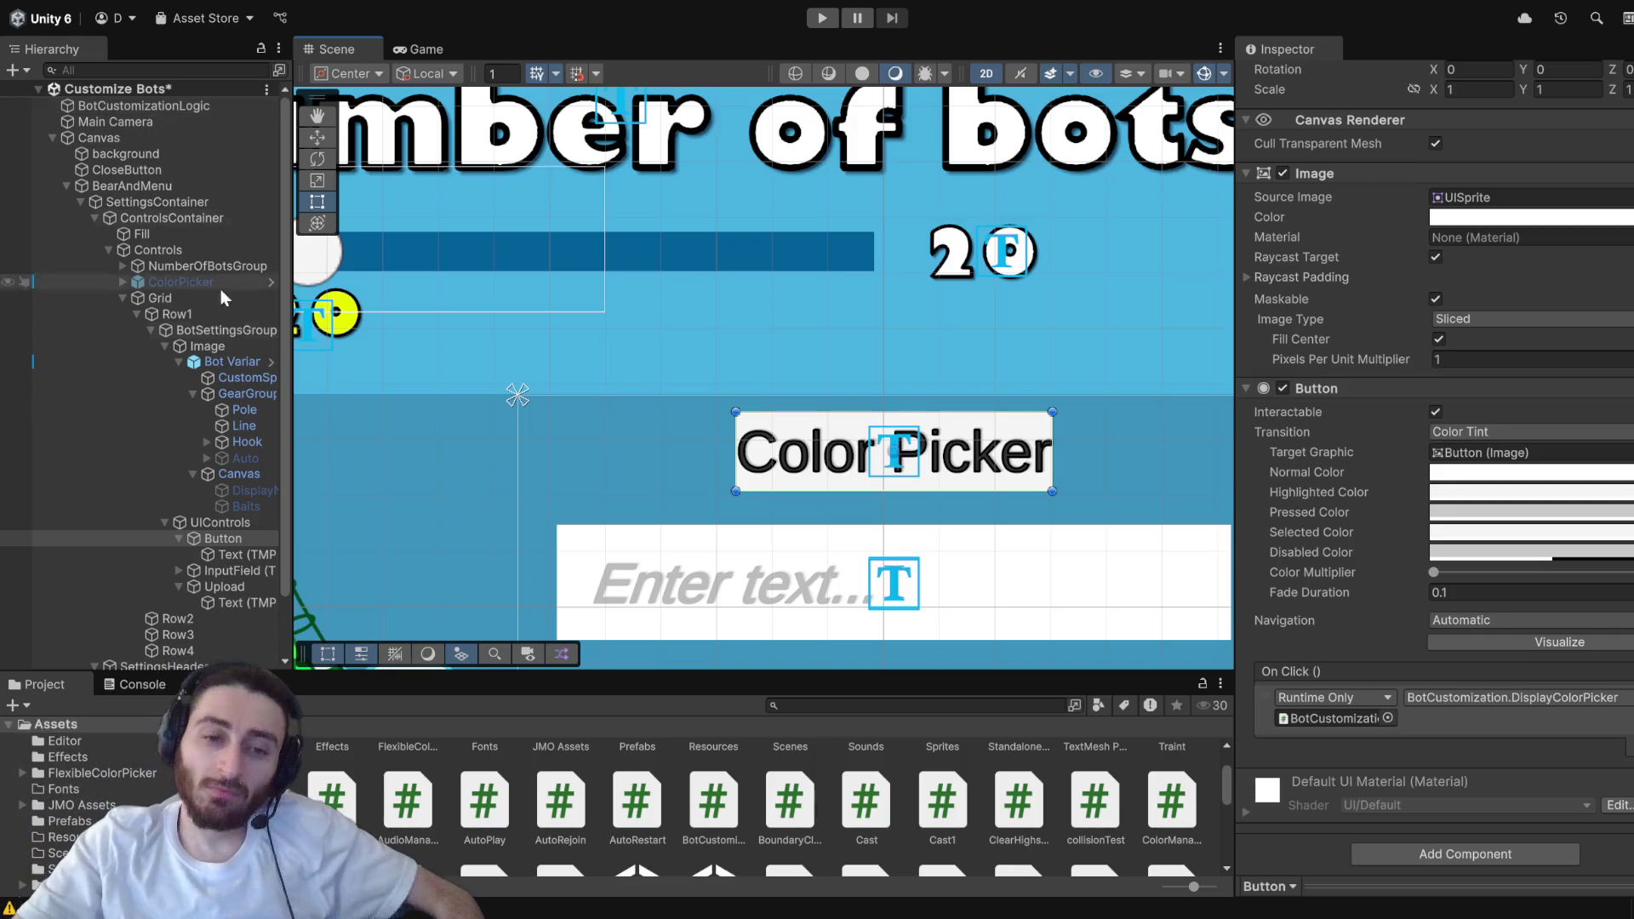
- Create a MonoBehaviour script named ColorPickerManager in the Assets folder
scroll(746, 777, "up", 2)
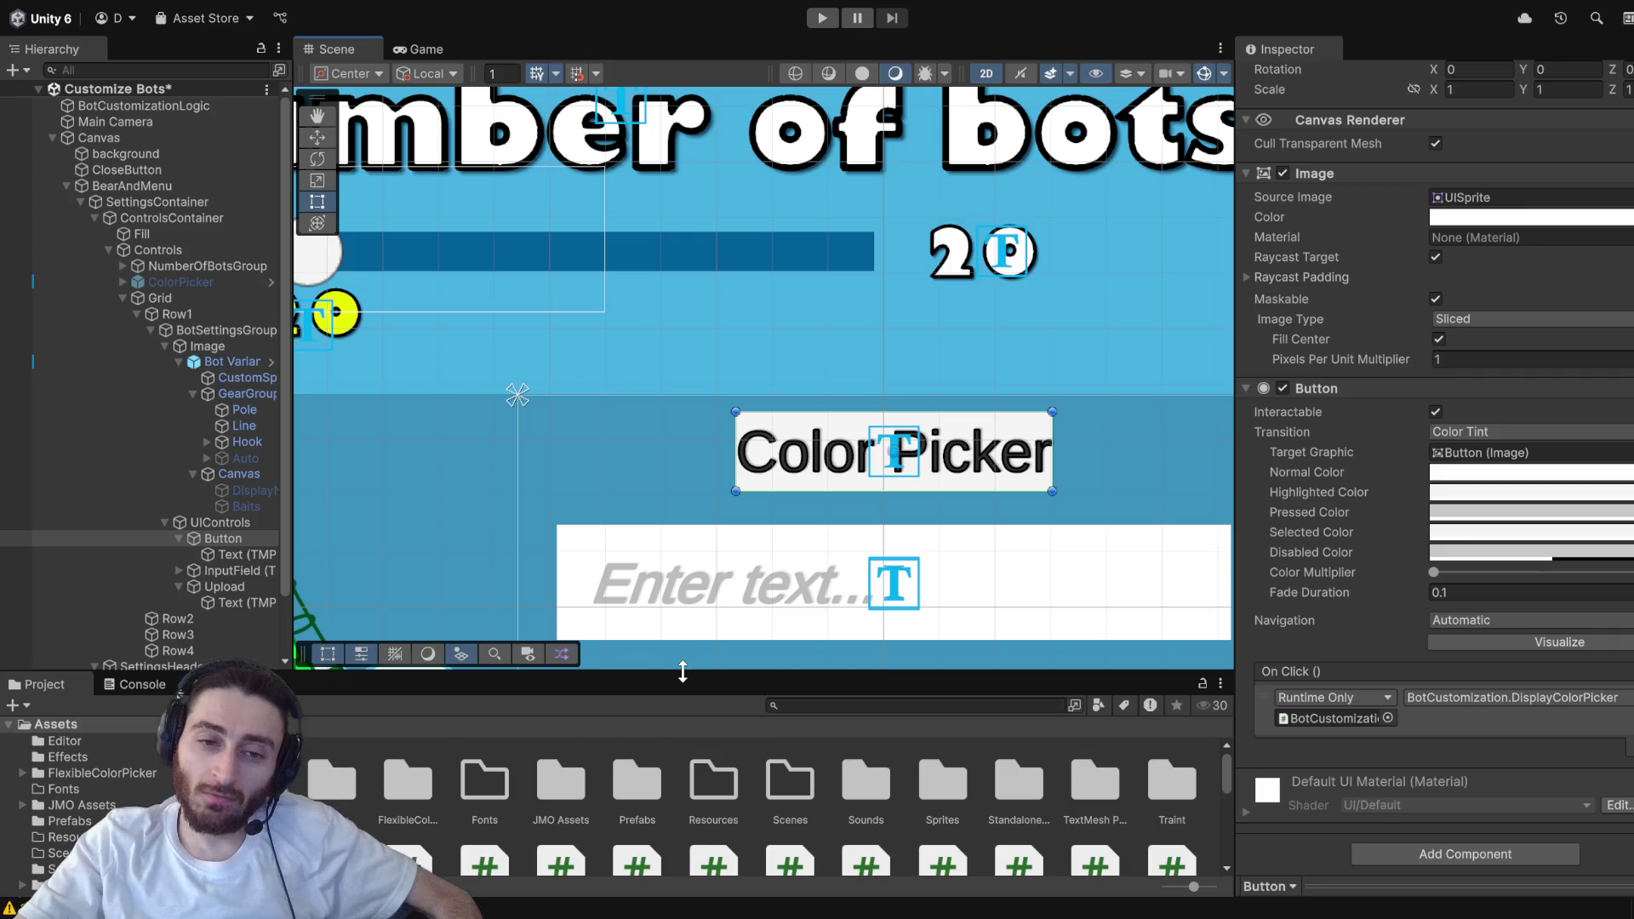
left_click_drag(688, 675, 686, 547)
scroll(857, 790, "down", 3)
left_click(817, 830)
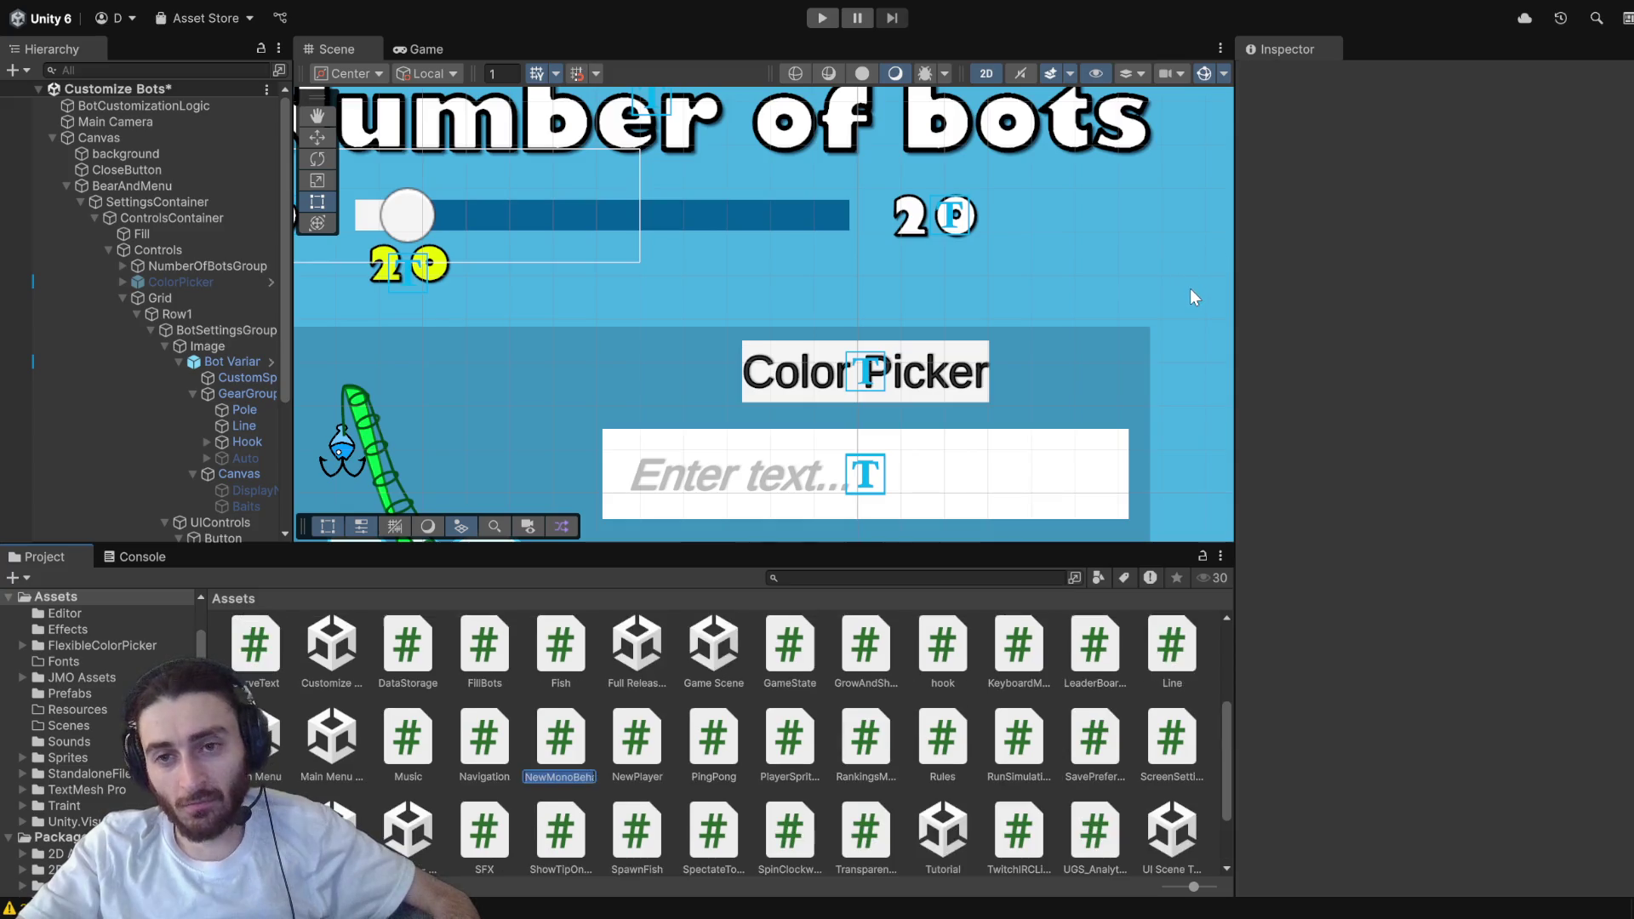
type("ColorPicker")
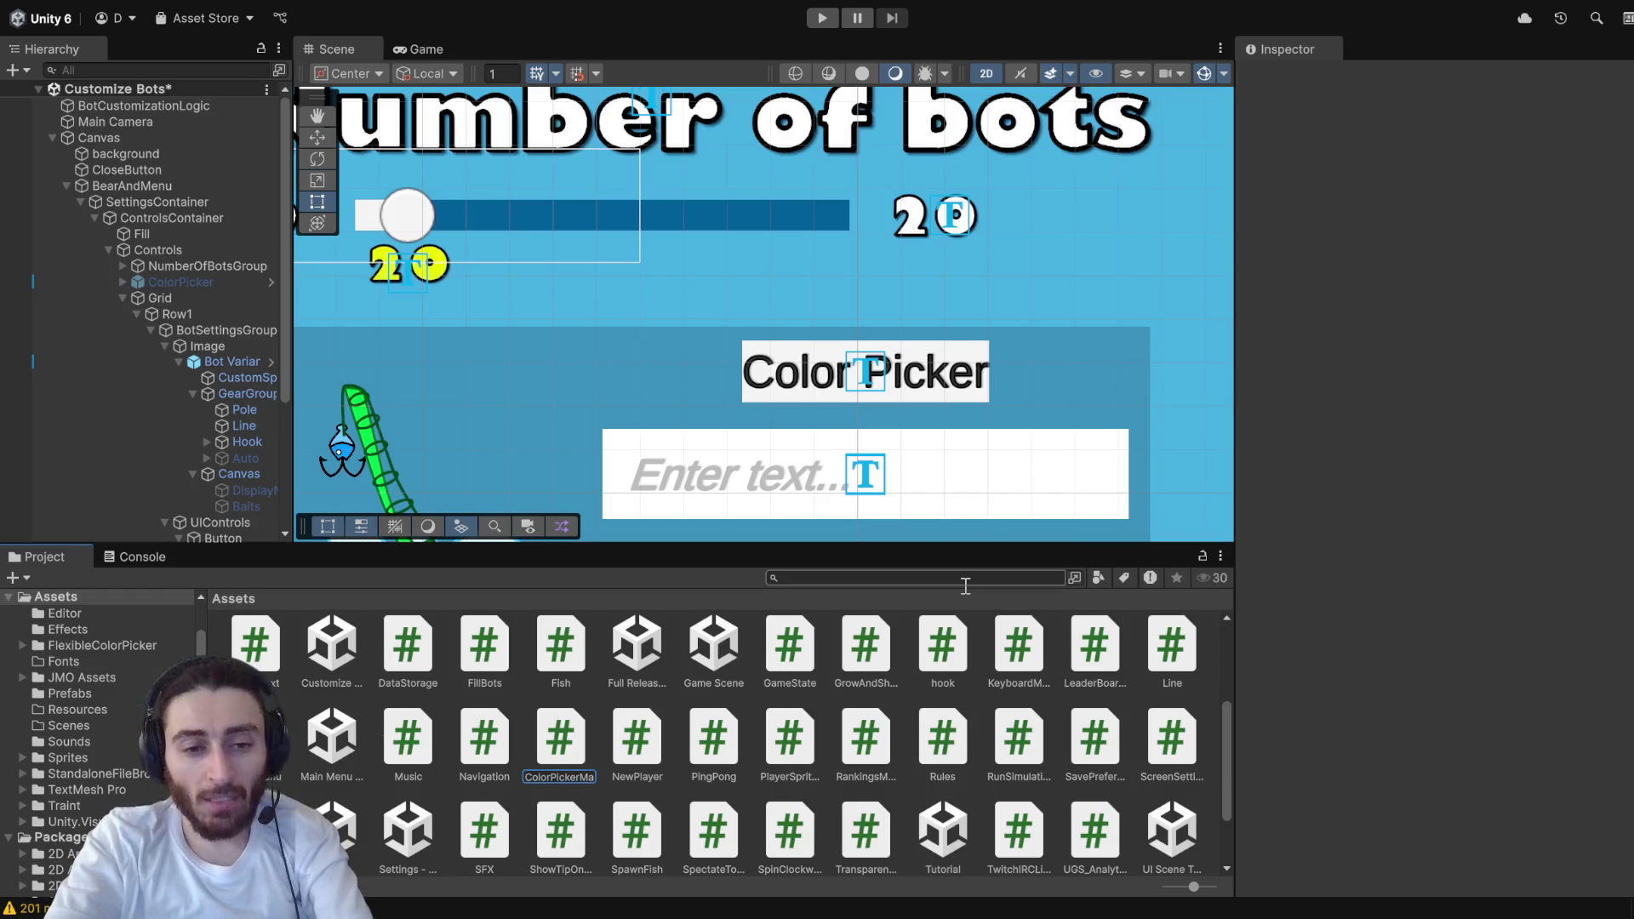
type("Manager")
key("Return")
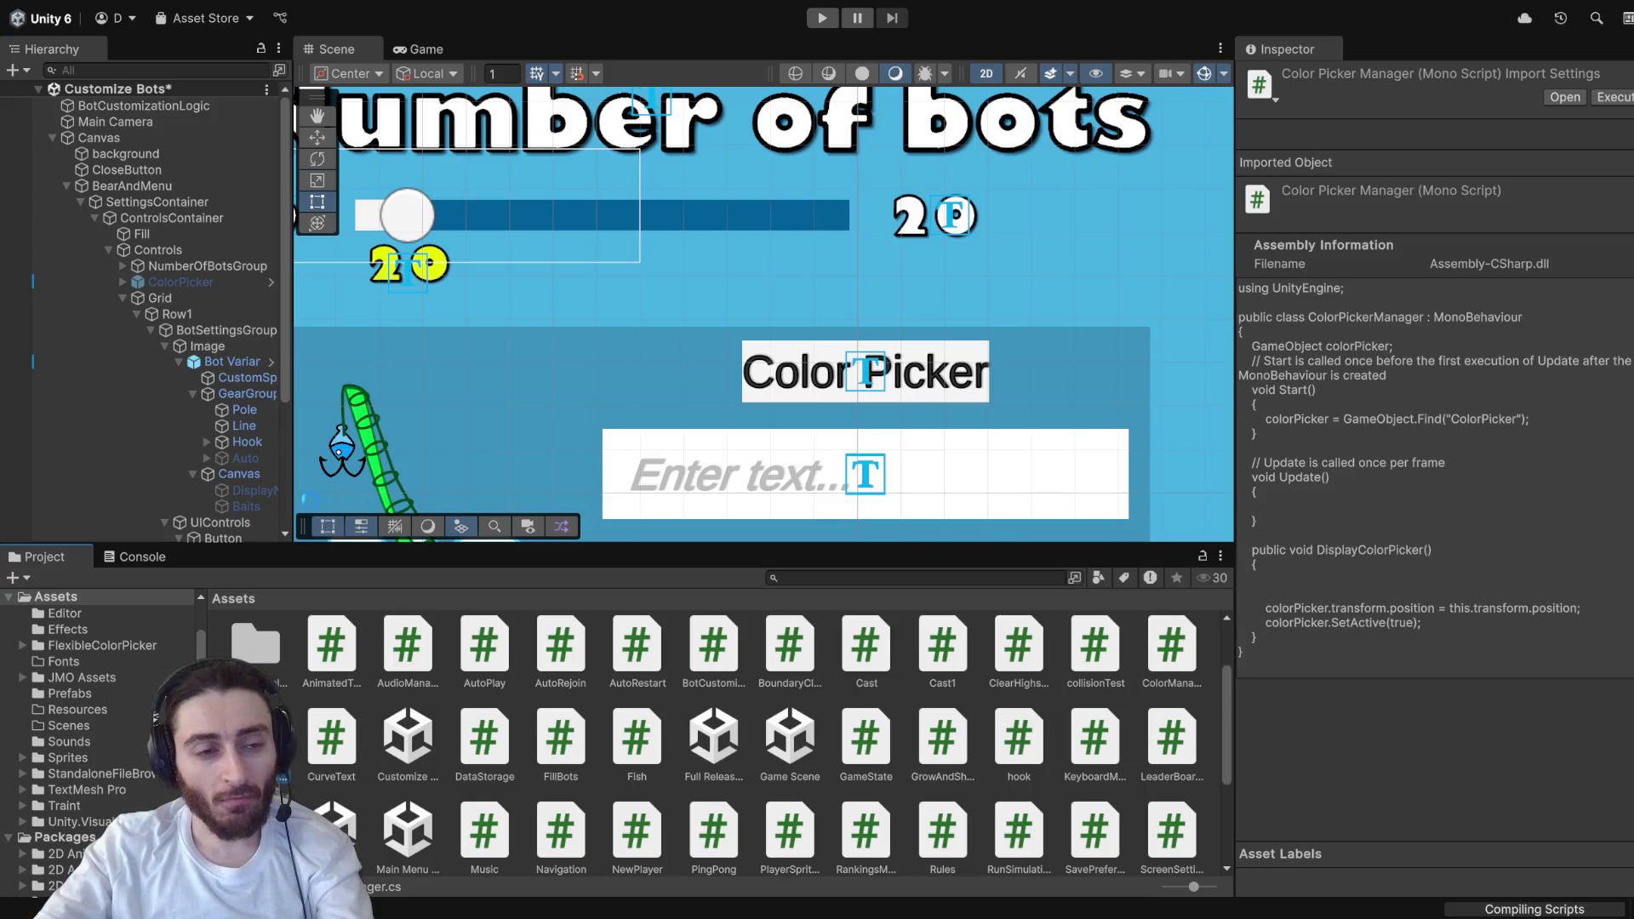
- Select BotCustomizationLogic in the Hierarchy to inspect its components after compiling
left_click(175, 103)
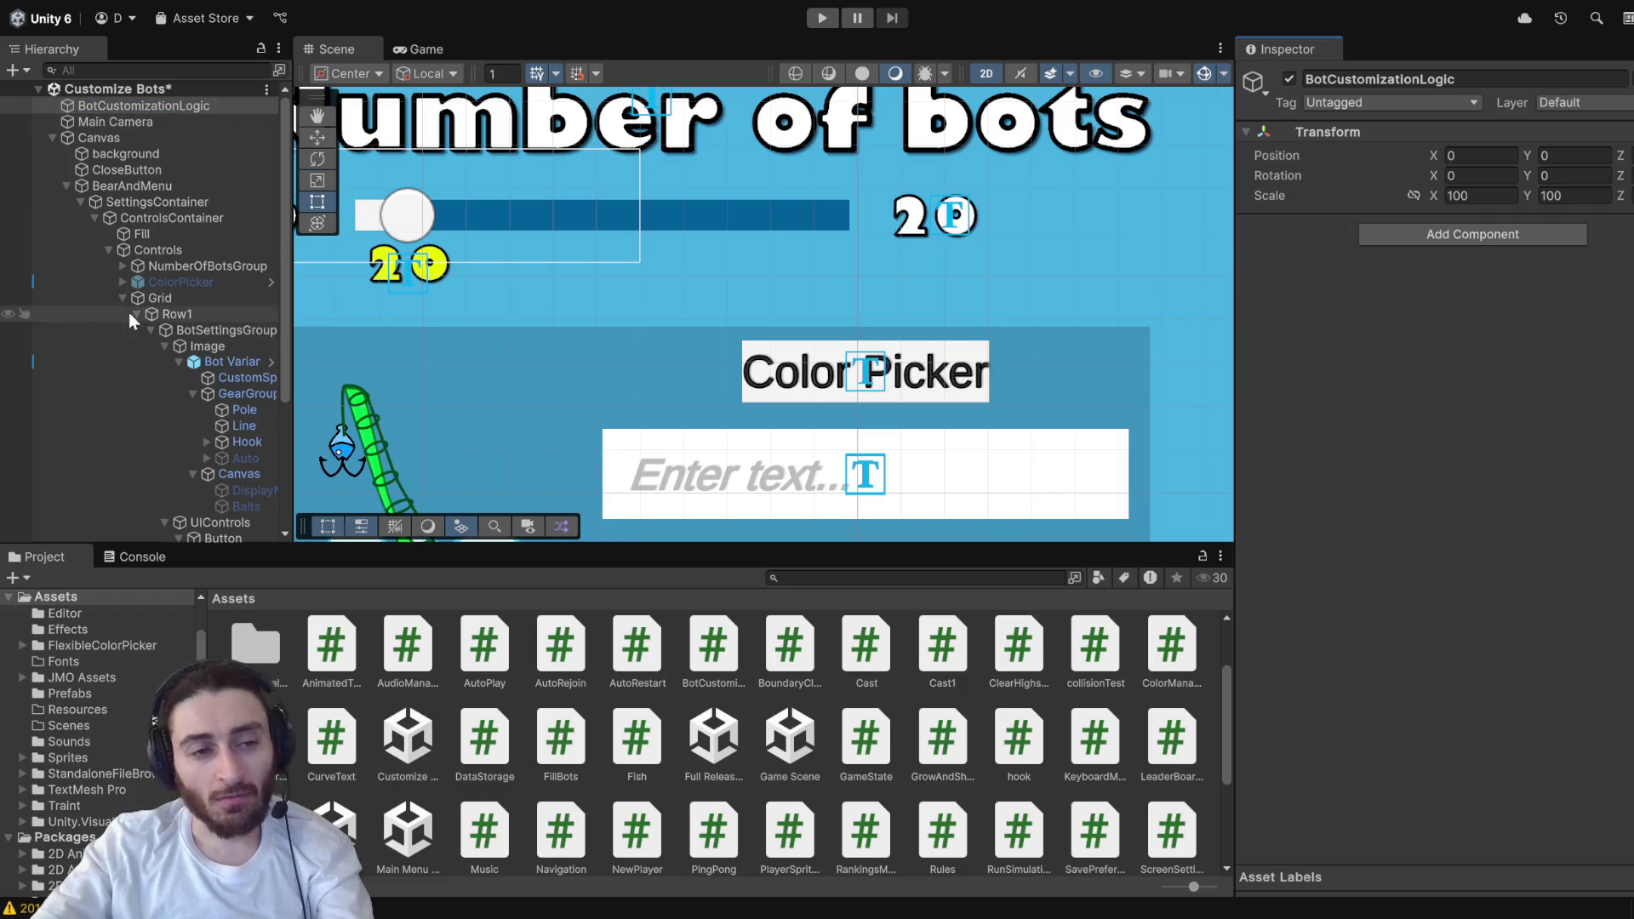
- Inspect the Grid, ColorPicker, button label and Upload button objects in the Hierarchy
scroll(228, 337, "down", 2)
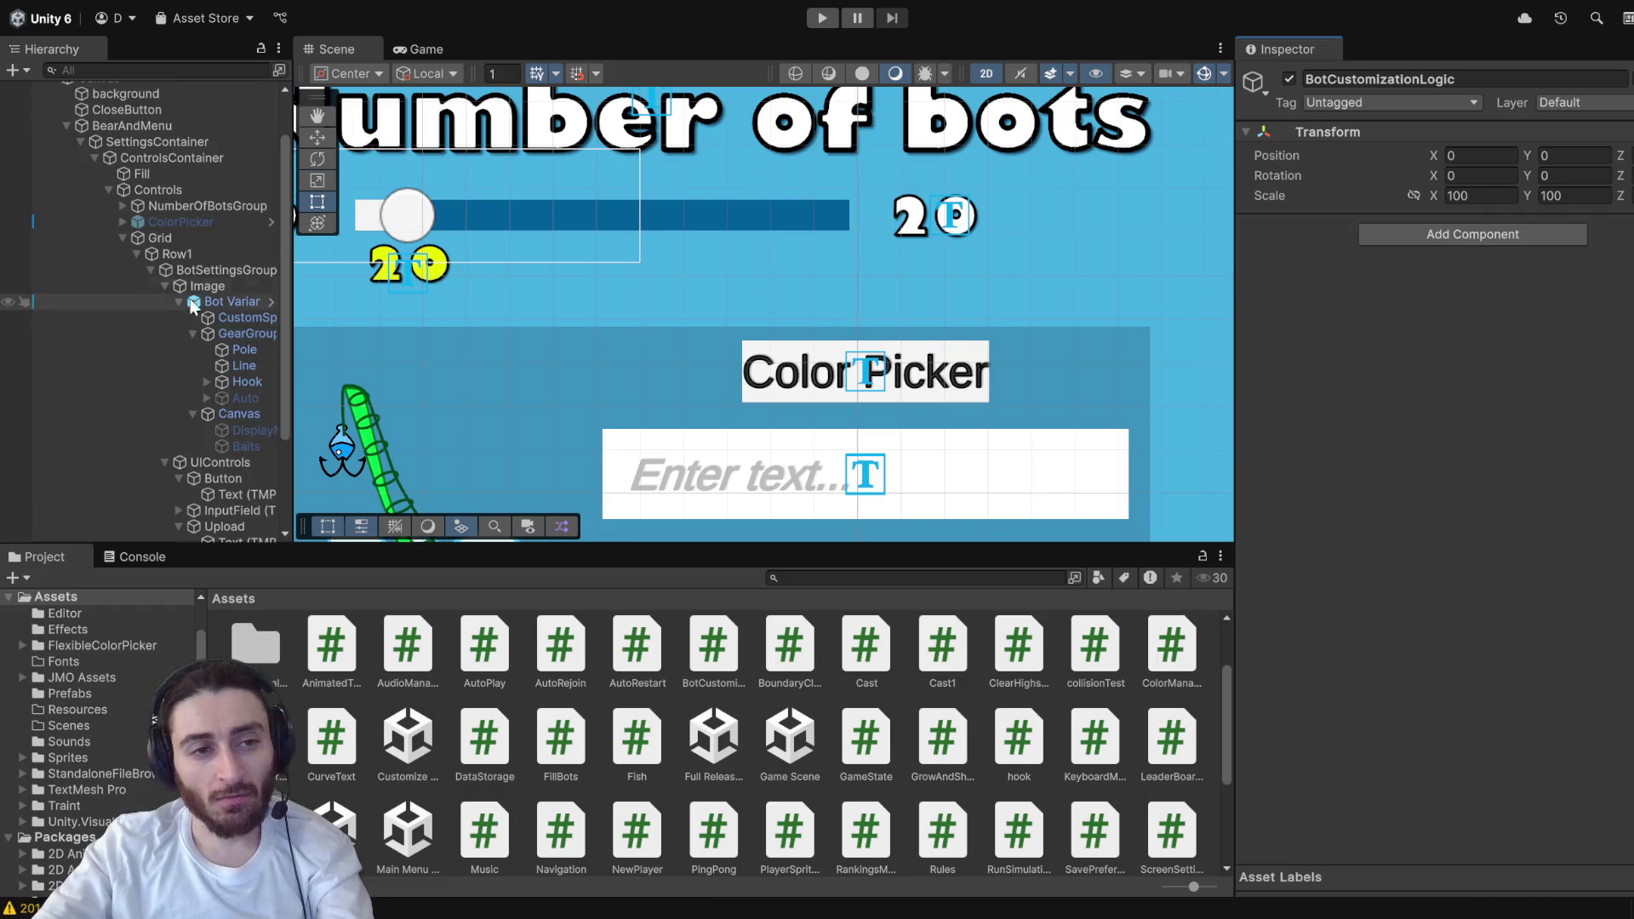
left_click(177, 236)
left_click(188, 221)
scroll(1310, 534, "down", 3)
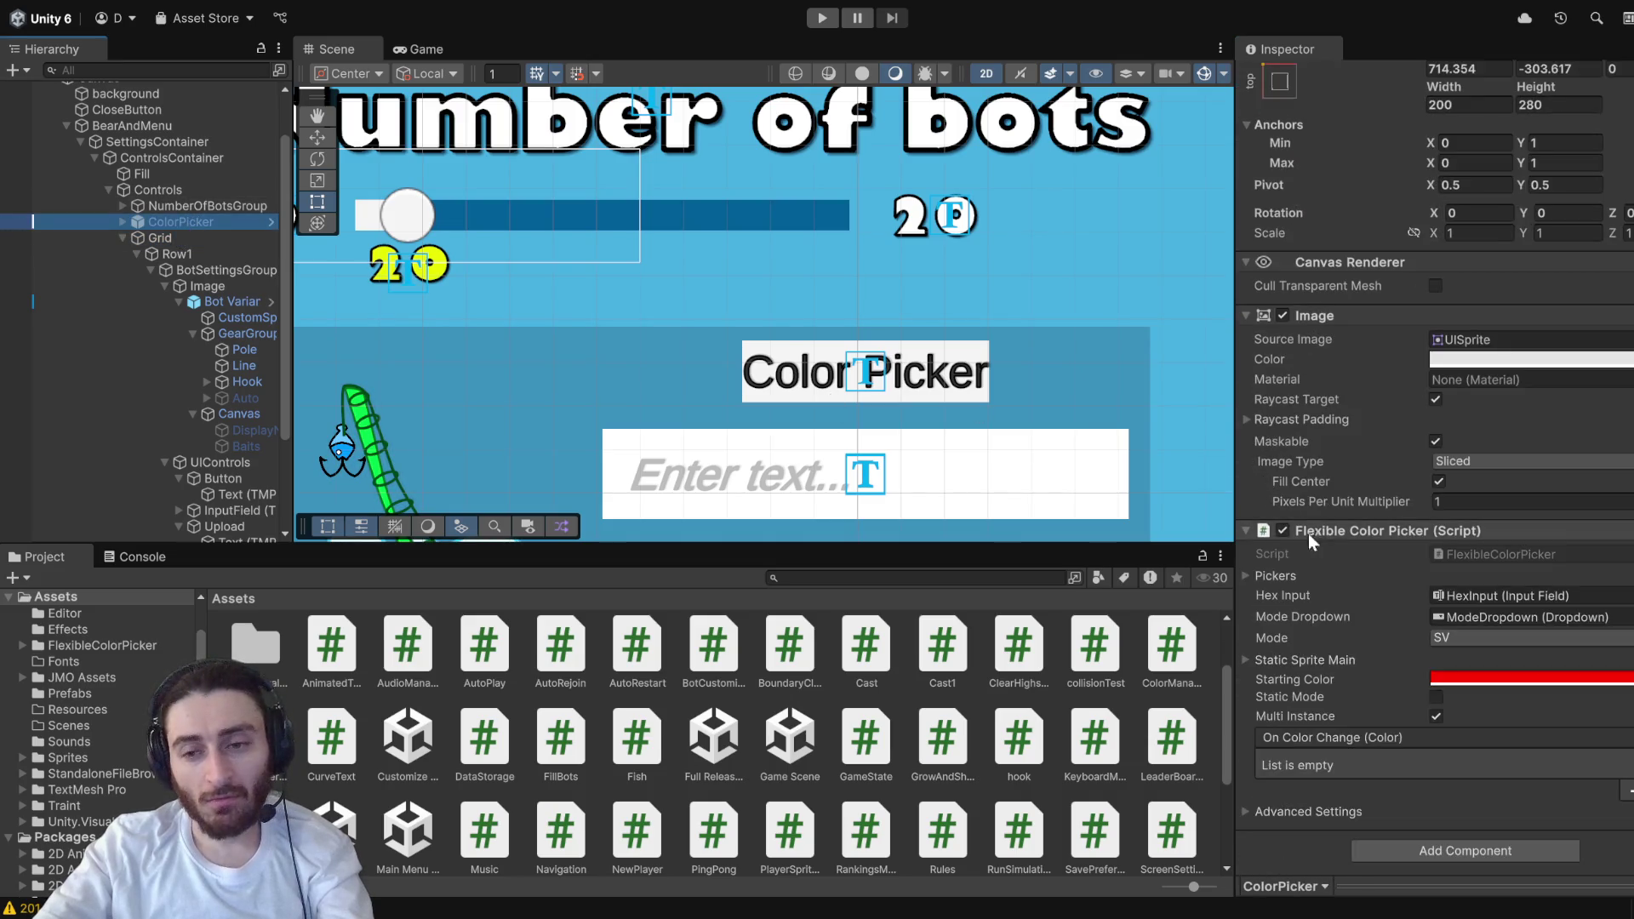
left_click(1424, 827)
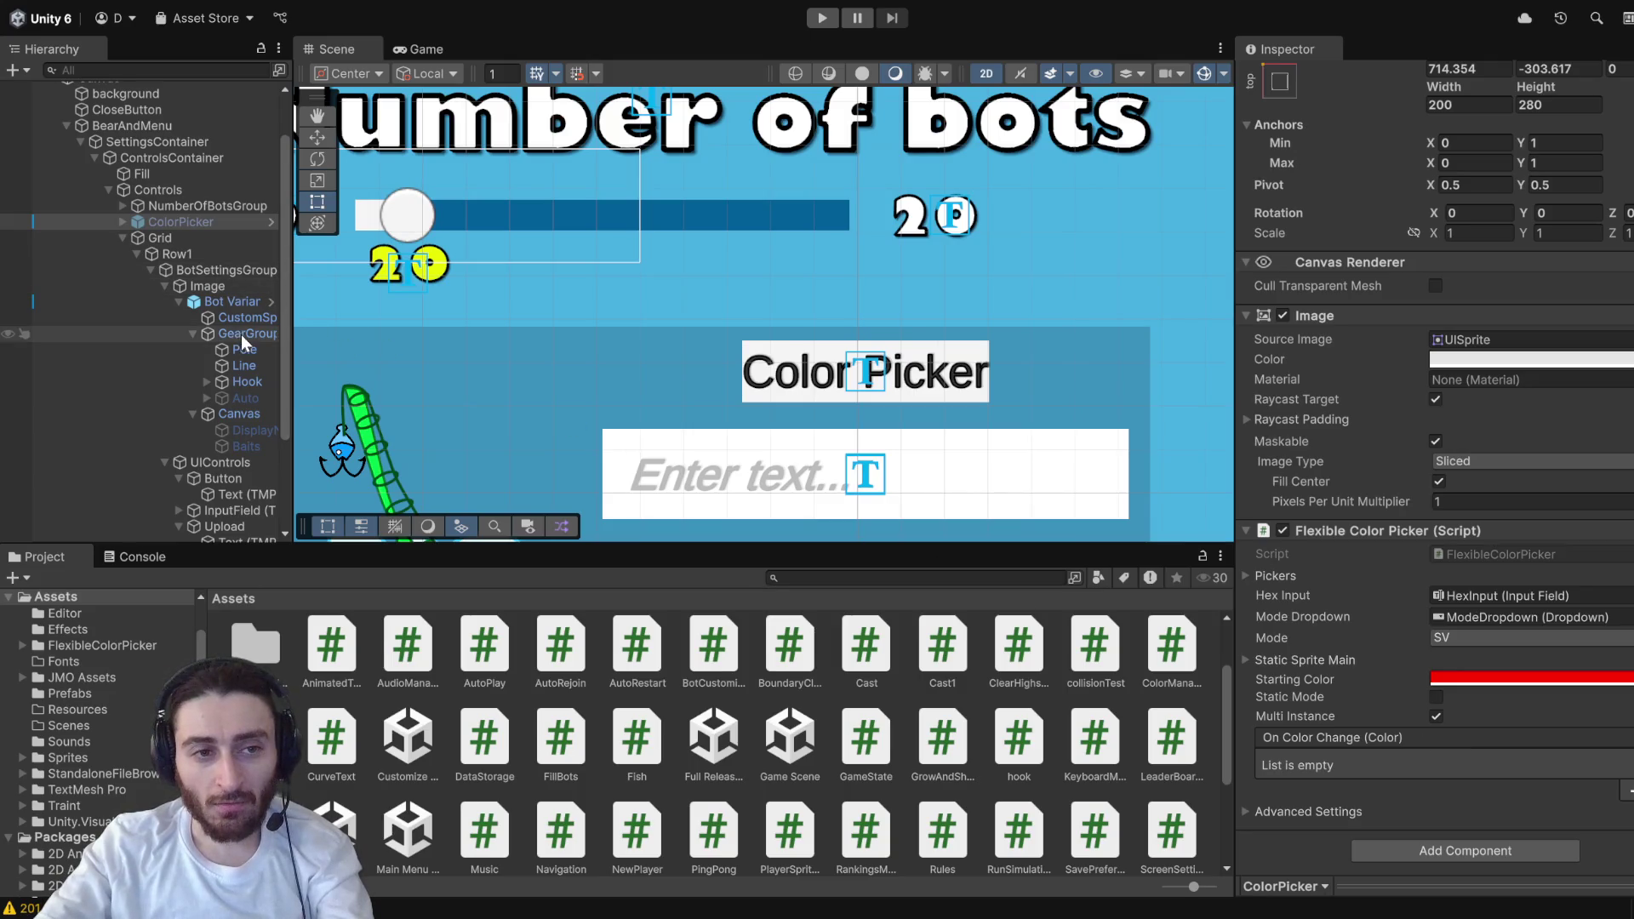
left_click(965, 383)
left_click(968, 388)
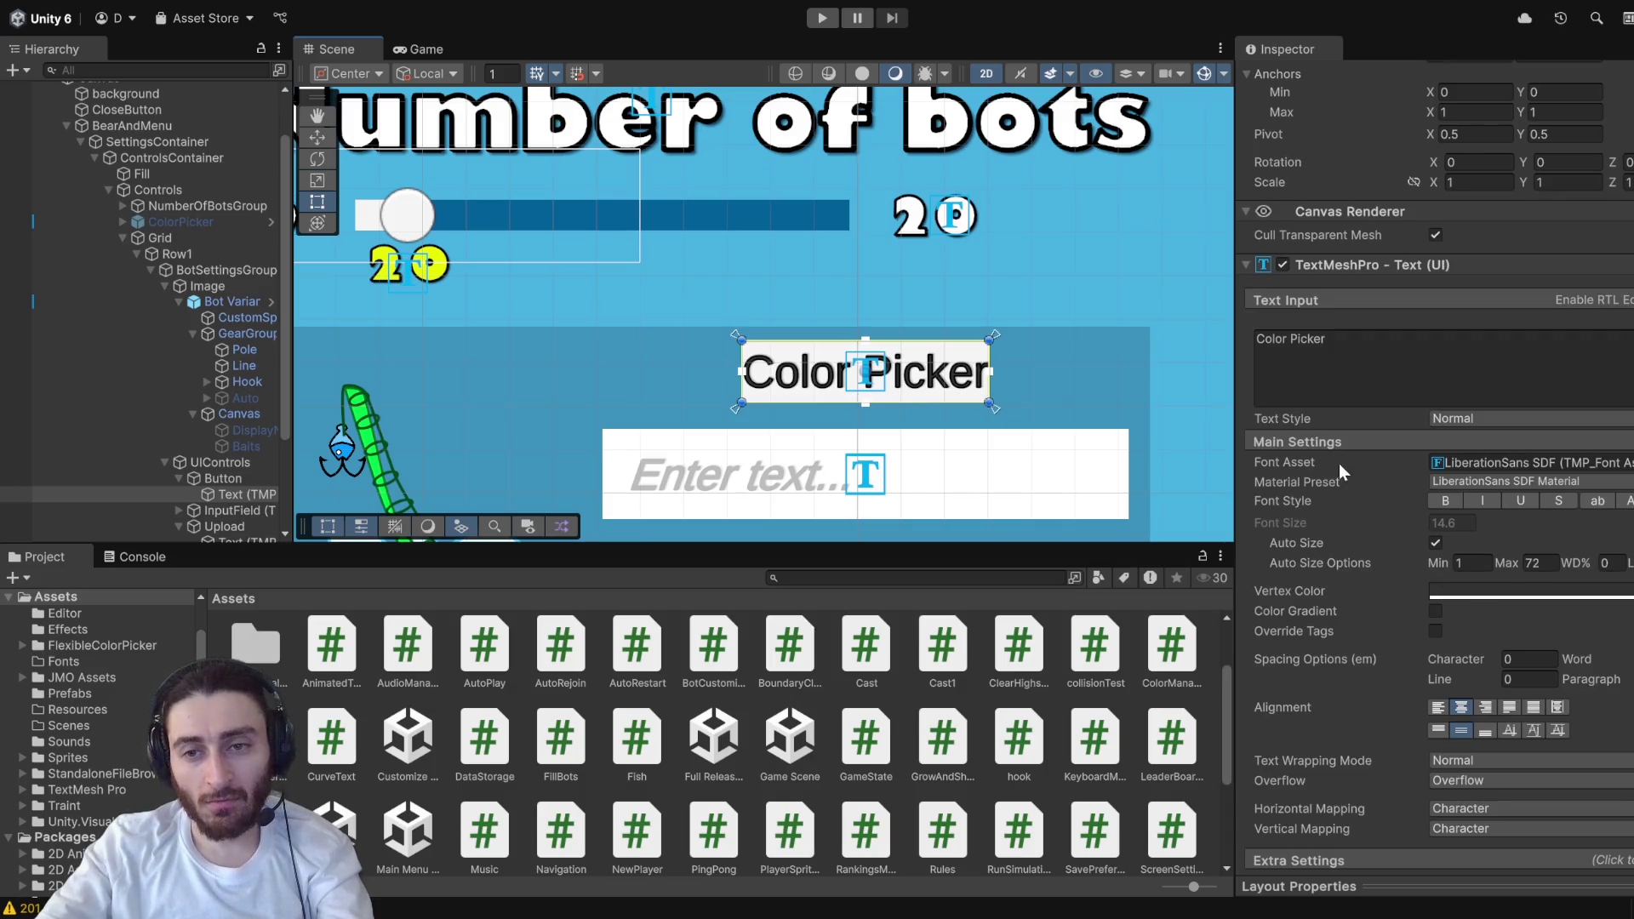
scroll(1345, 511, "down", 10)
scroll(204, 414, "down", 3)
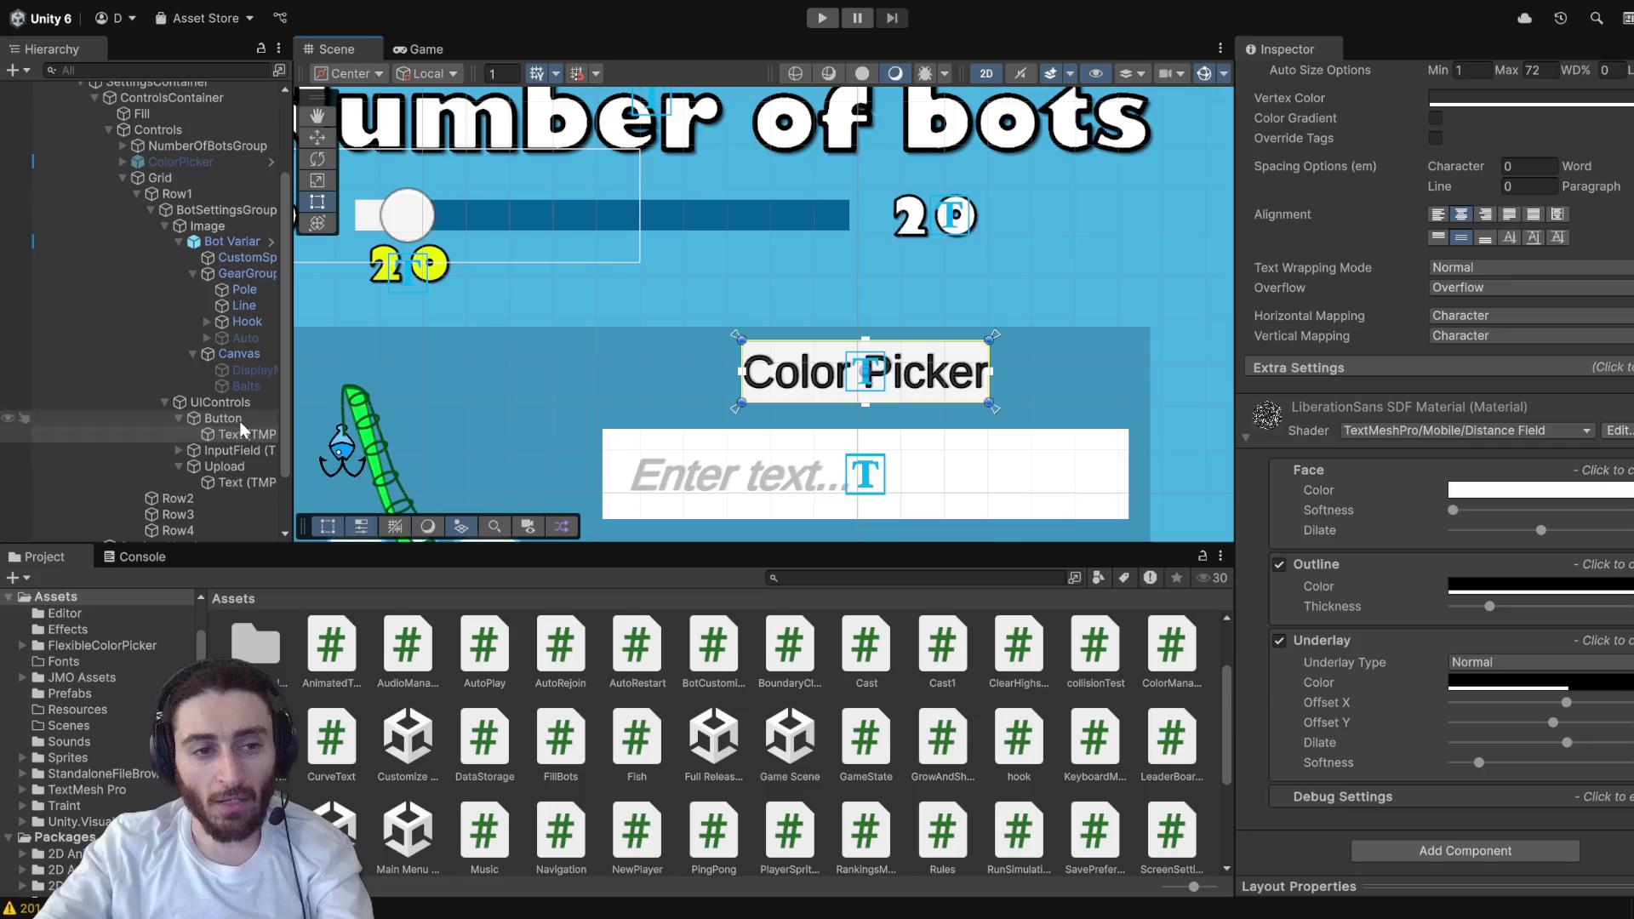
left_click(227, 468)
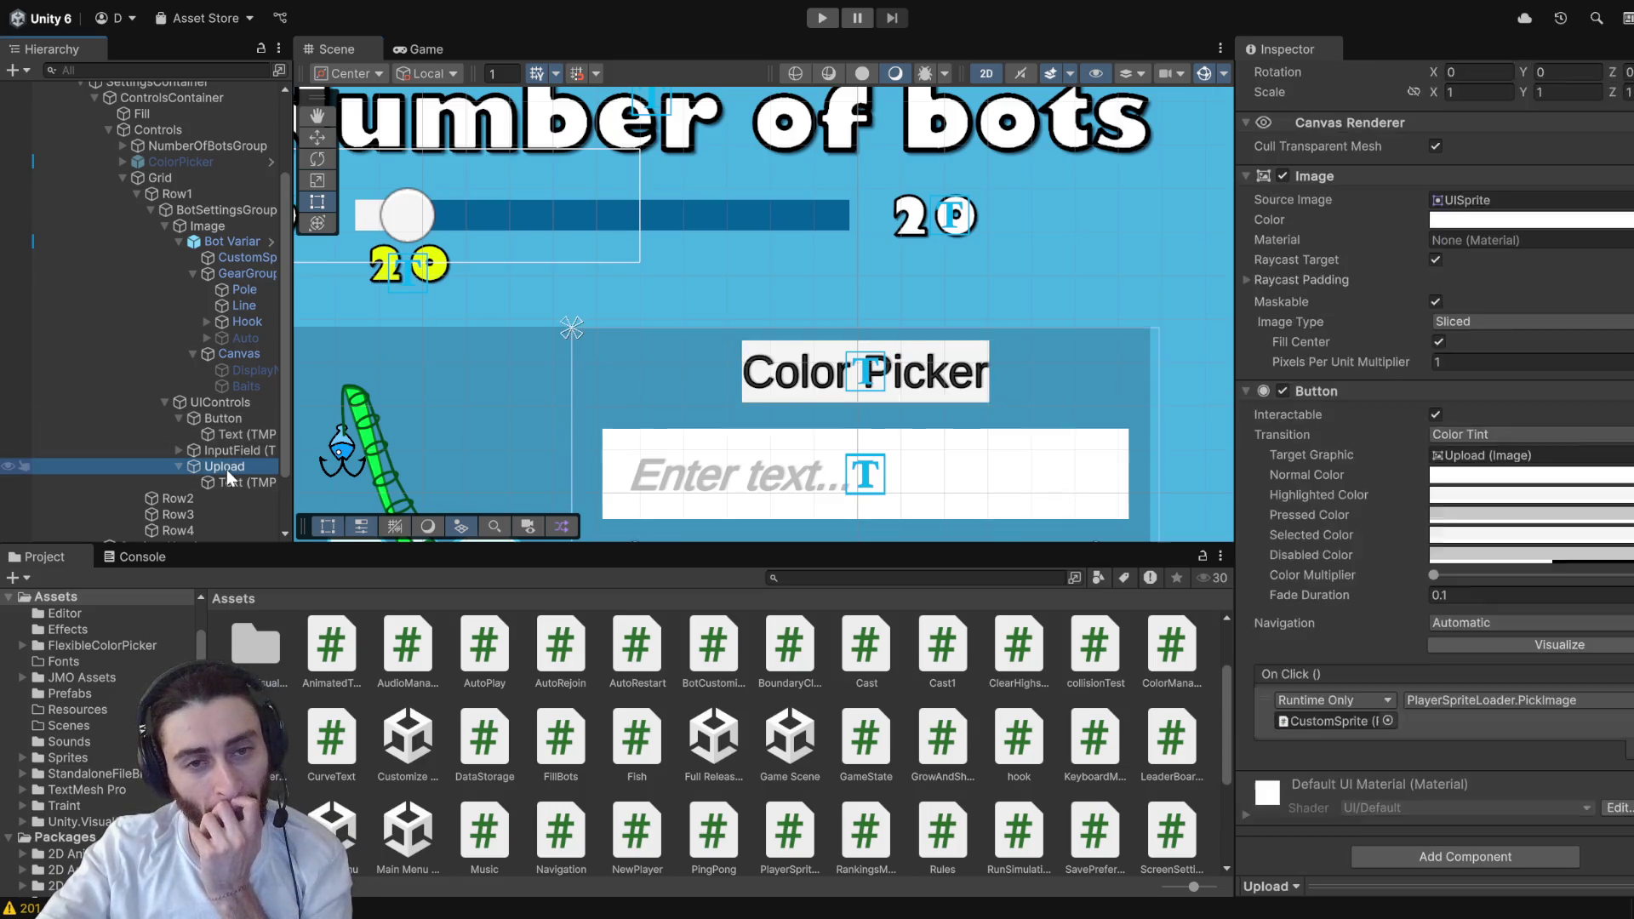
- Rename the Button object to ColorPickerButton
left_click(223, 419)
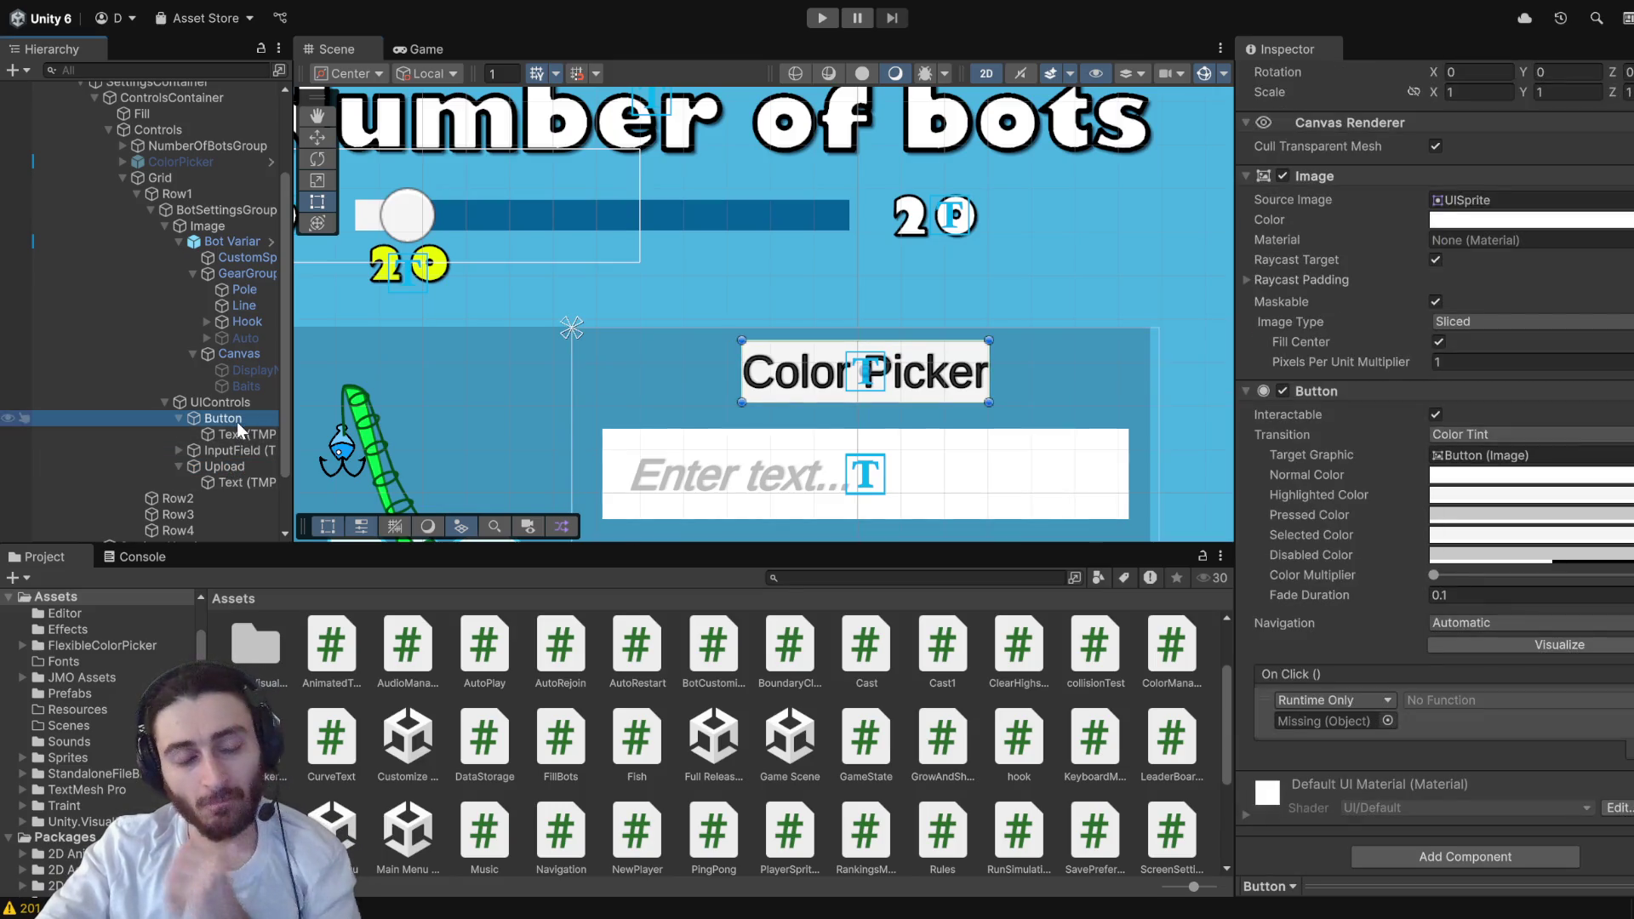
left_click(223, 418)
type("Col")
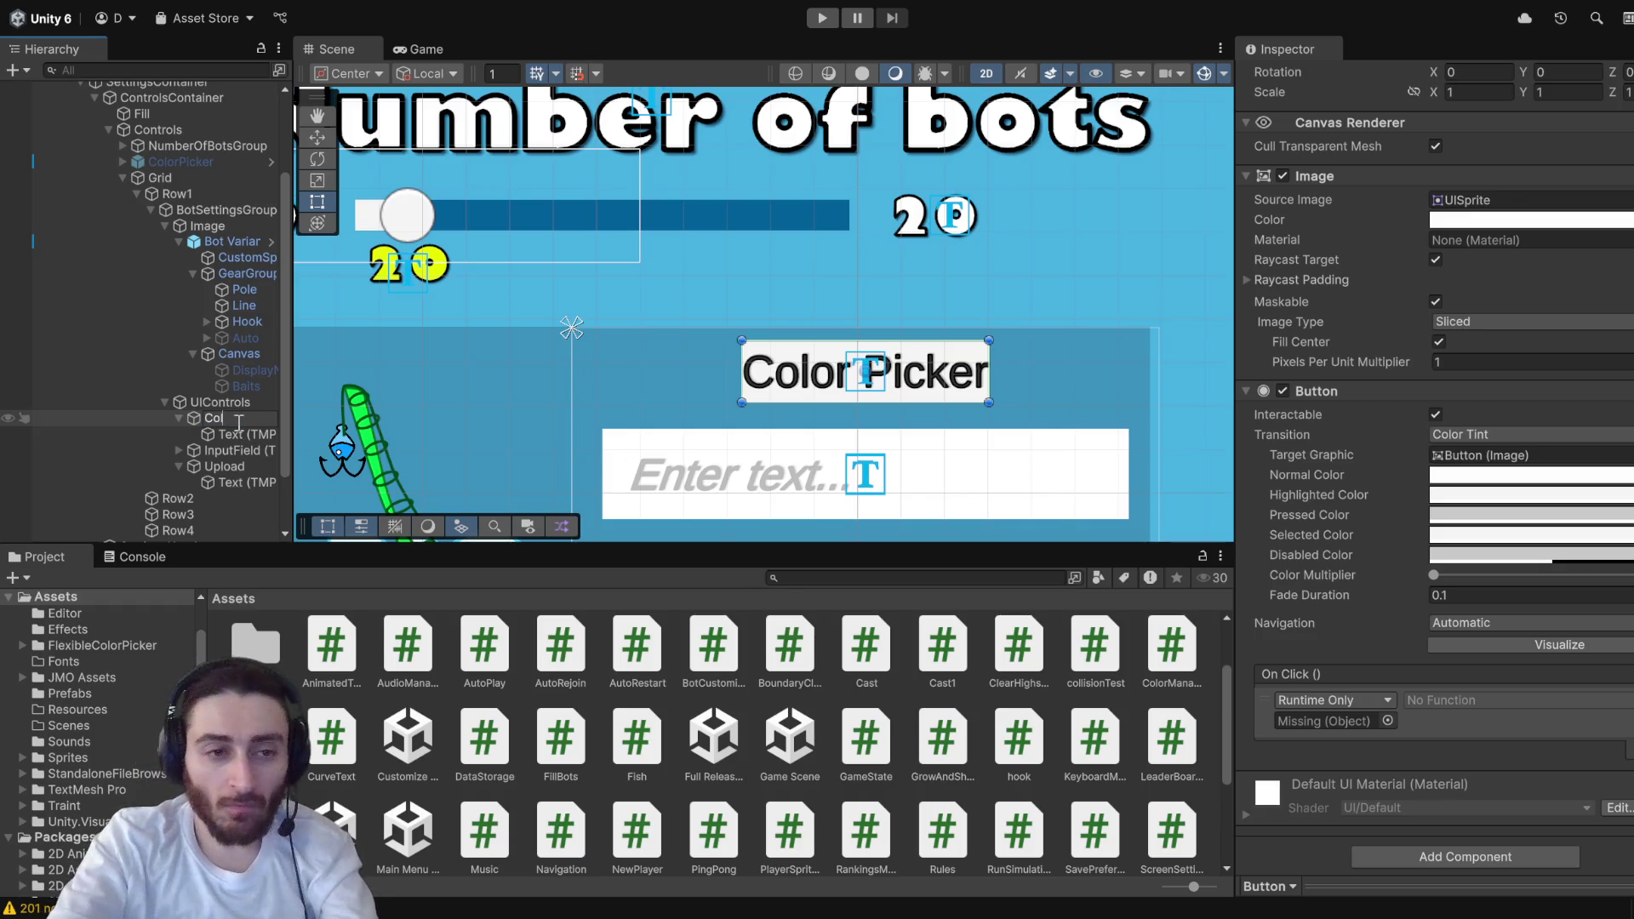
type("orPickerB")
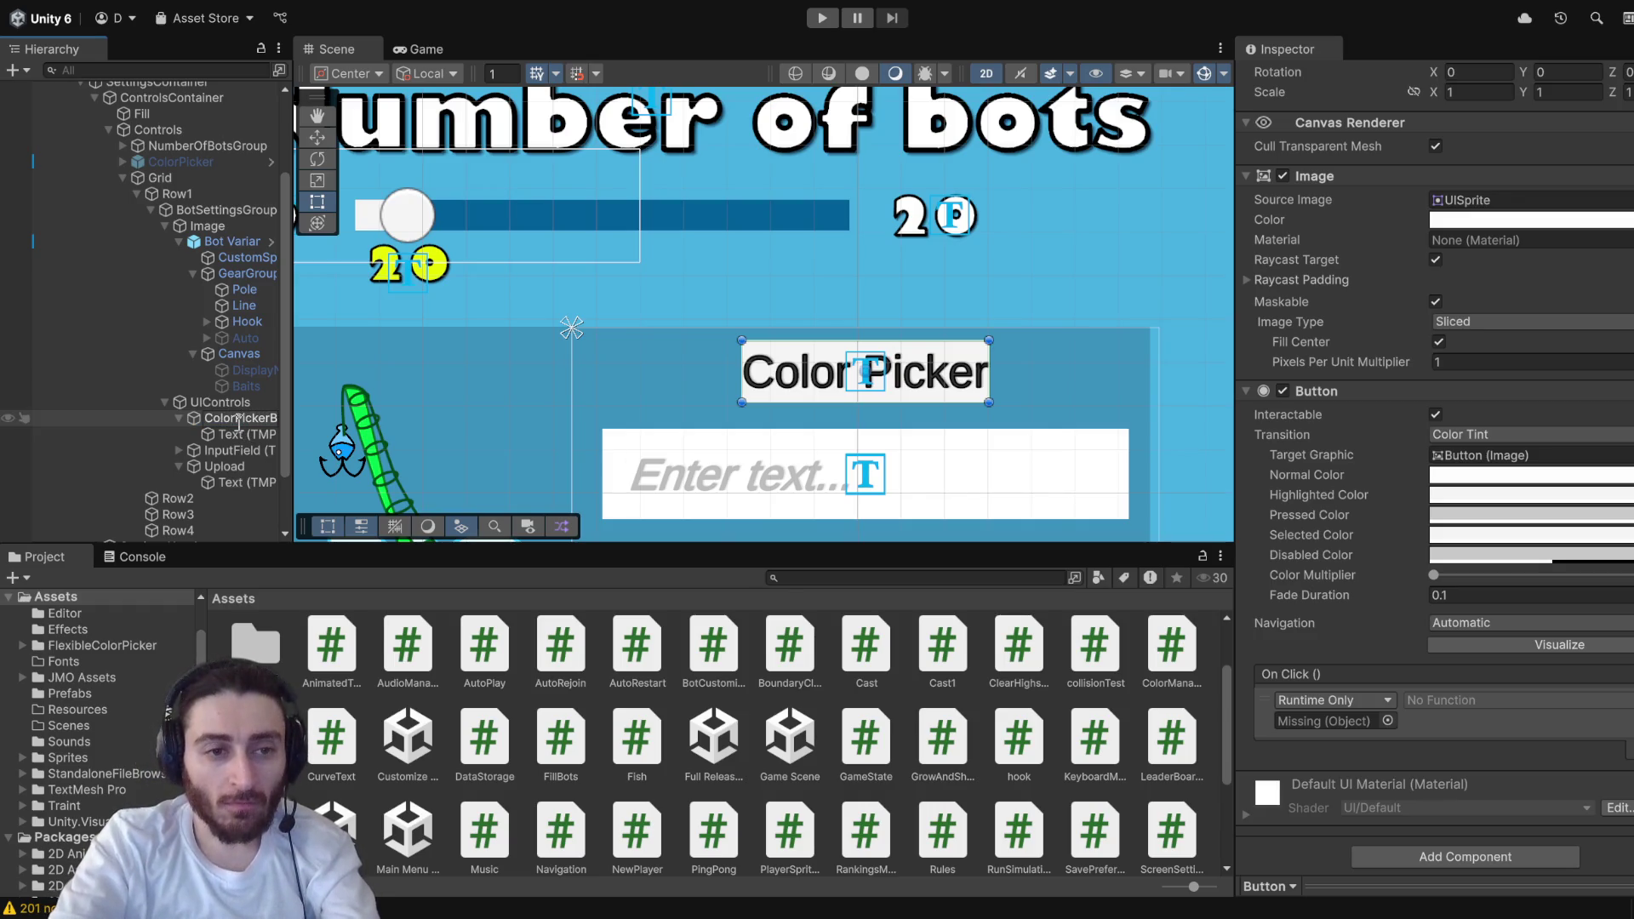
type("utton")
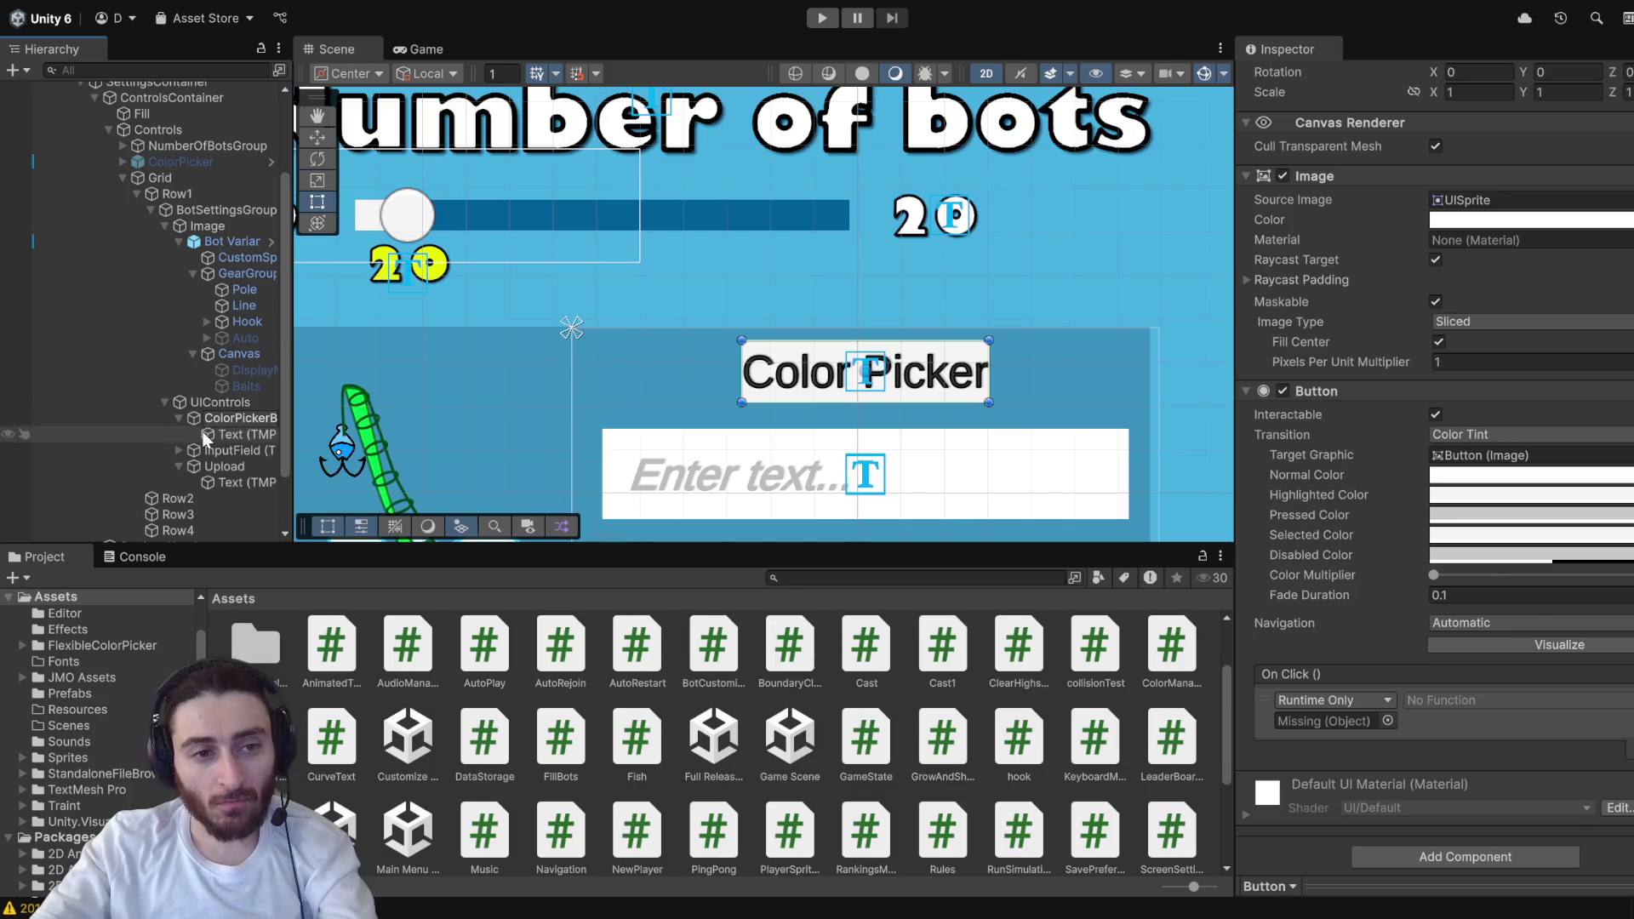
key("Return")
- Add a ColorPickerManager component, set it as the On Click target, and start the game
scroll(1396, 681, "down", 1)
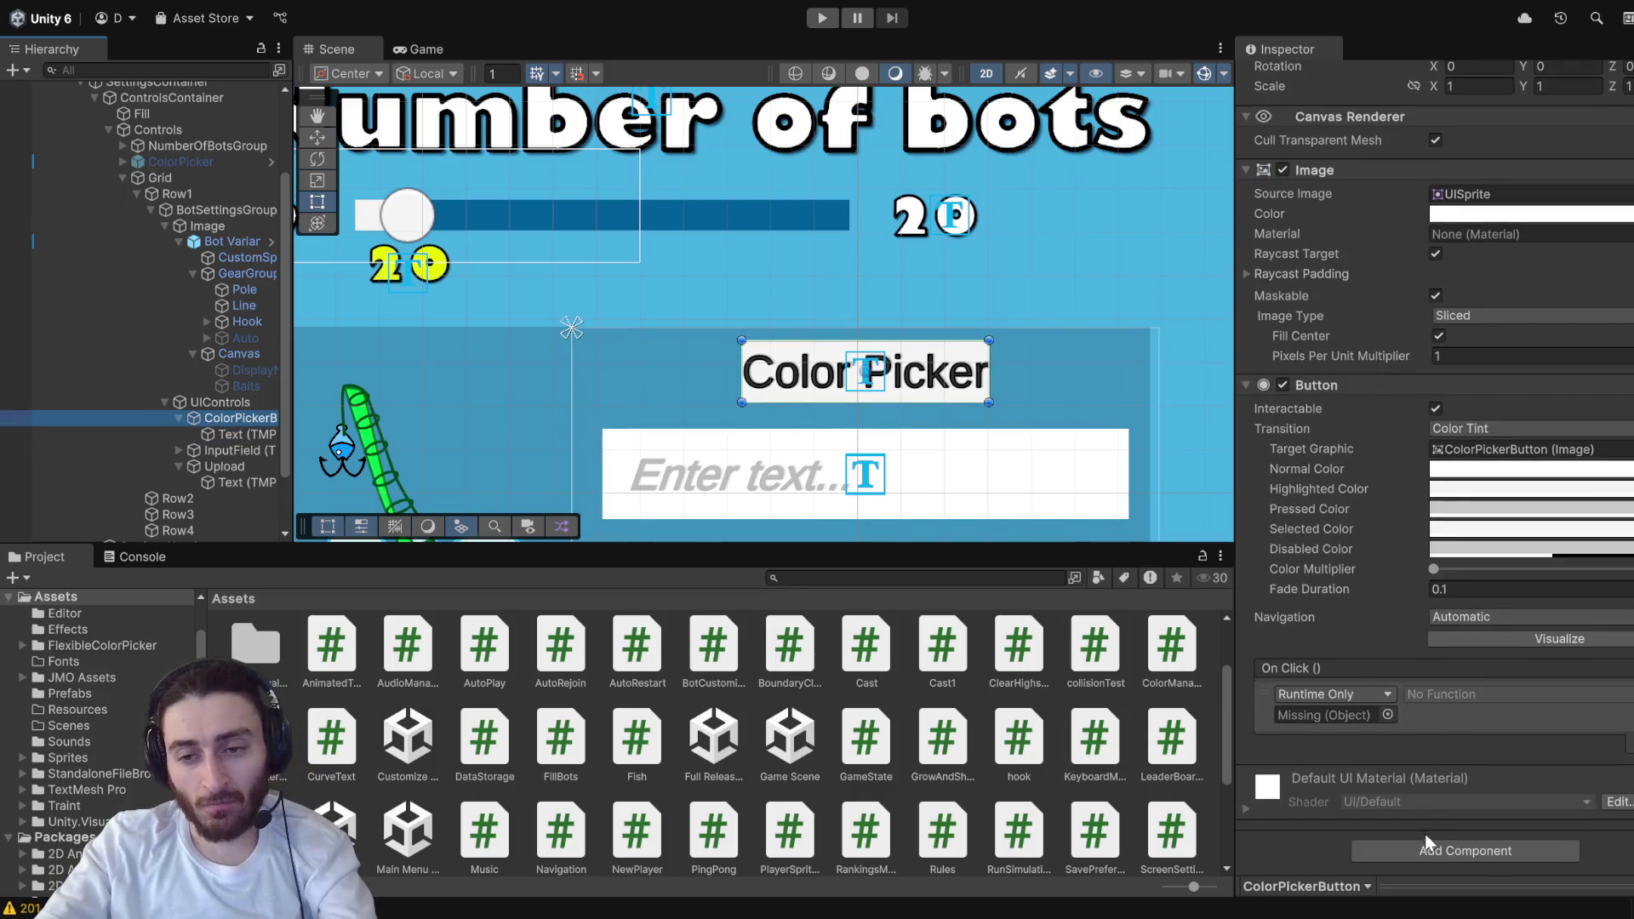
left_click(1424, 852)
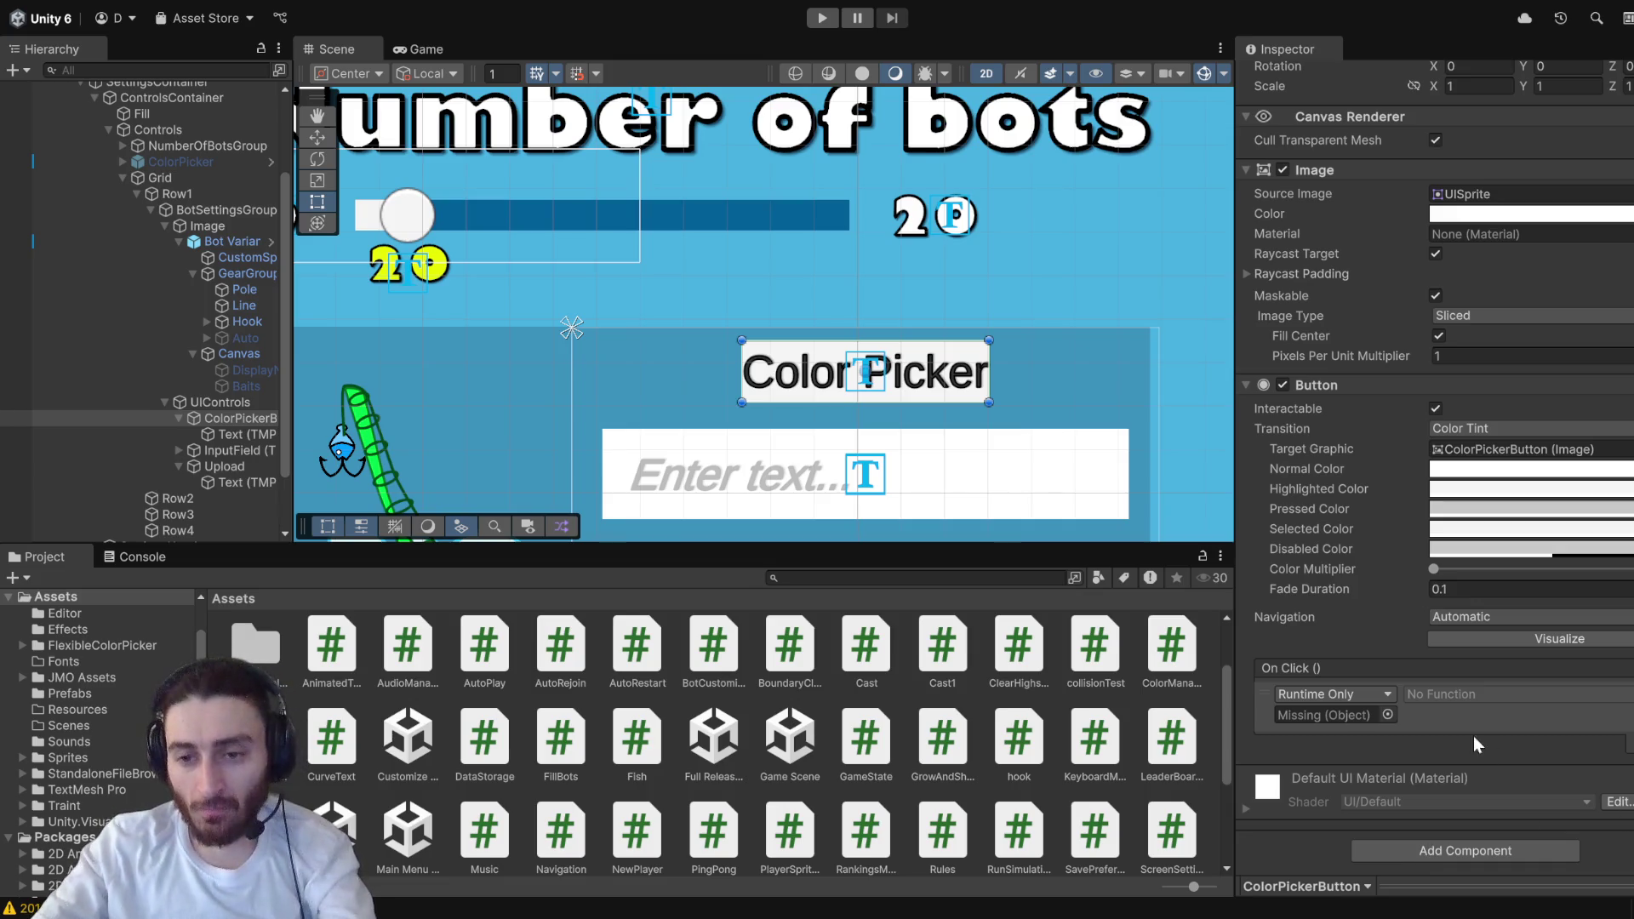
left_click(1463, 692)
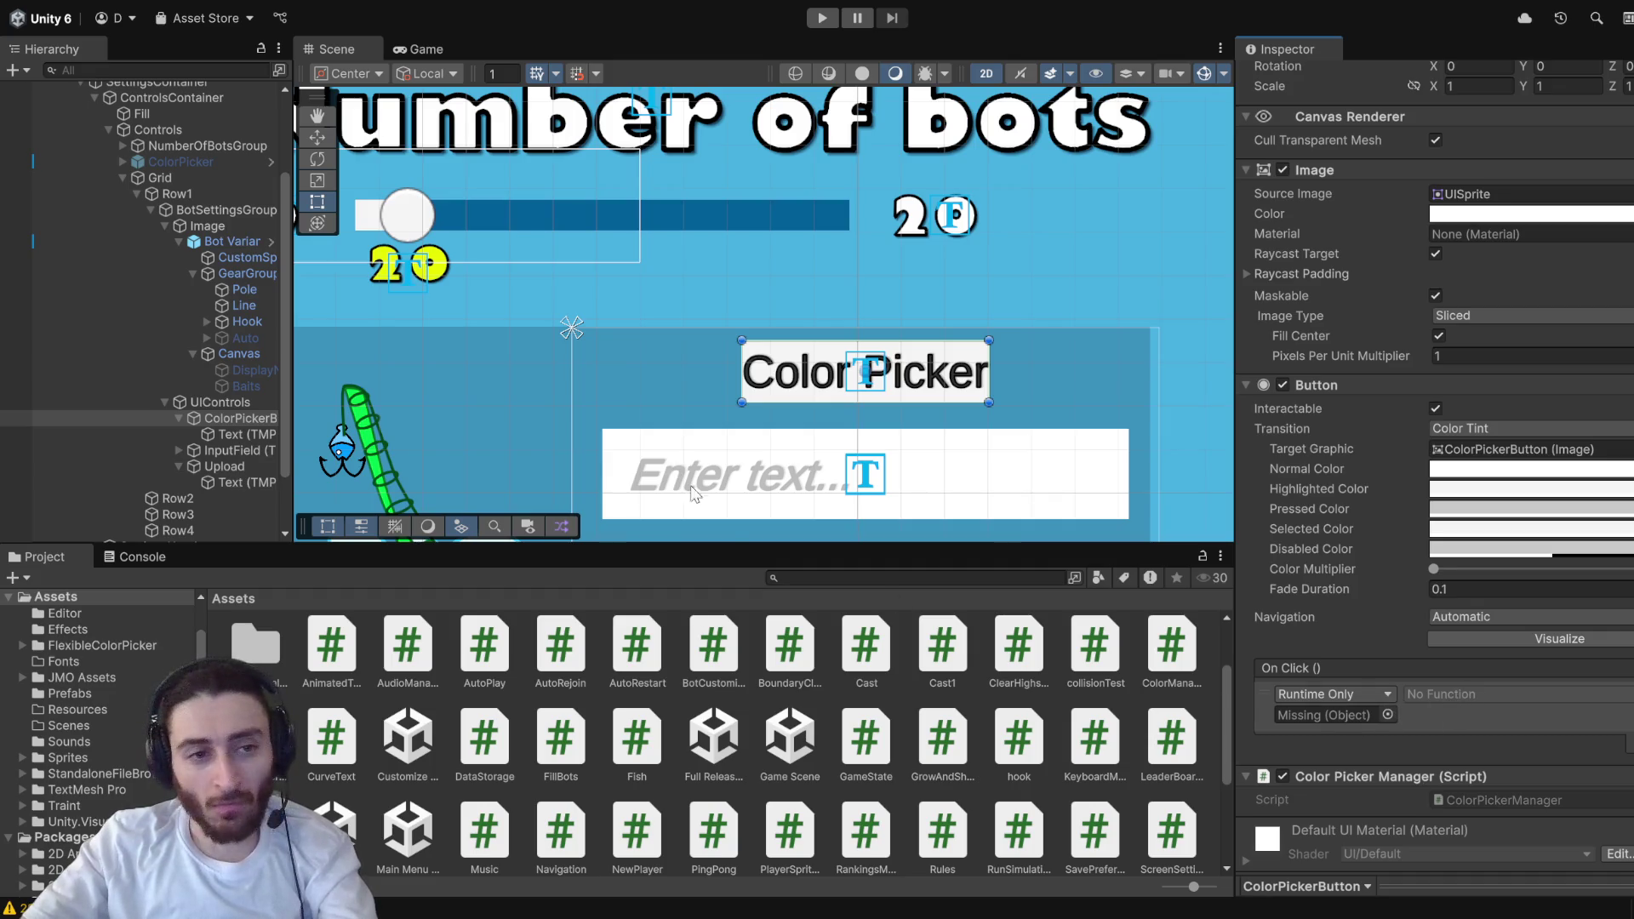
left_click_drag(1111, 688, 1346, 714)
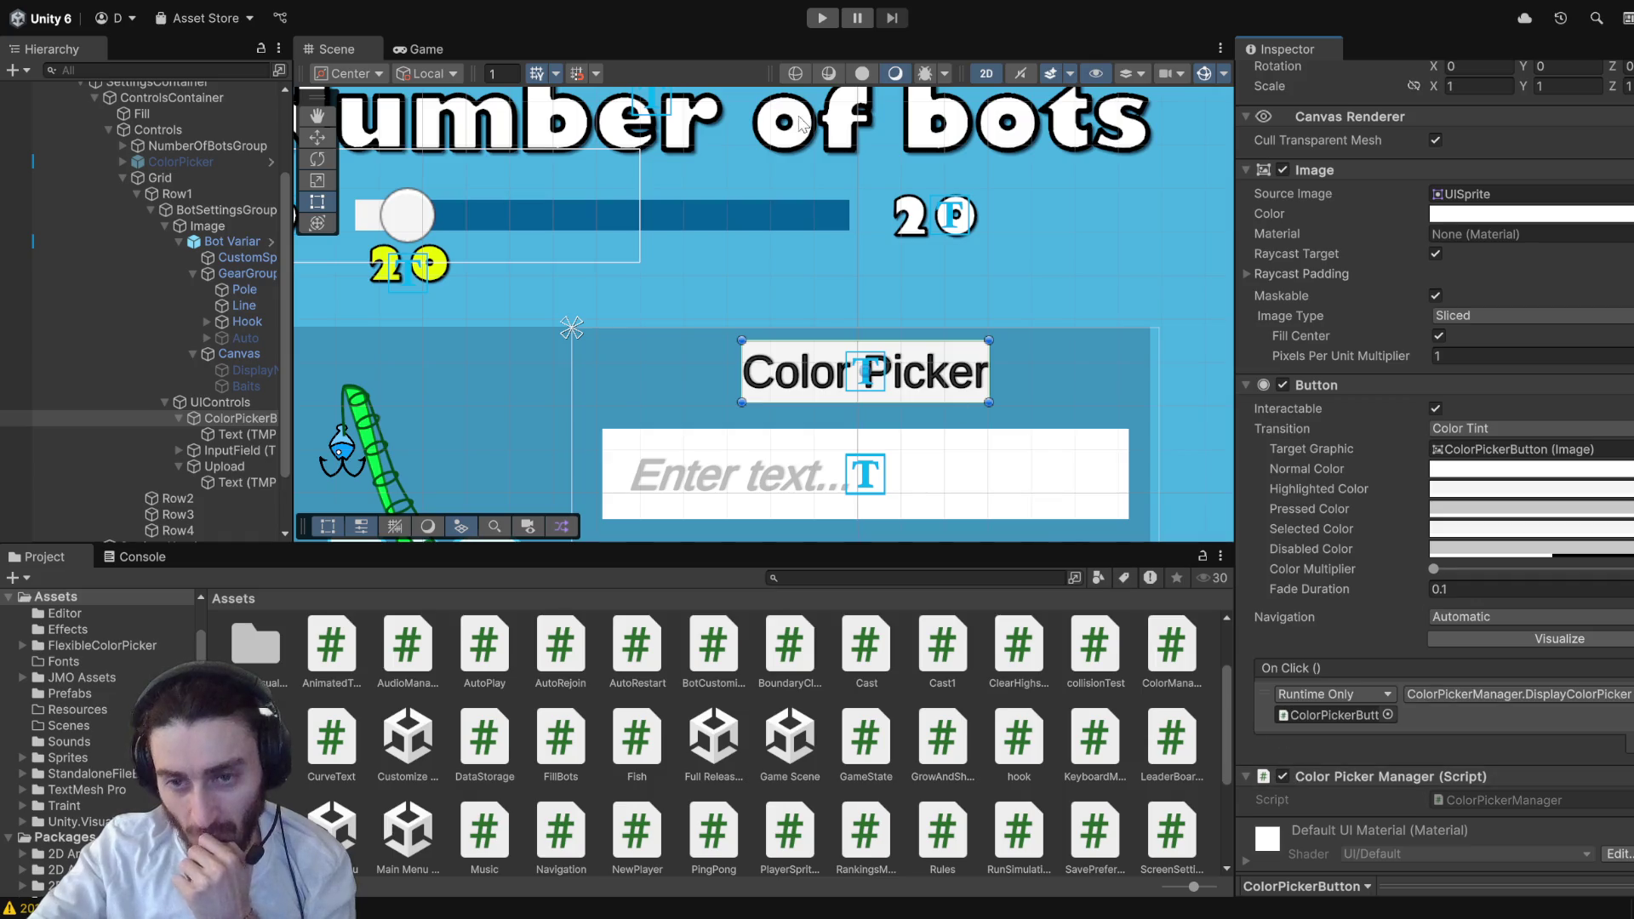
left_click(822, 17)
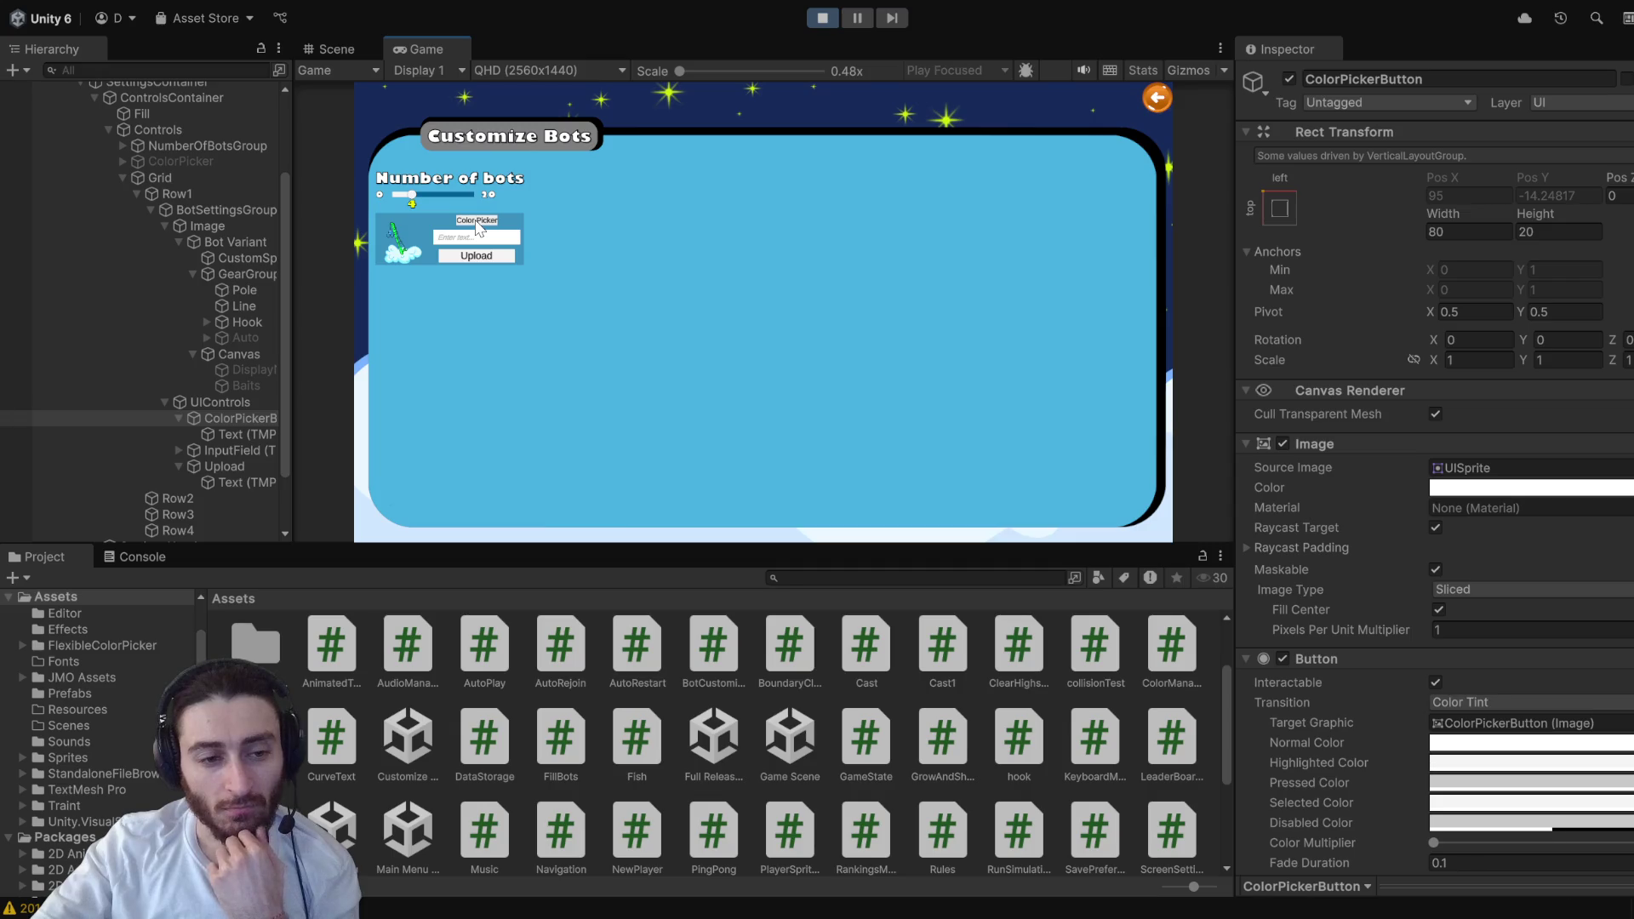
- Test the Color Picker button, inspect the NullReferenceException in the Console, then stop the game
left_click(477, 222)
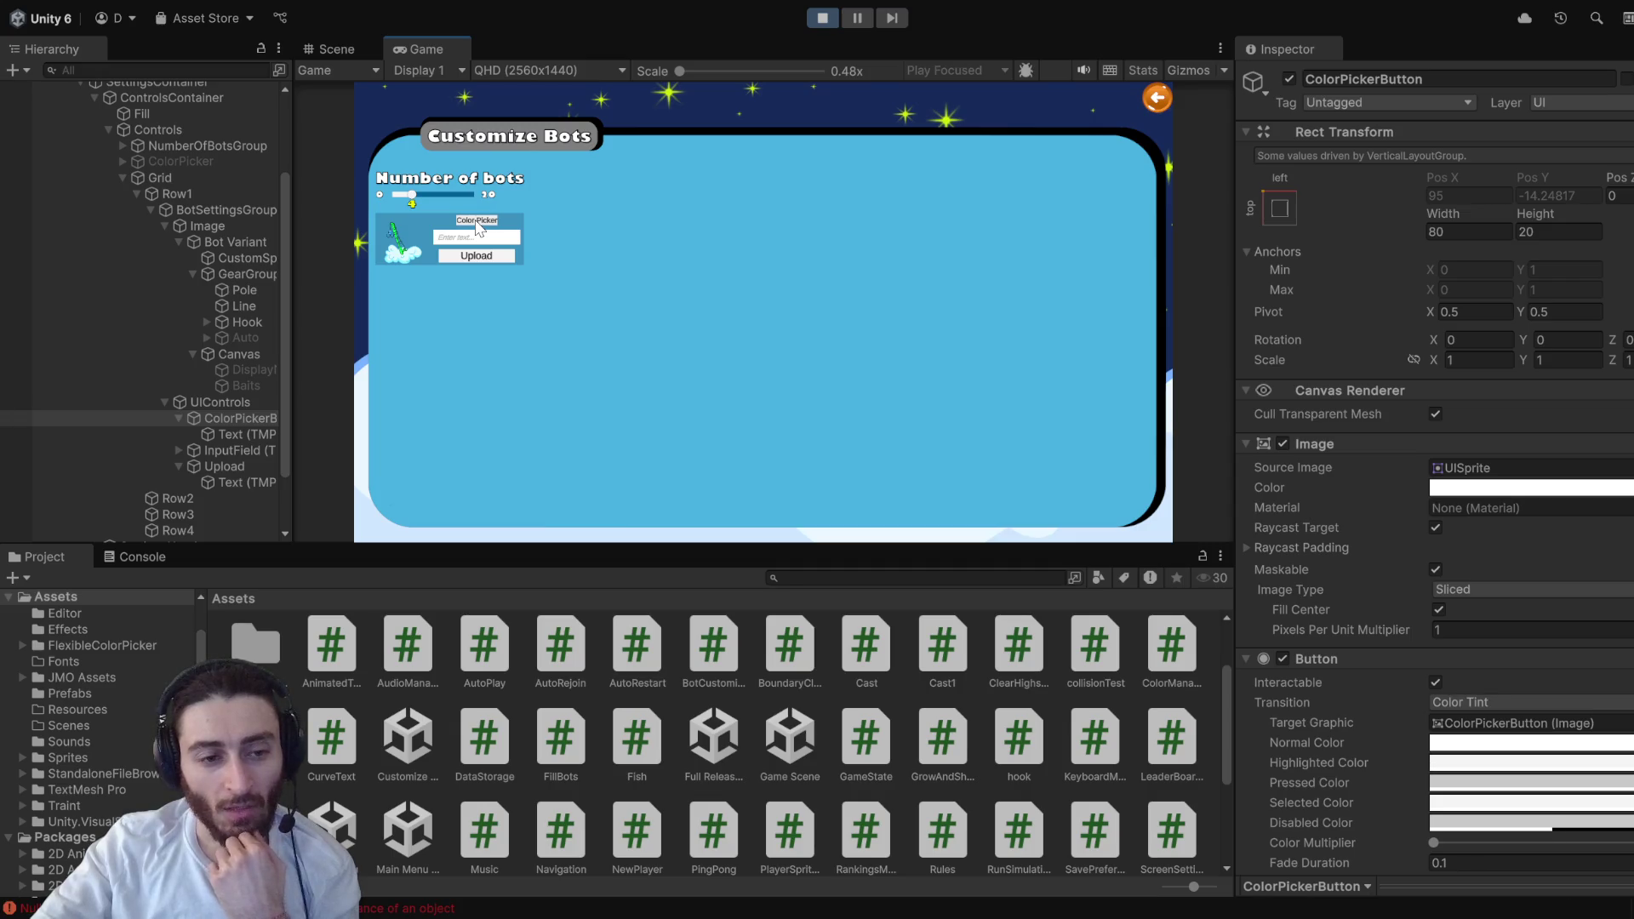
left_click(137, 557)
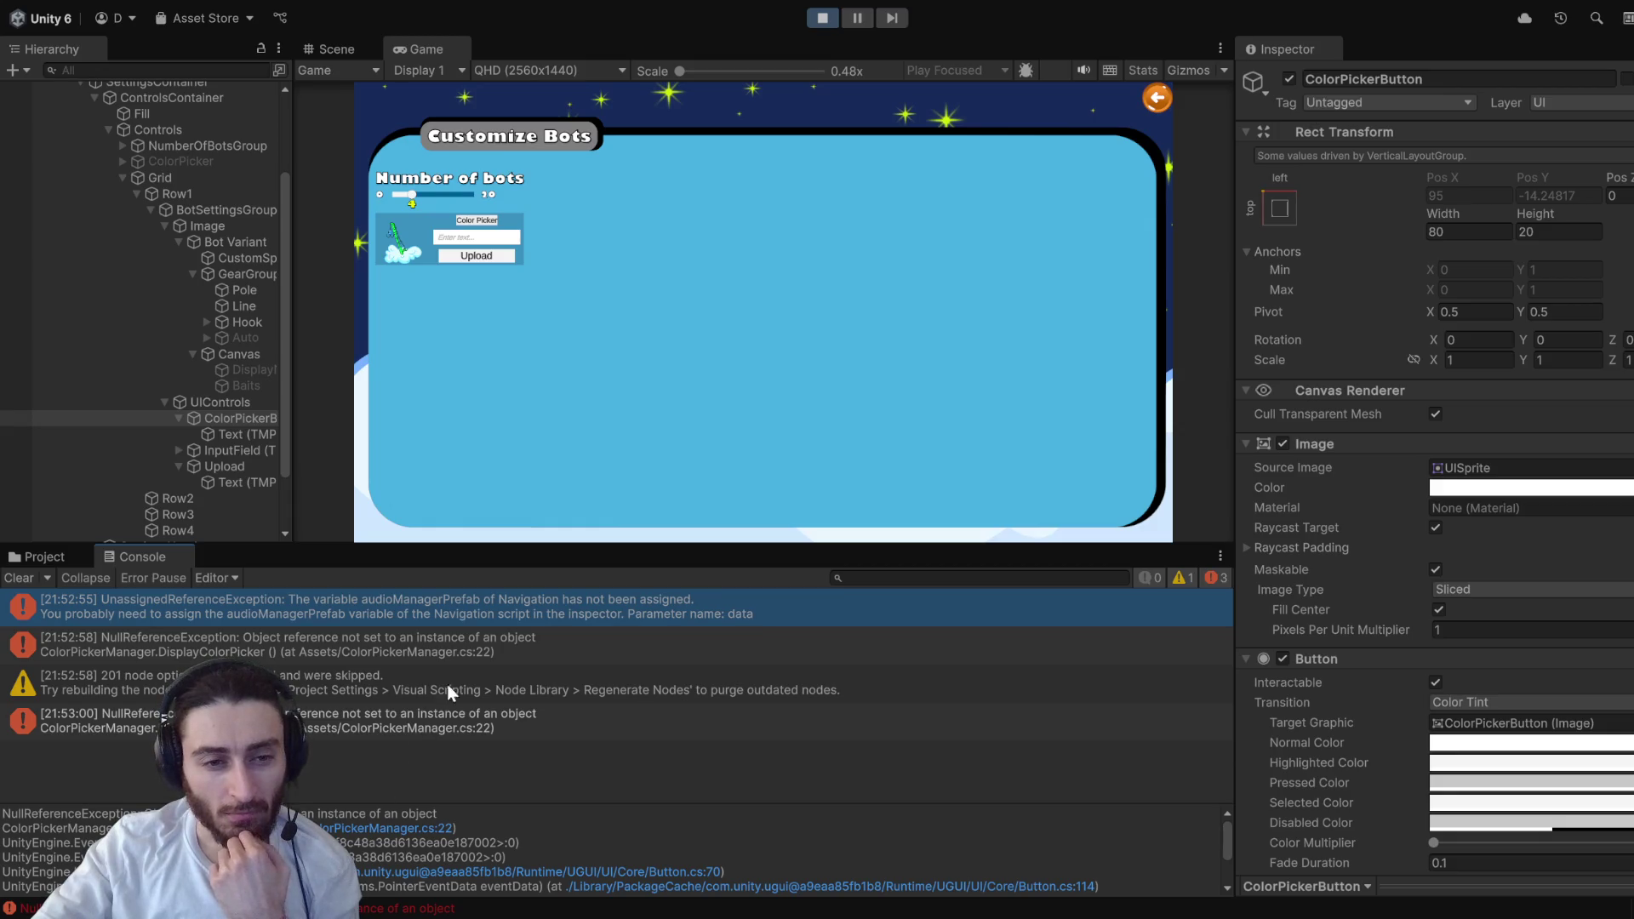
left_click(466, 655)
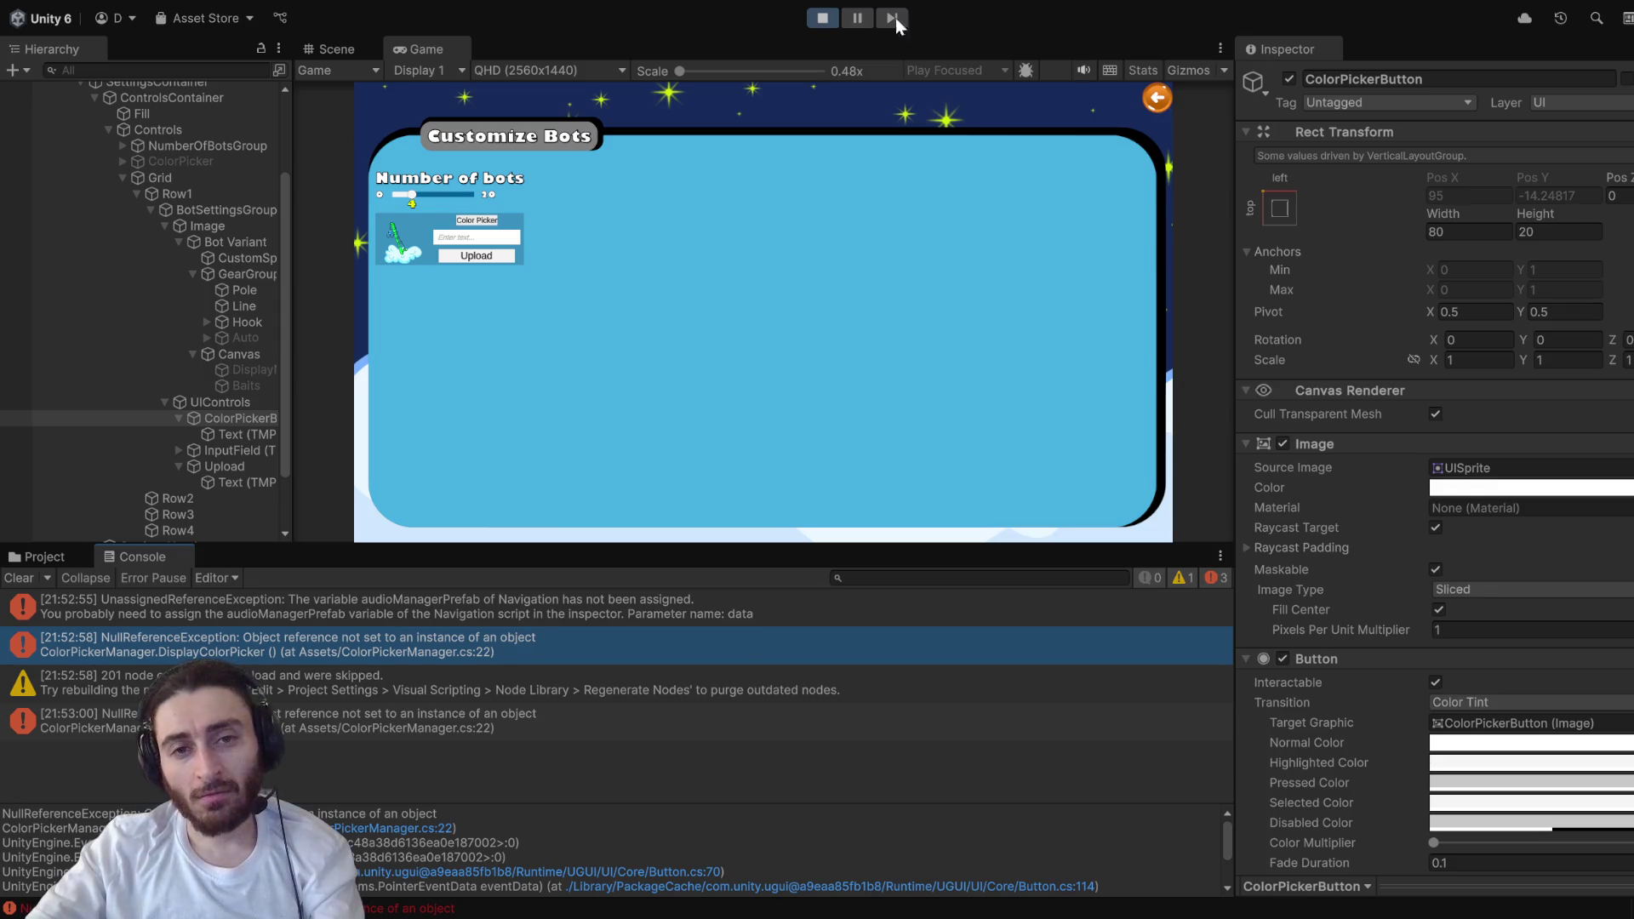
left_click(823, 19)
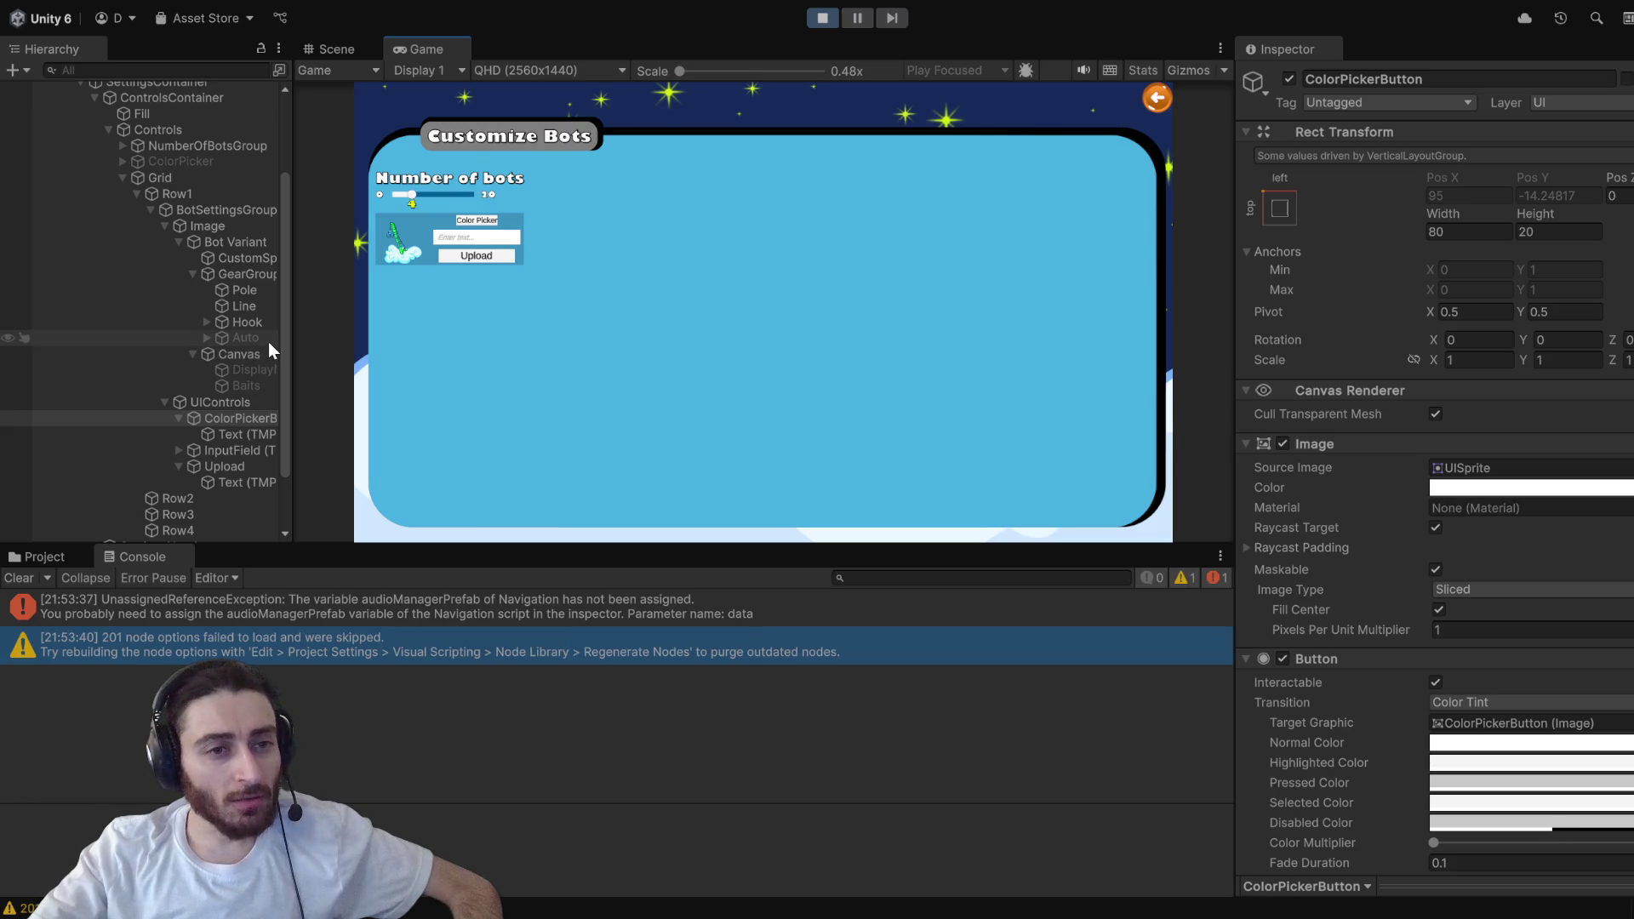
- Select ColorPicker in the Hierarchy and review its Flexible Color Picker starting colour settings
left_click(165, 158)
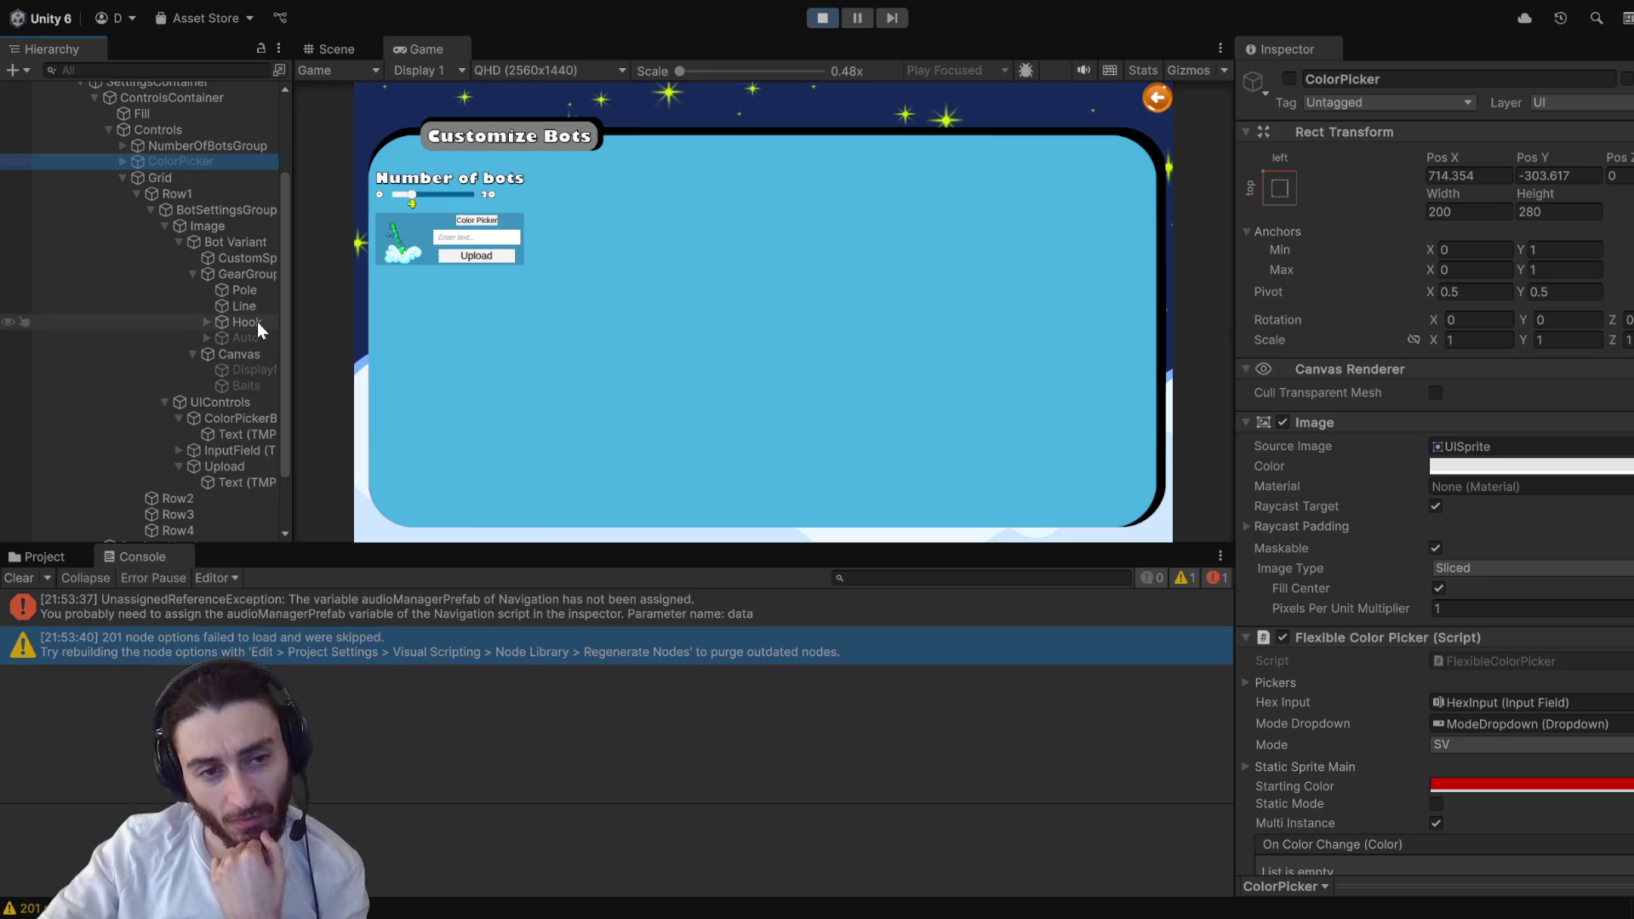
scroll(249, 330, "down", 3)
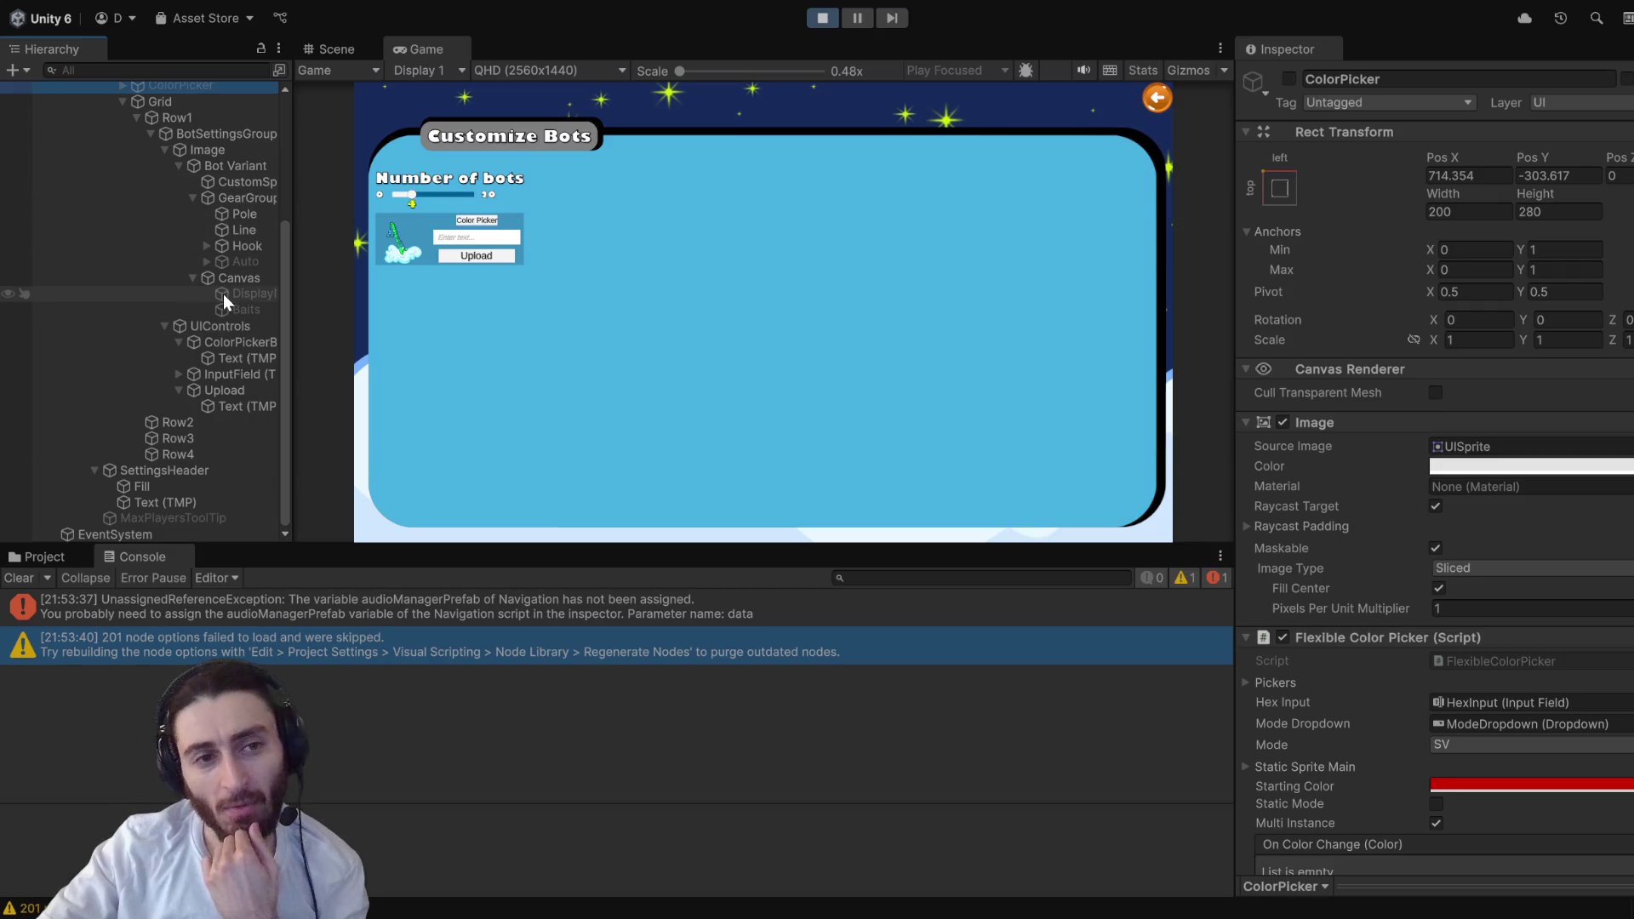
scroll(226, 280, "up", 3)
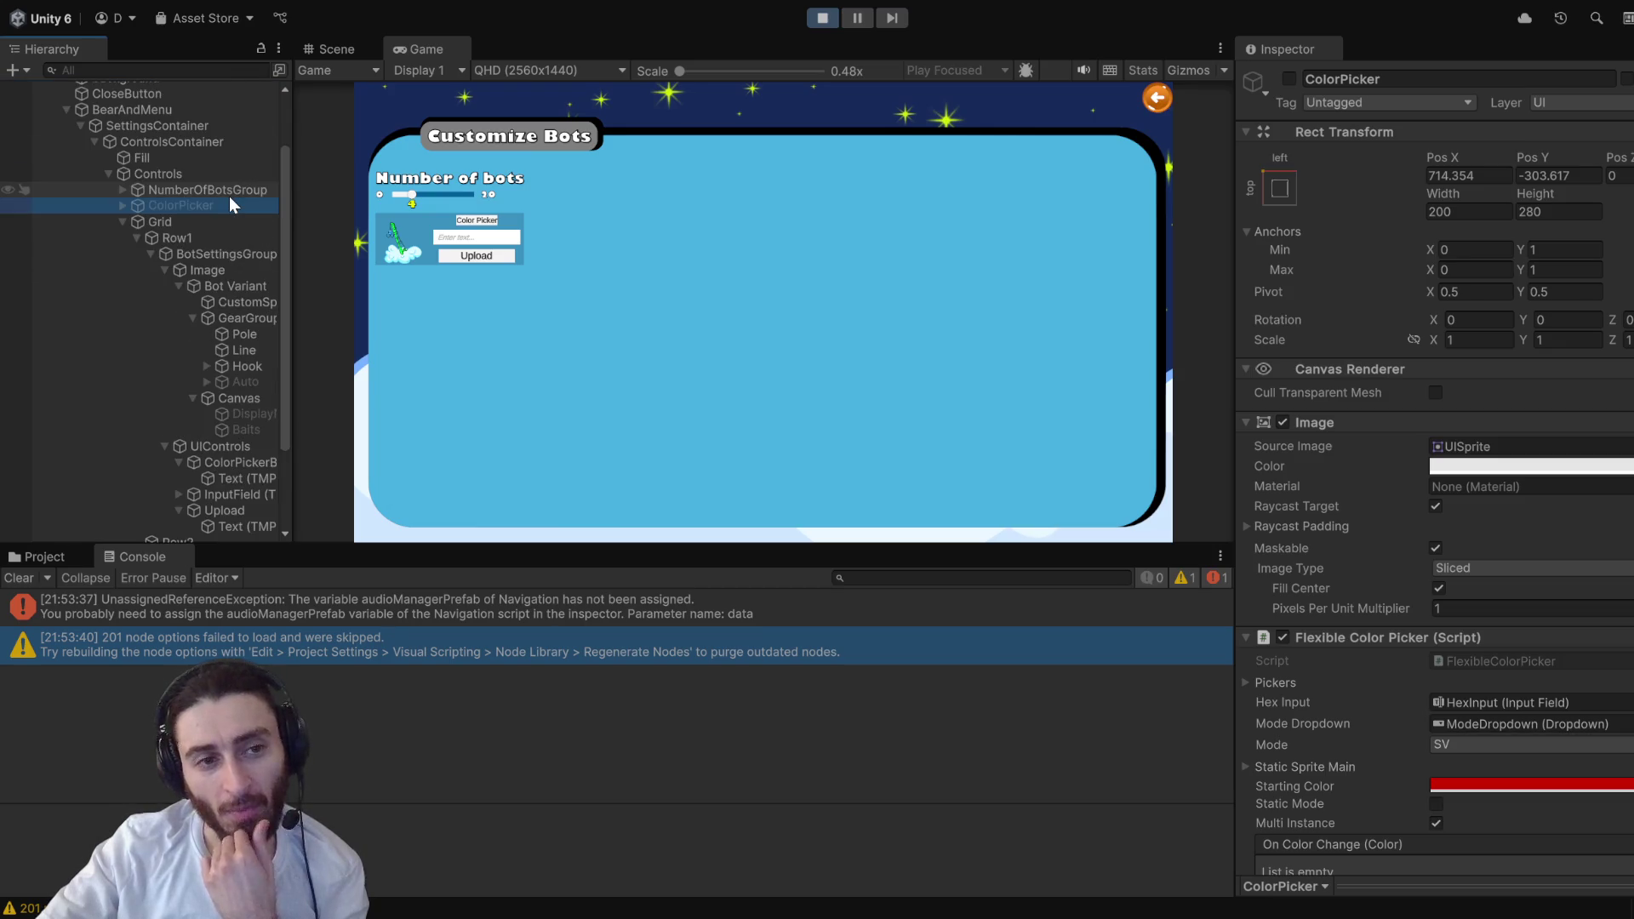
scroll(231, 364, "down", 2)
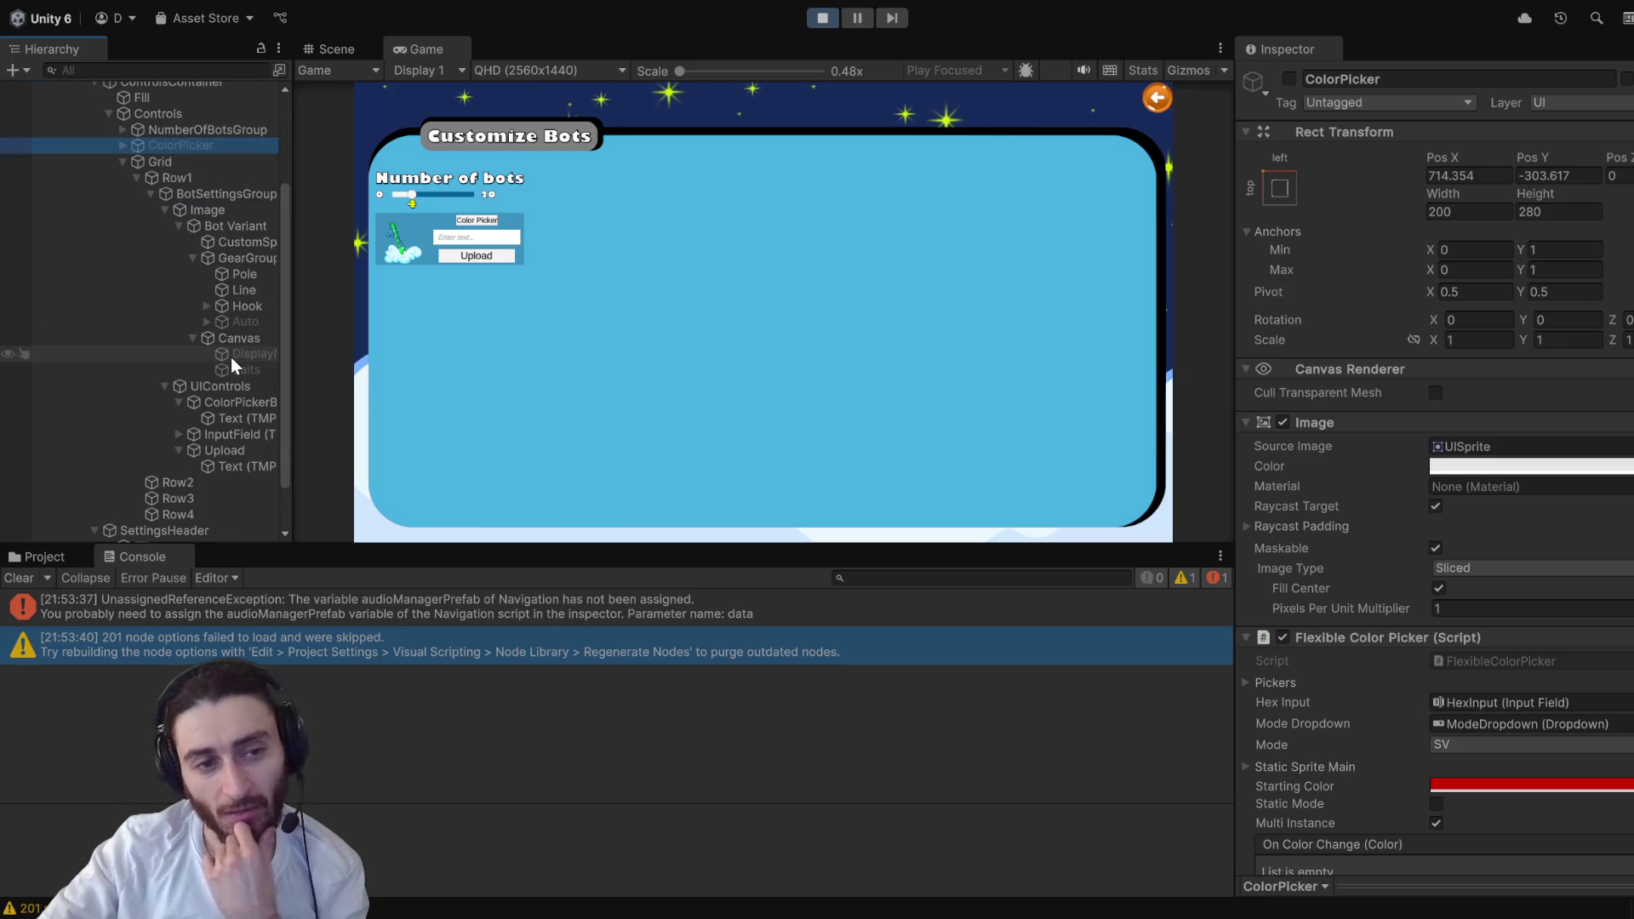
scroll(232, 356, "down", 2)
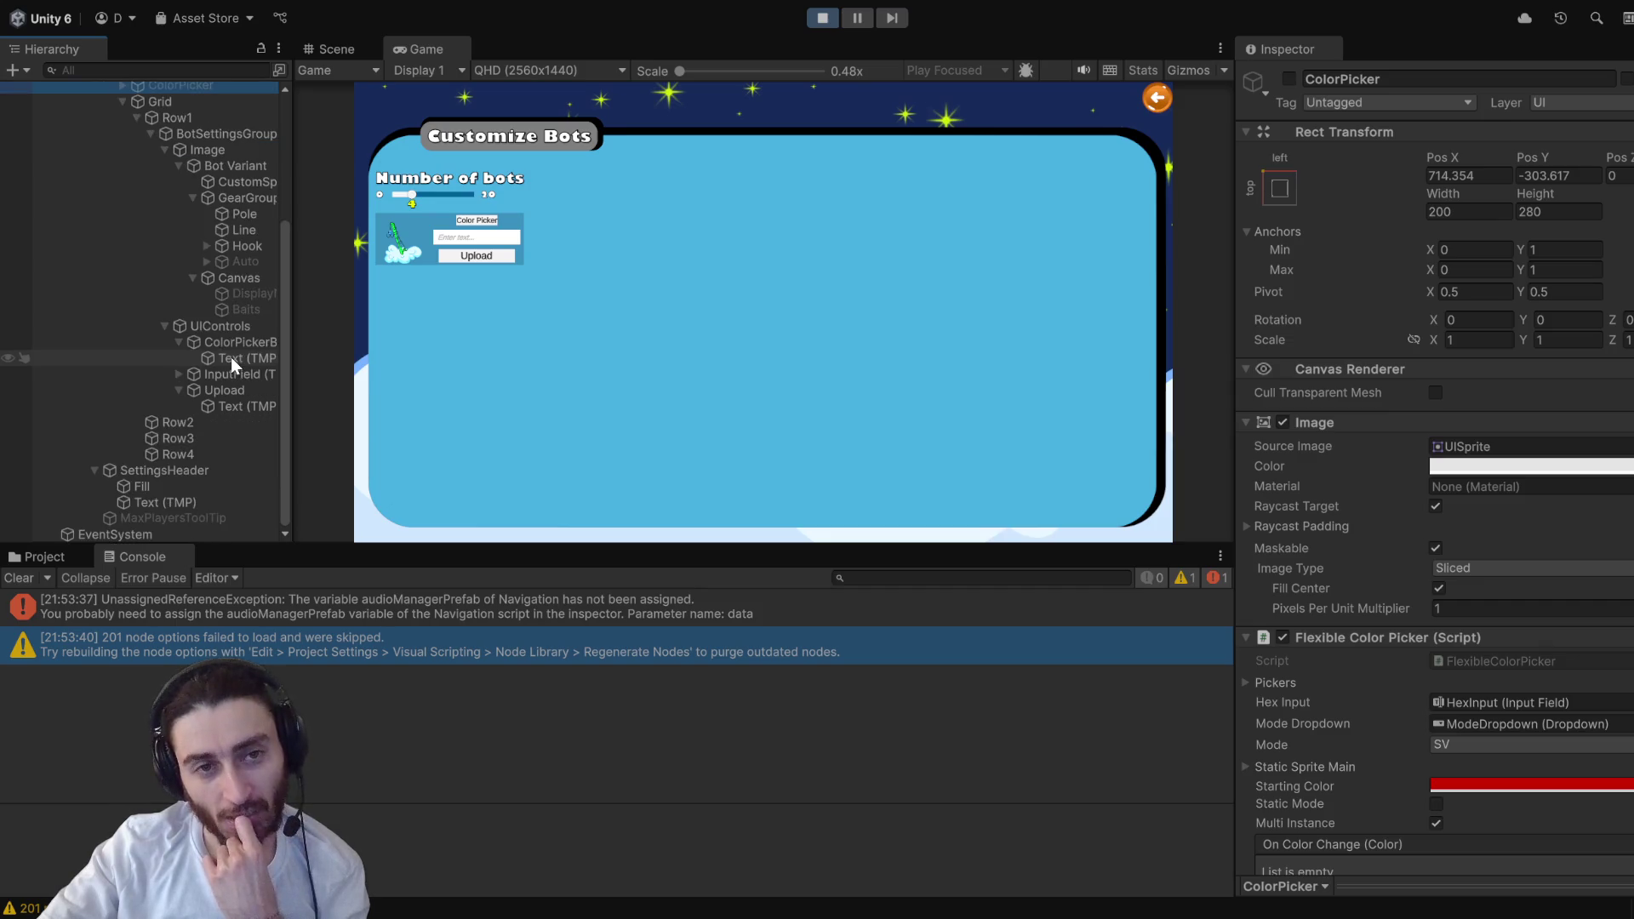
scroll(264, 283, "up", 2)
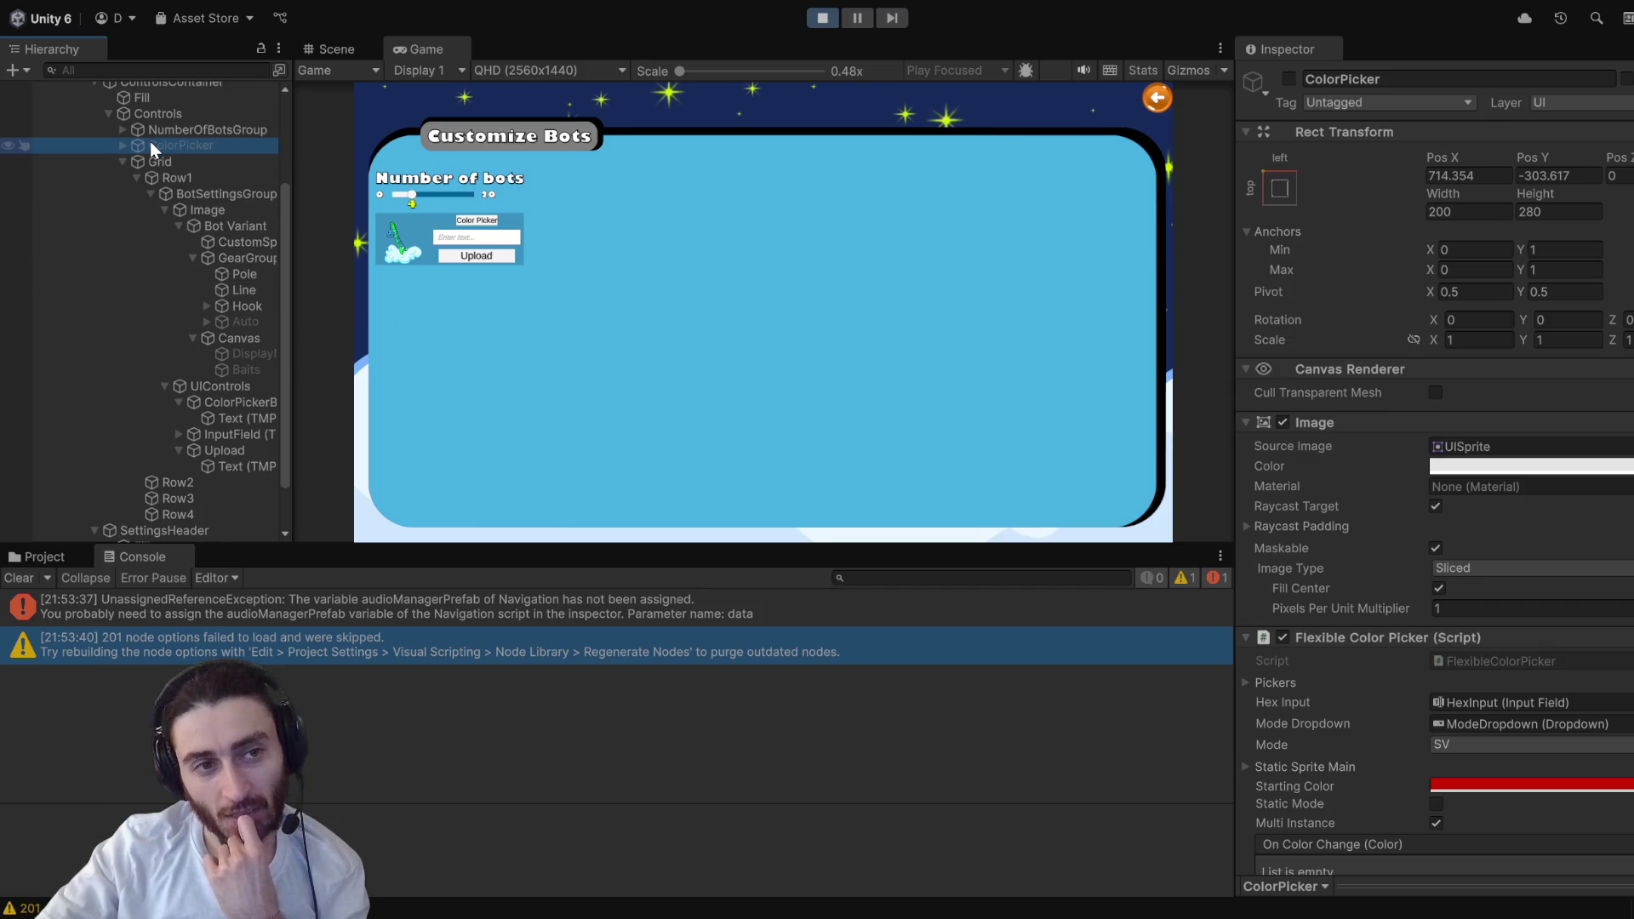
- Stop the game and make the ColorPicker object active
left_click(172, 147)
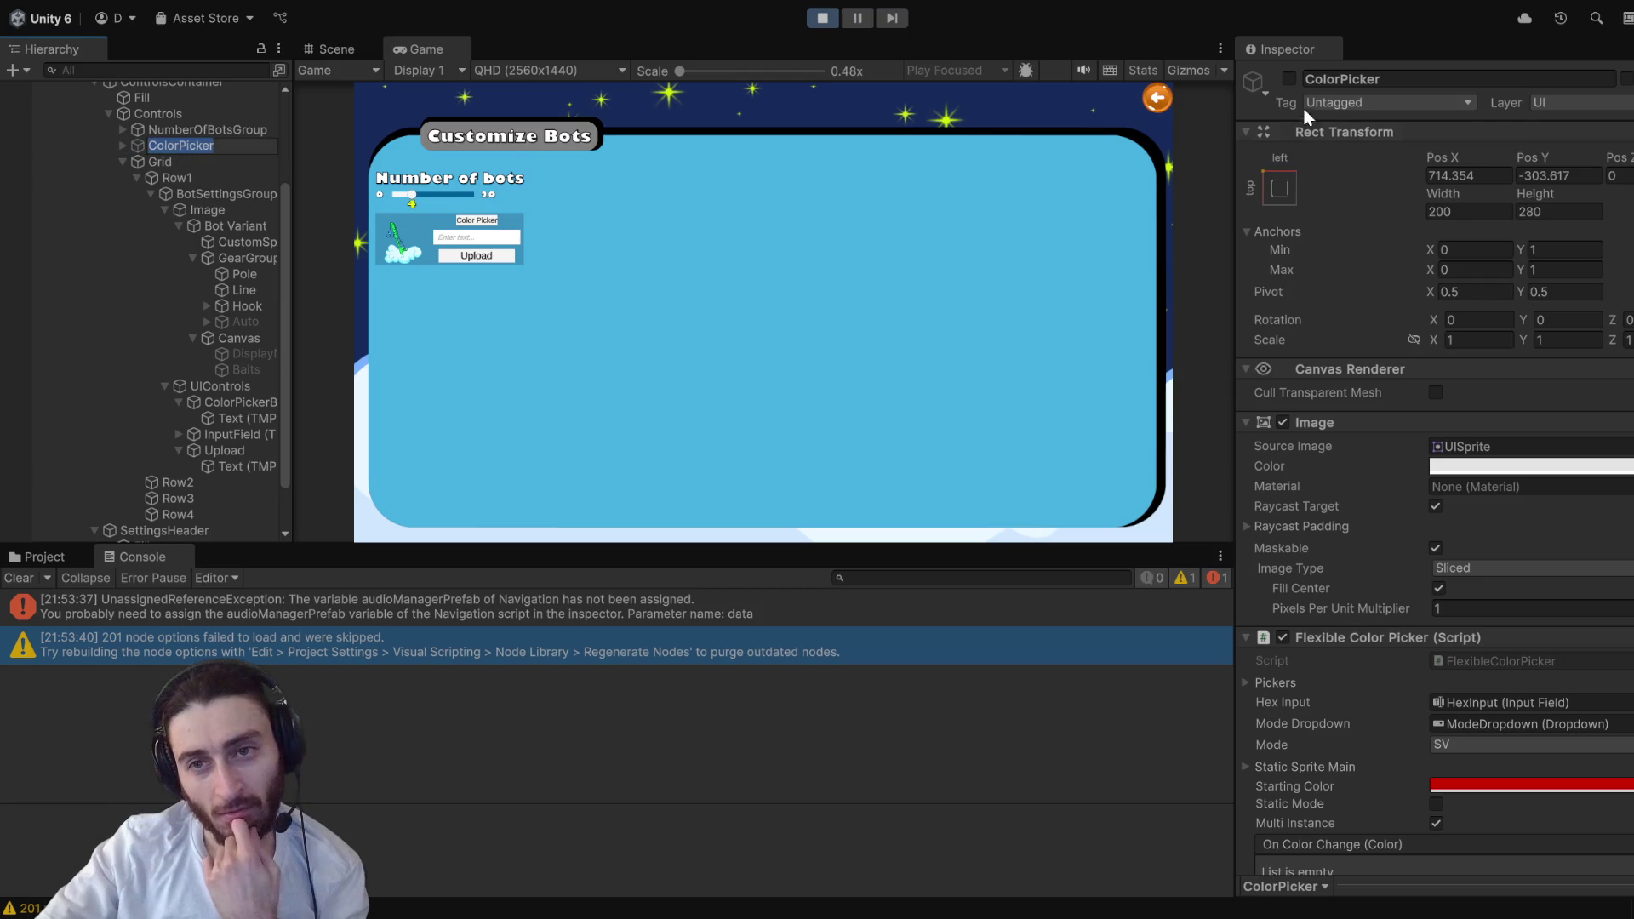
left_click(1288, 78)
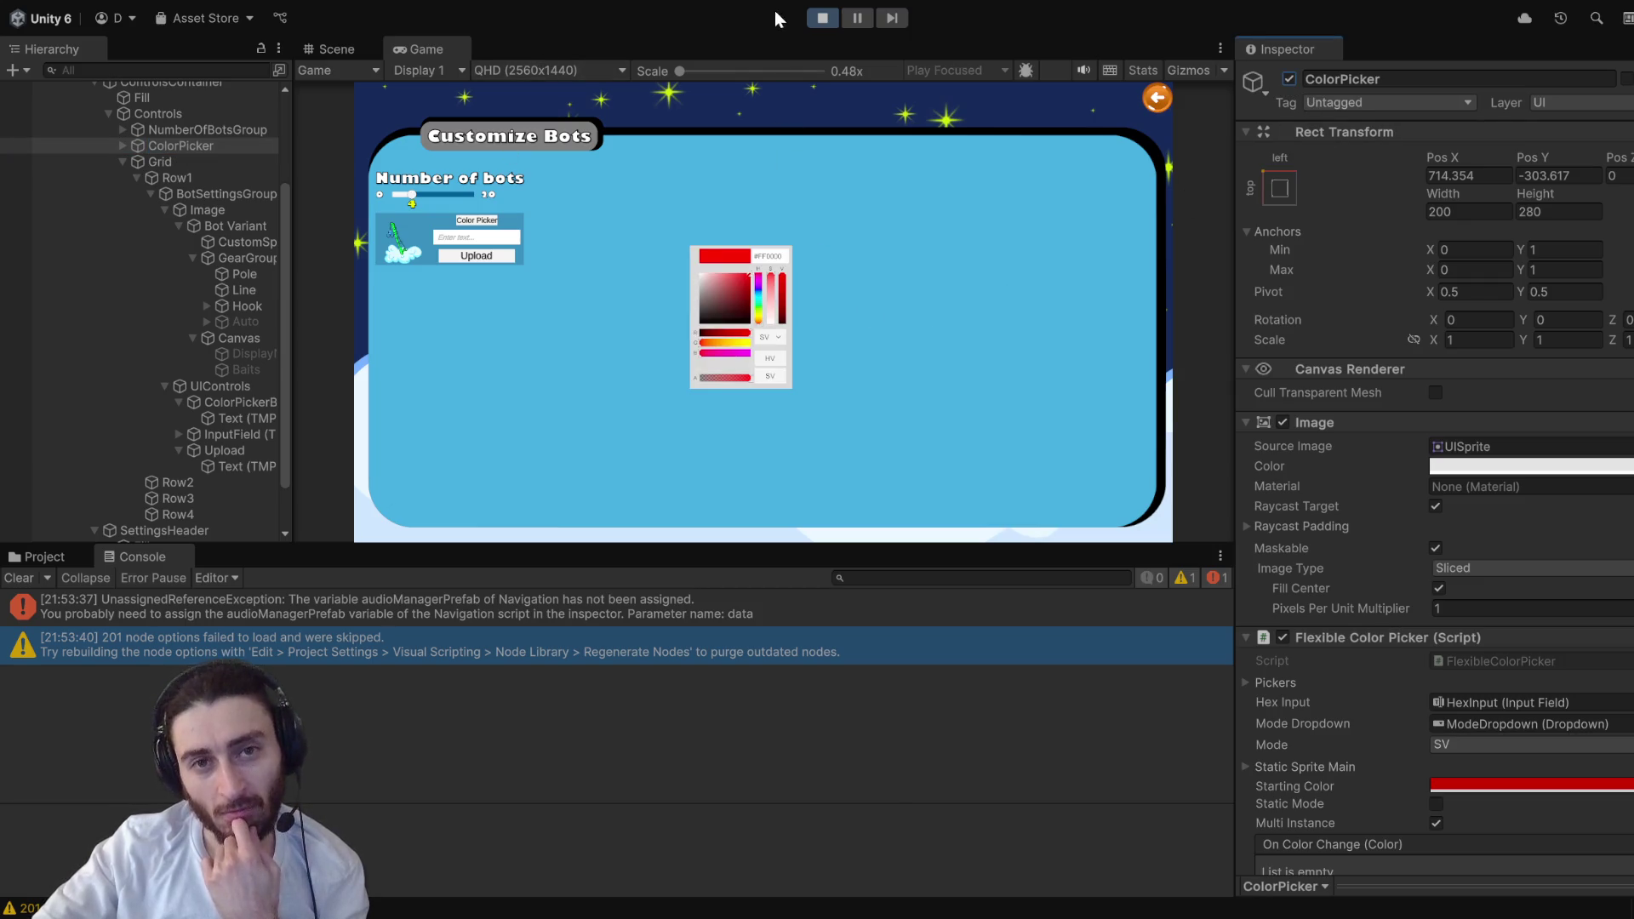
left_click(823, 18)
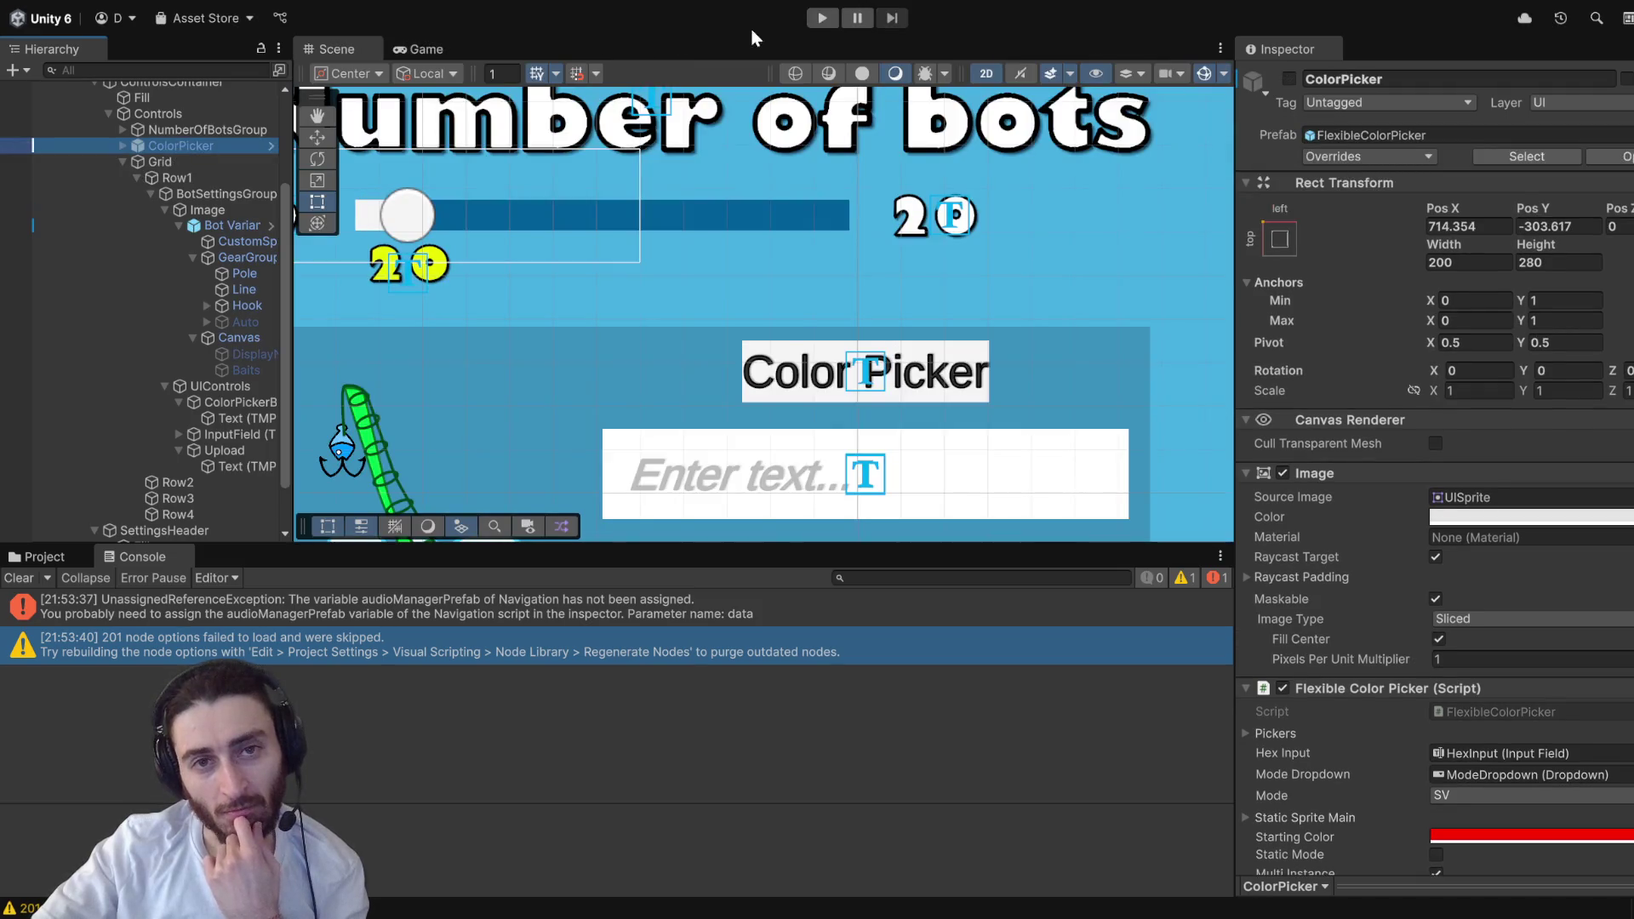
scroll(815, 273, "down", 5)
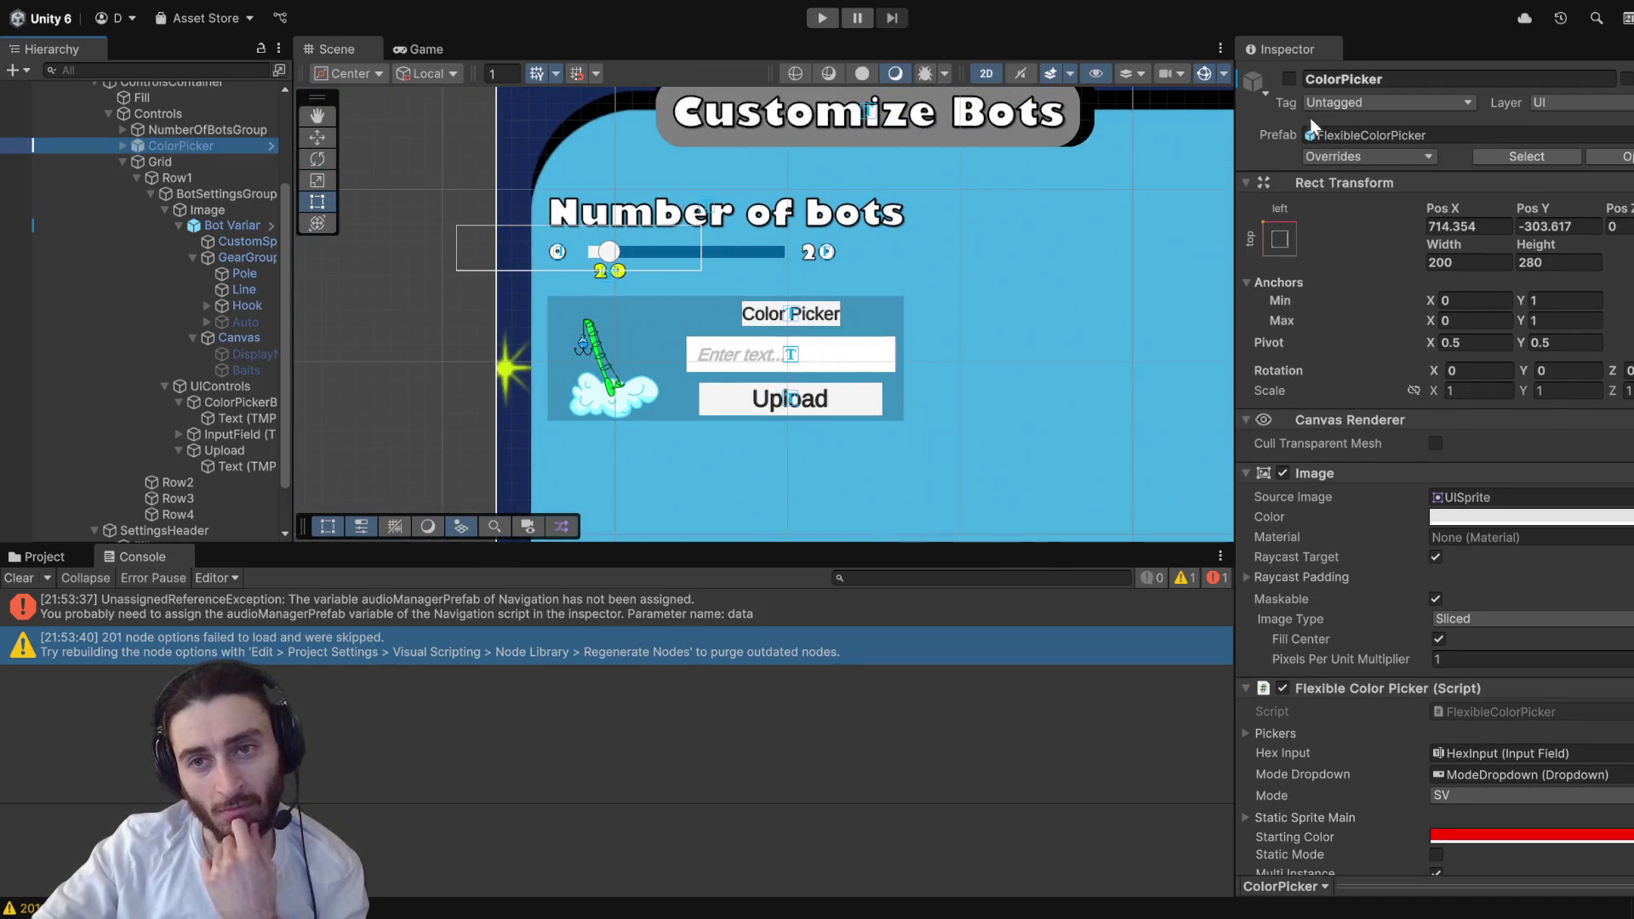
left_click(1289, 78)
- Drag the colour picker to the left of the canvas and run the game
scroll(1009, 312, "down", 3)
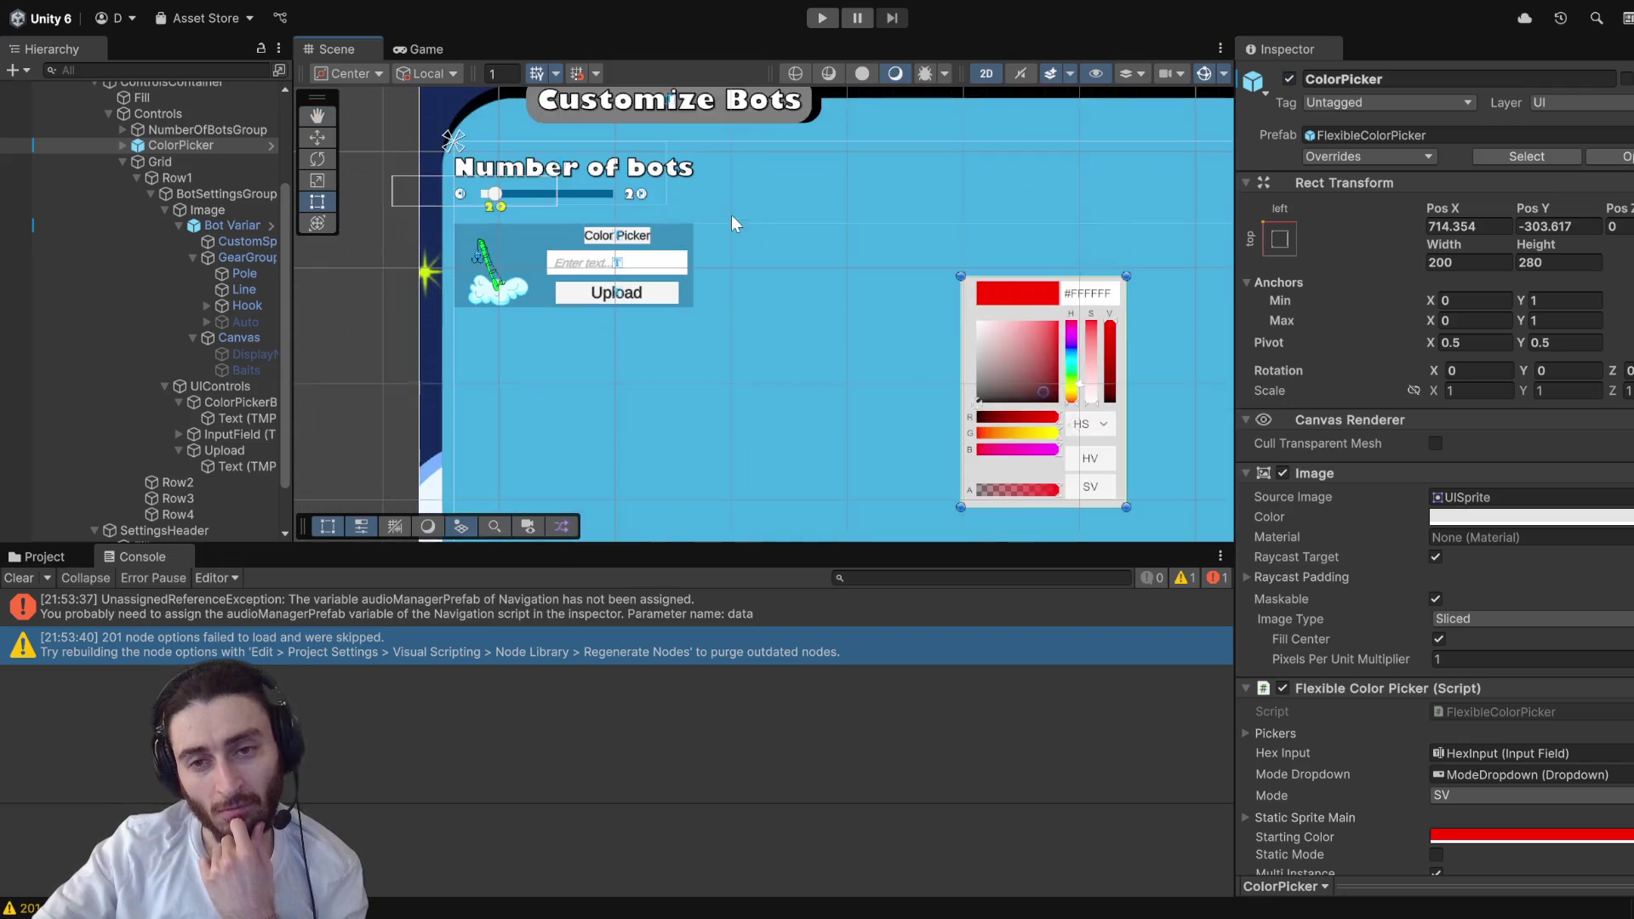
scroll(979, 358, "down", 2)
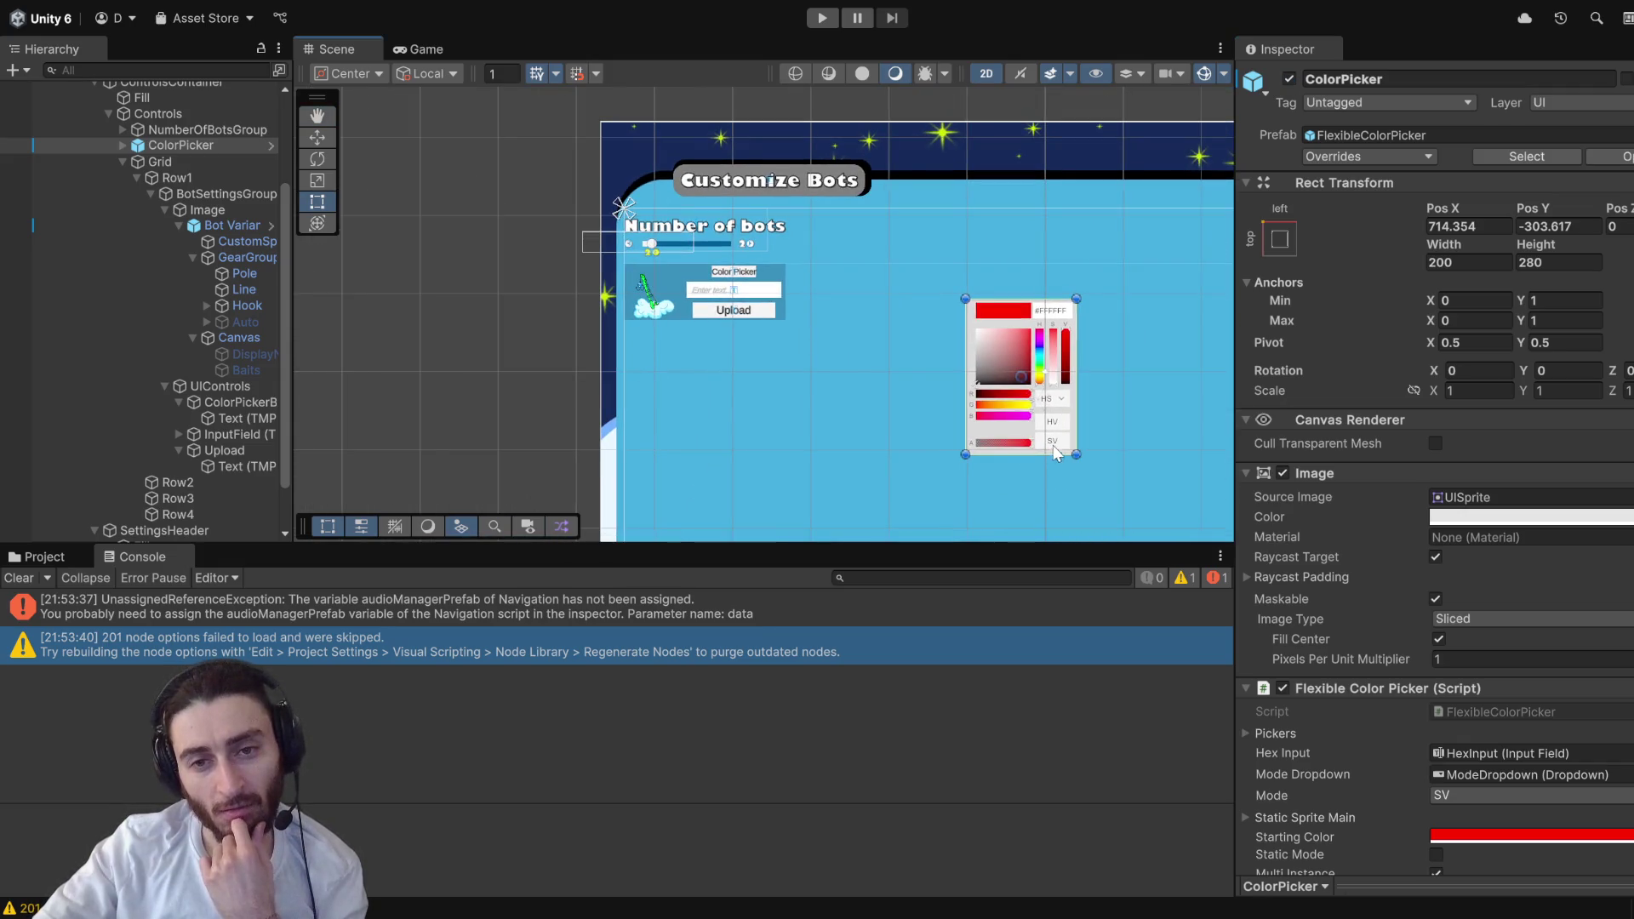
left_click_drag(1026, 432, 487, 383)
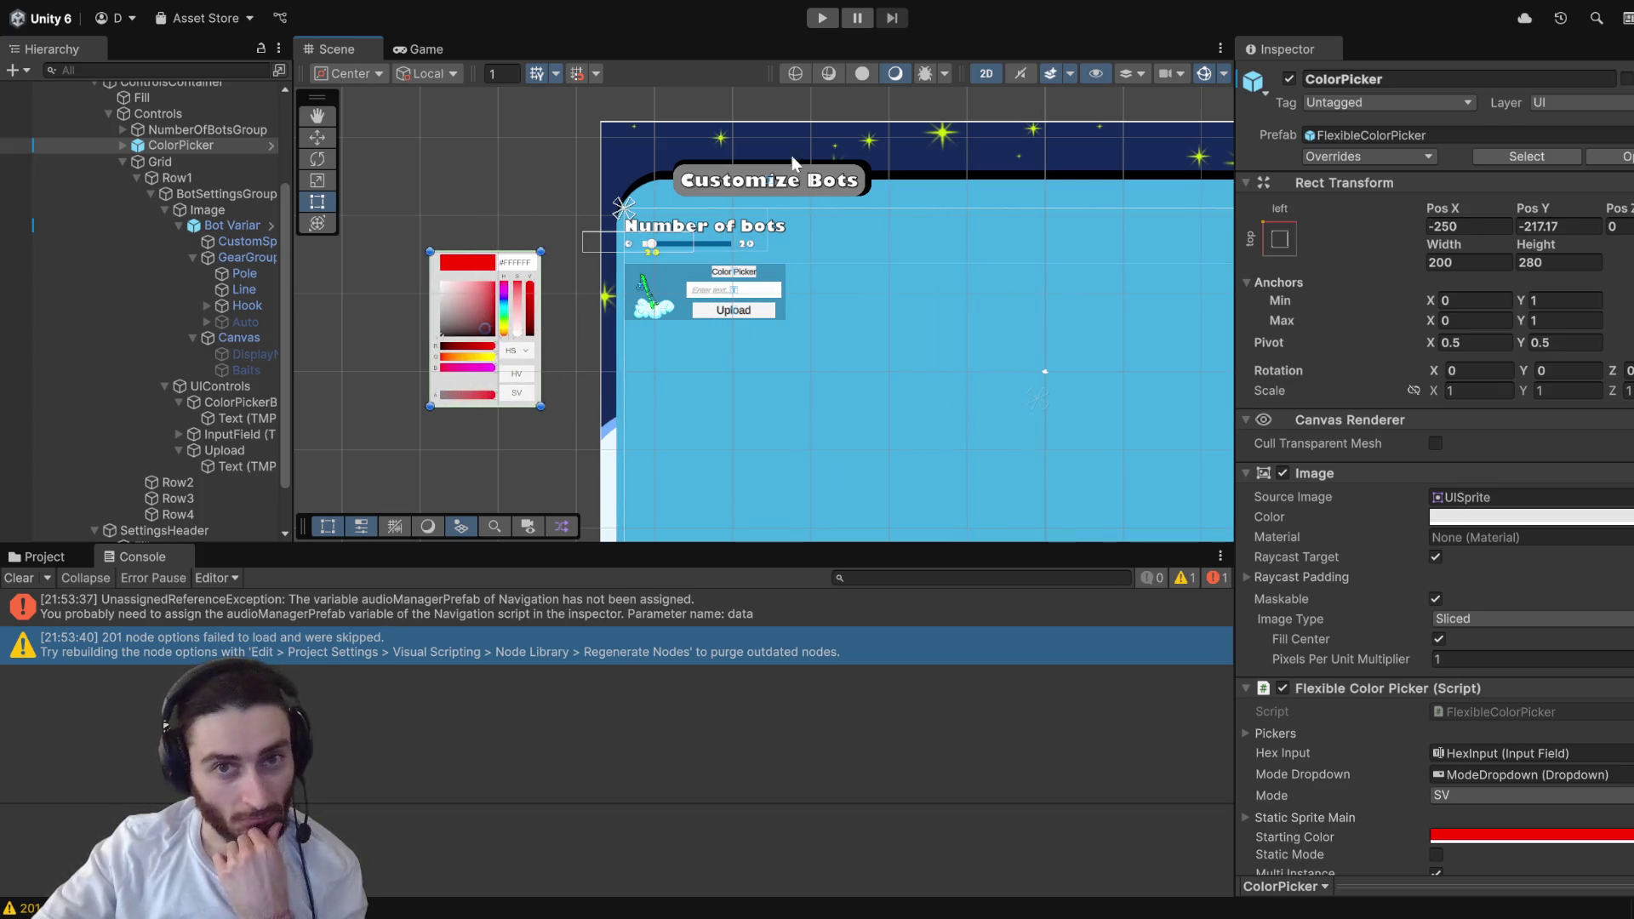
left_click(817, 16)
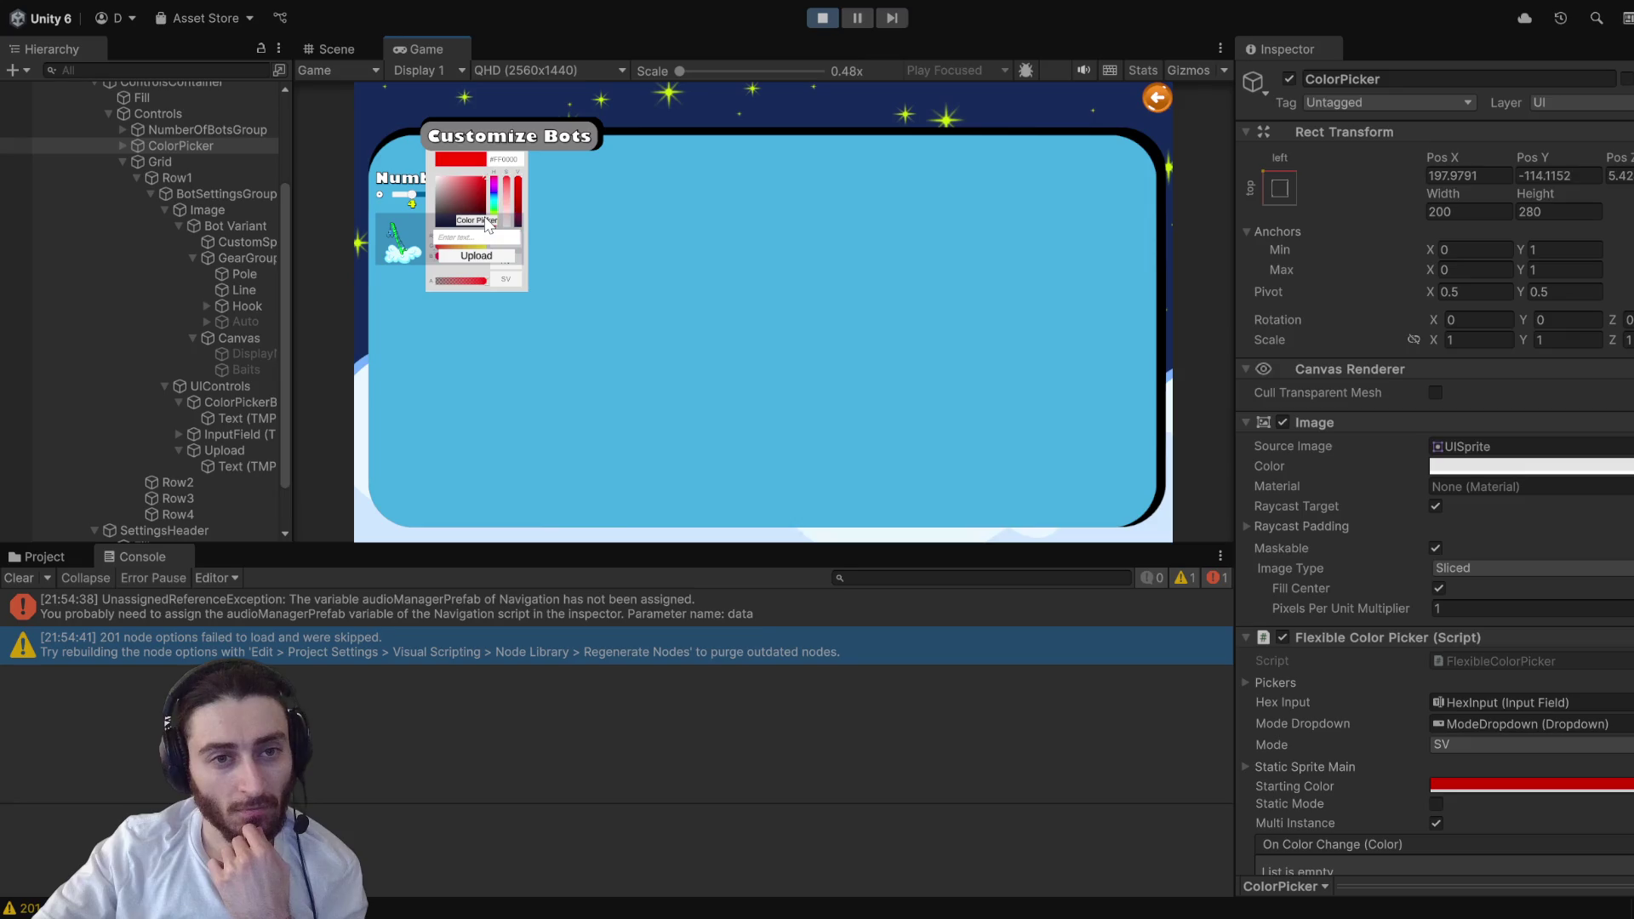
- Stop the game and drag the ColorPicker right to Pos X -189.5, beside the canvas
left_click(817, 19)
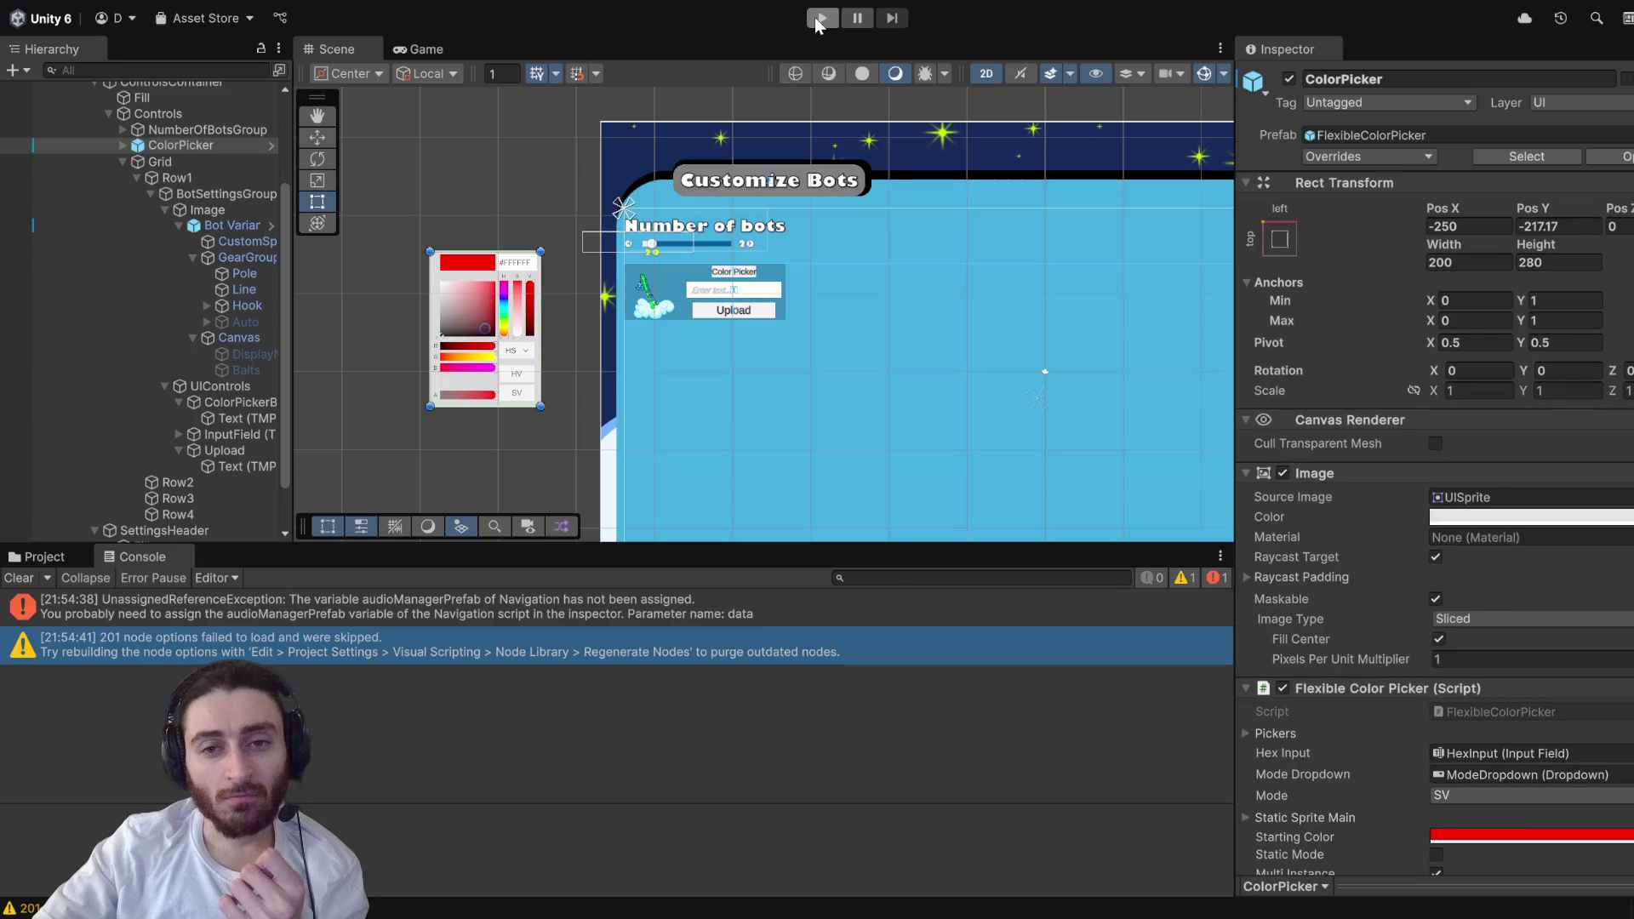
scroll(453, 298, "up", 5)
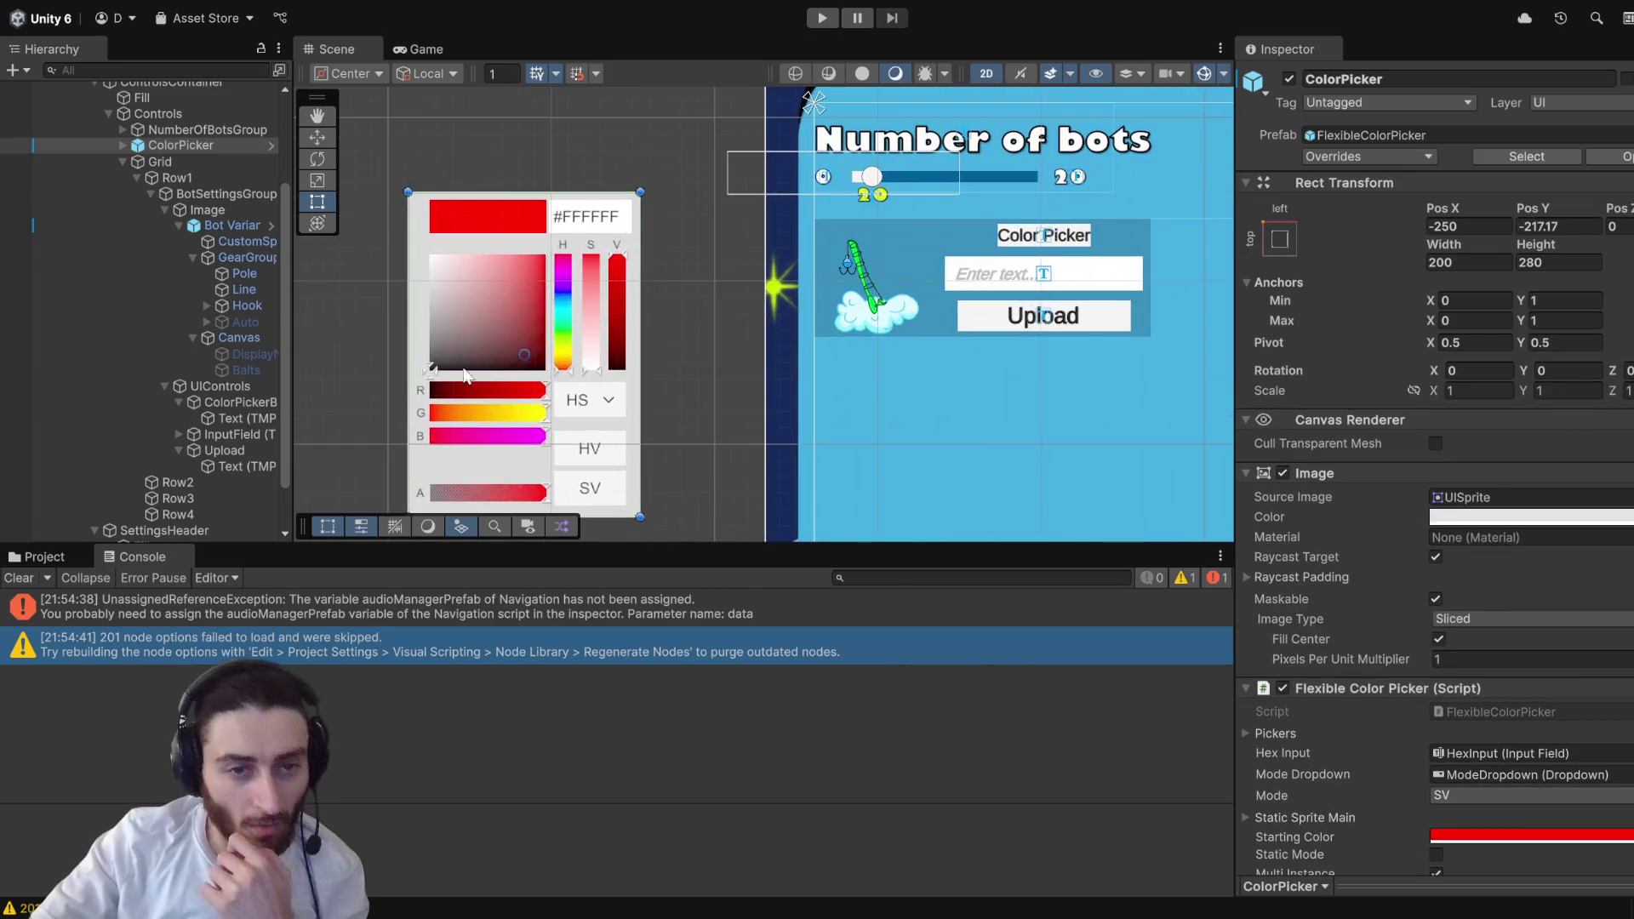
scroll(475, 335, "up", 3)
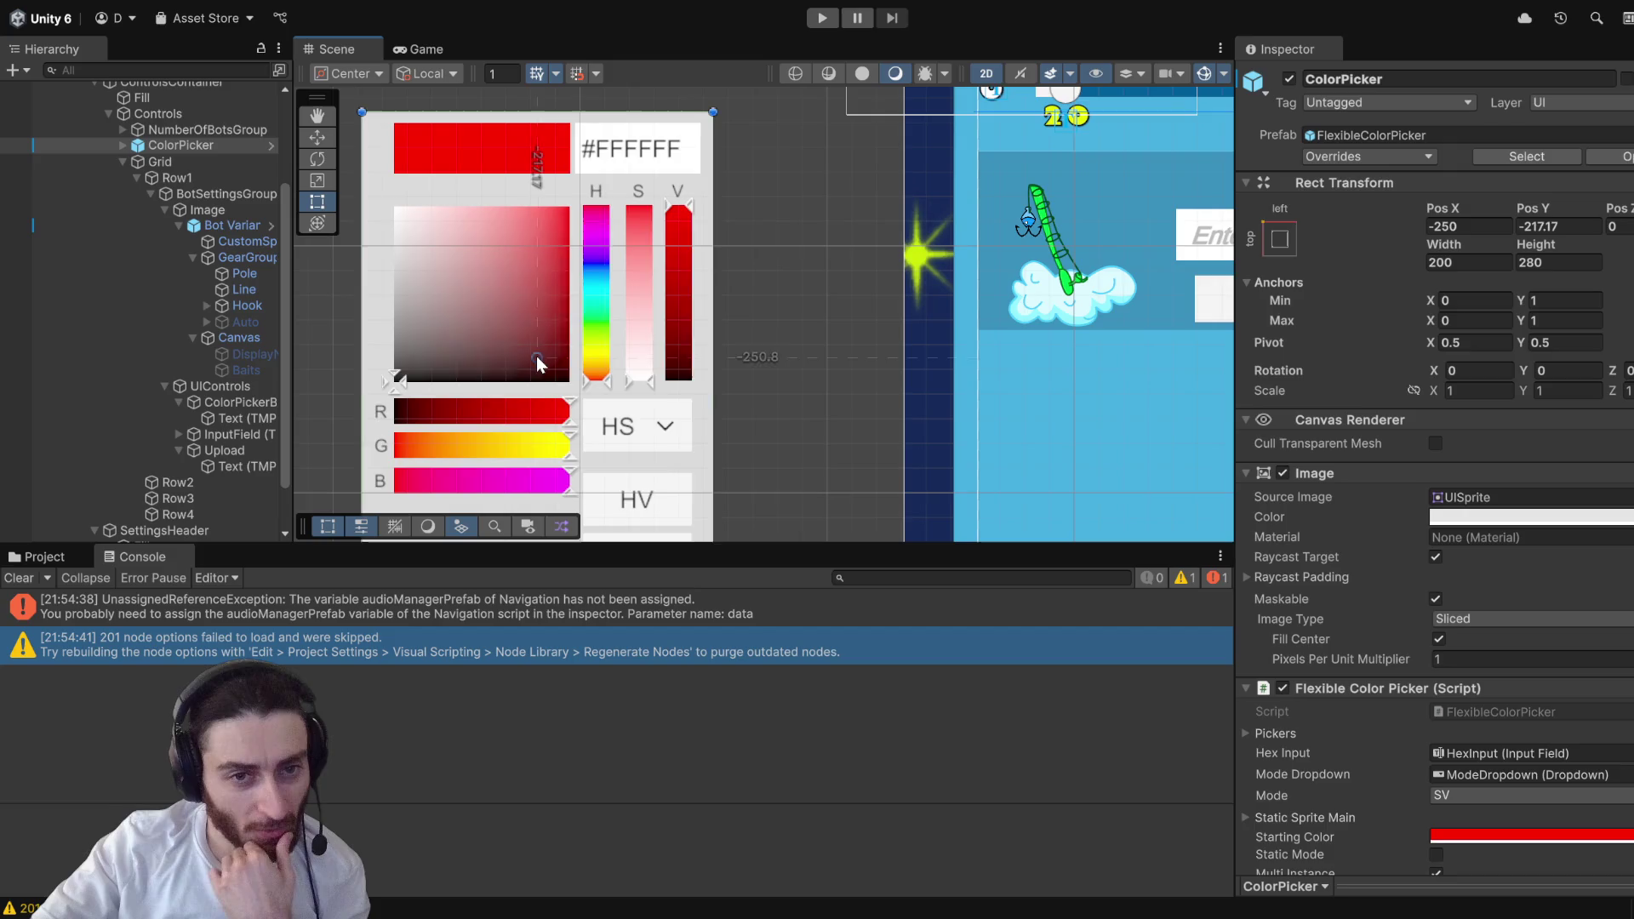
left_click_drag(554, 365, 646, 364)
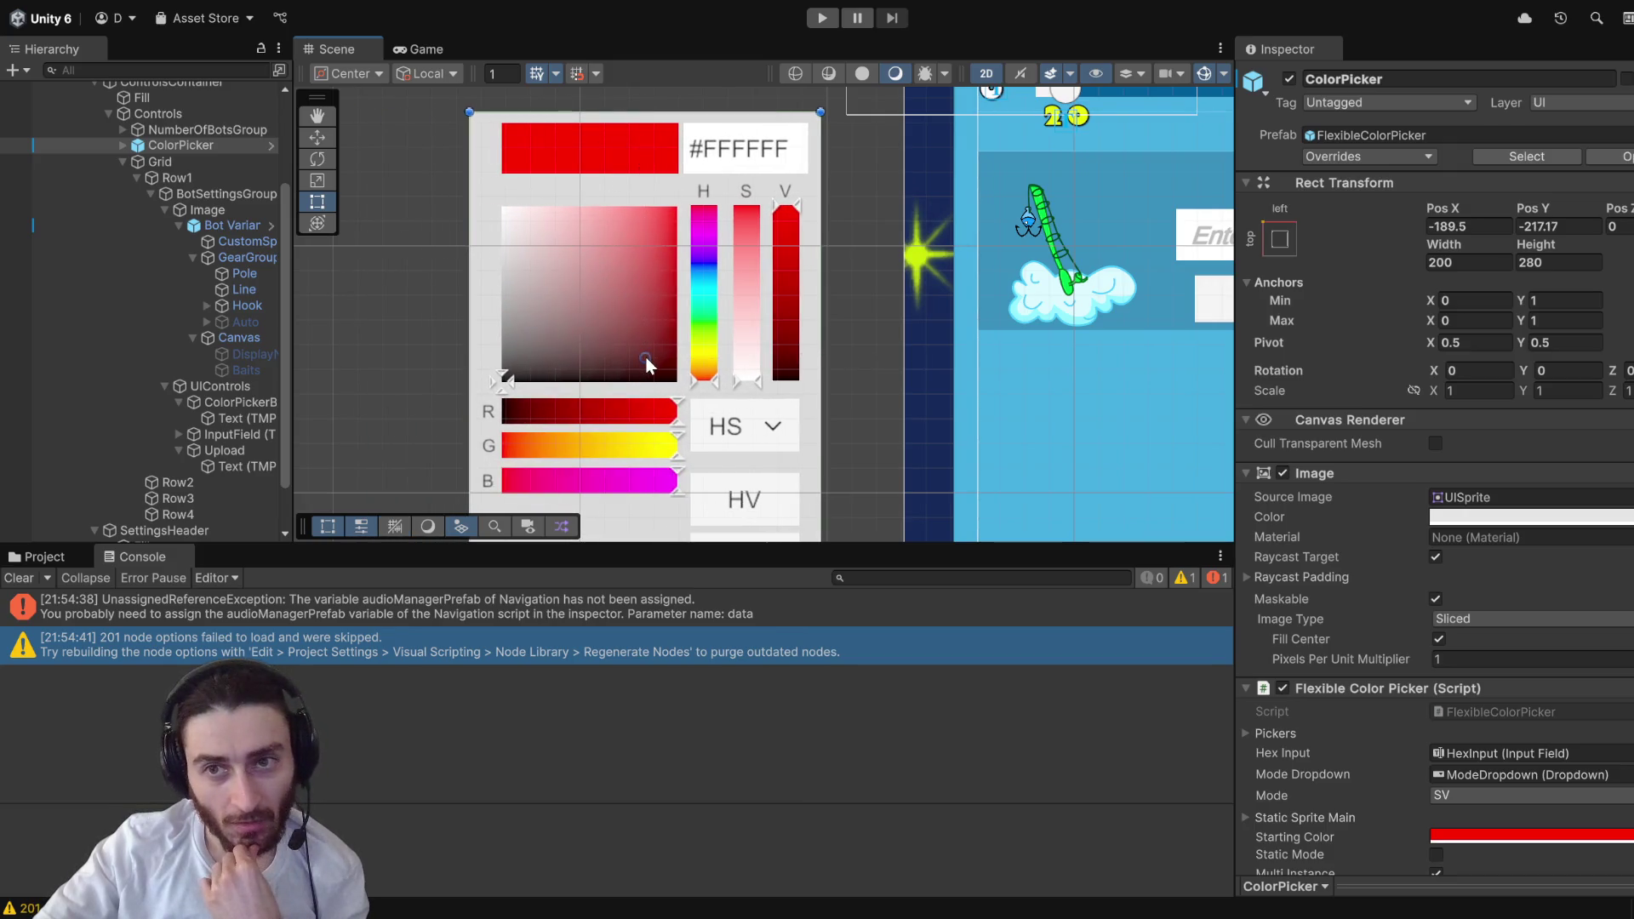
scroll(646, 357, "down", 4)
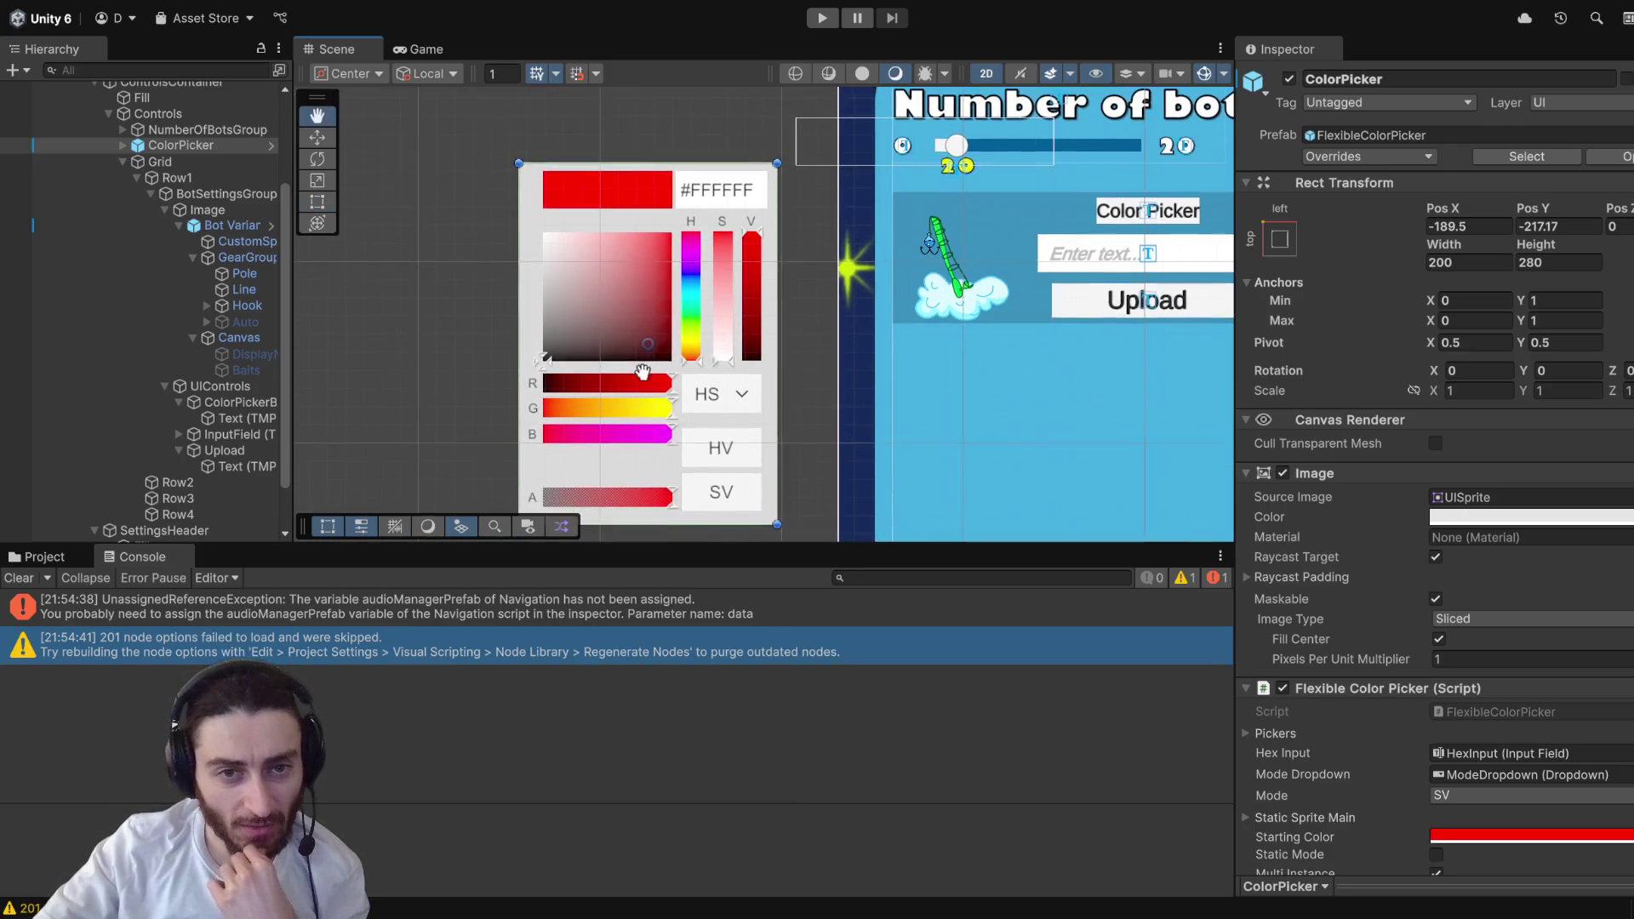
left_click_drag(650, 349, 647, 304)
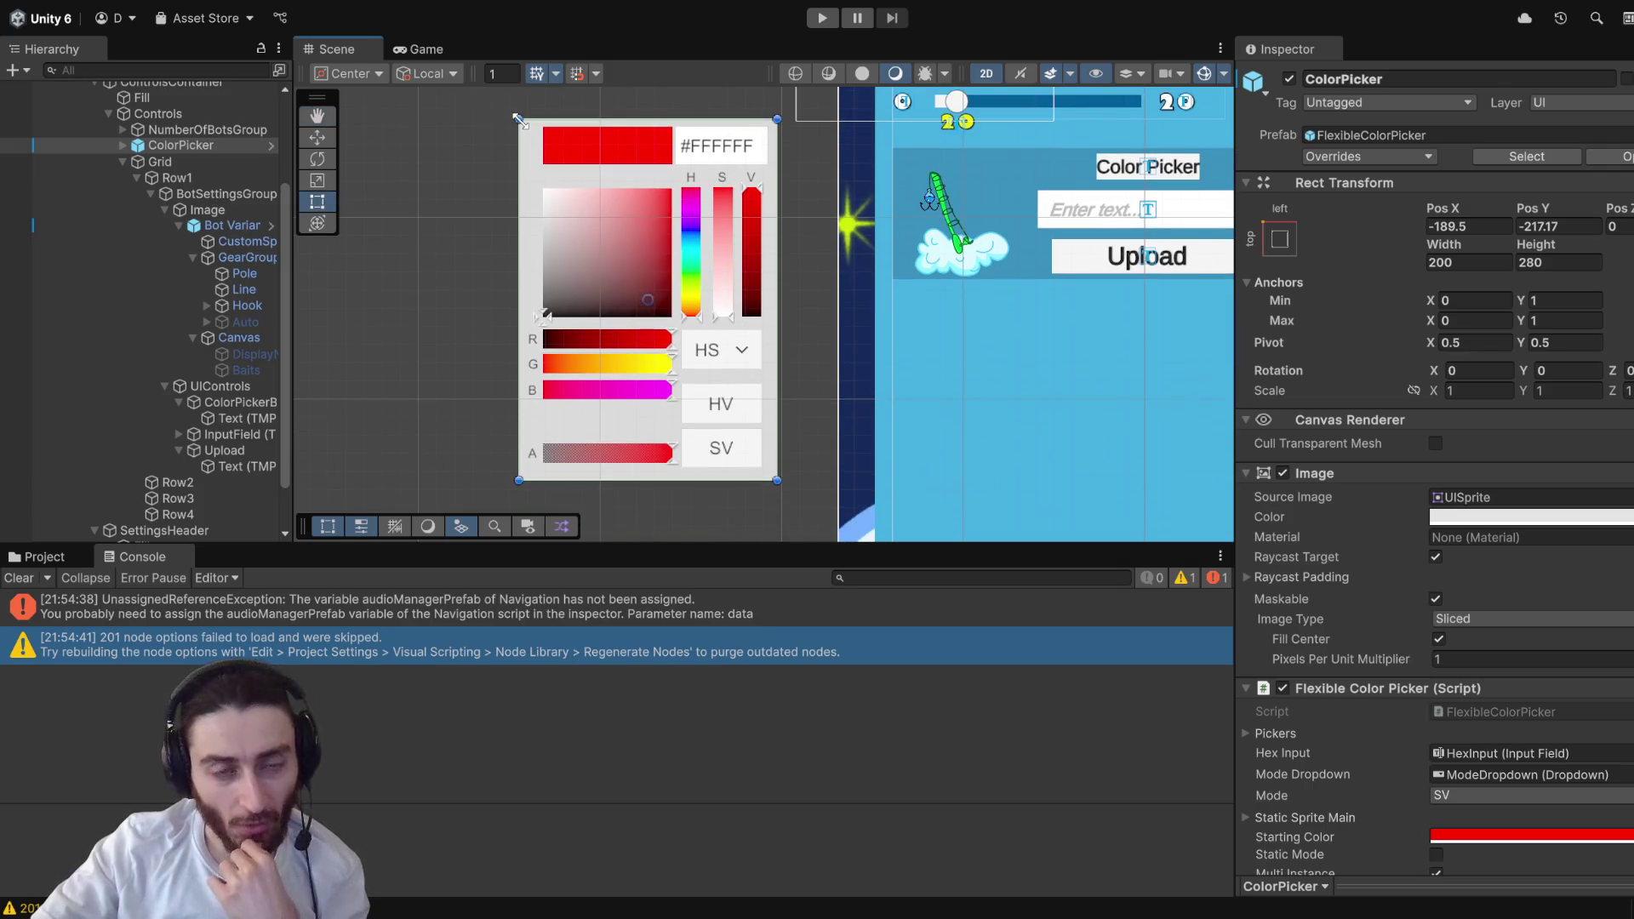
scroll(722, 340, "up", 1)
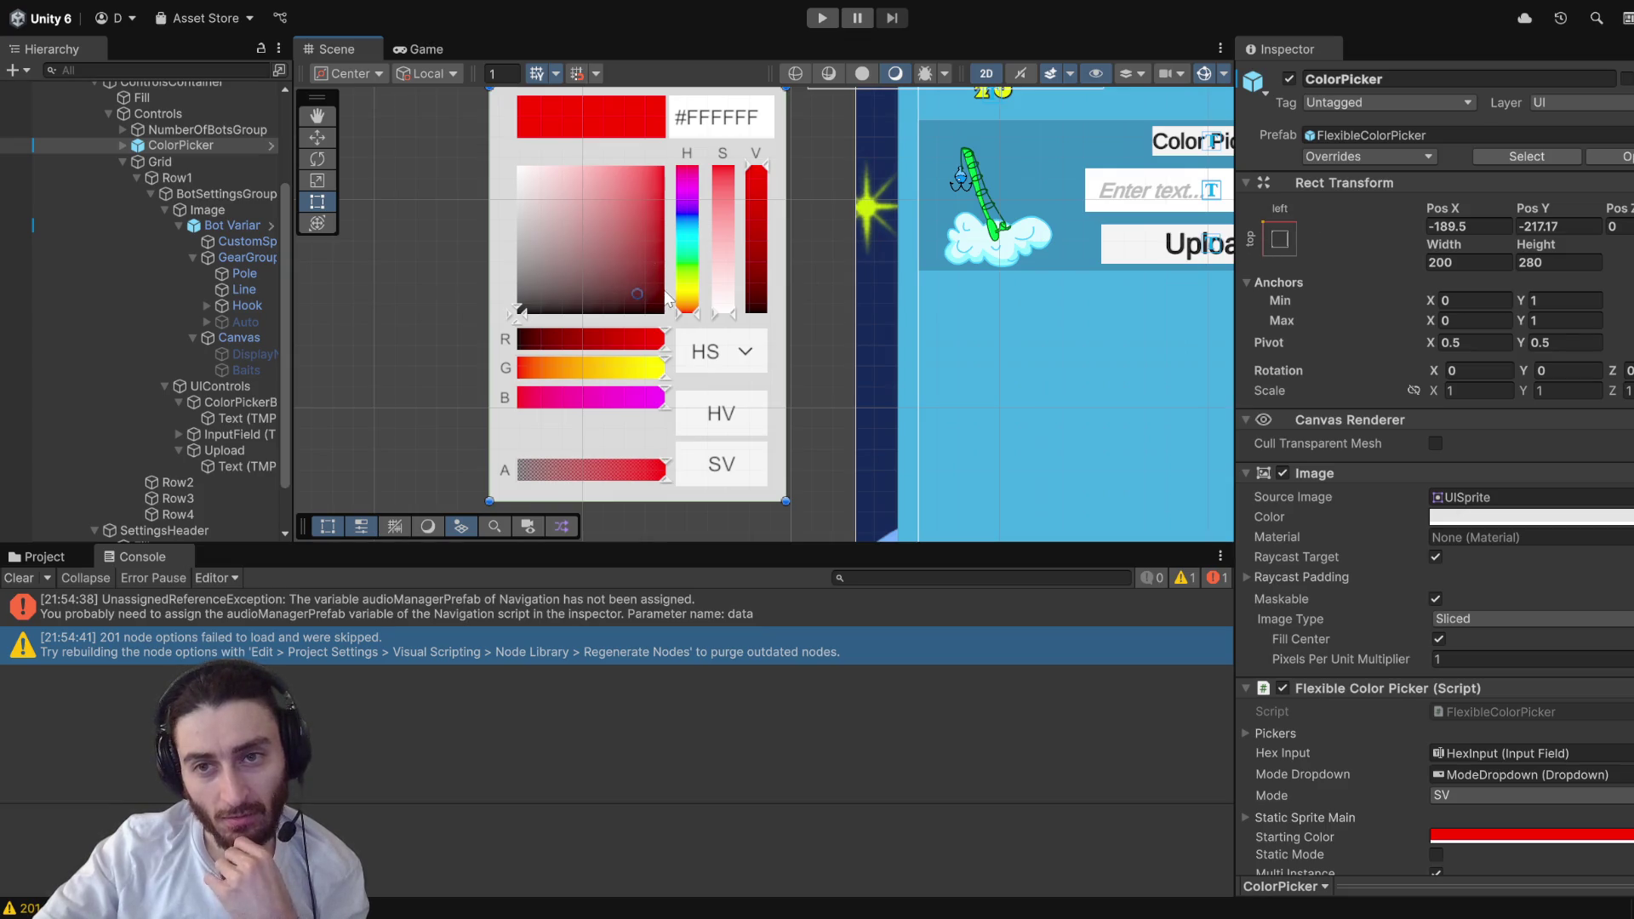
left_click(227, 143)
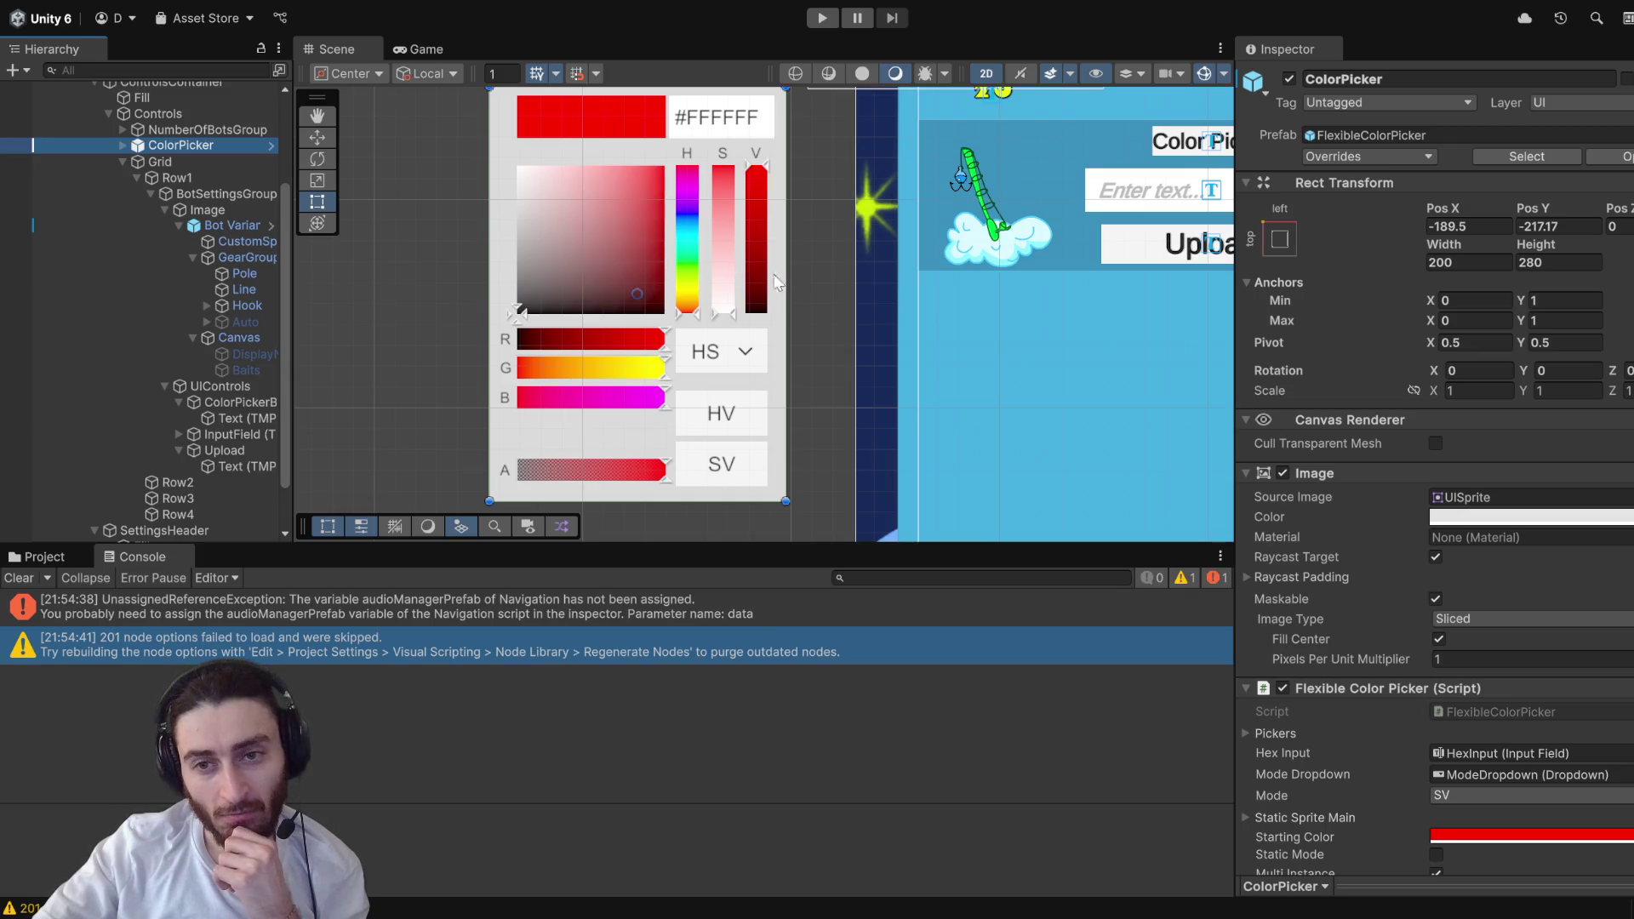
- Set the ColorPicker's pivot to X 0 and Y 0
left_click(1462, 342)
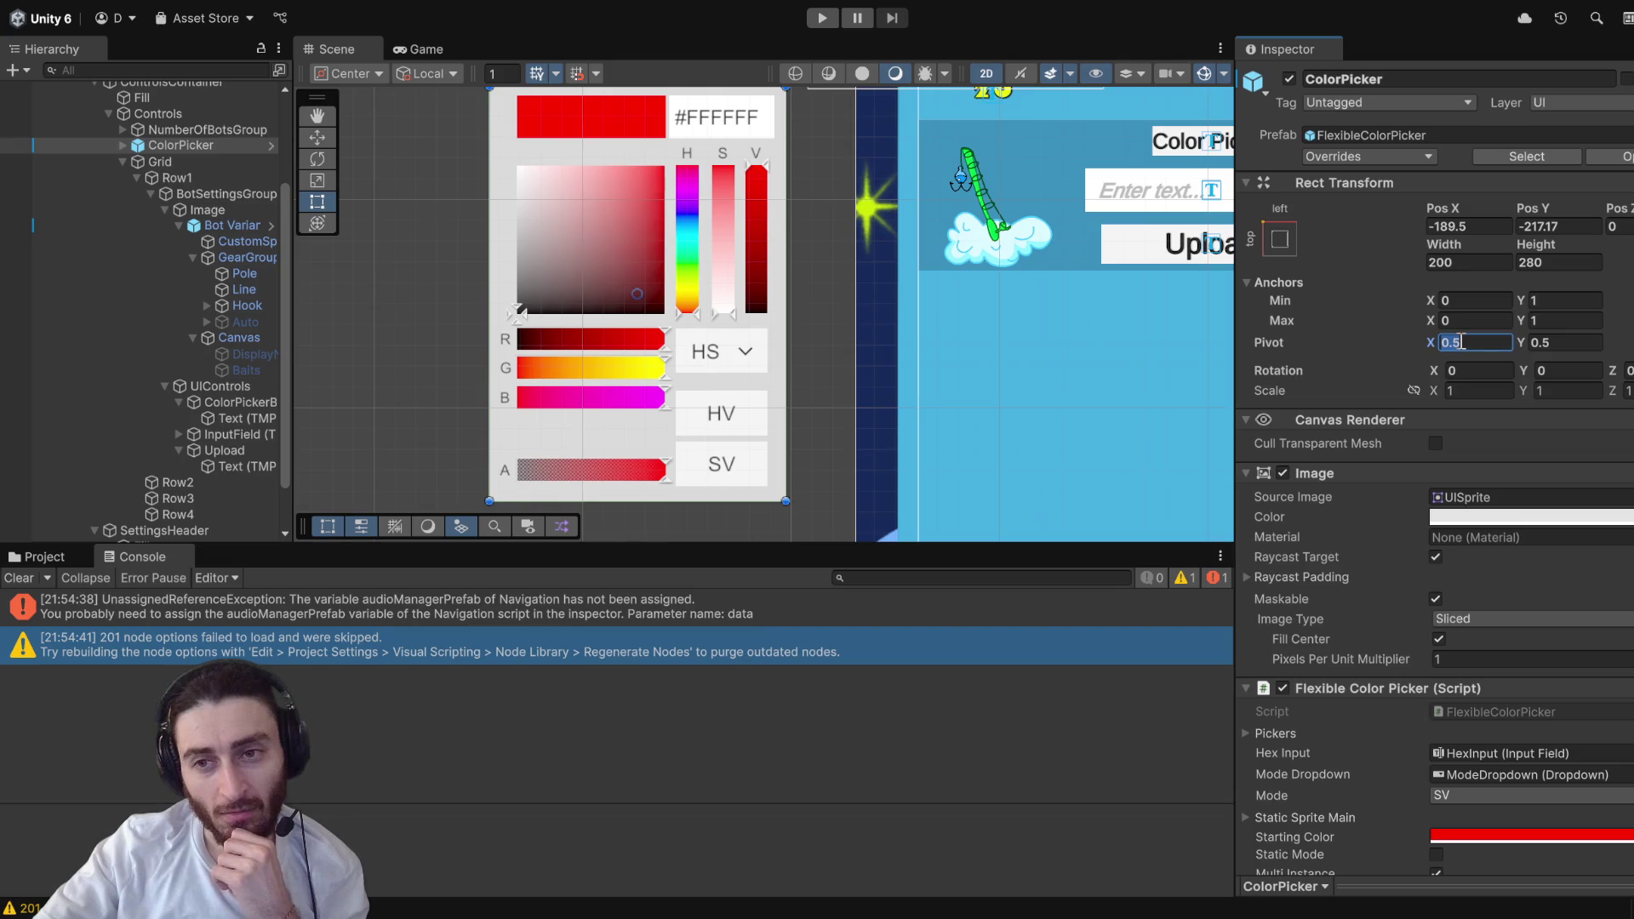
type("-")
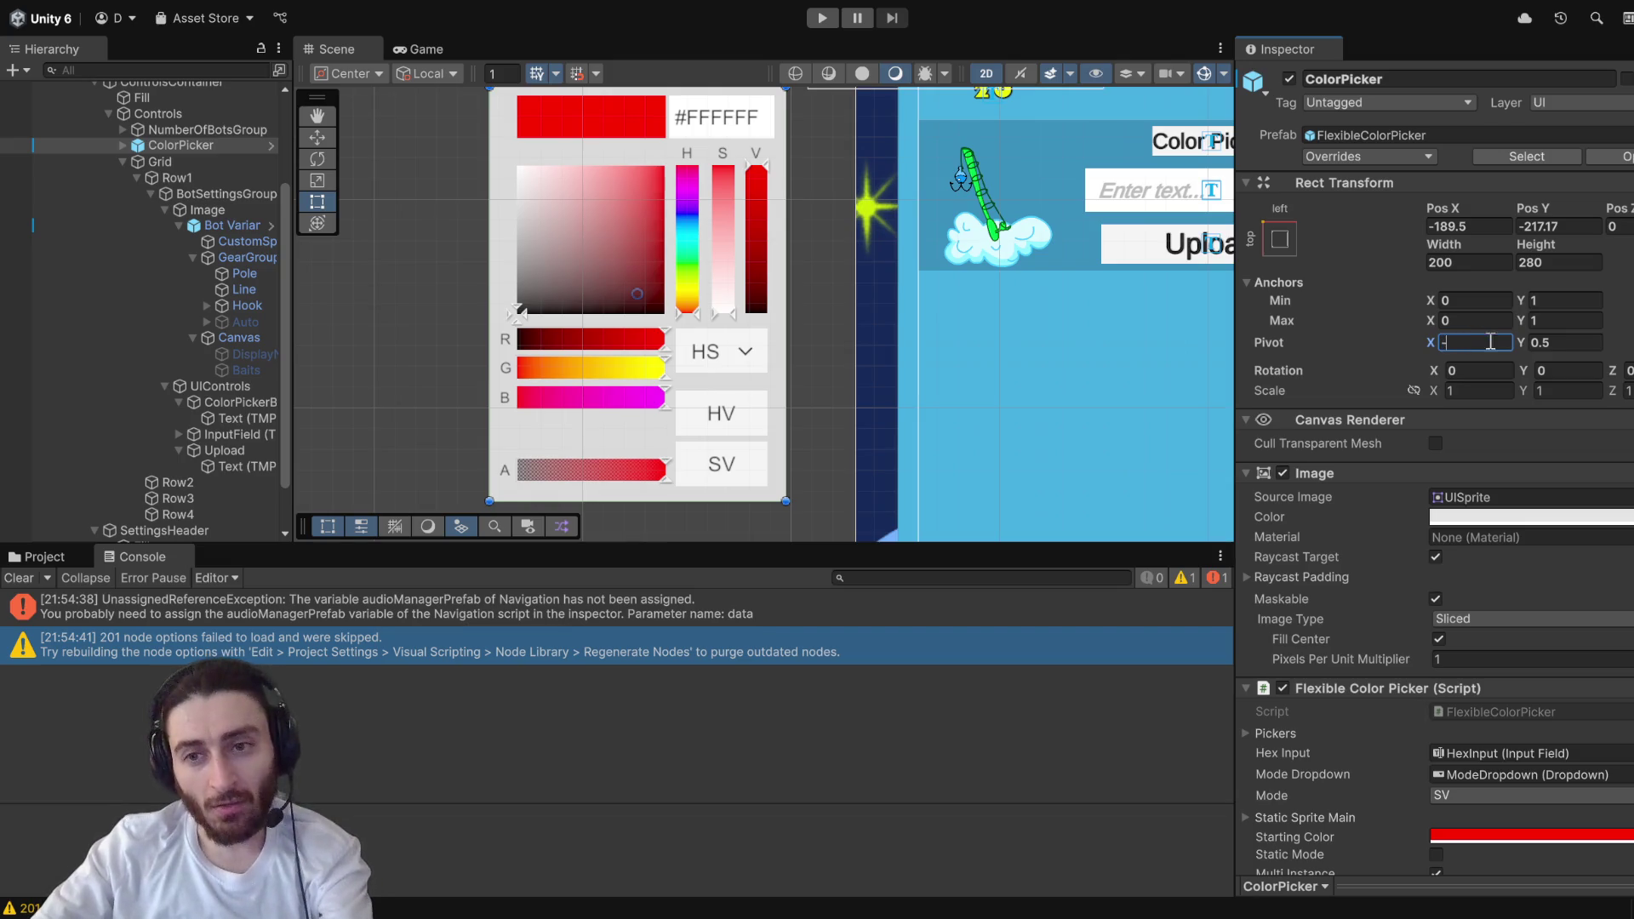
key("BackSpace")
type("0")
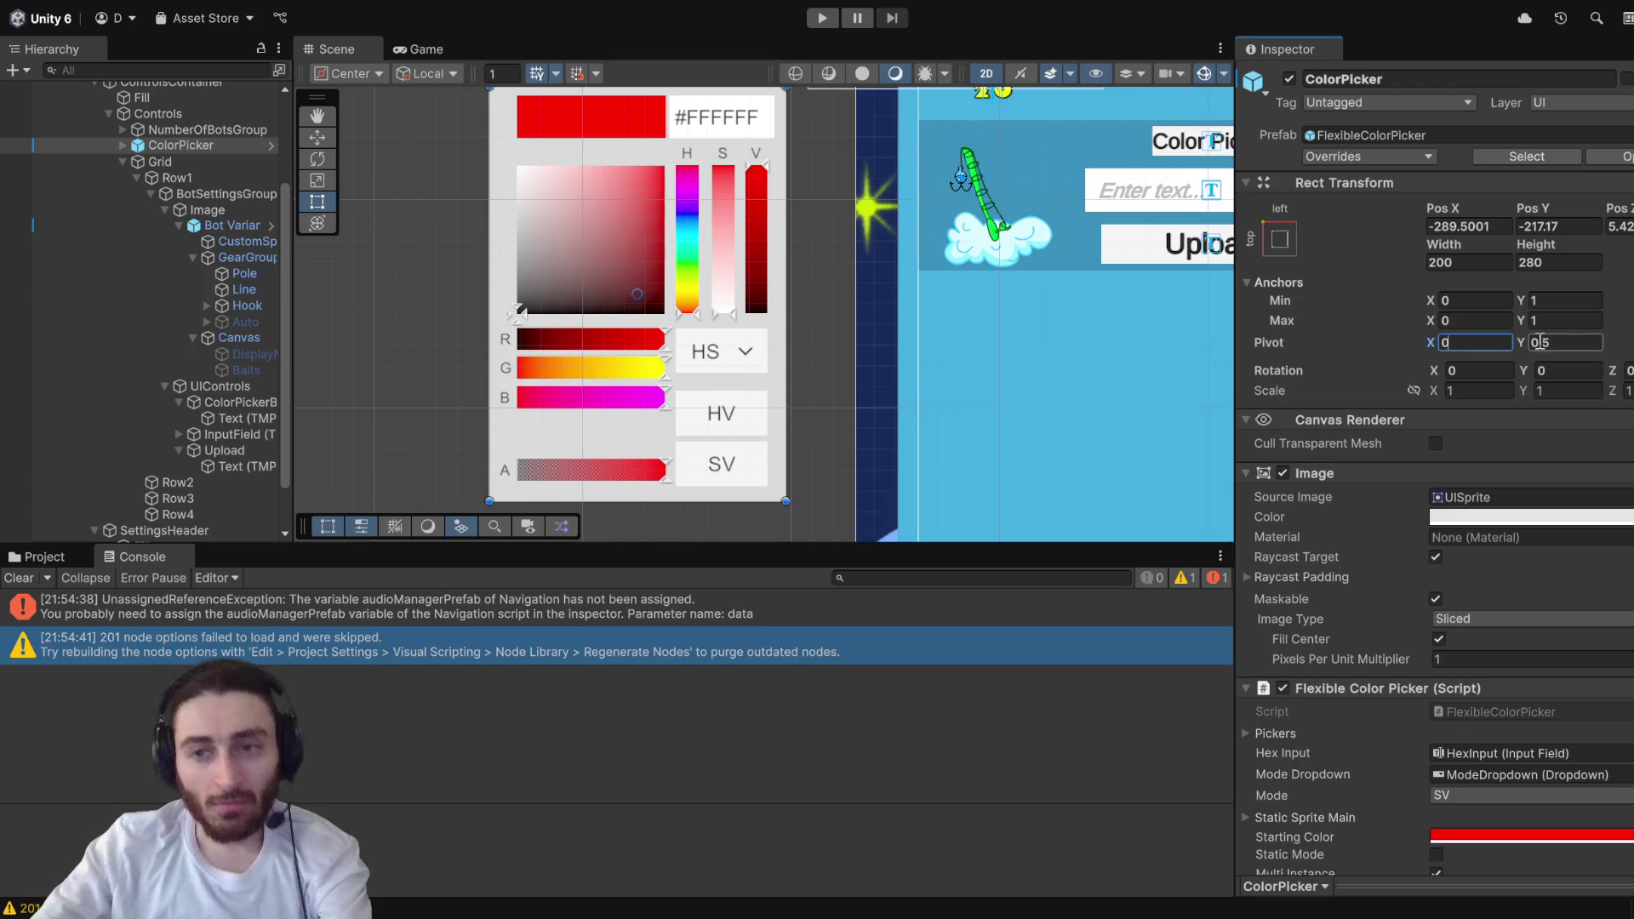
left_click(1541, 342)
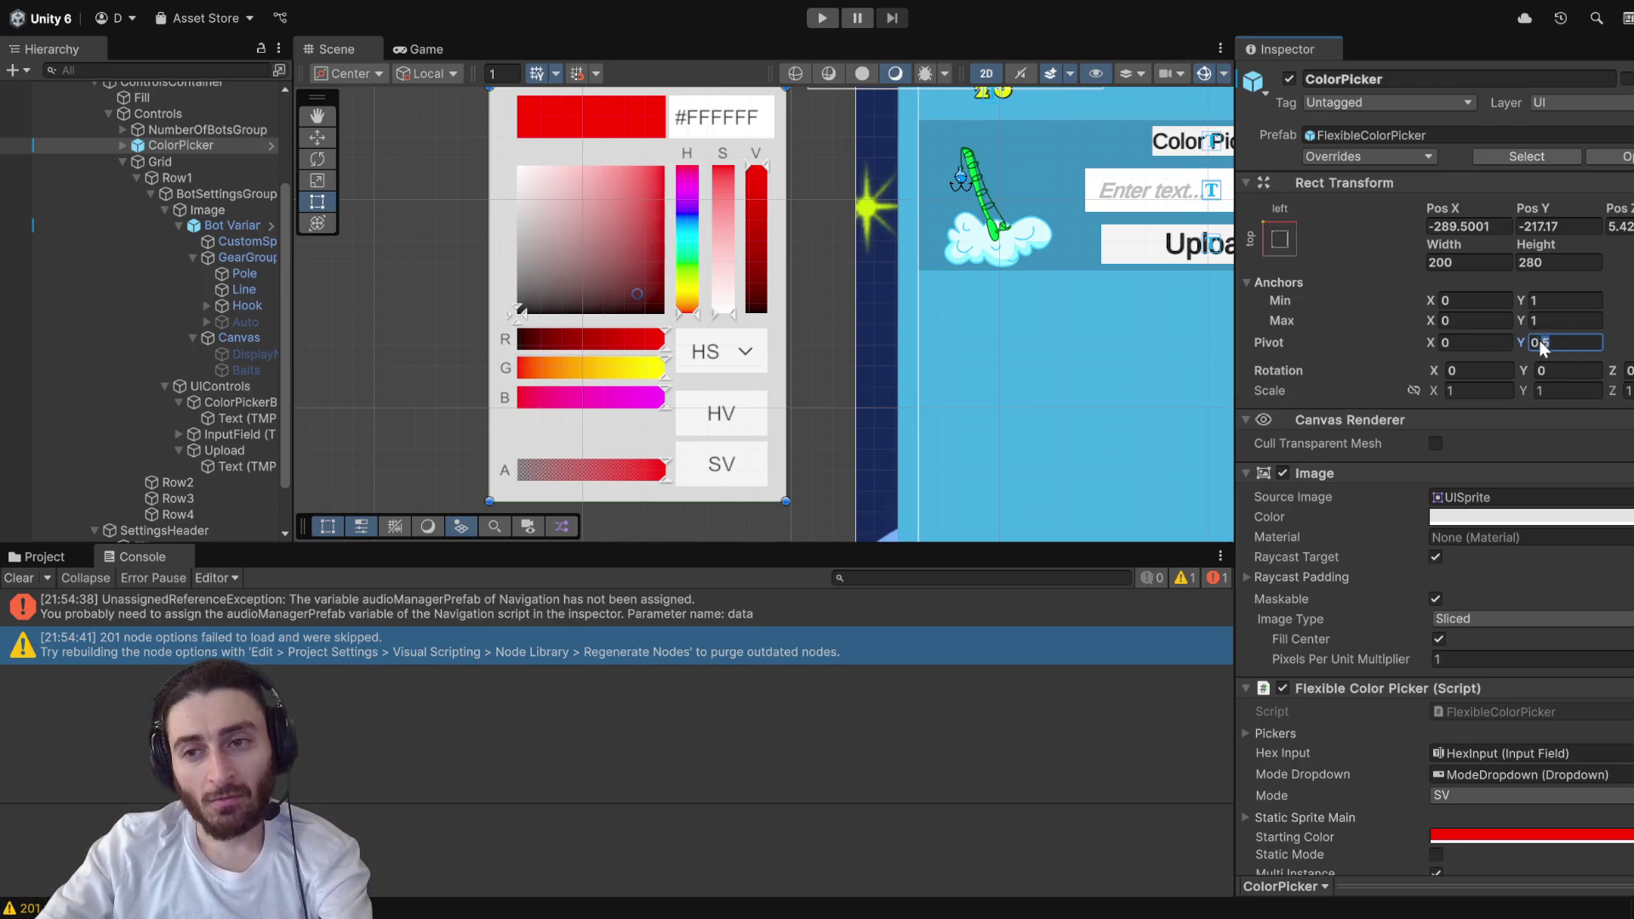
type("0")
left_click(1469, 369)
- Run the game and open the picker from the Color Picker button
scroll(644, 289, "down", 3)
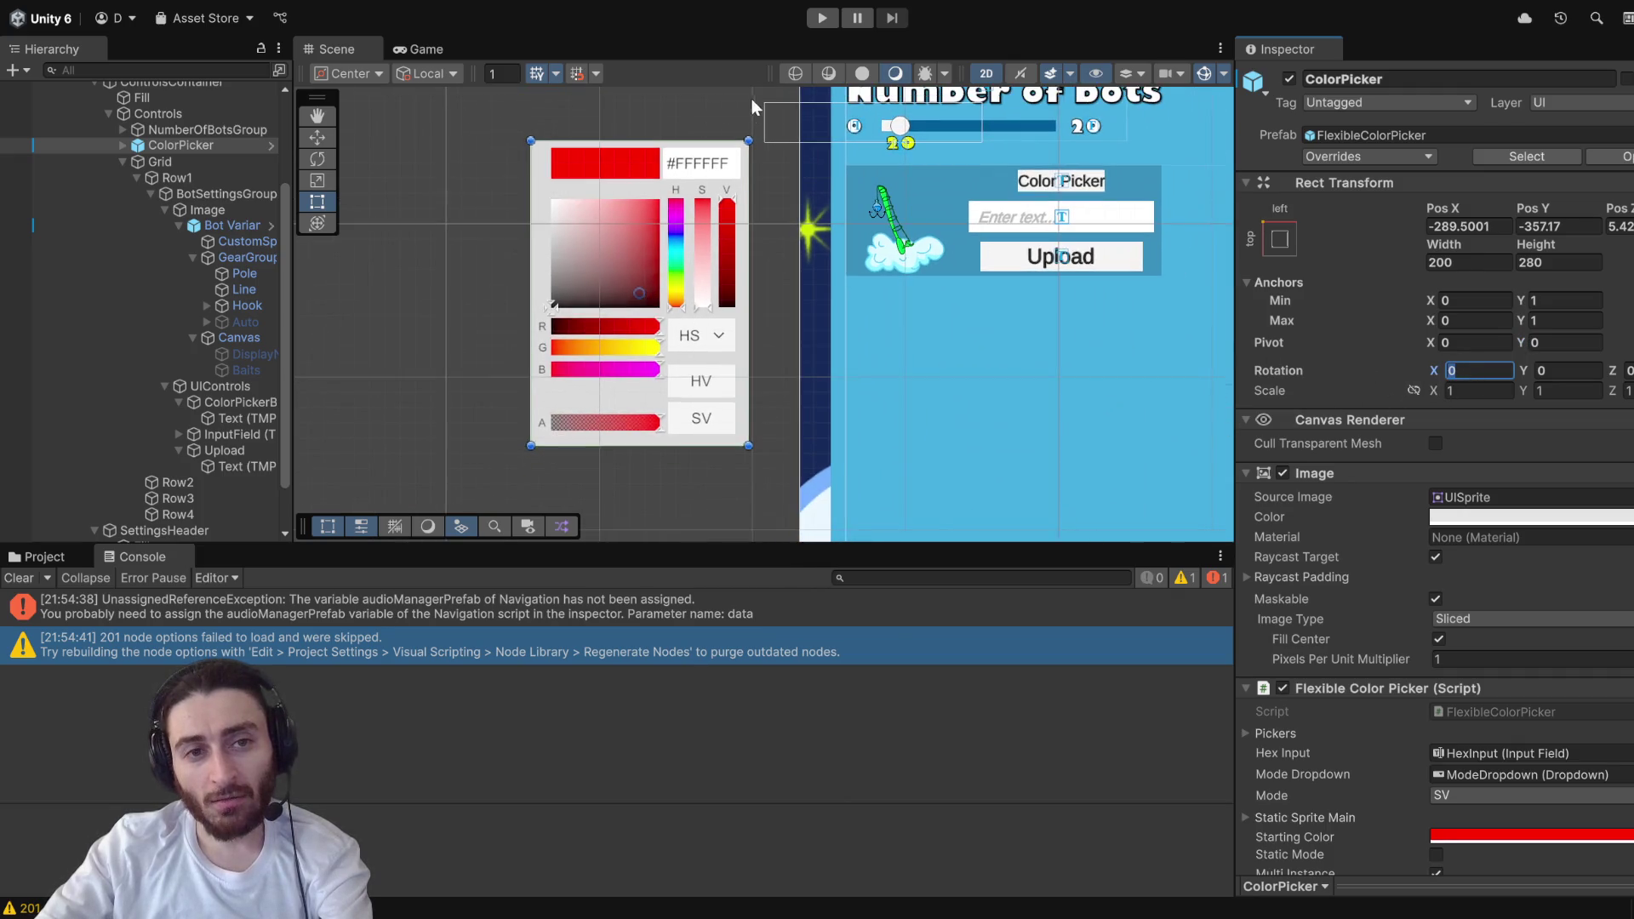
left_click(822, 18)
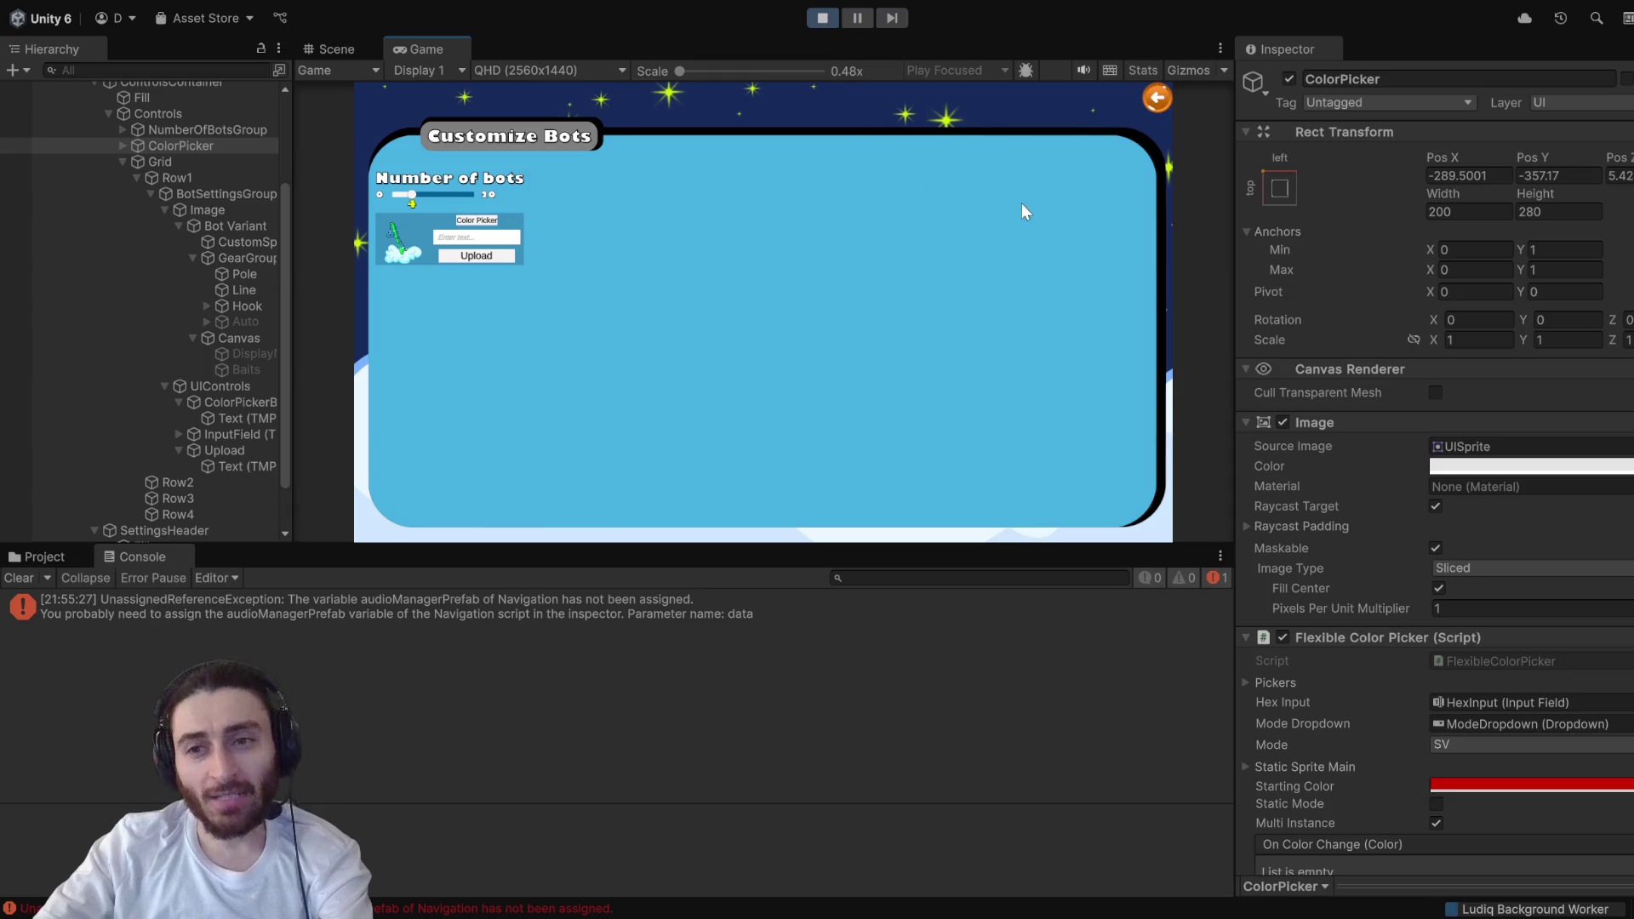
left_click(476, 221)
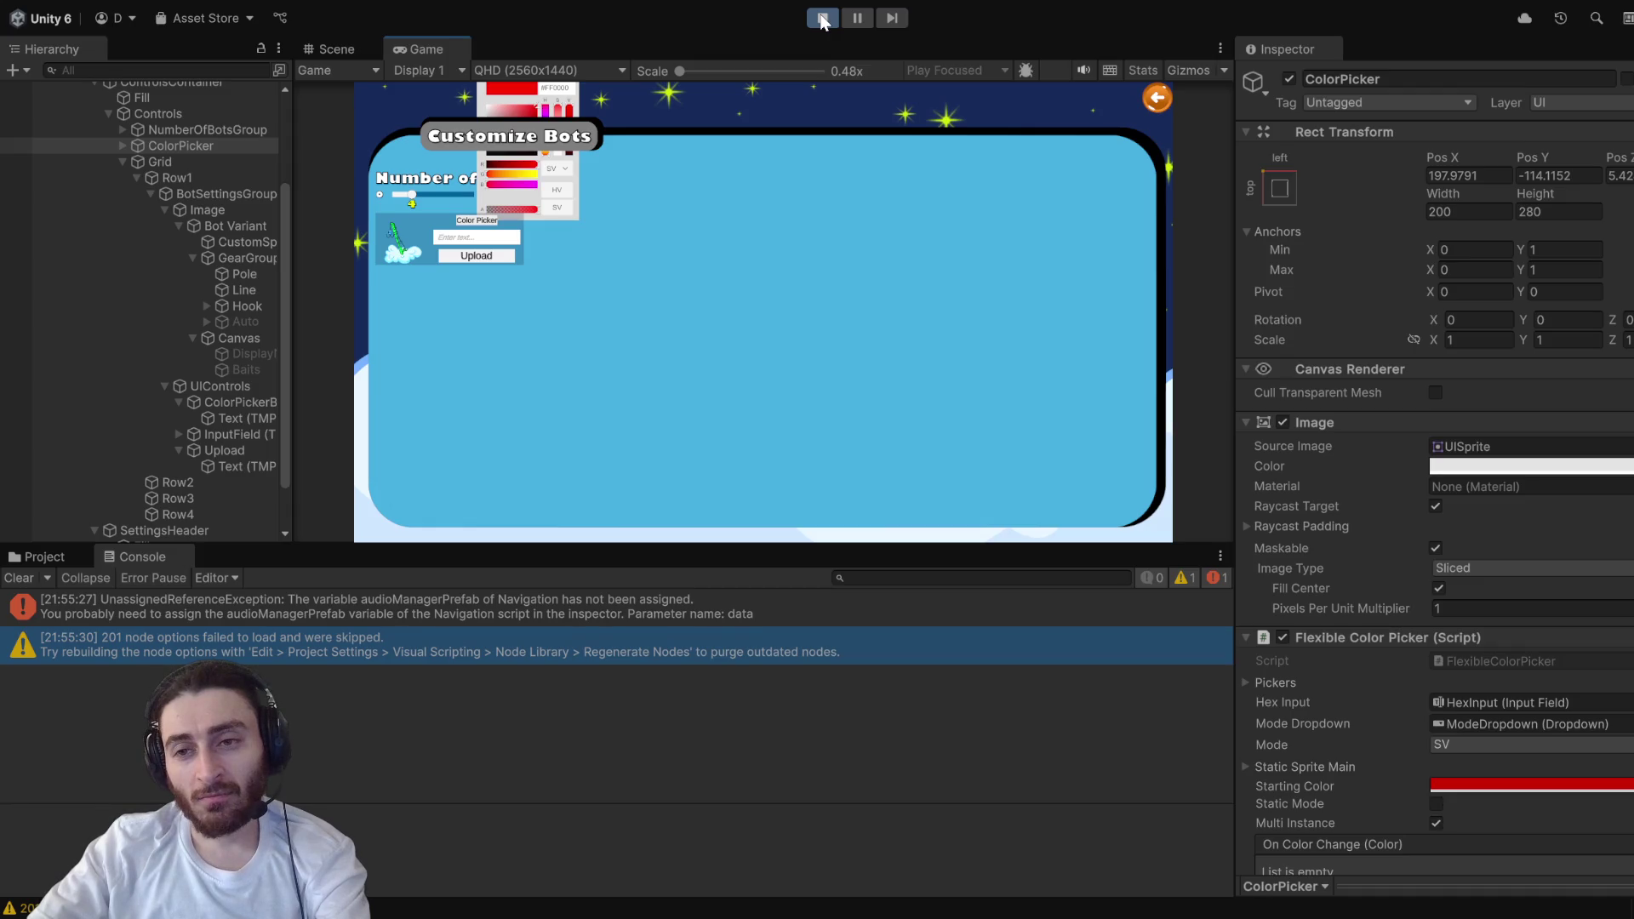
- Exit Play mode, set the ColorPicker's Rect Transform pivot to X 0, Y 1, and play again
left_click(822, 19)
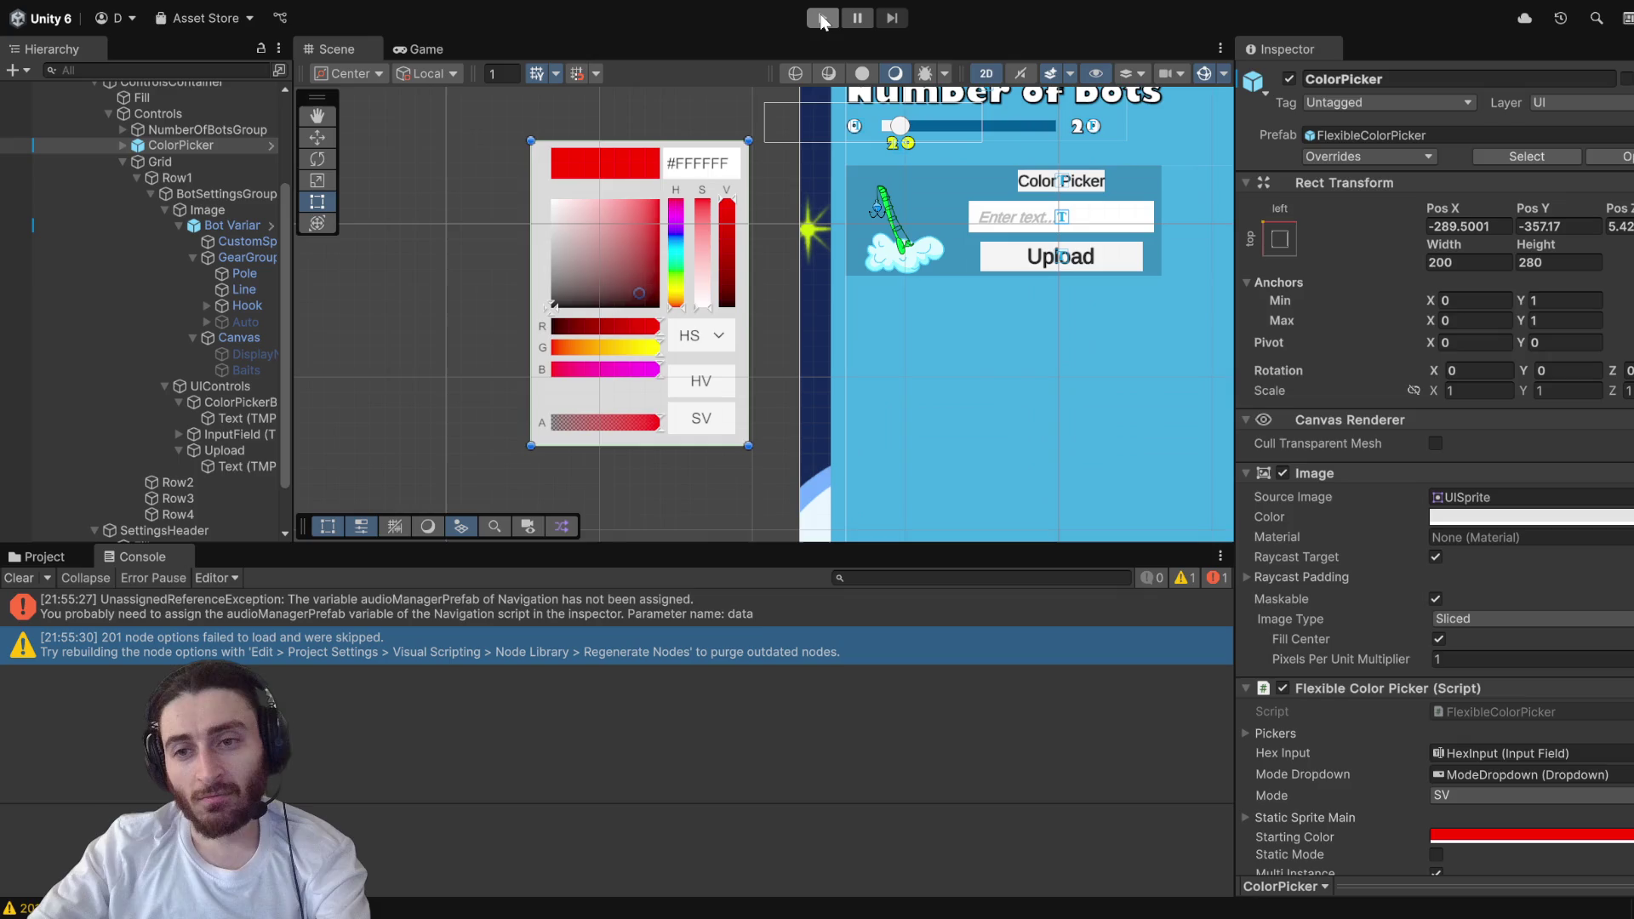
left_click(1488, 298)
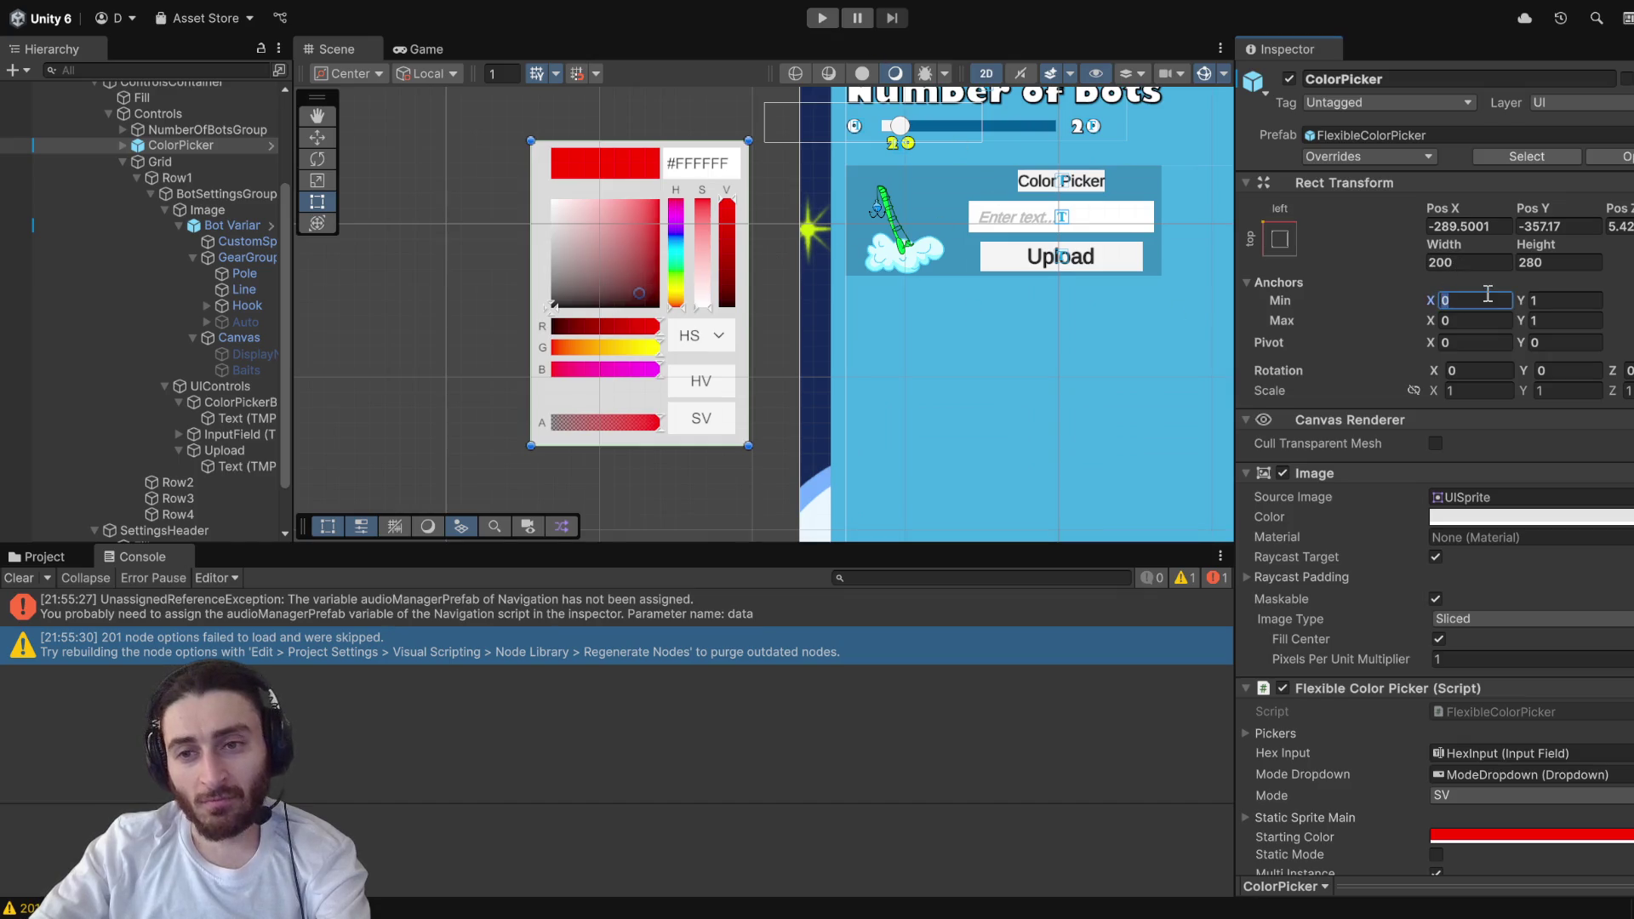
scroll(618, 309, "up", 2)
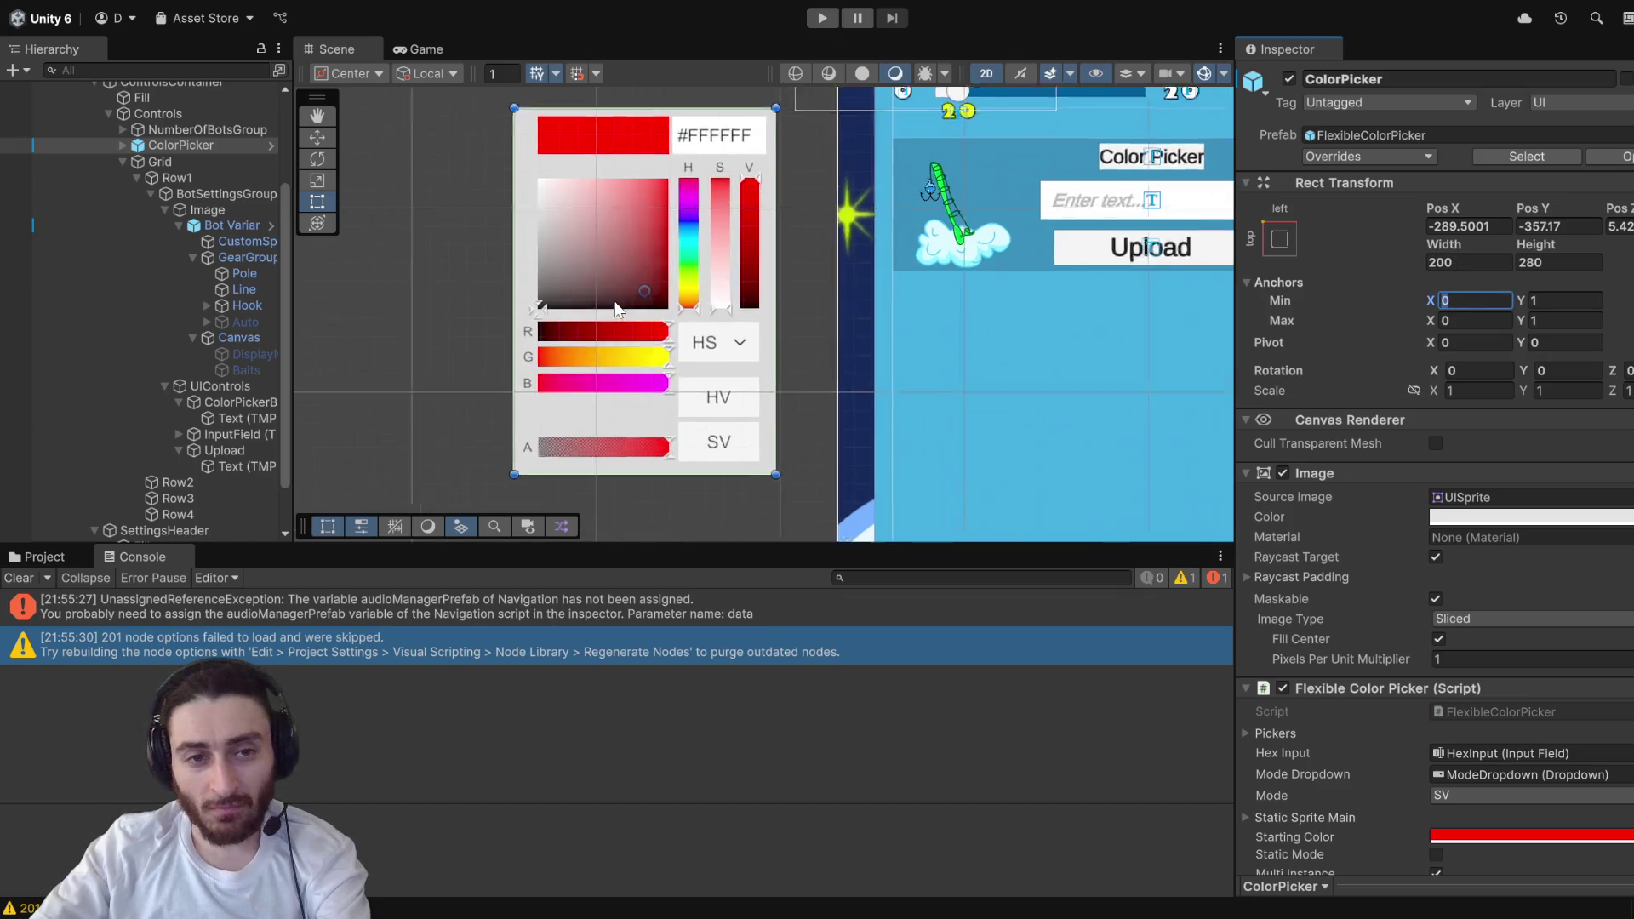
scroll(618, 309, "up", 1)
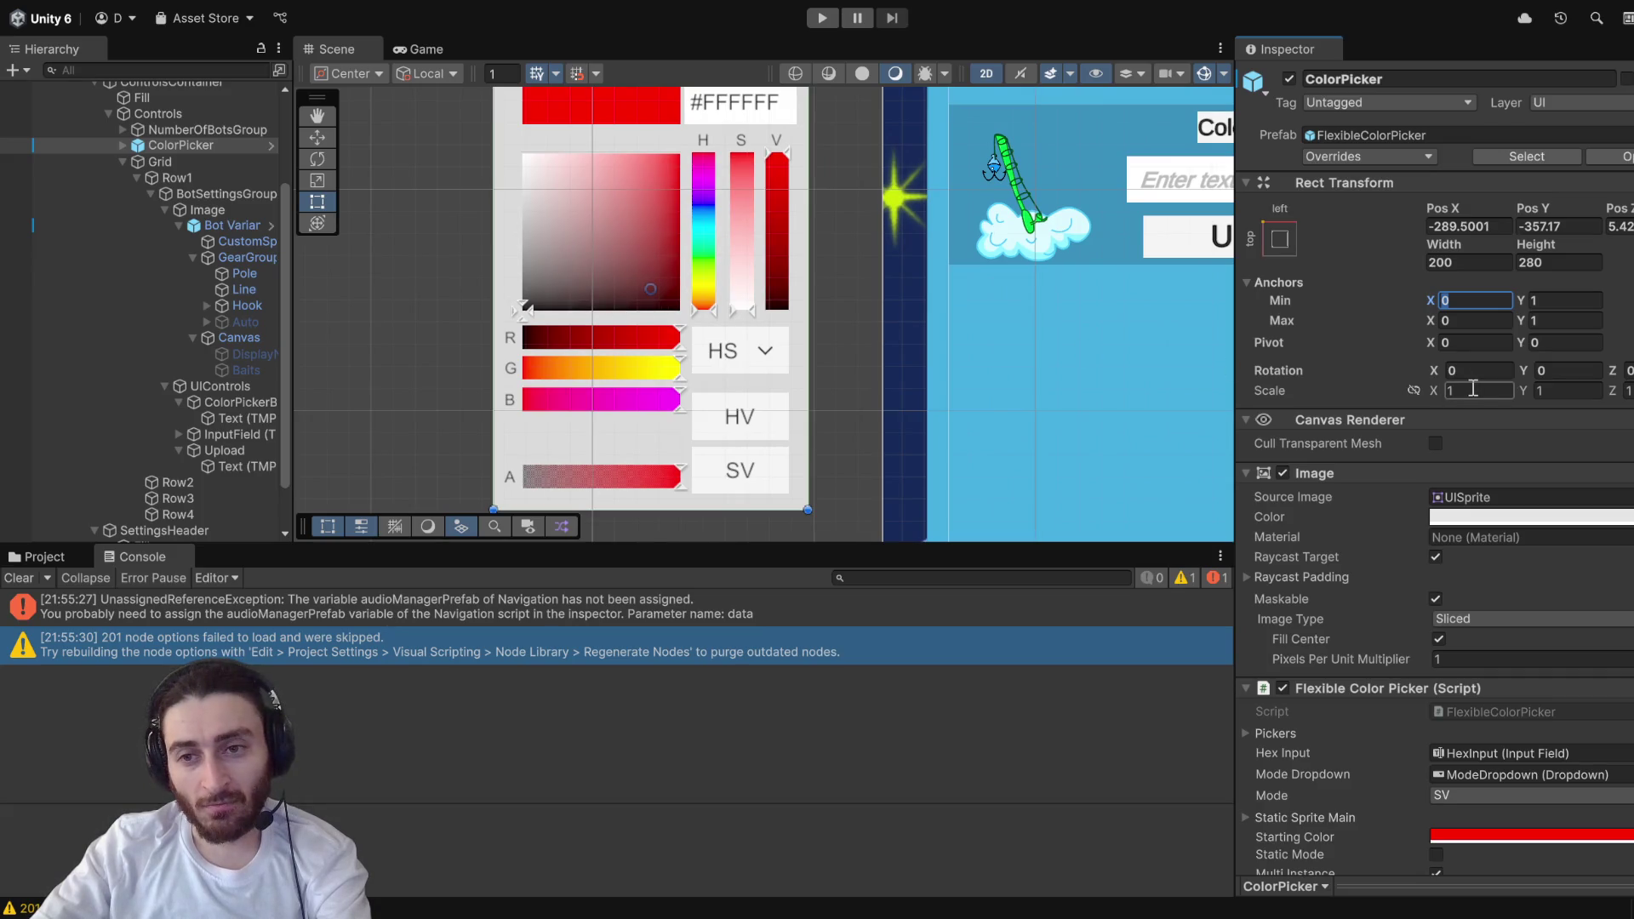
left_click(1477, 342)
scroll(889, 319, "down", 2)
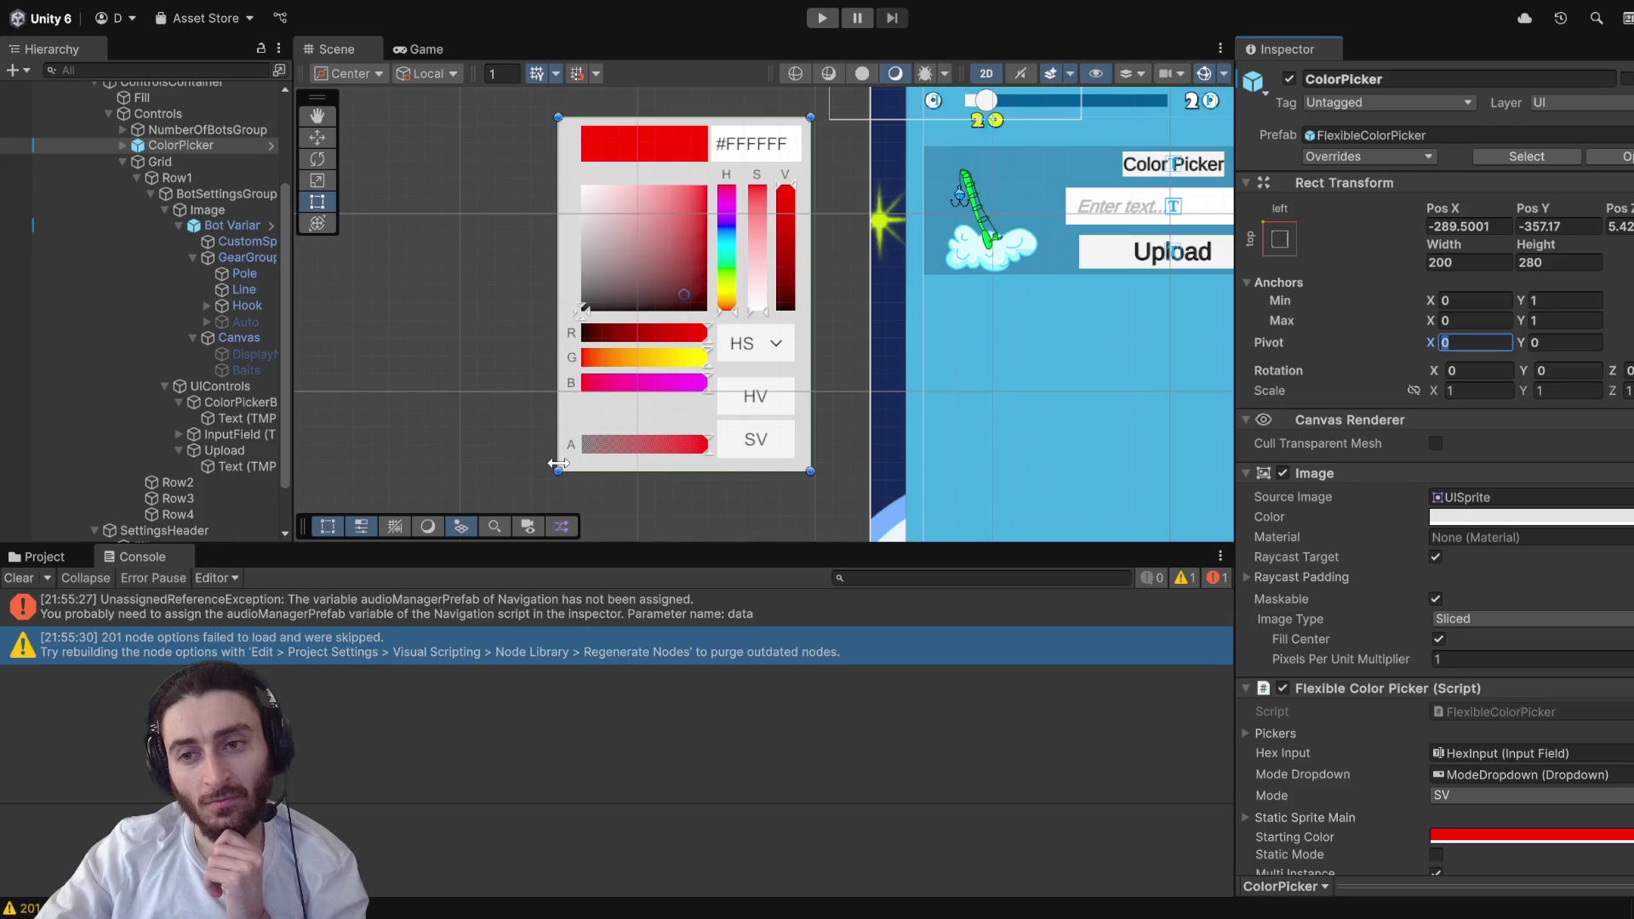
left_click(1559, 343)
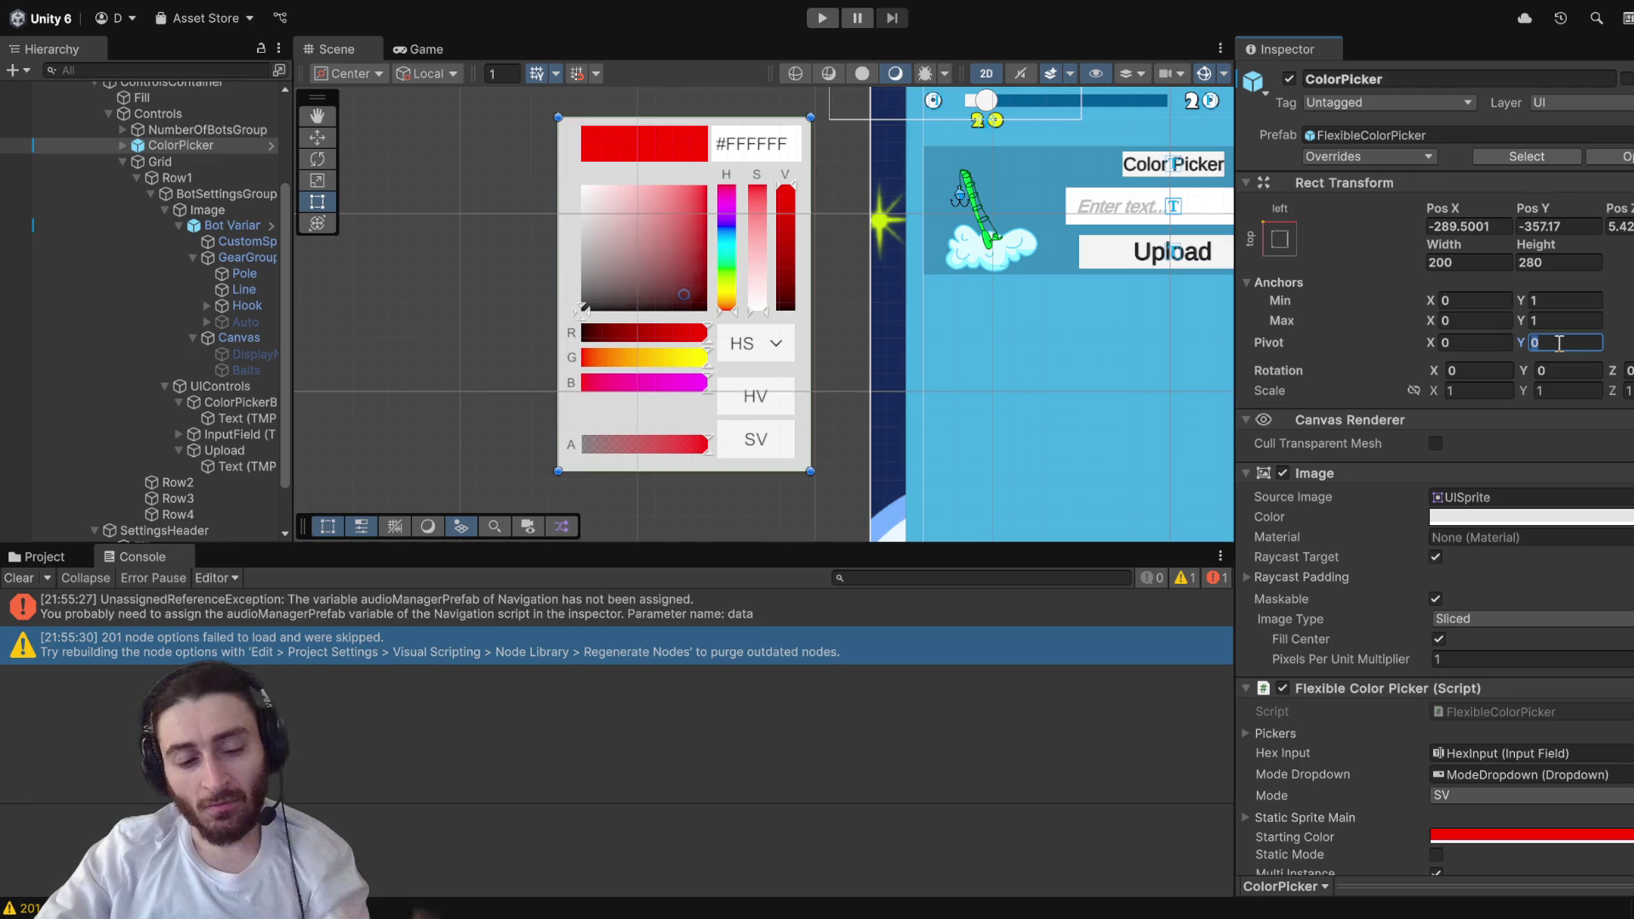
type("1")
key("Return")
left_click(834, 23)
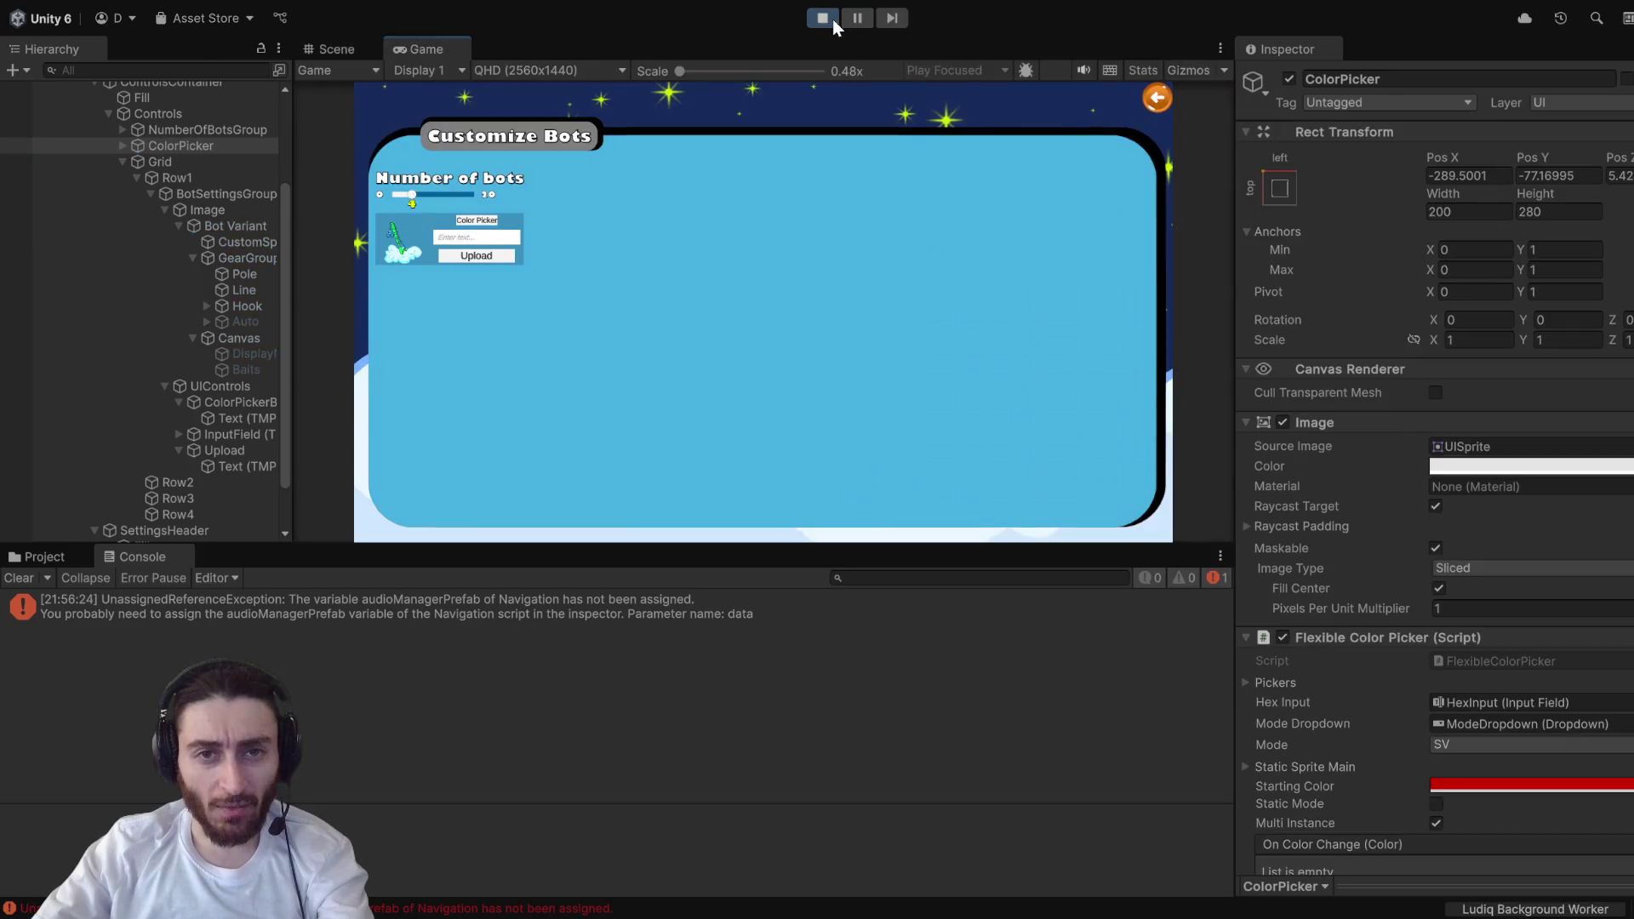
- Open the Color Picker popup in the running game, then pan the Scene view to see it
left_click(478, 222)
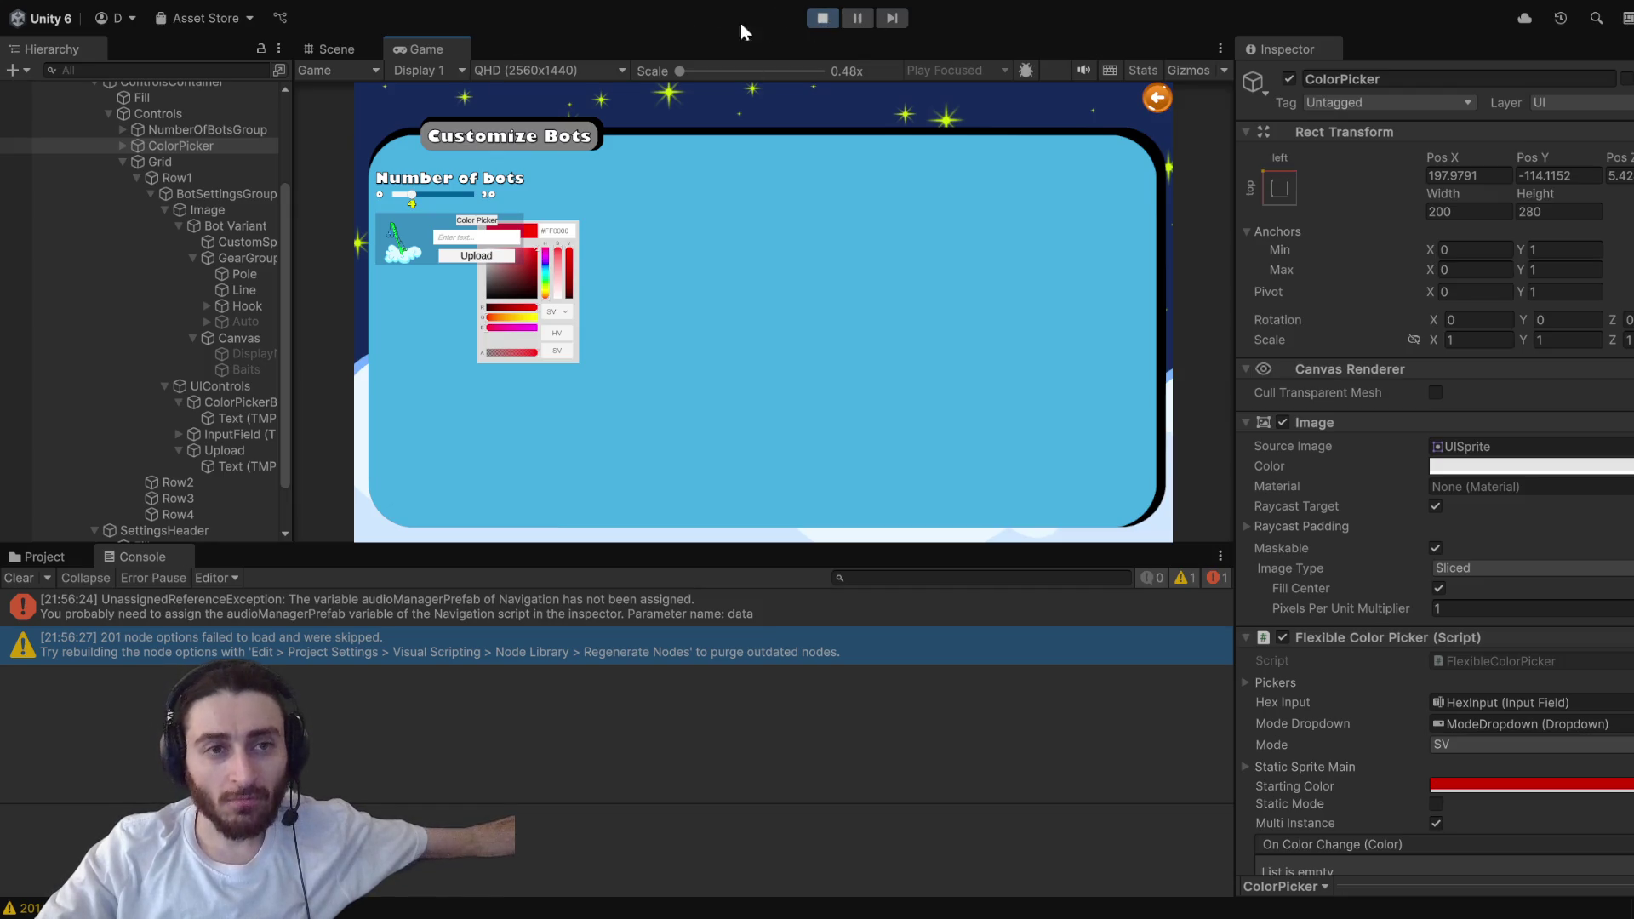
key("ctrl+1")
scroll(1145, 298, "up", 3)
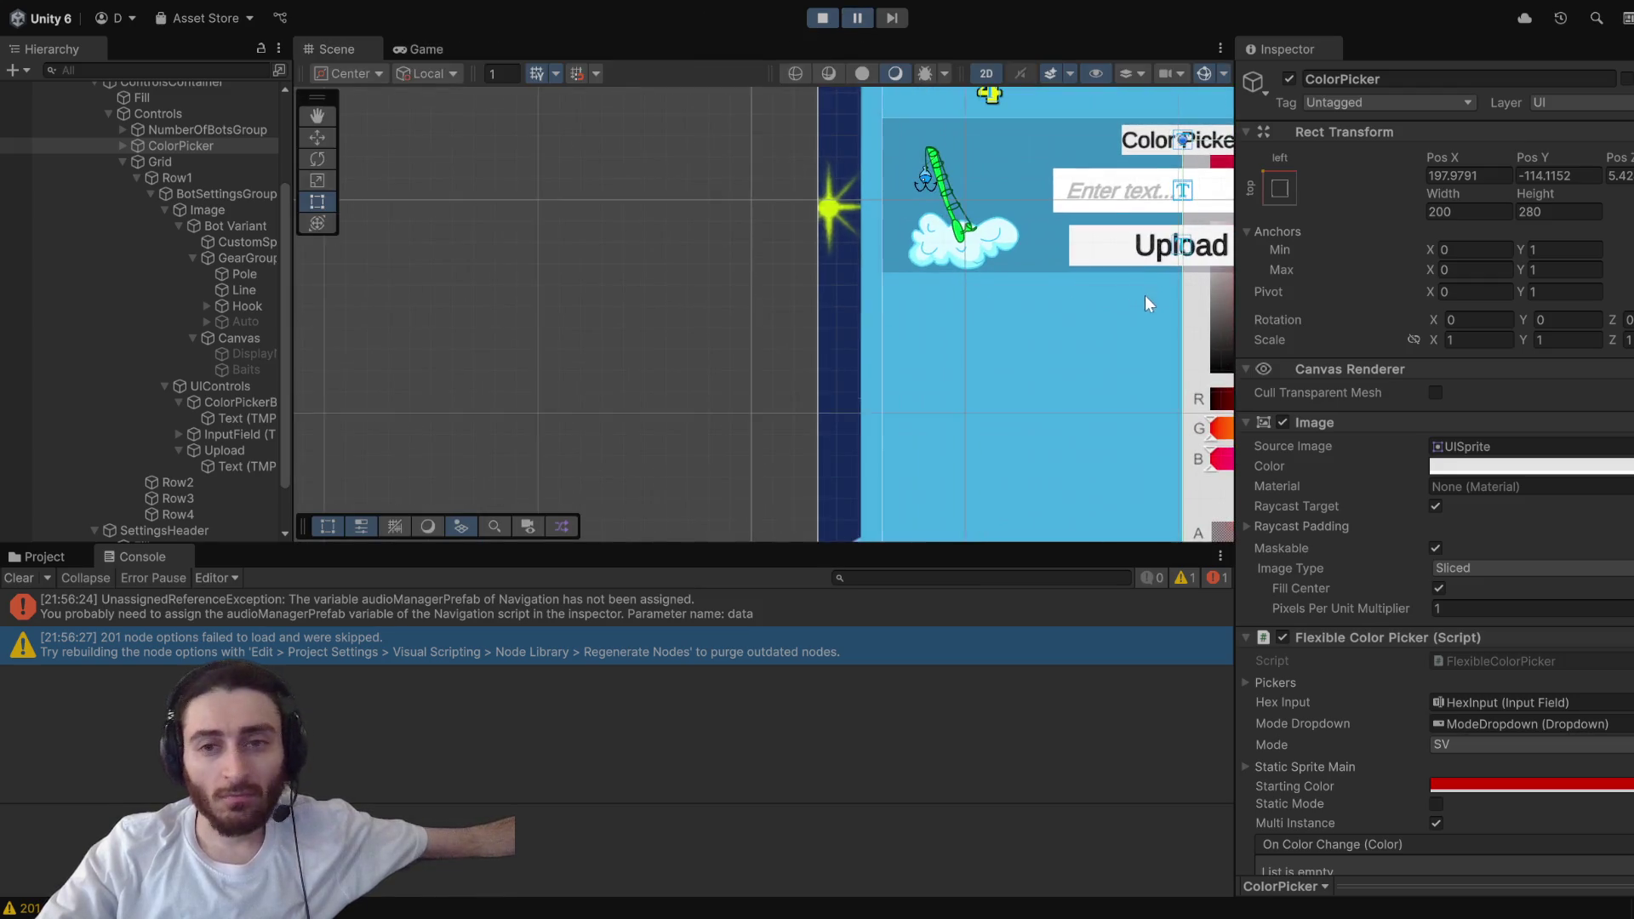
left_click_drag(1146, 295, 732, 298)
- Select Canvas, Grid, the R label and RPicker in turn, then reselect ColorPicker
left_click(748, 299)
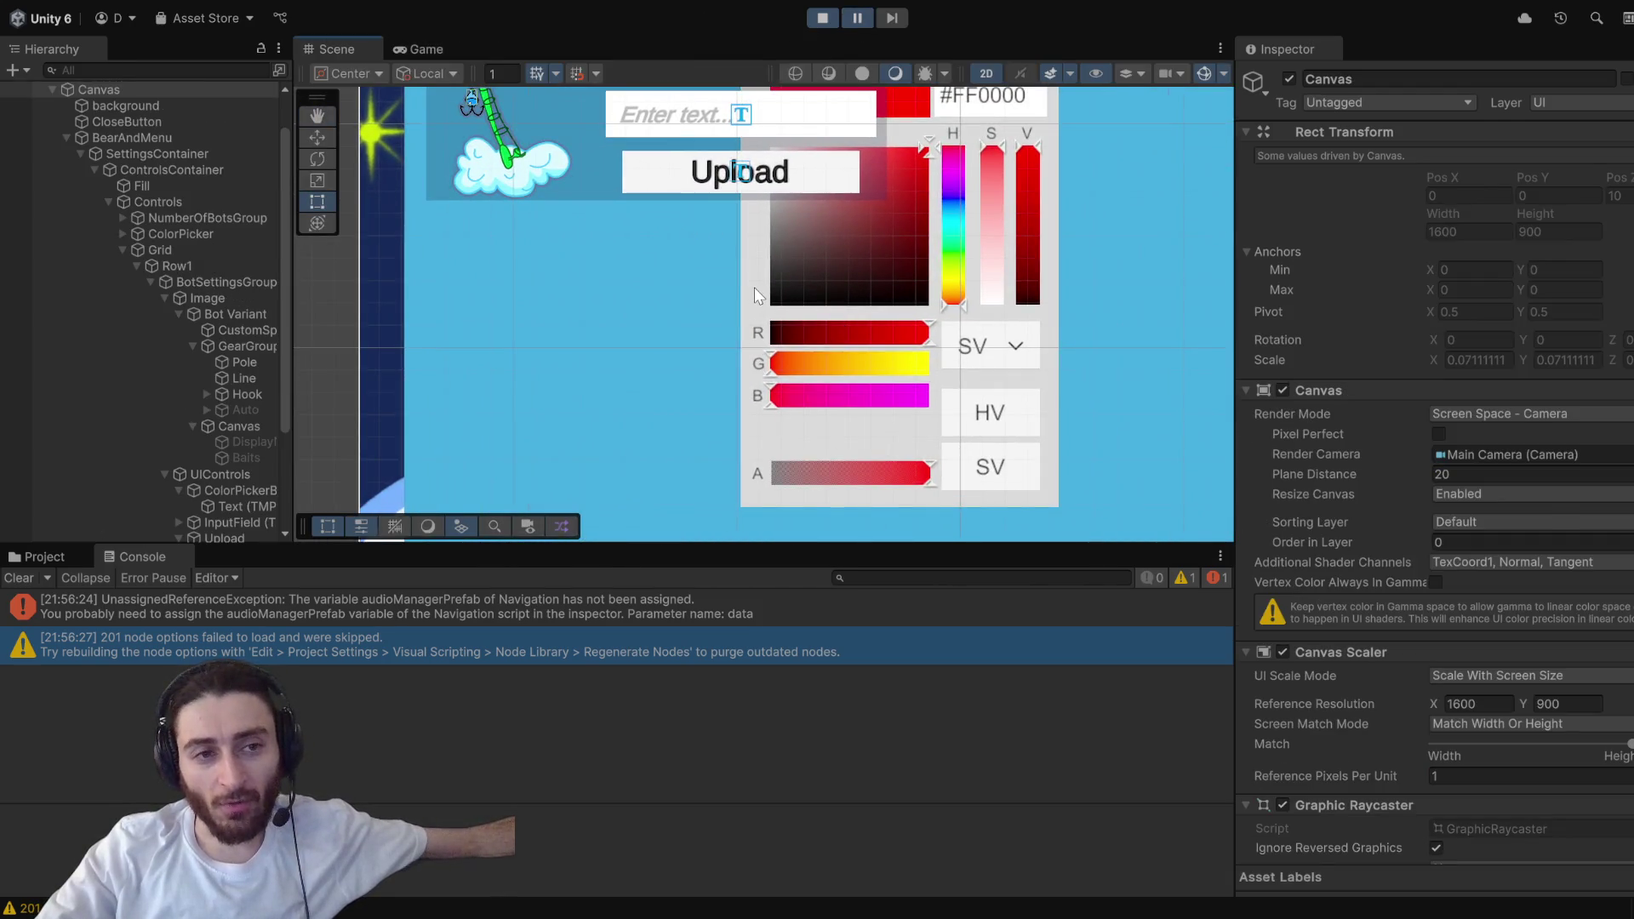
left_click(754, 287)
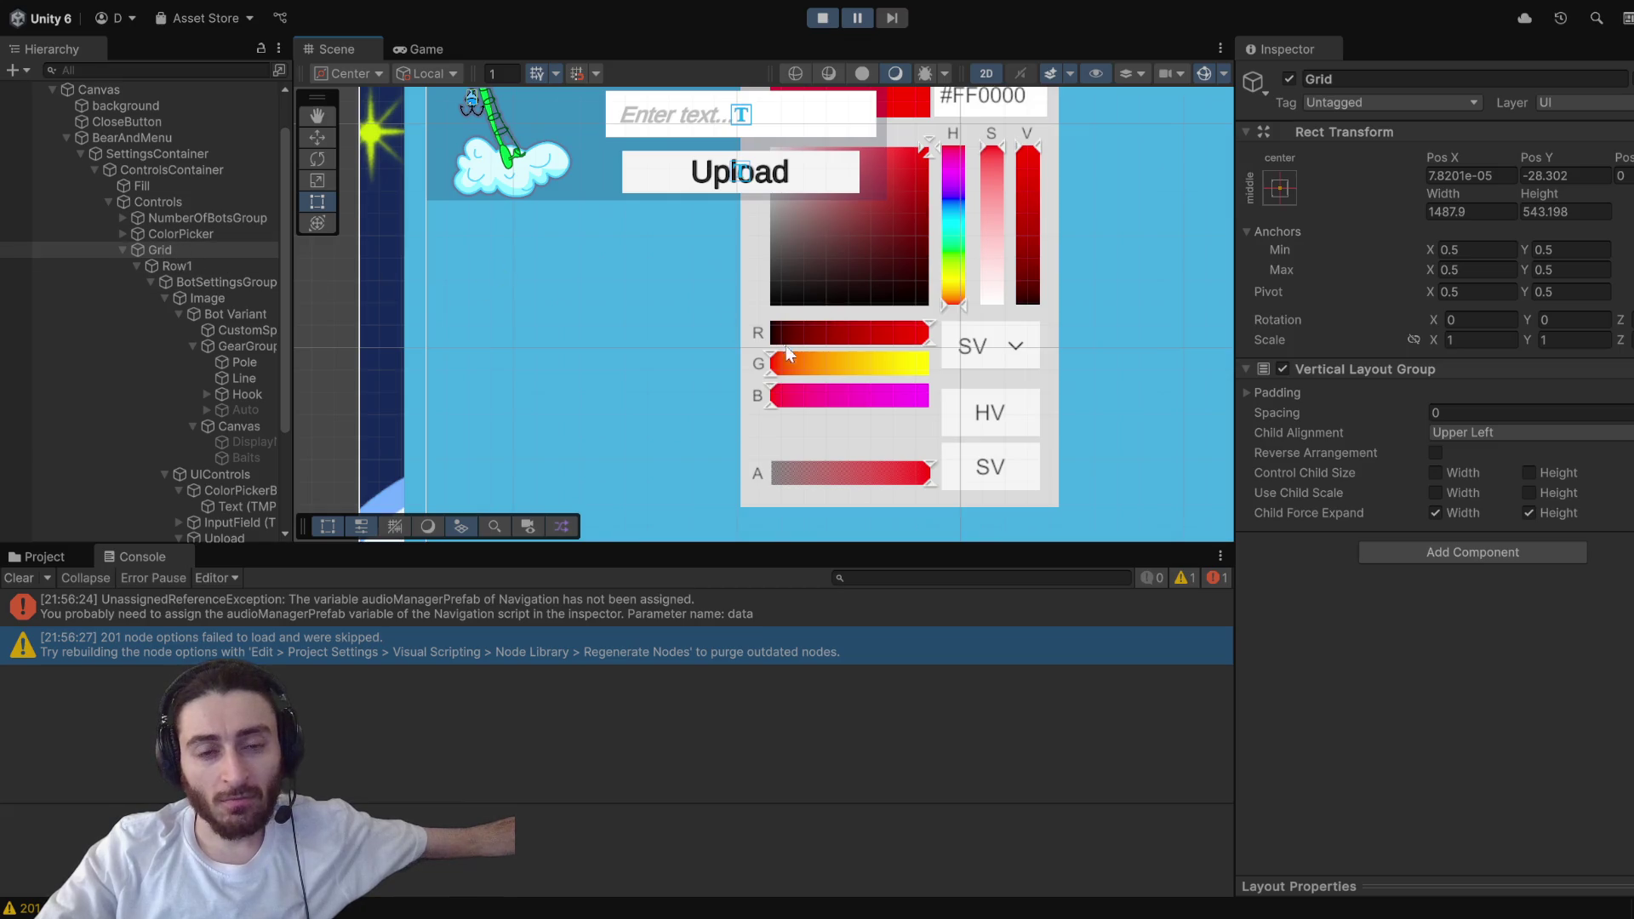
left_click(759, 332)
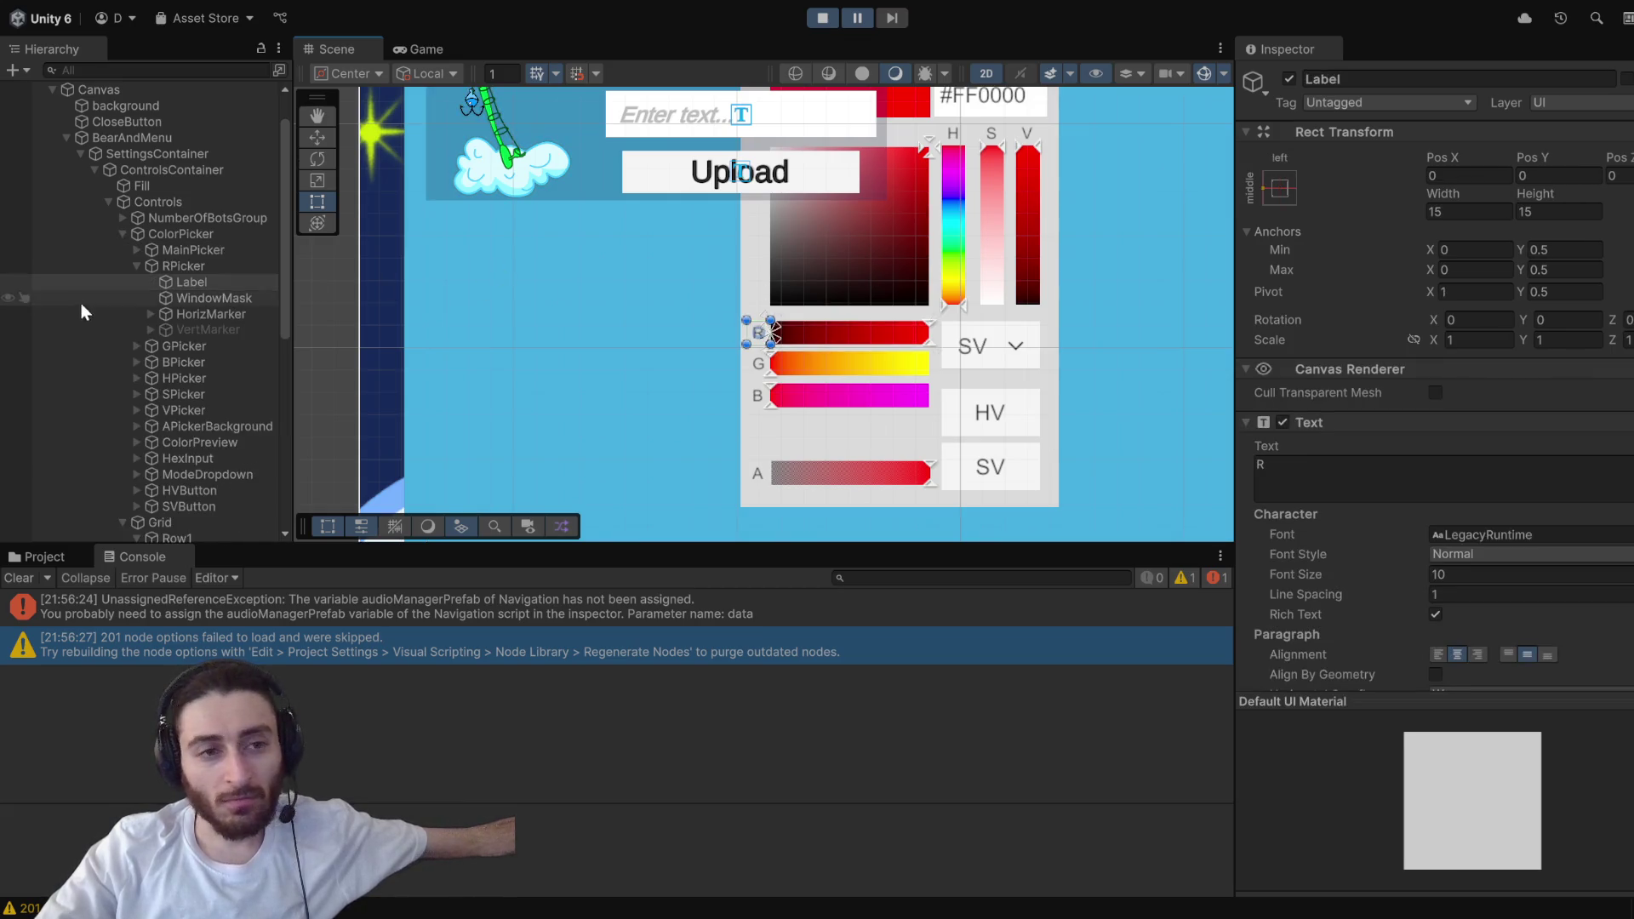
left_click(211, 266)
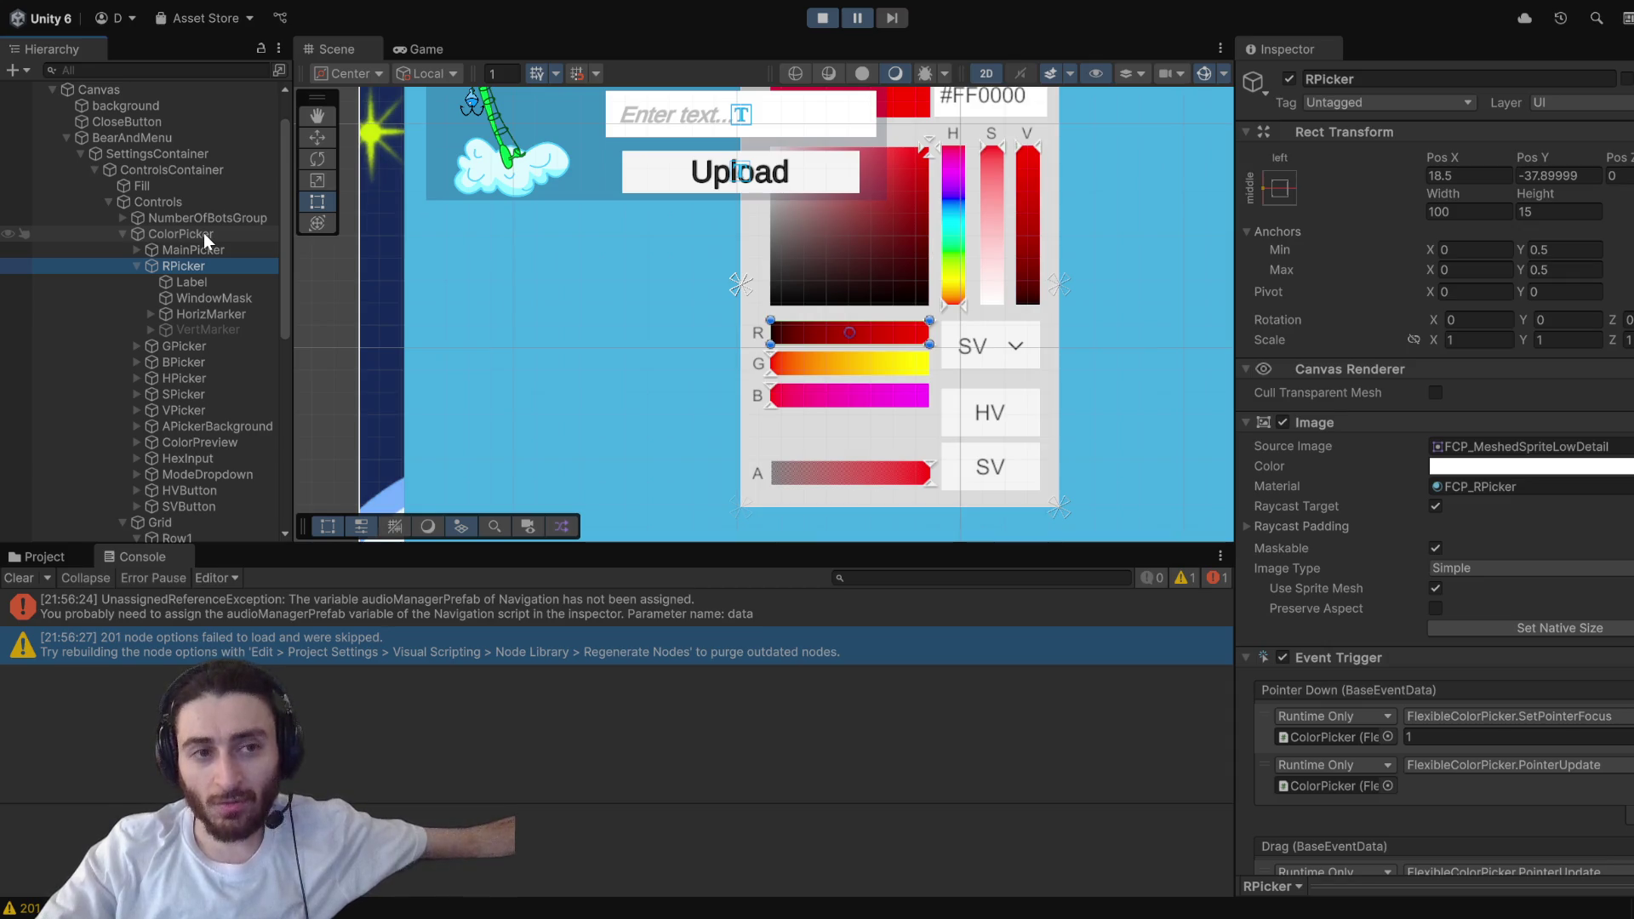
left_click(203, 234)
scroll(203, 227, "down", 3)
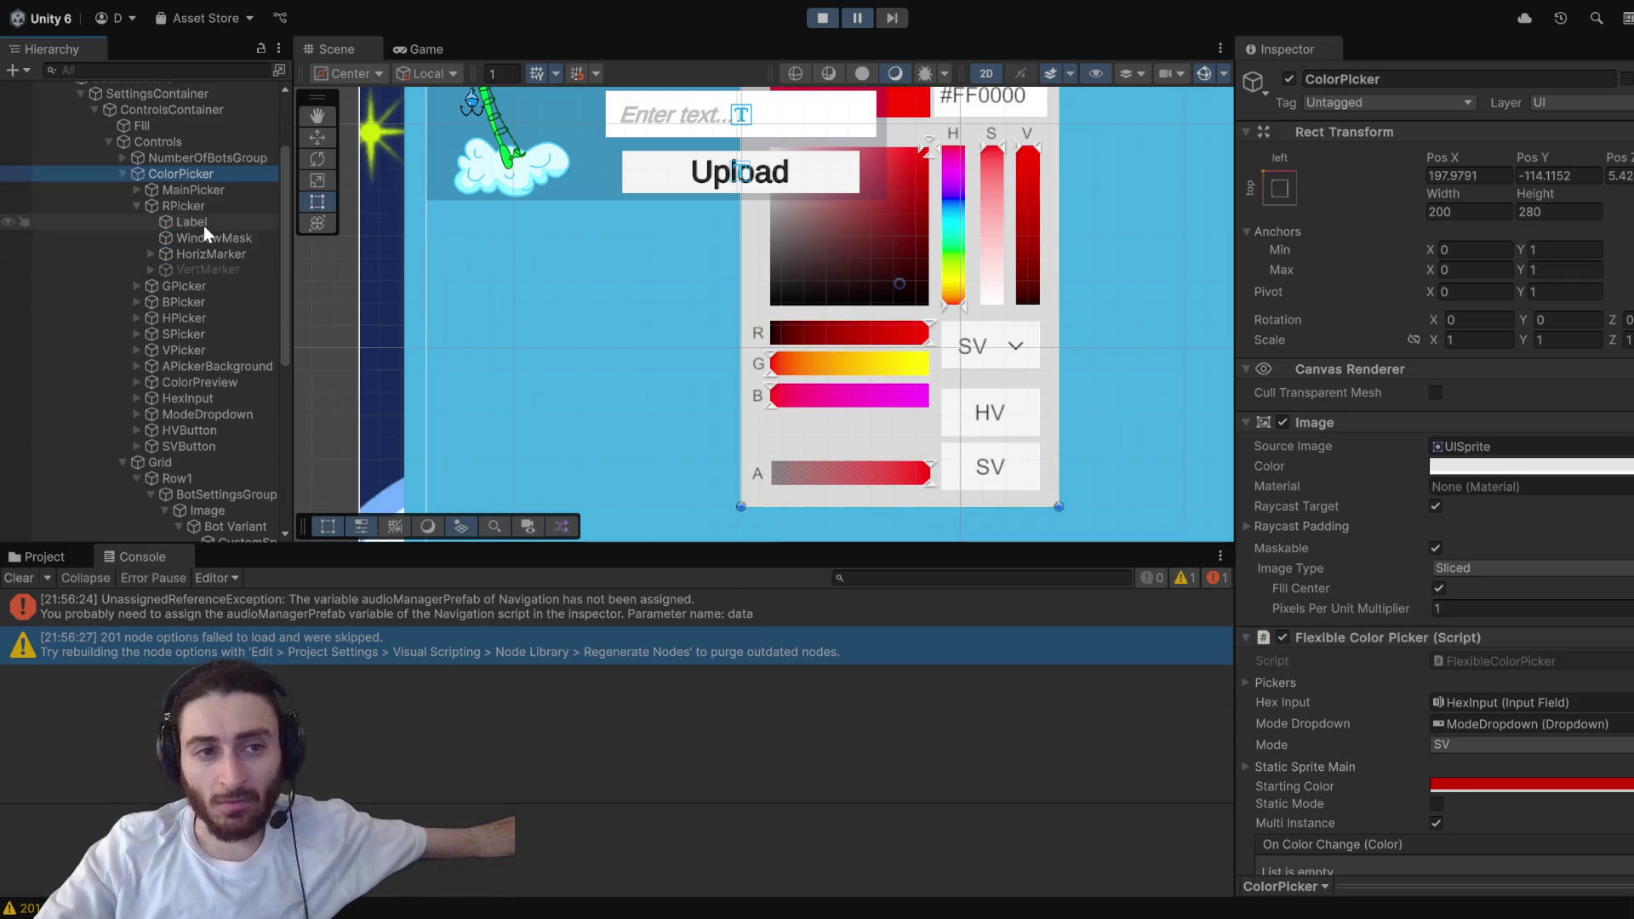
scroll(202, 227, "up", 3)
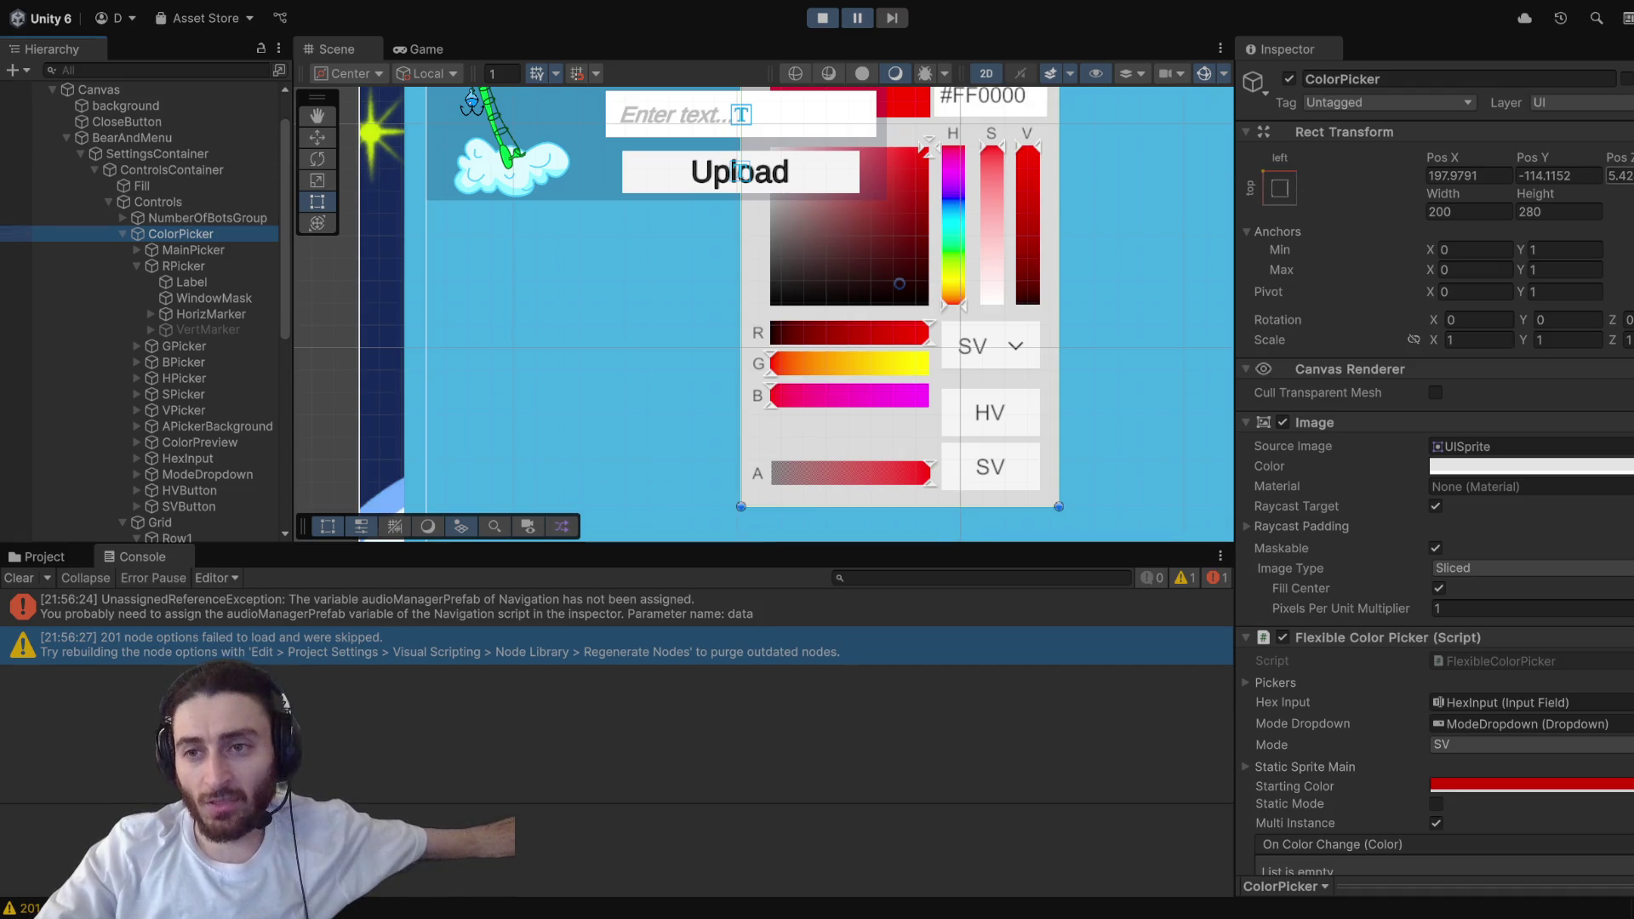
- Set the ColorPicker's Pos Z to -10, correcting an initial entry of 10
left_click(1620, 175)
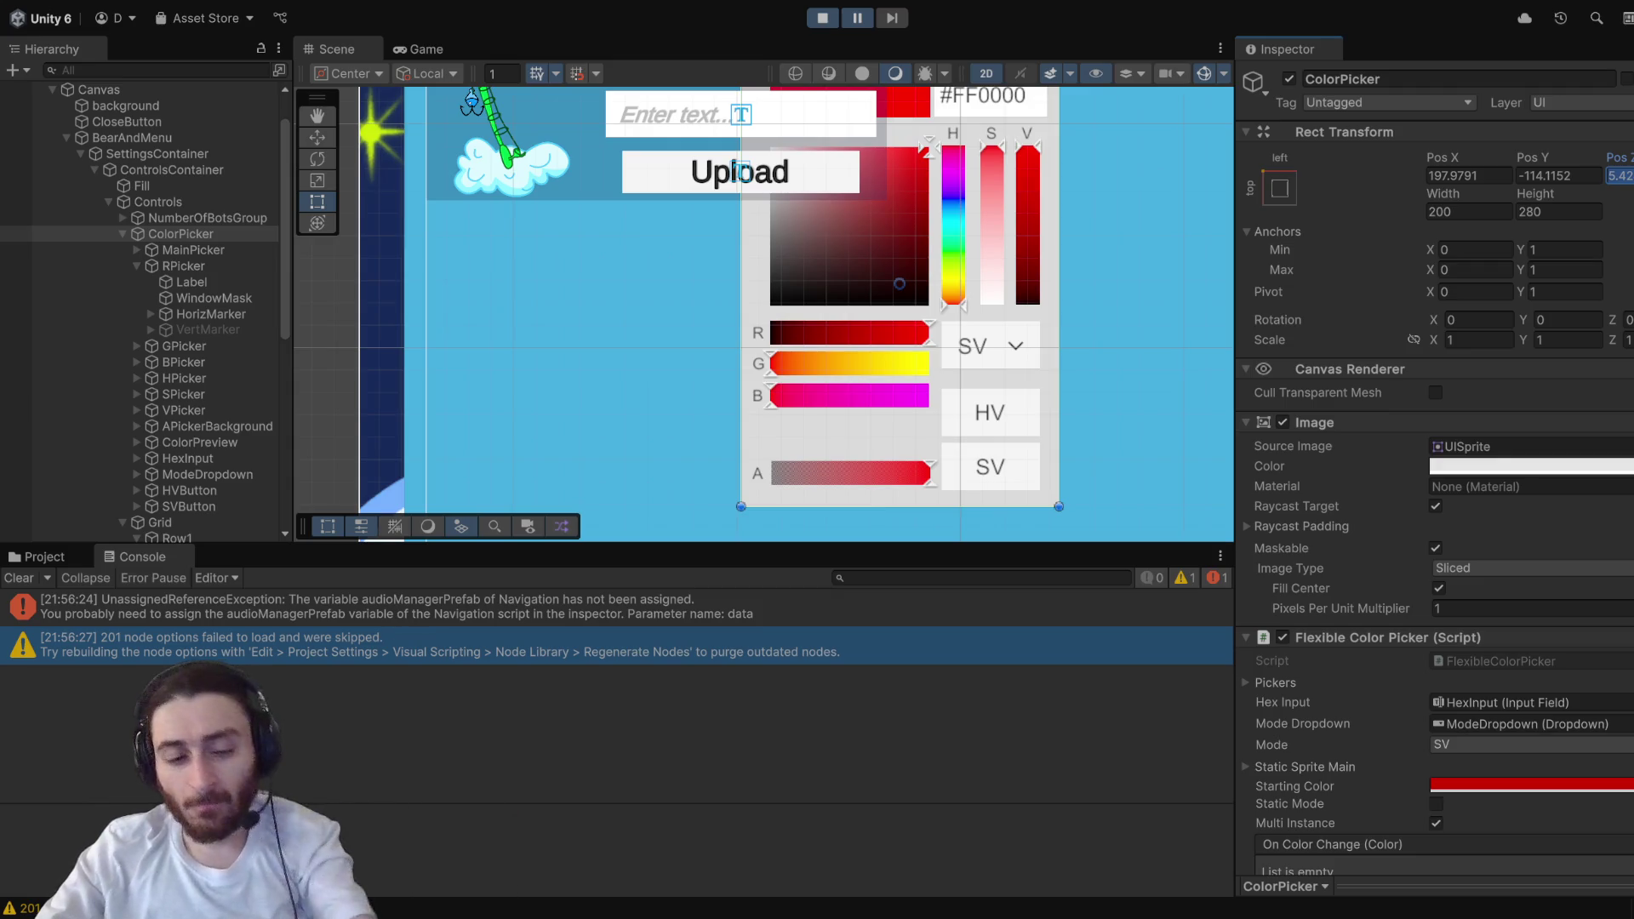
type("10")
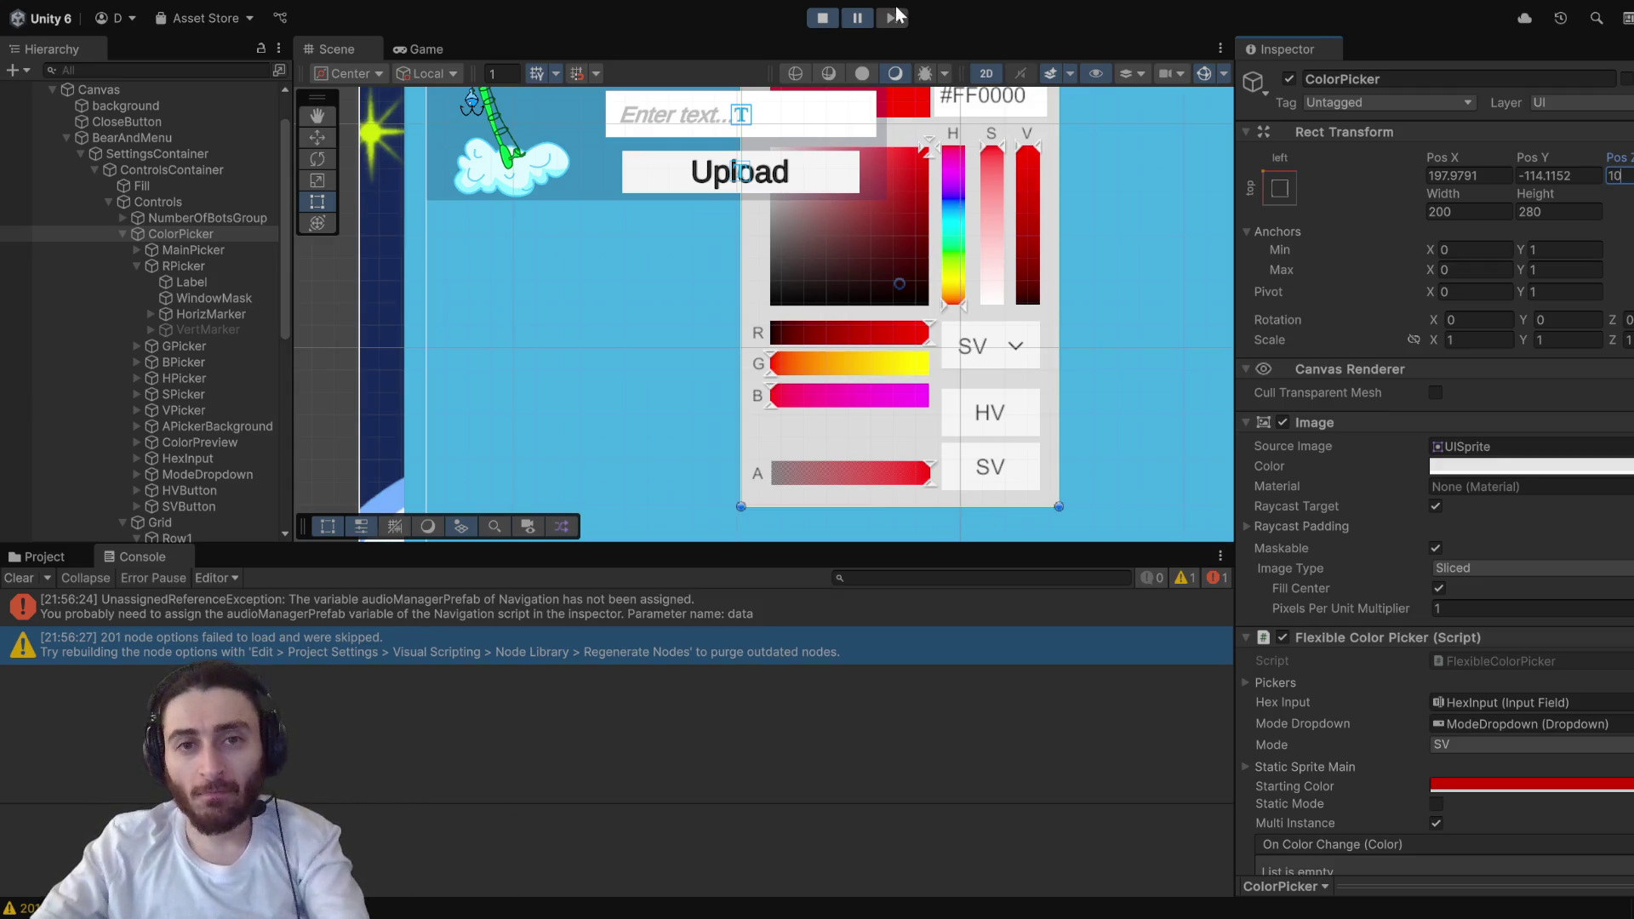
left_click(865, 24)
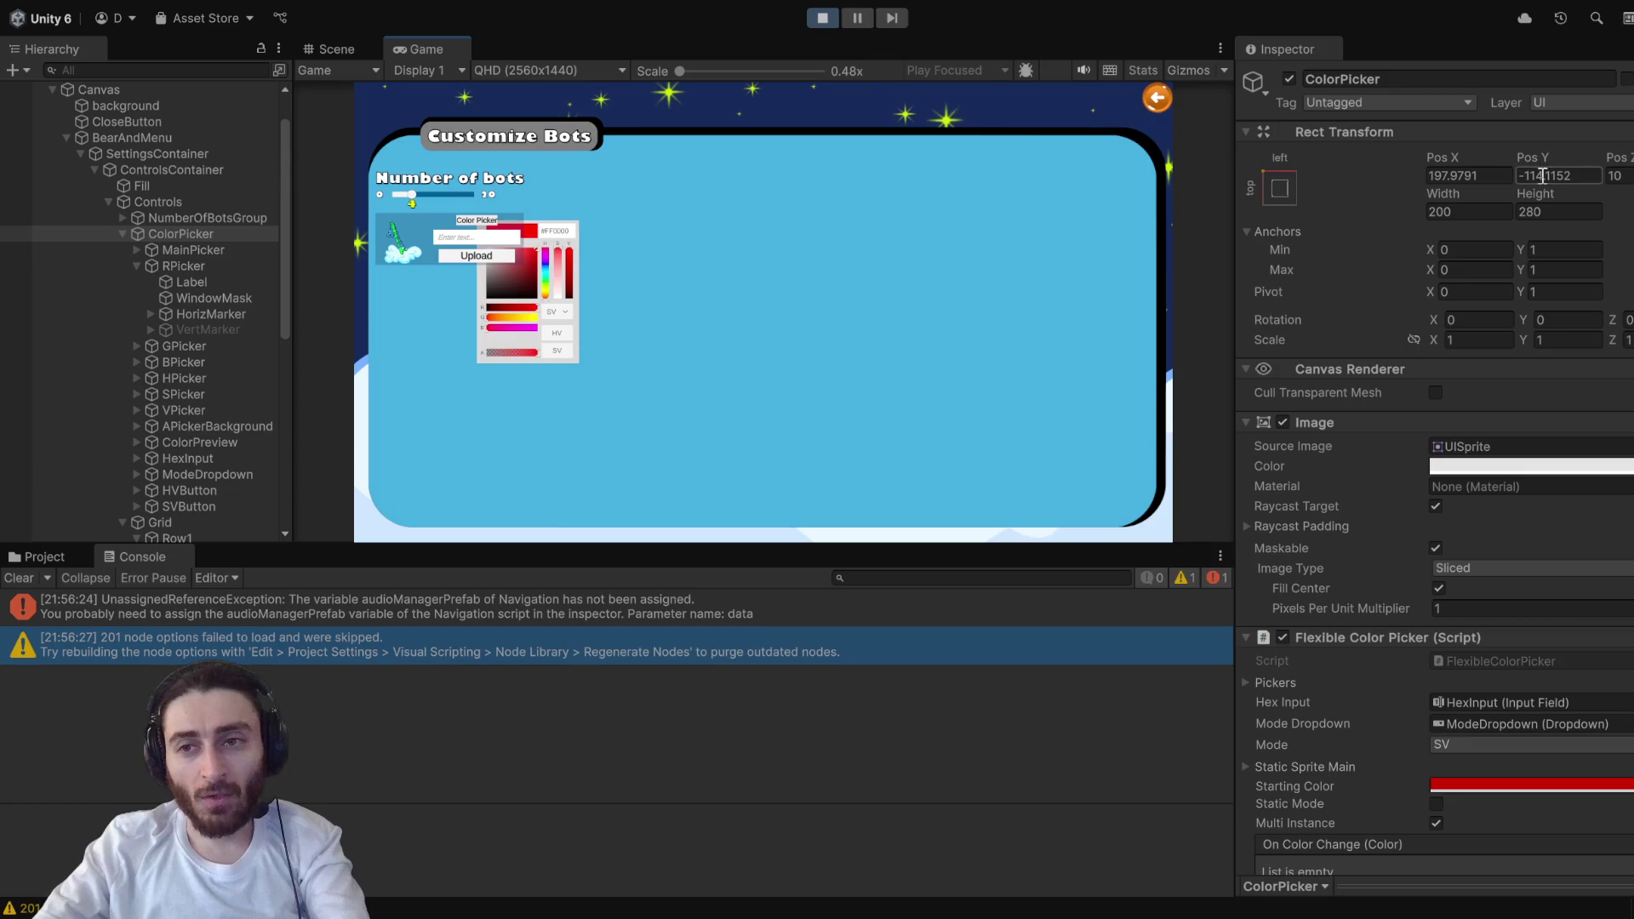
left_click(1621, 177)
type("-10")
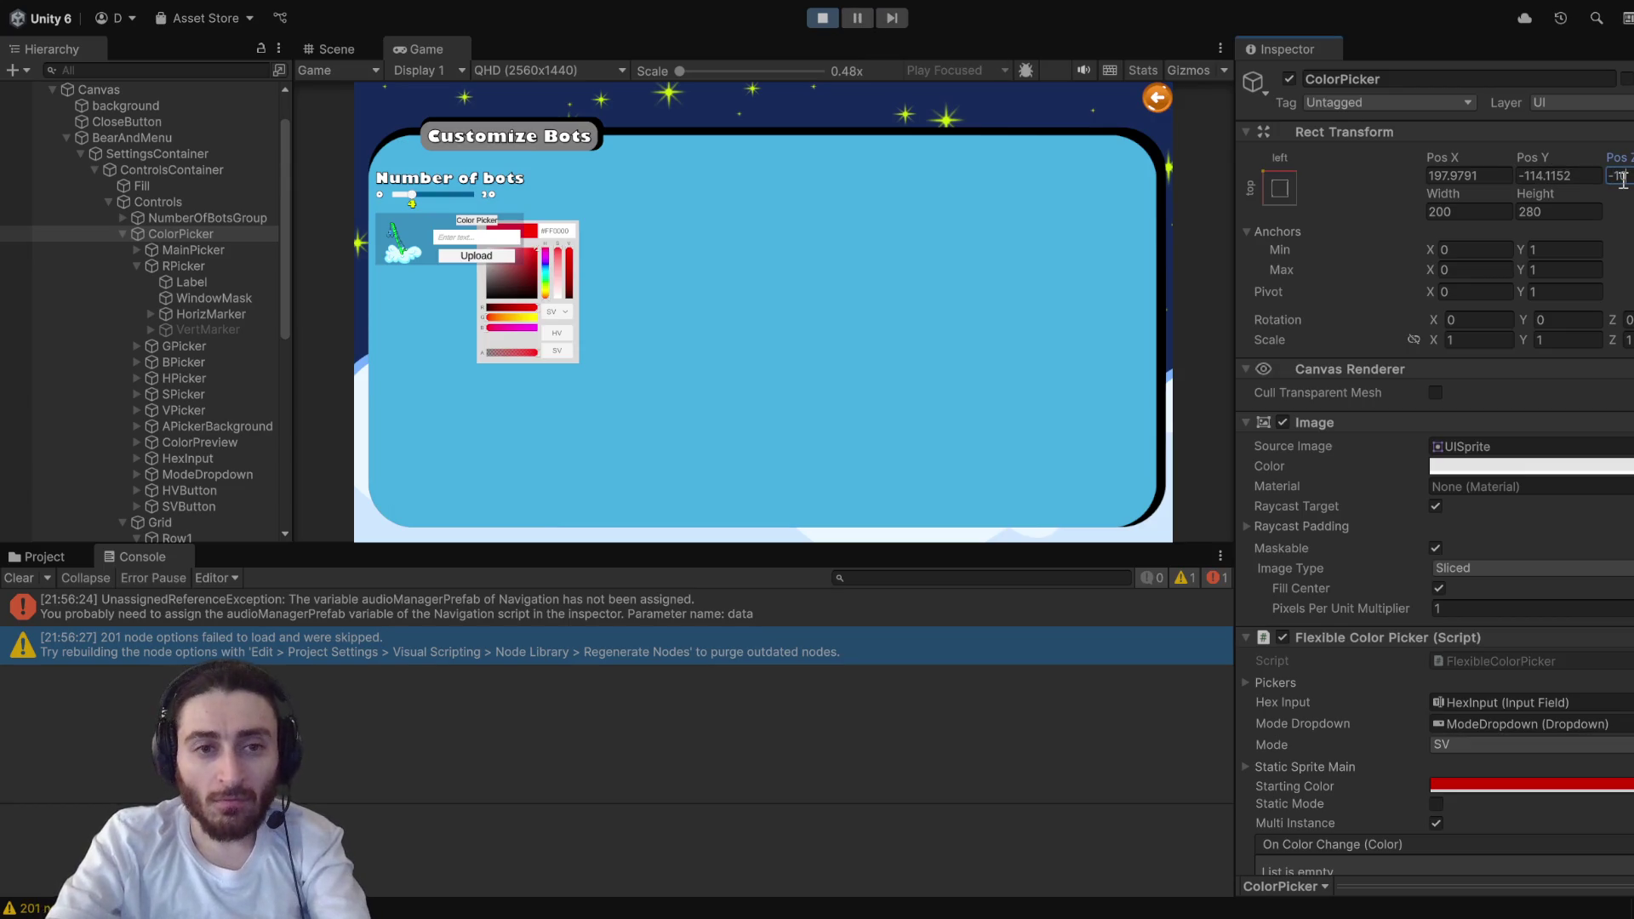
key("Tab")
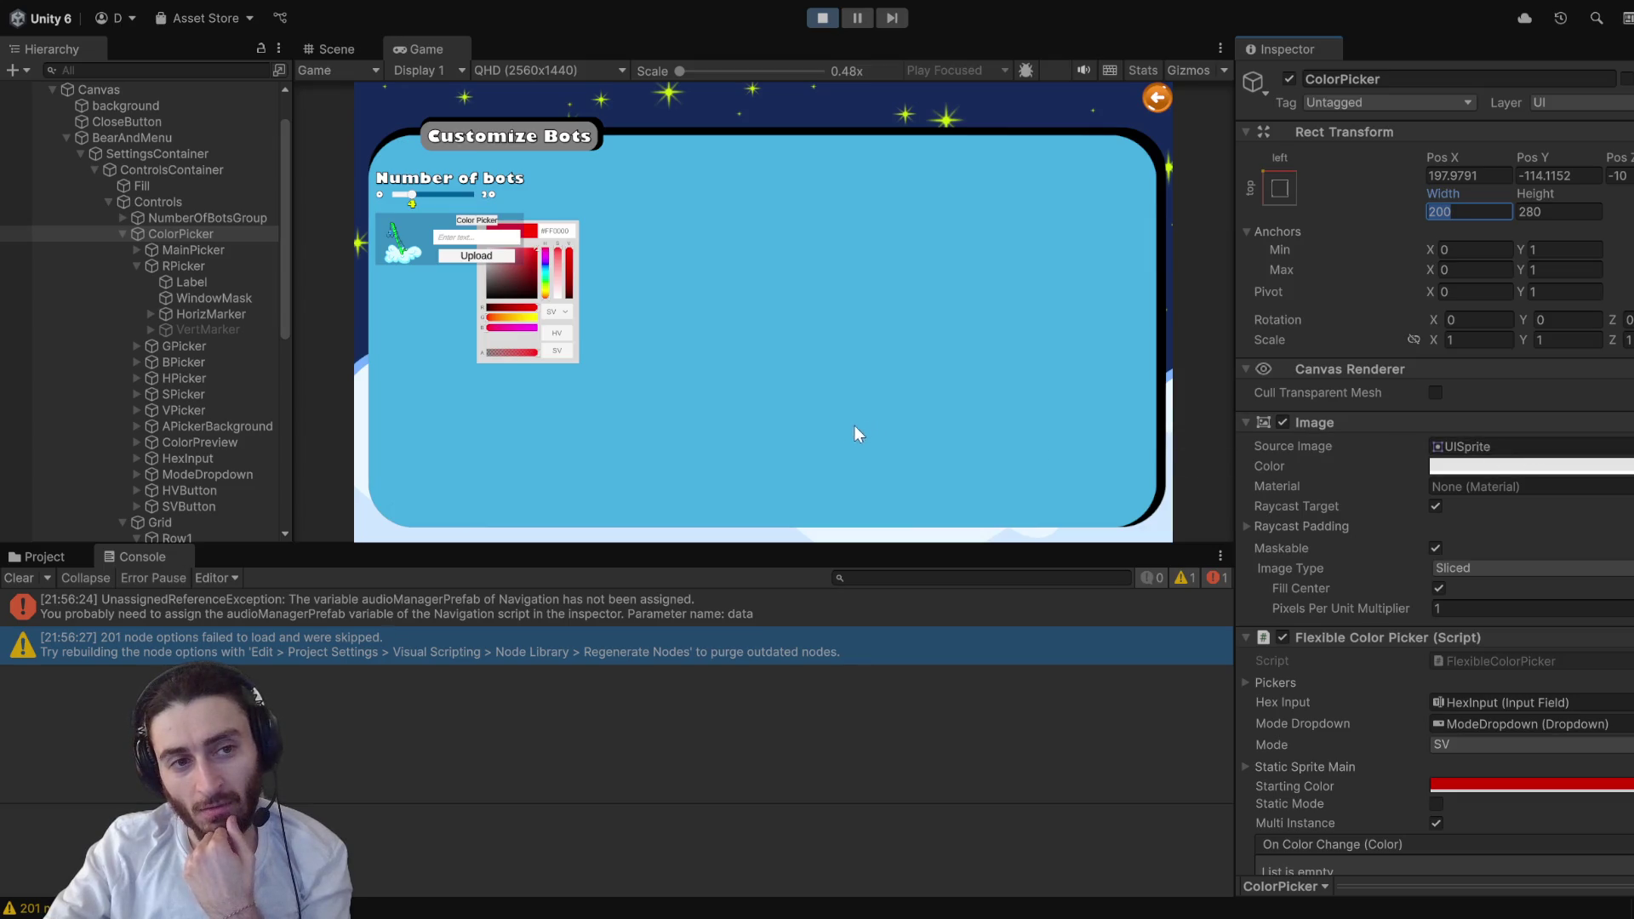
- Collapse Grid's children and drag Grid above ColorPicker in the Hierarchy
scroll(157, 252, "down", 2)
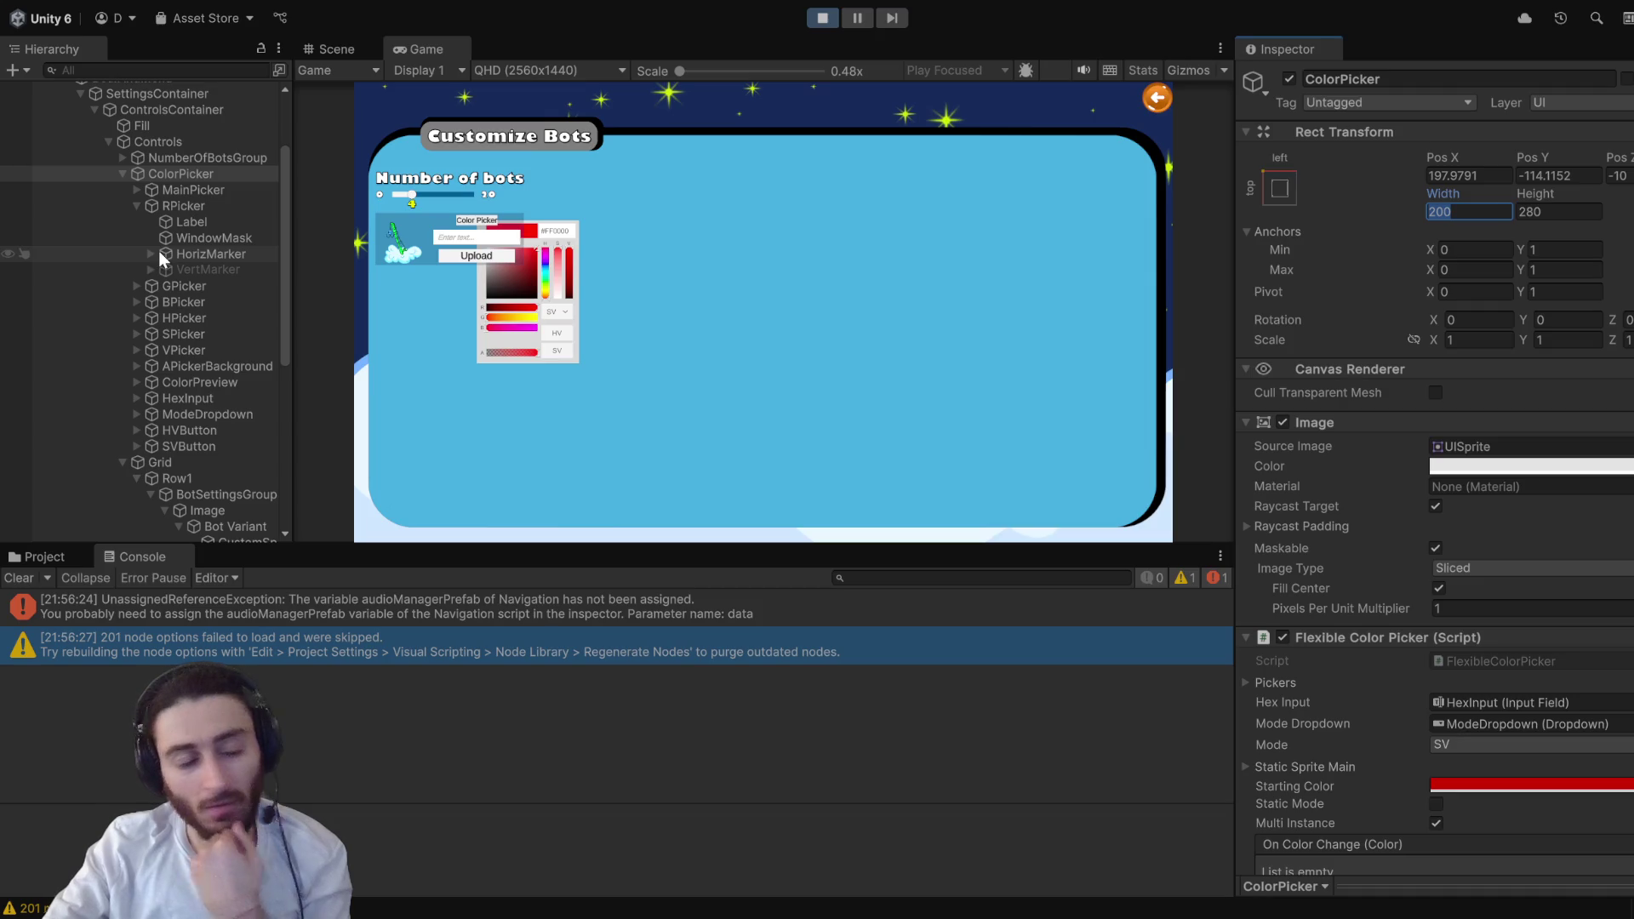
scroll(210, 255, "down", 6)
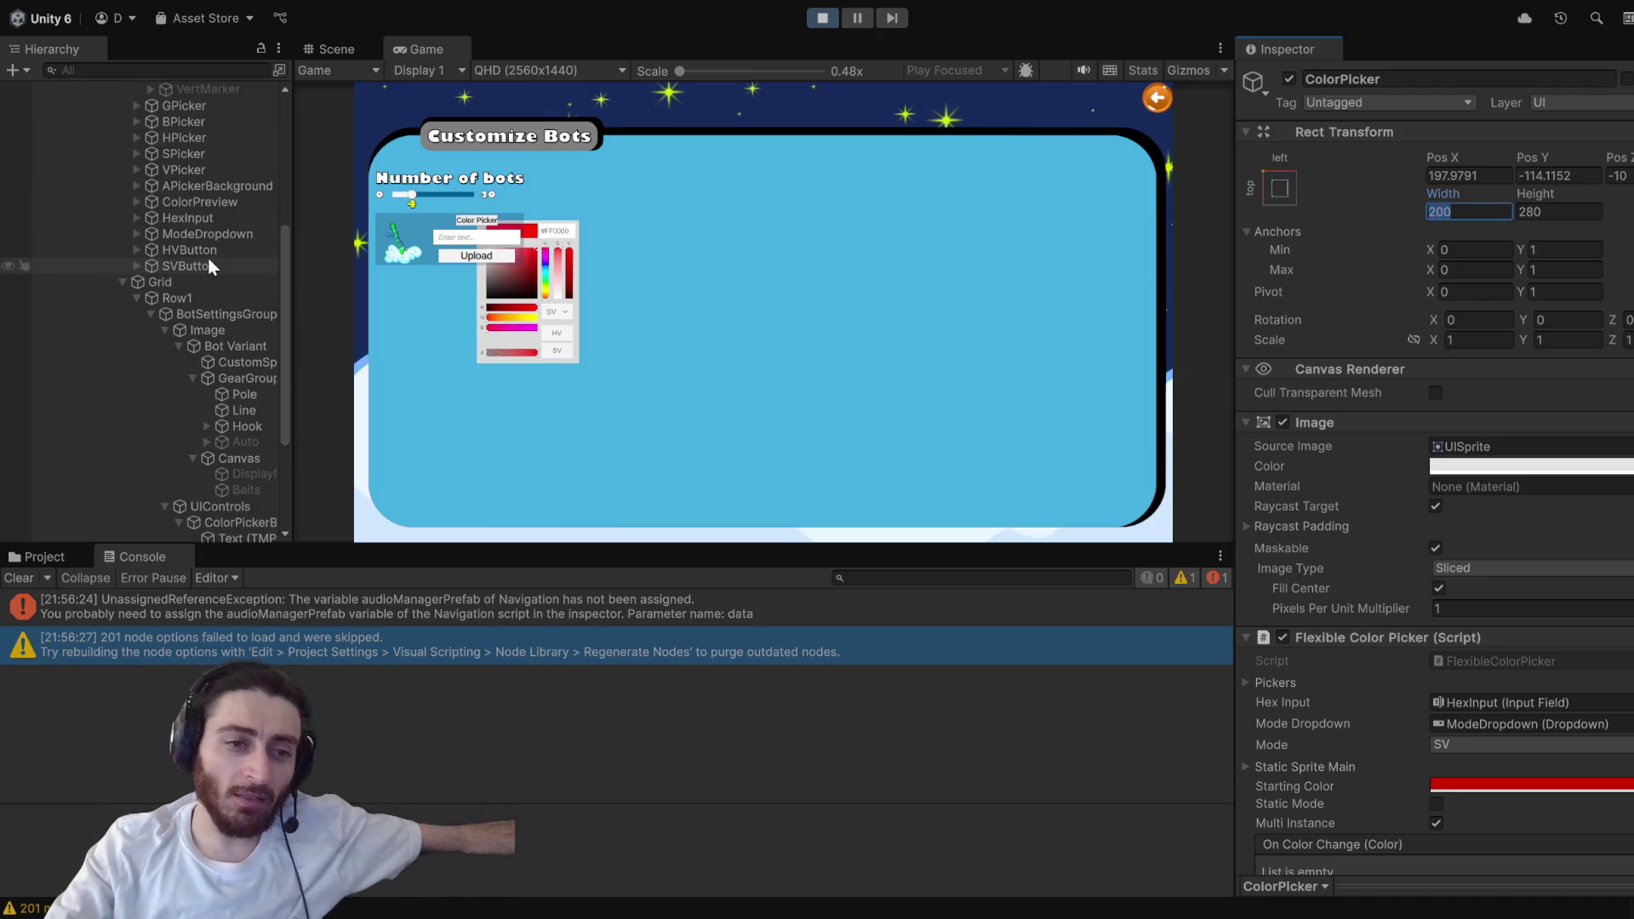
left_click(122, 282)
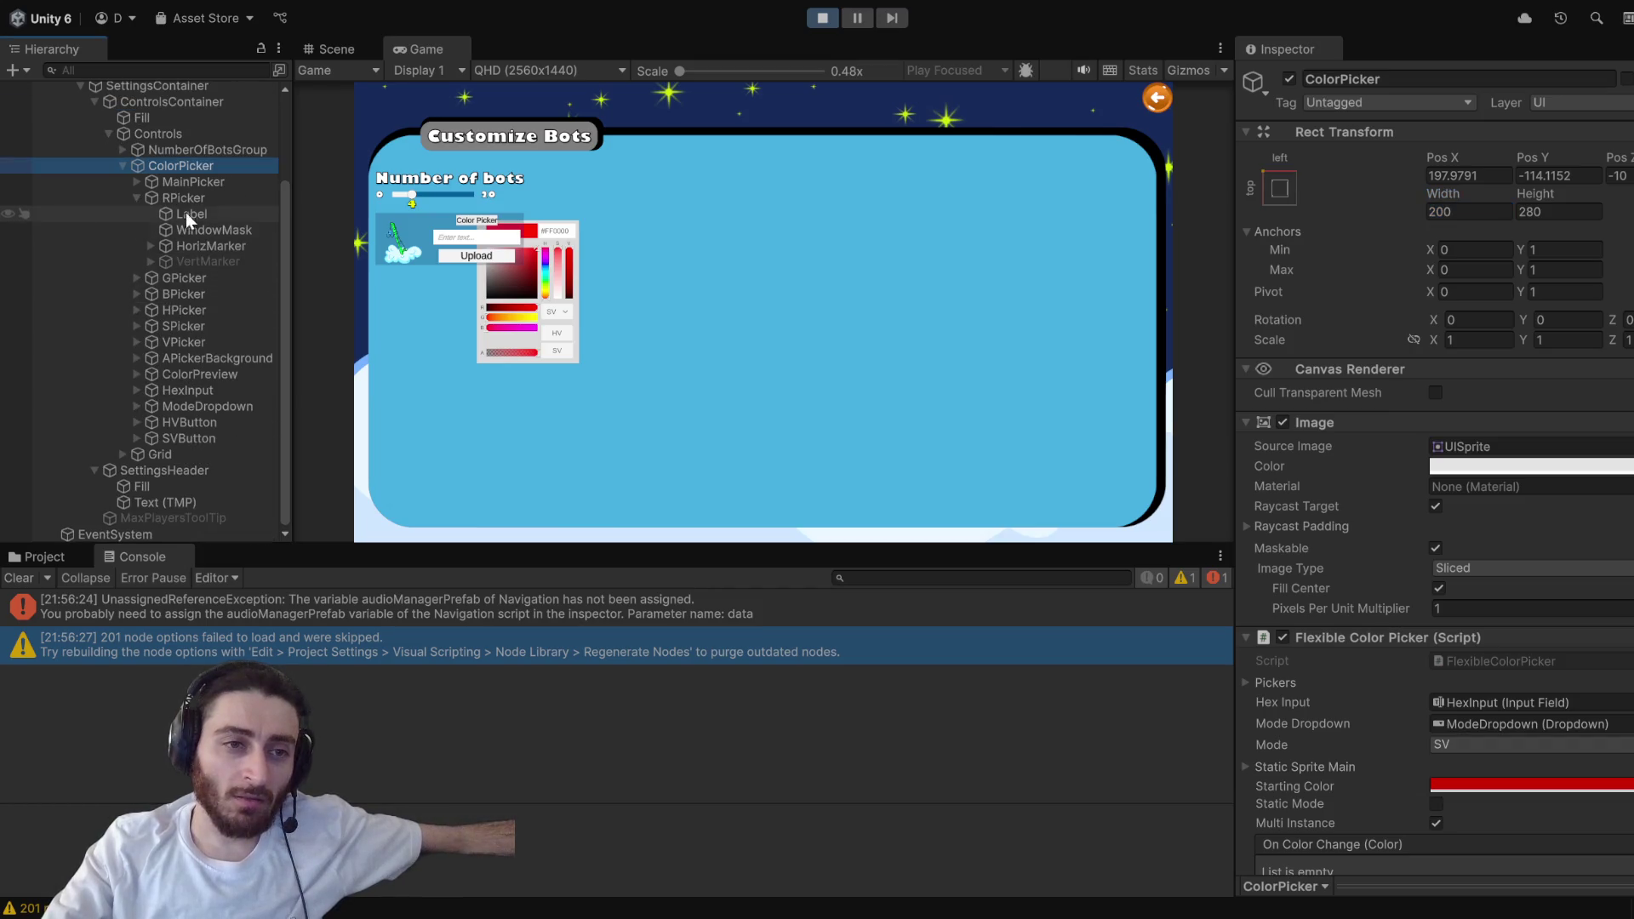
left_click_drag(187, 163, 143, 458)
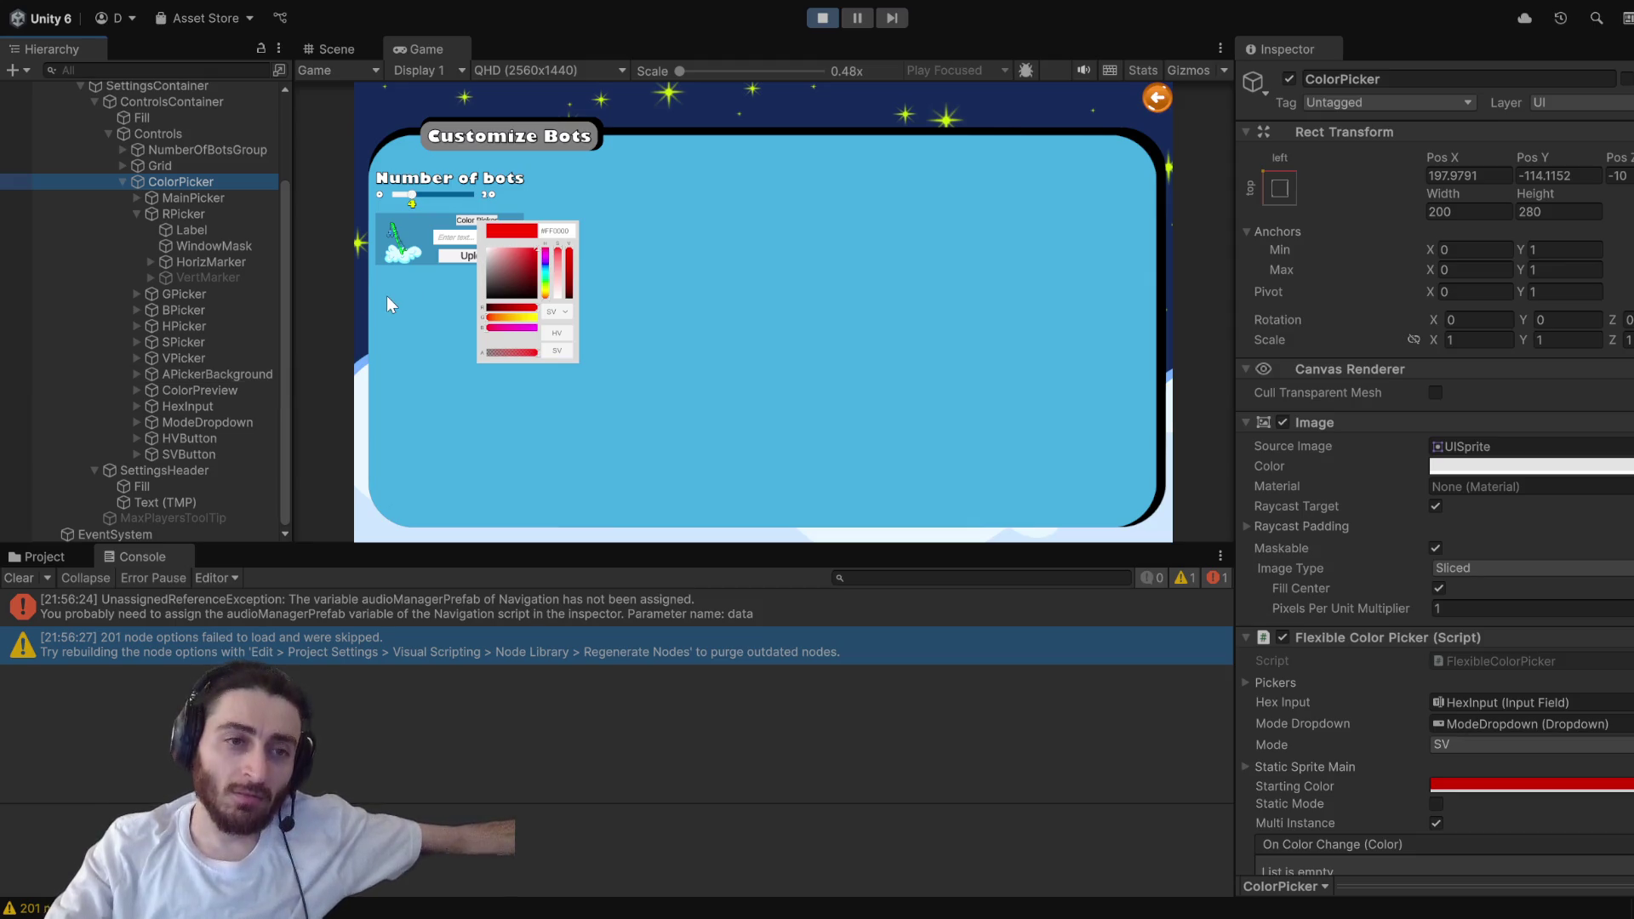
- Stop Play mode, select ColorPicker, and restart the game to test the reordered picker
left_click(822, 18)
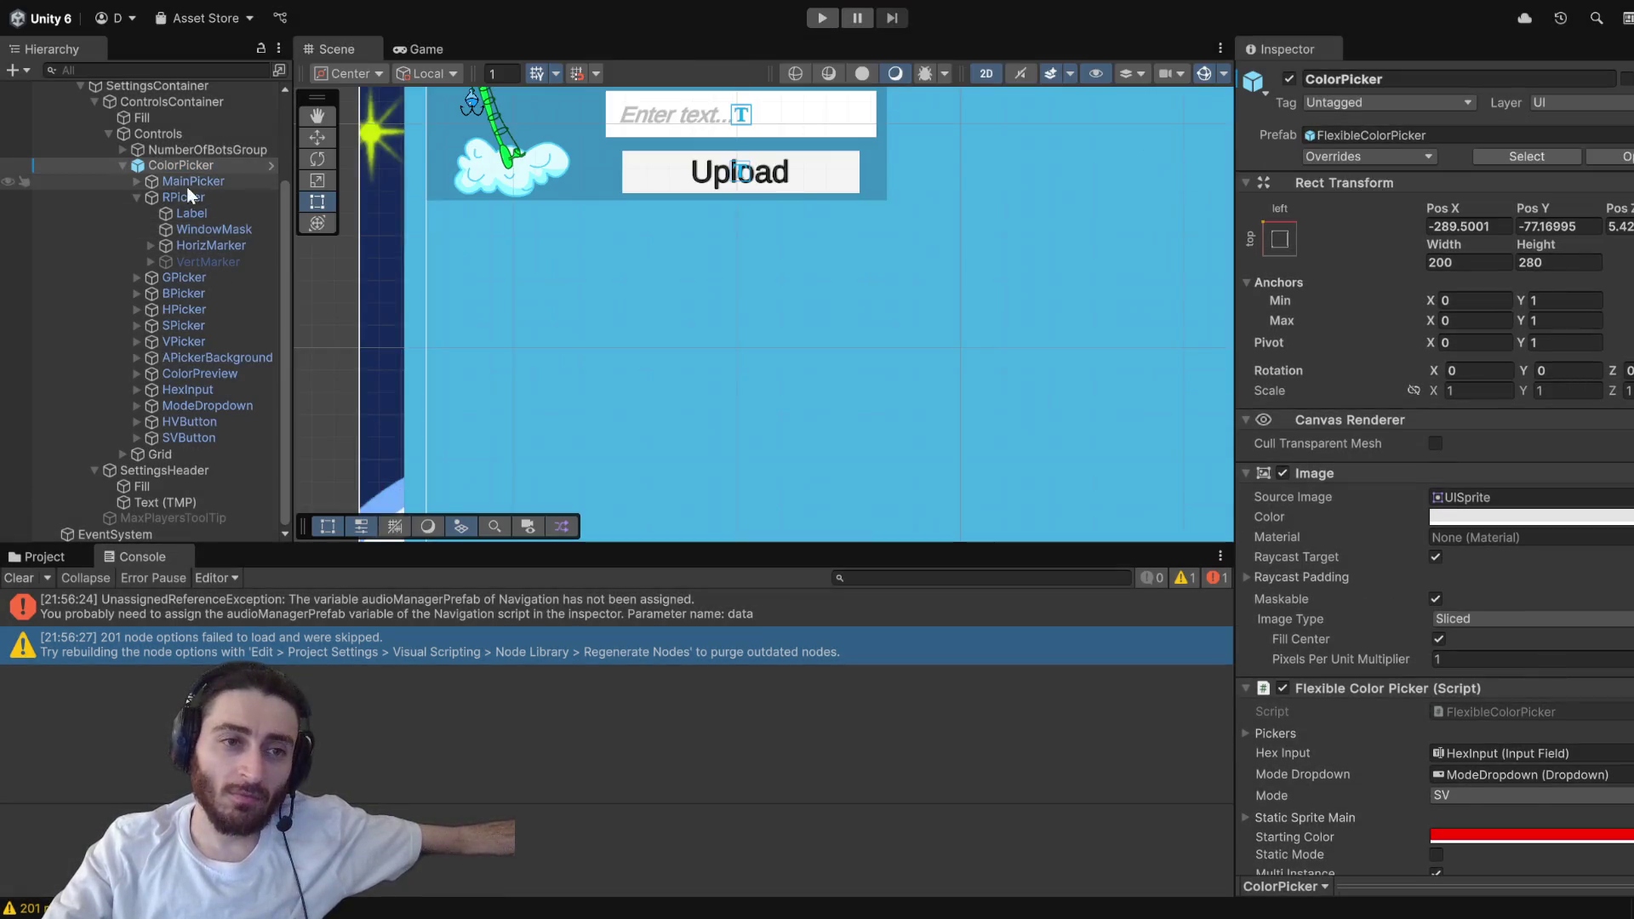
left_click(189, 166)
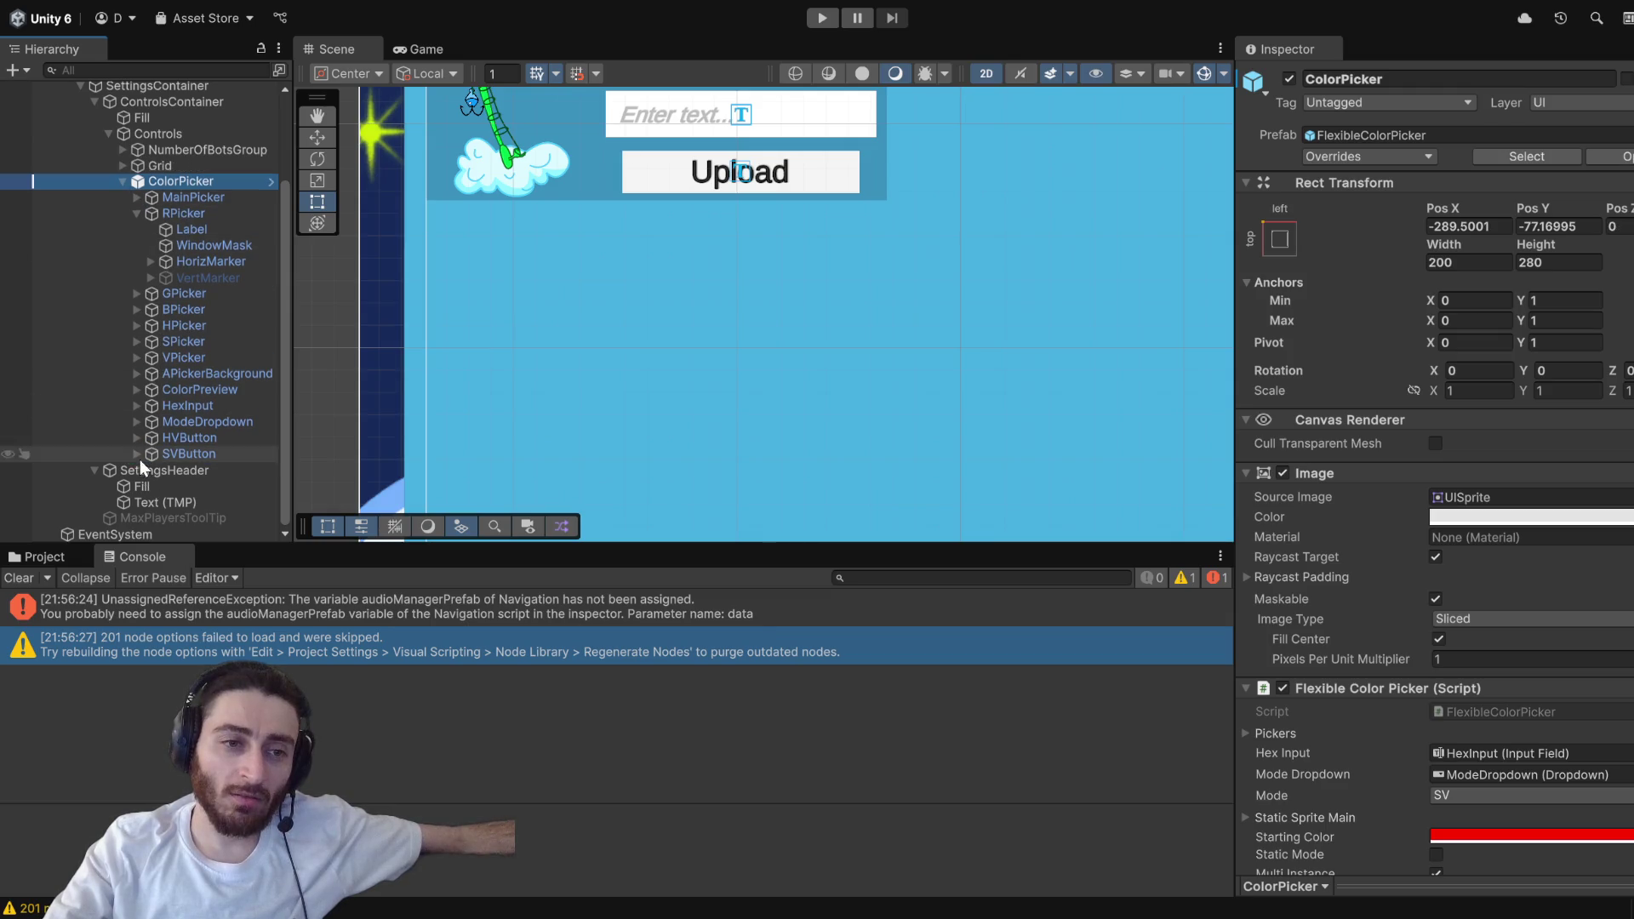
left_click(823, 18)
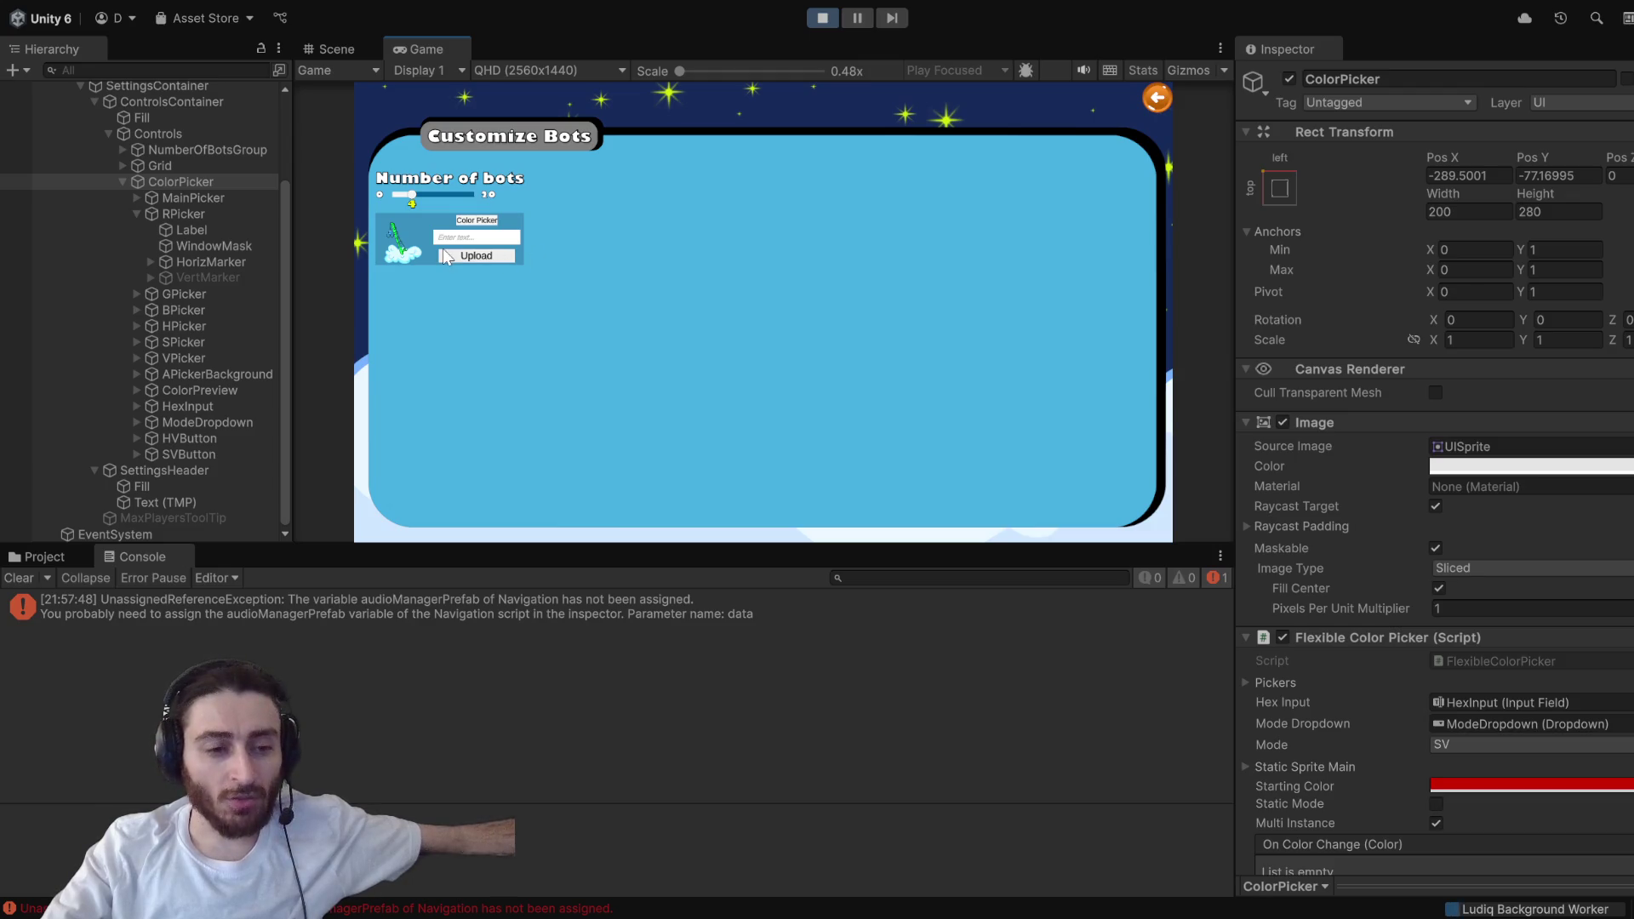
- Open the colour picker popup, then stop Play mode and select the InputField in the Scene
left_click(475, 224)
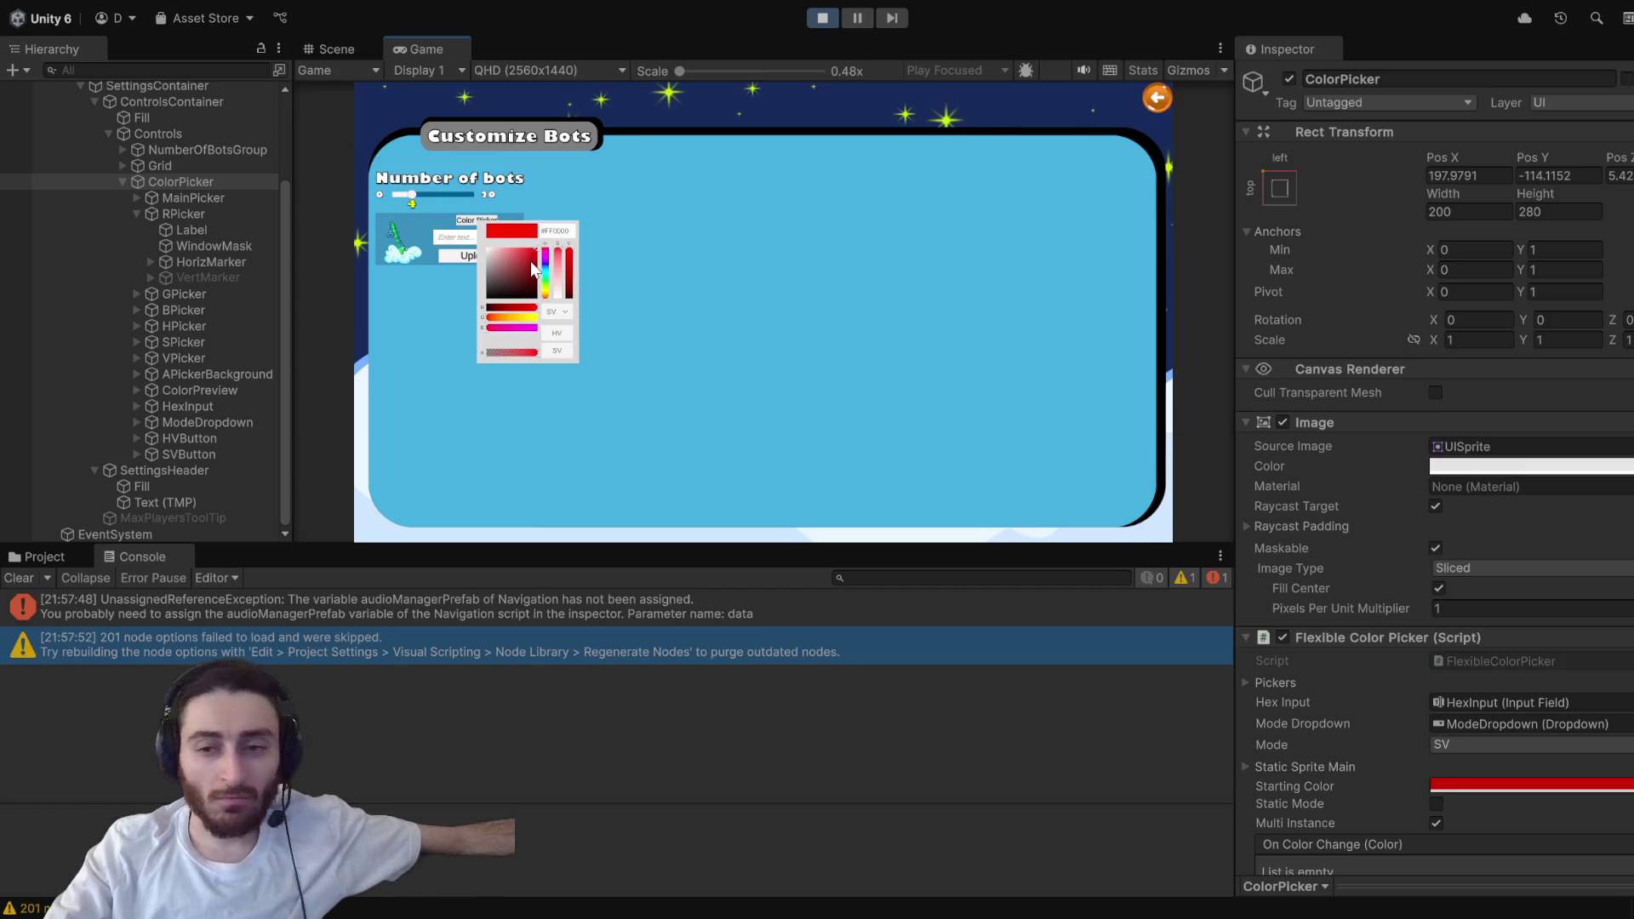
left_click(825, 19)
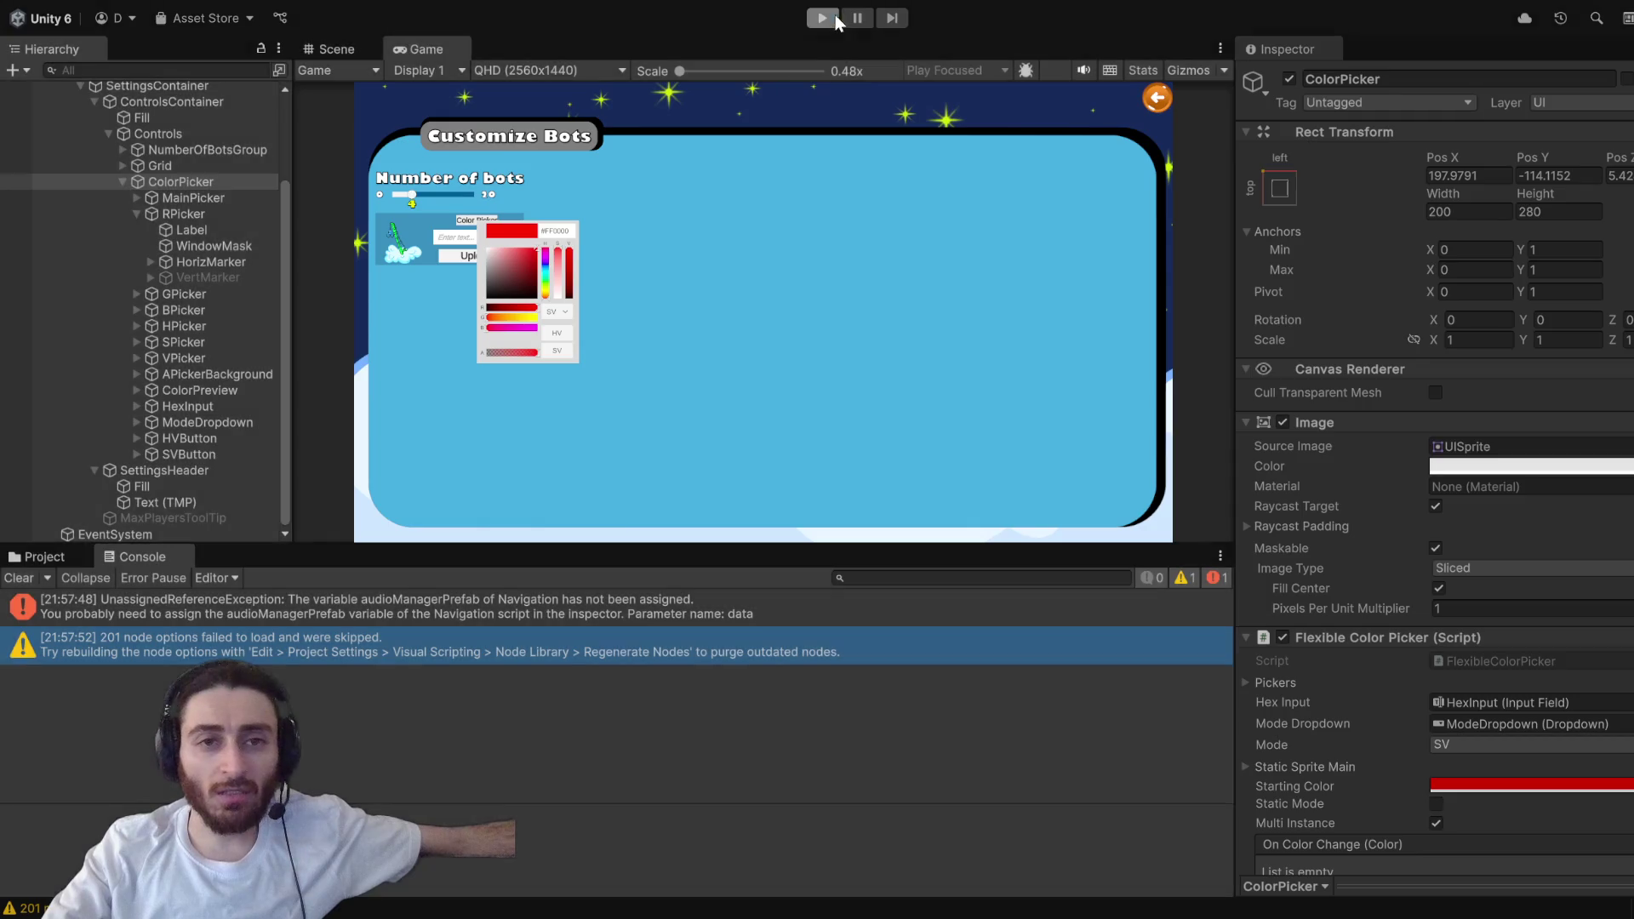
left_click(657, 124)
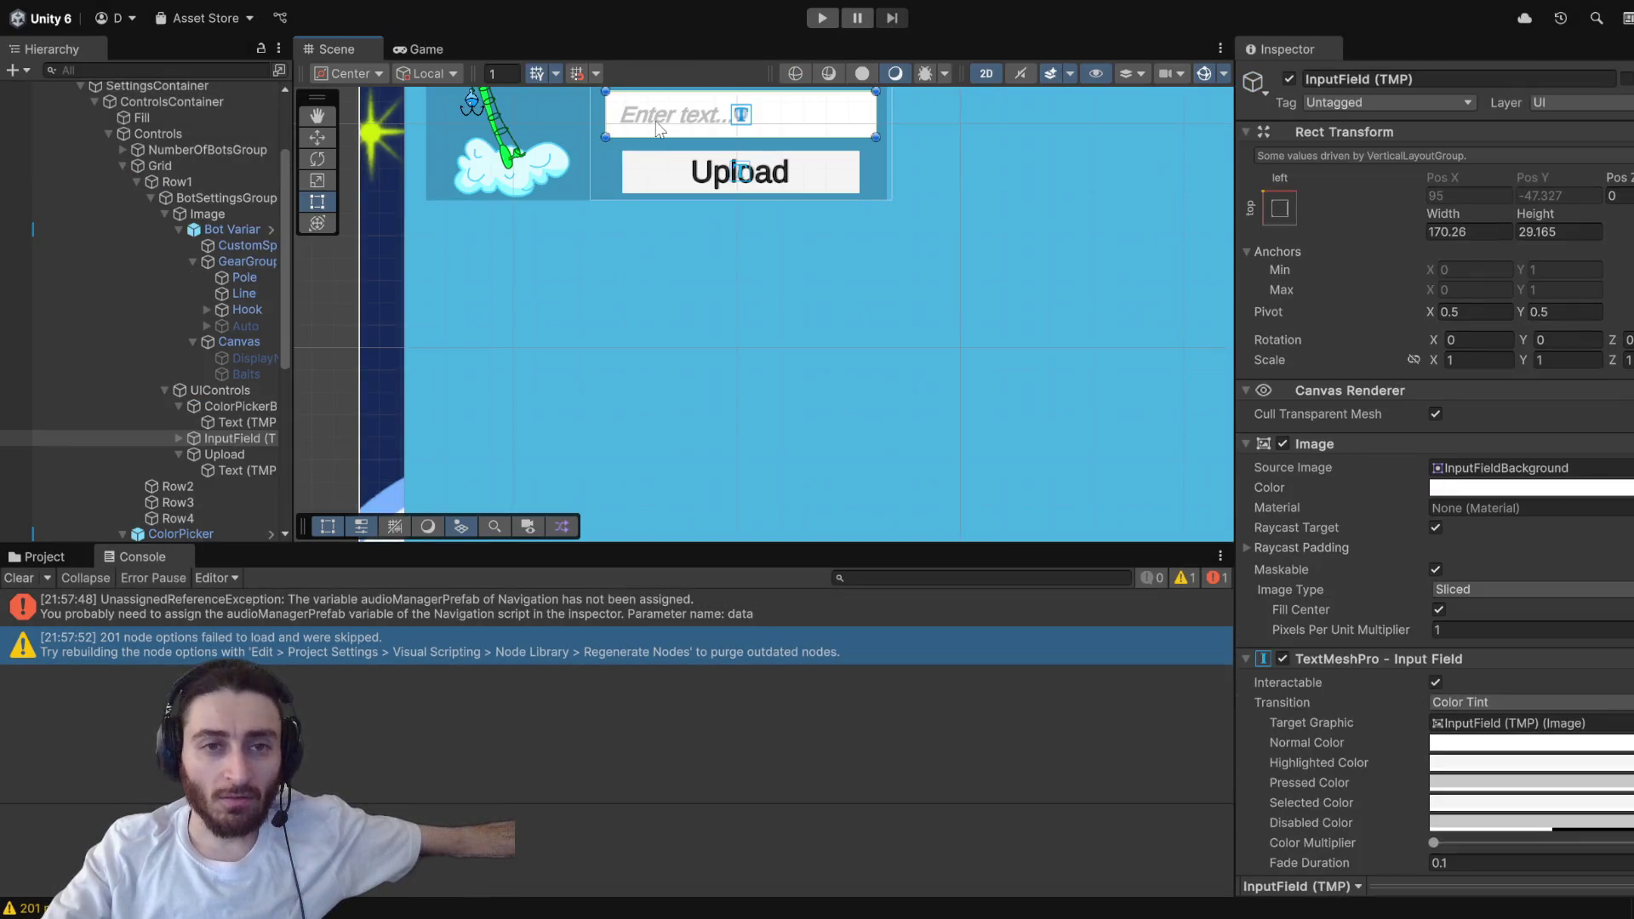
- In Play mode, focus the text field, open Color Picker, and pick green then a darker shade
left_click(820, 19)
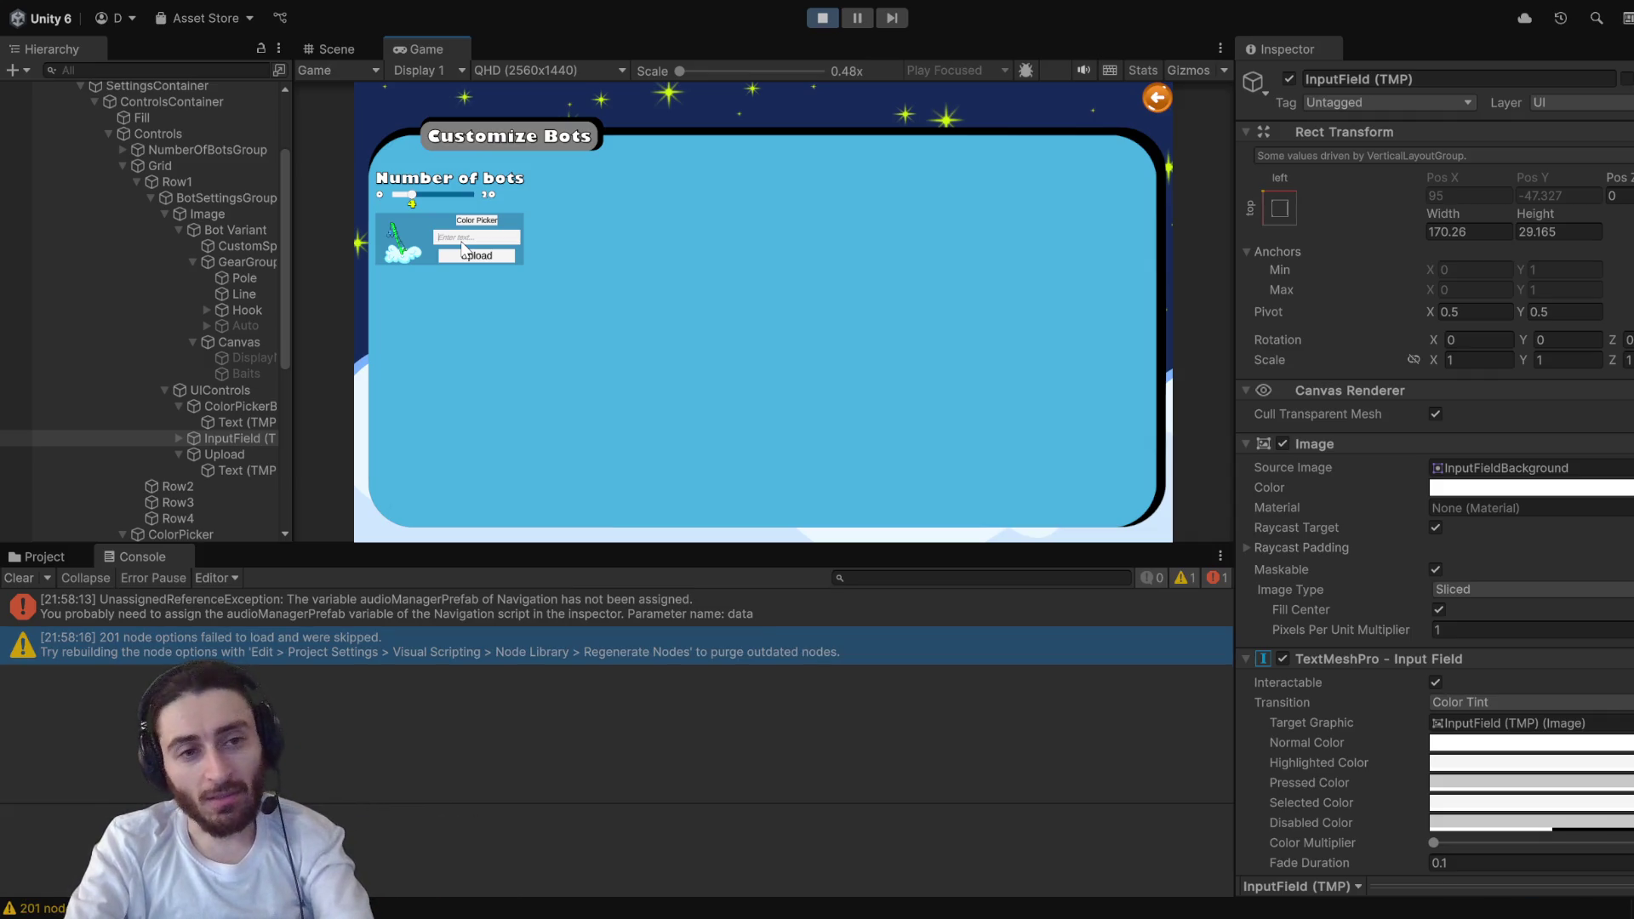
left_click(462, 243)
type("brazil")
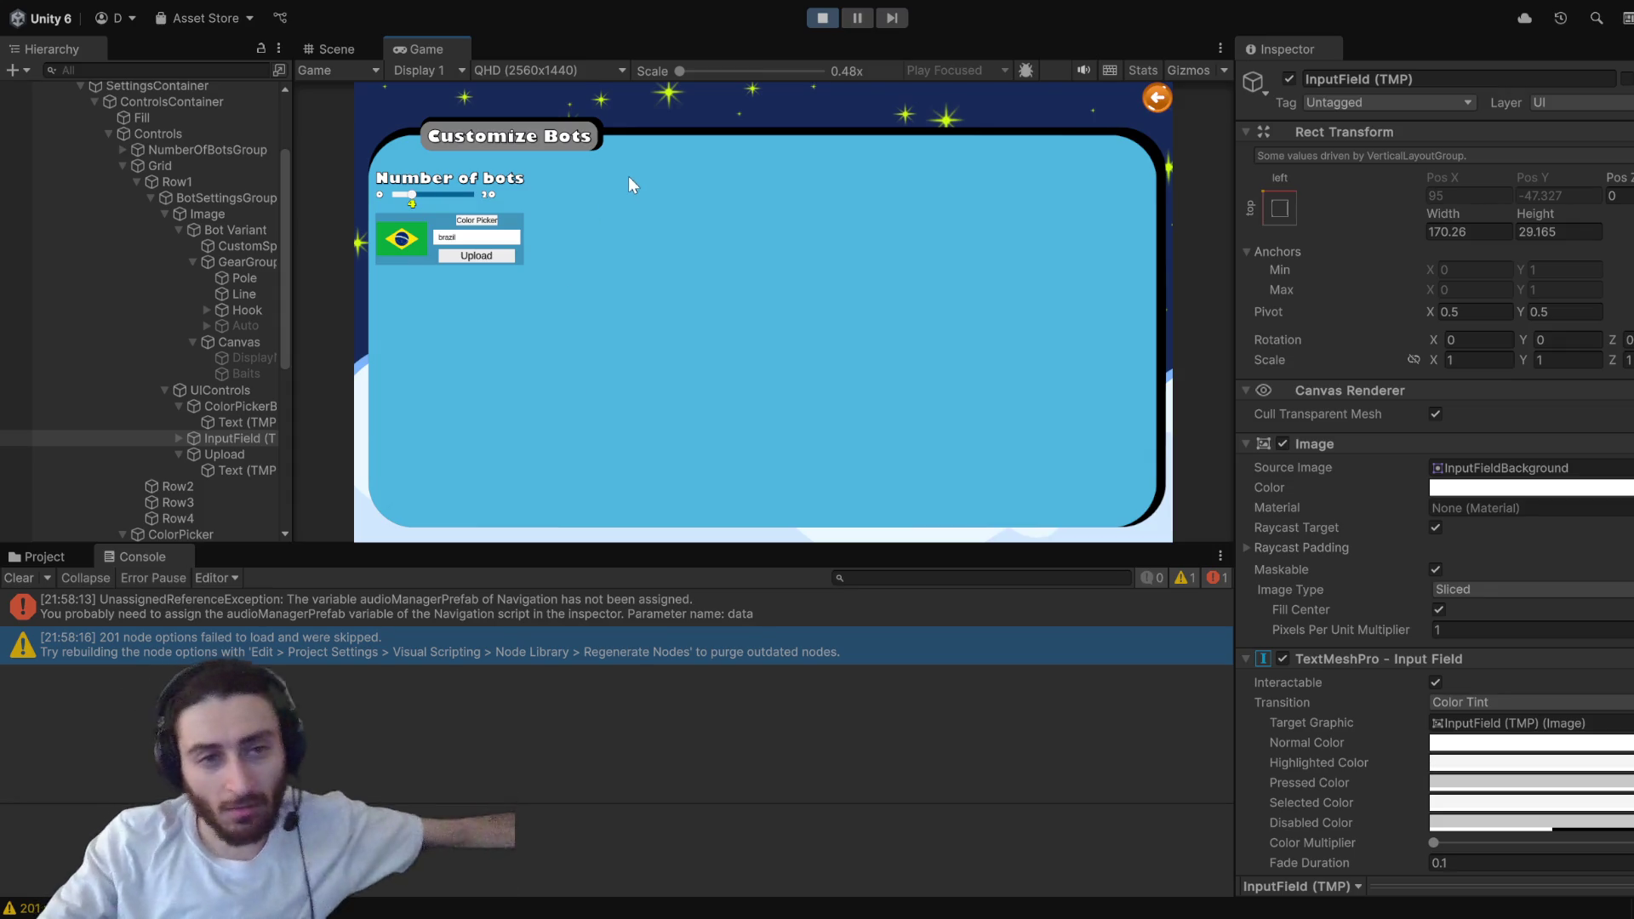
left_click(475, 222)
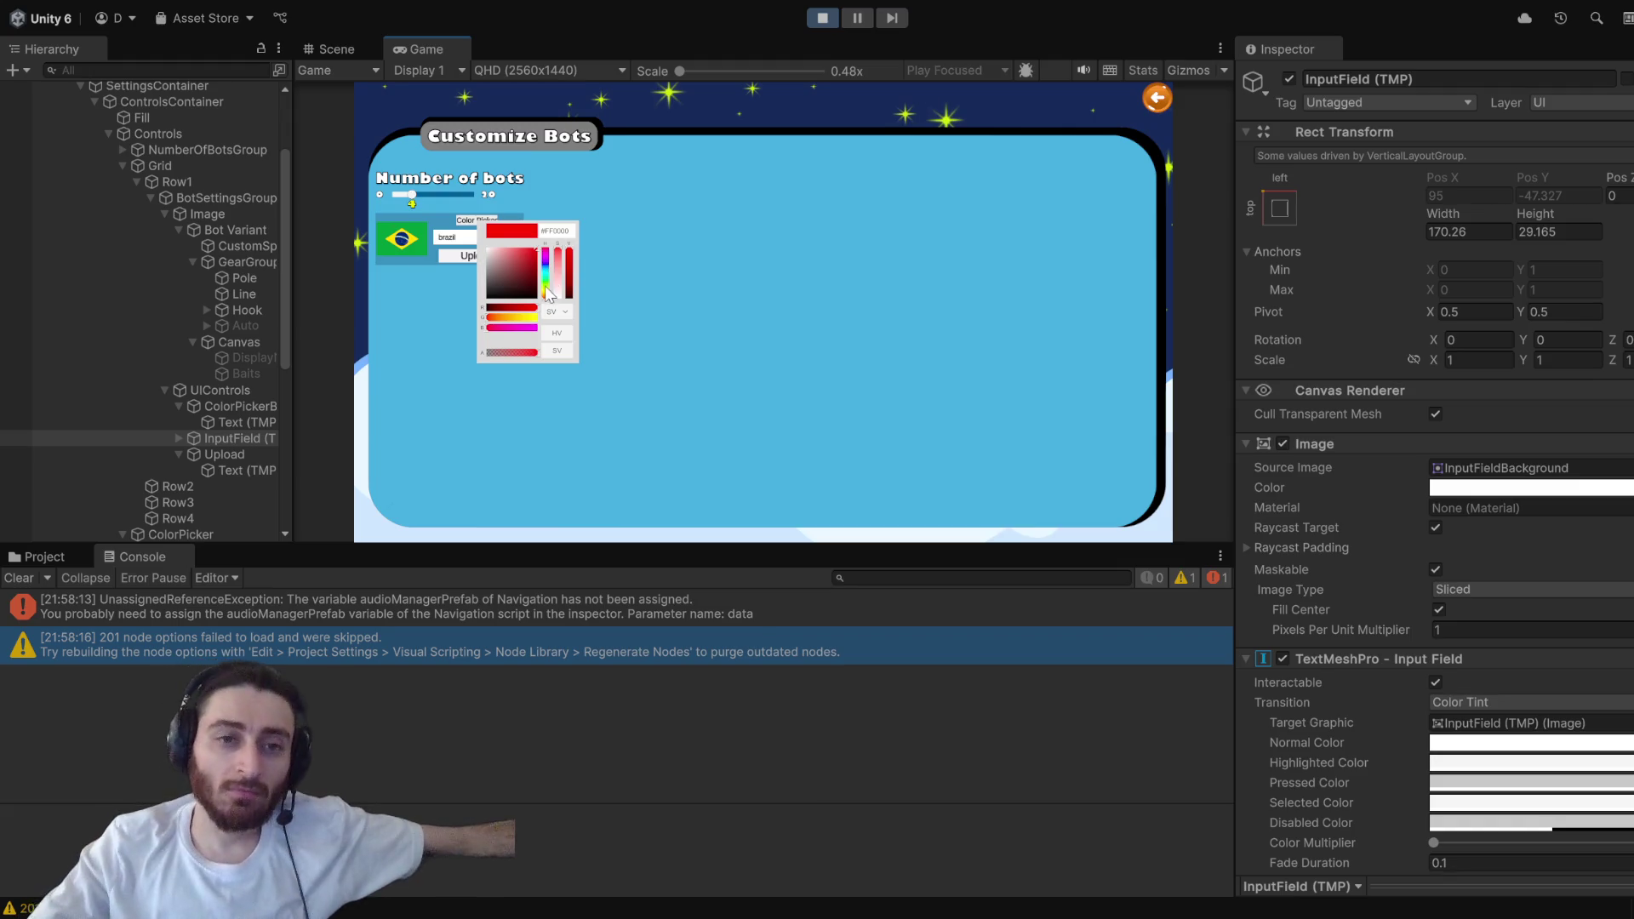
left_click(550, 287)
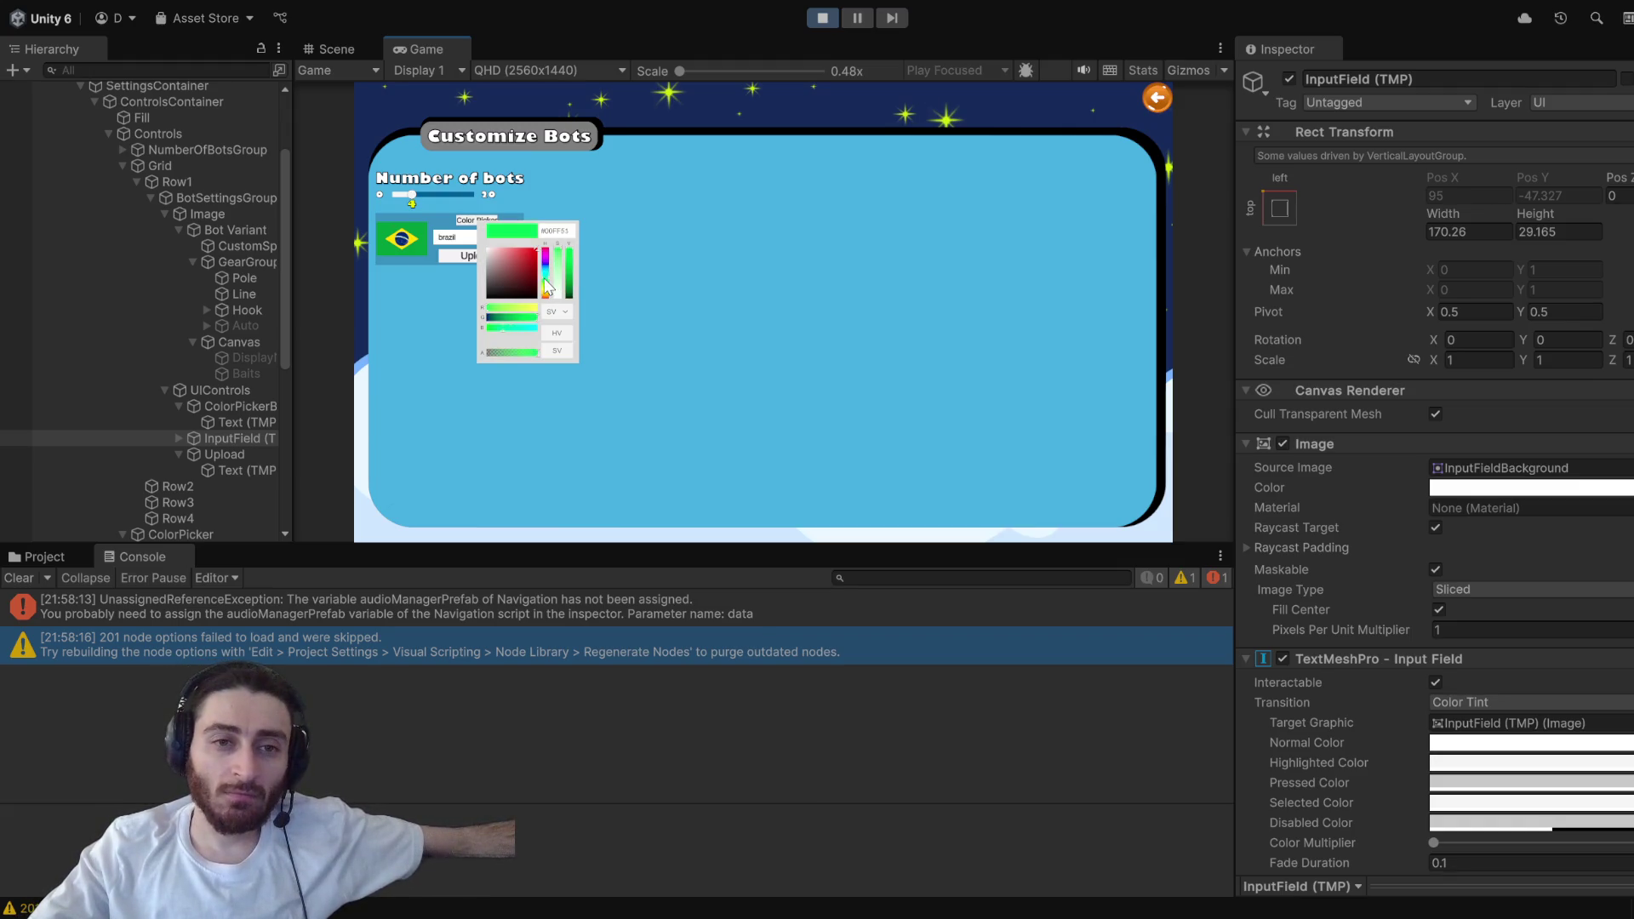
left_click(570, 272)
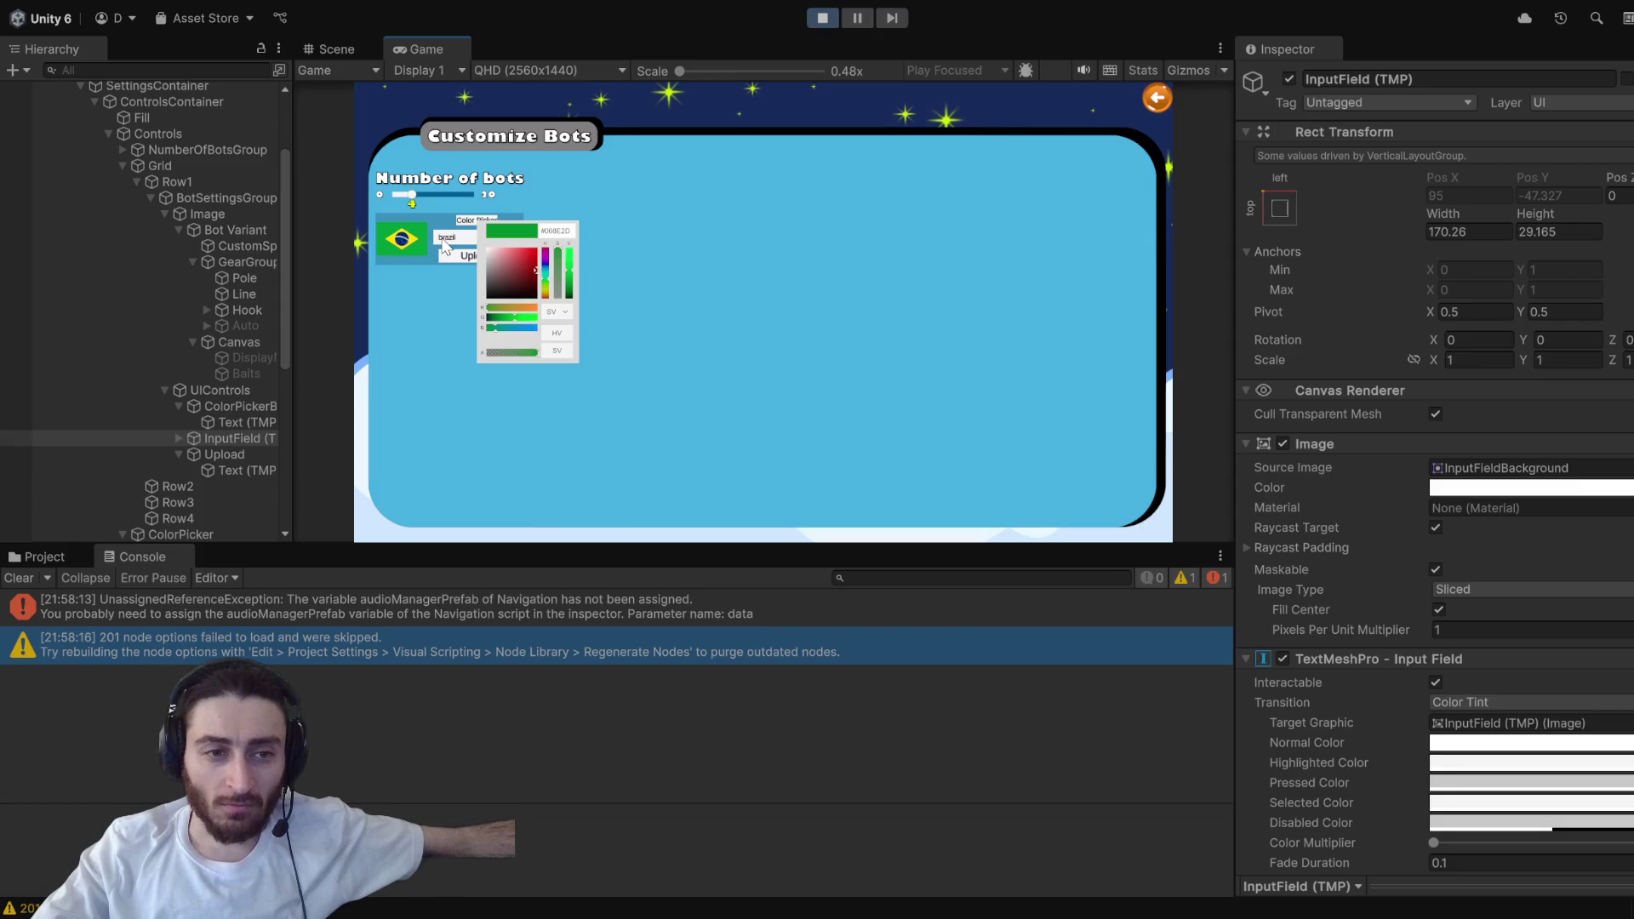
- Rename the Upload text object to PlayerNameInput while the game is still running
left_click(232, 471)
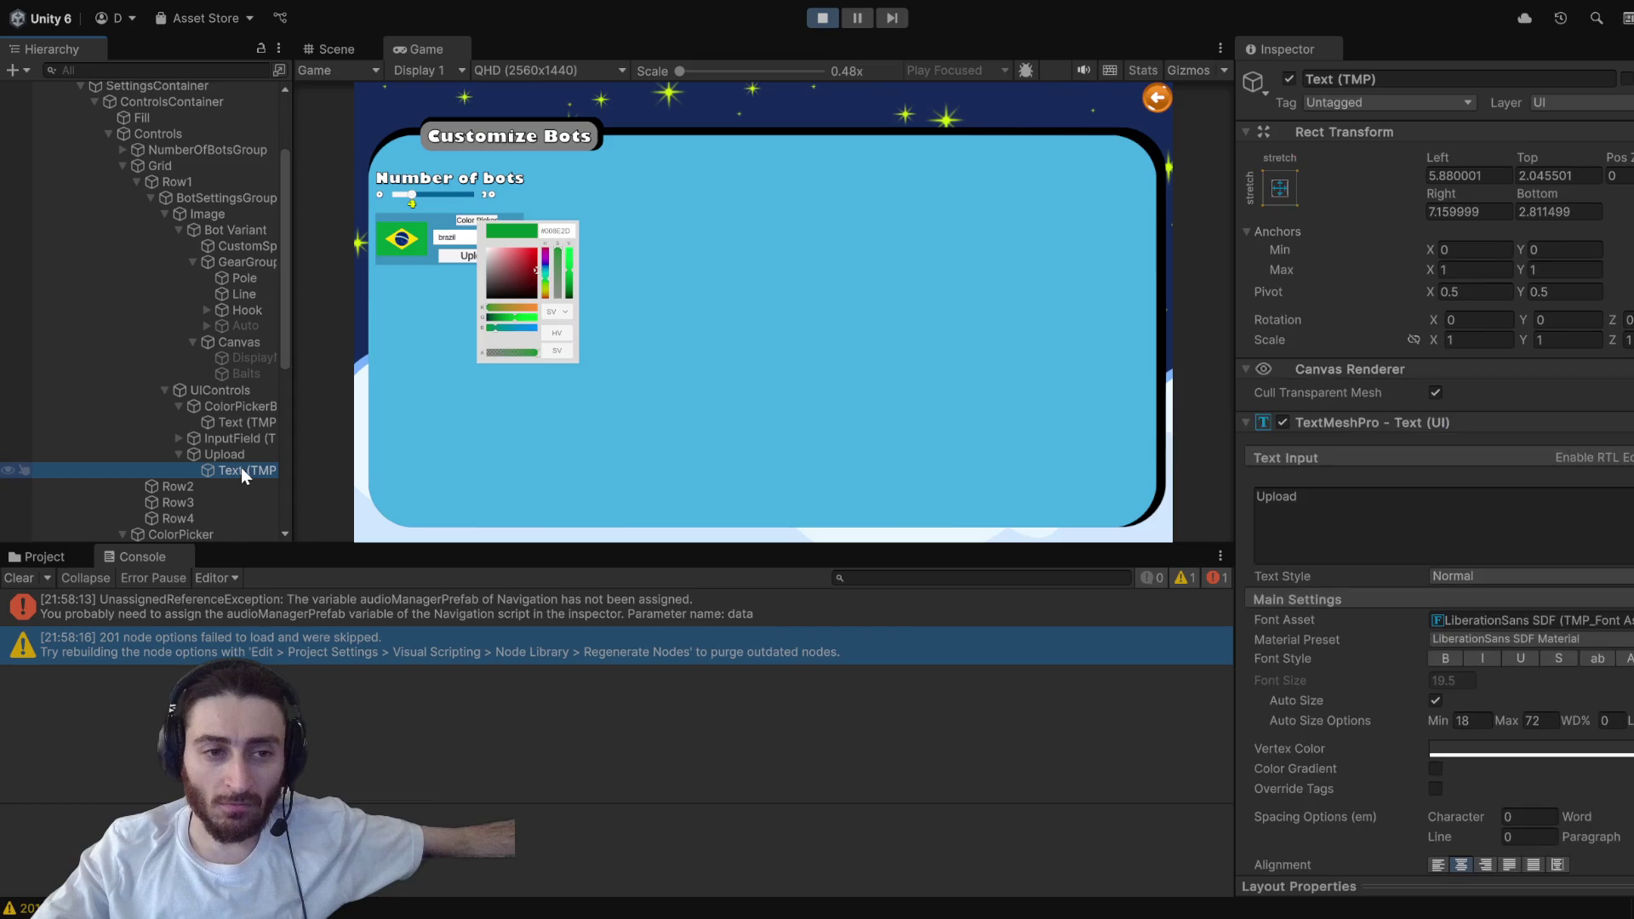
left_click(242, 470)
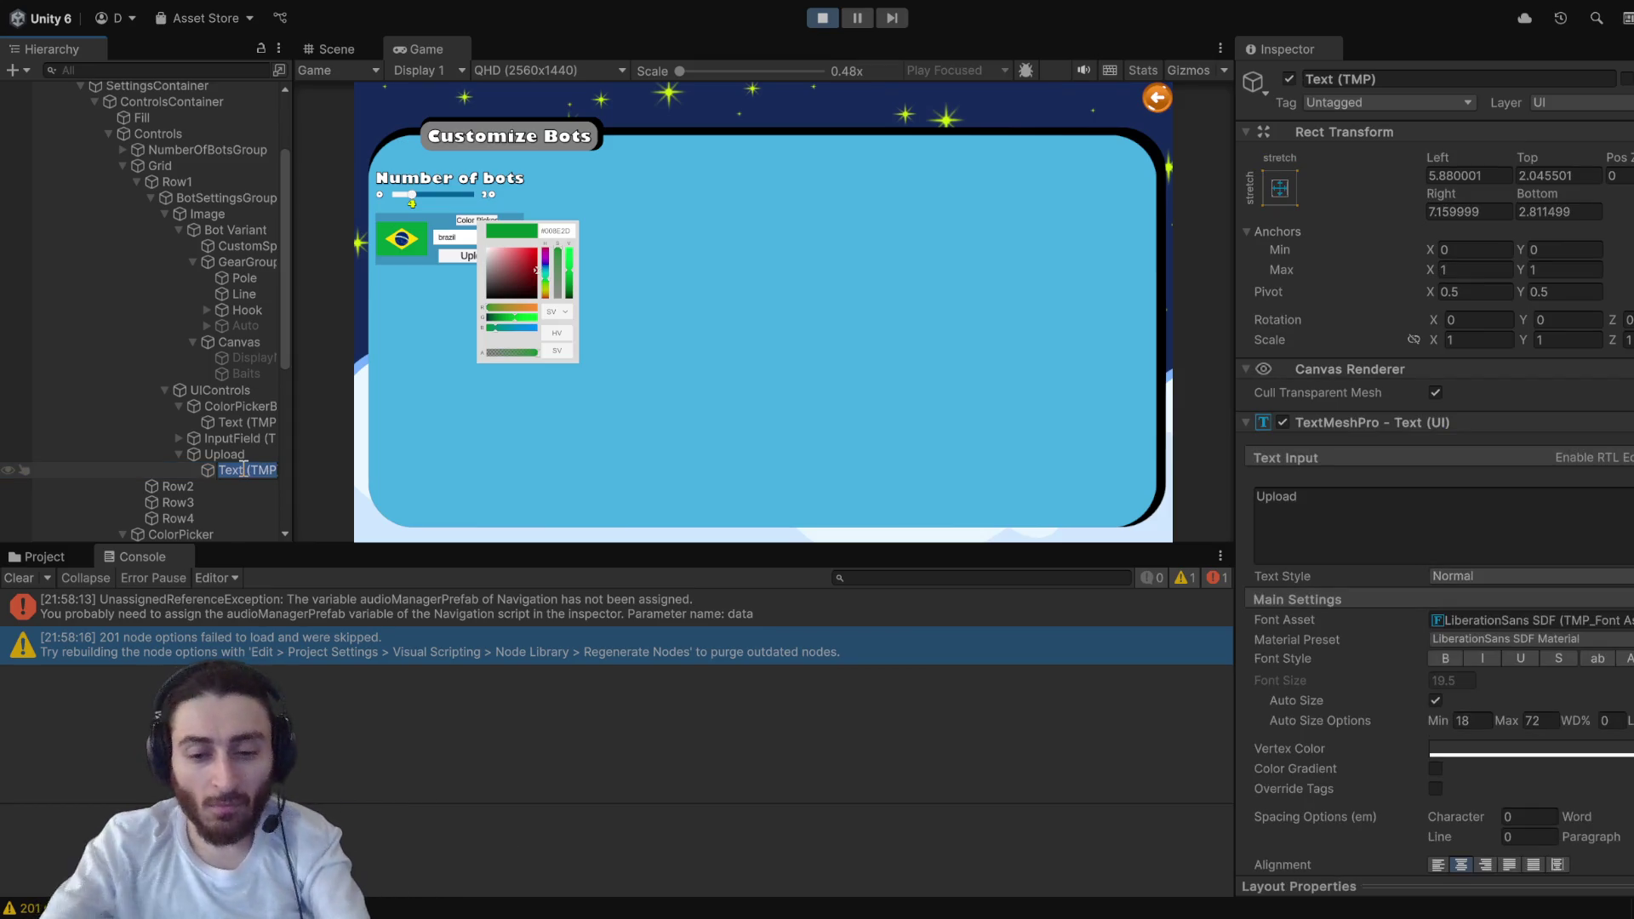
type("Player")
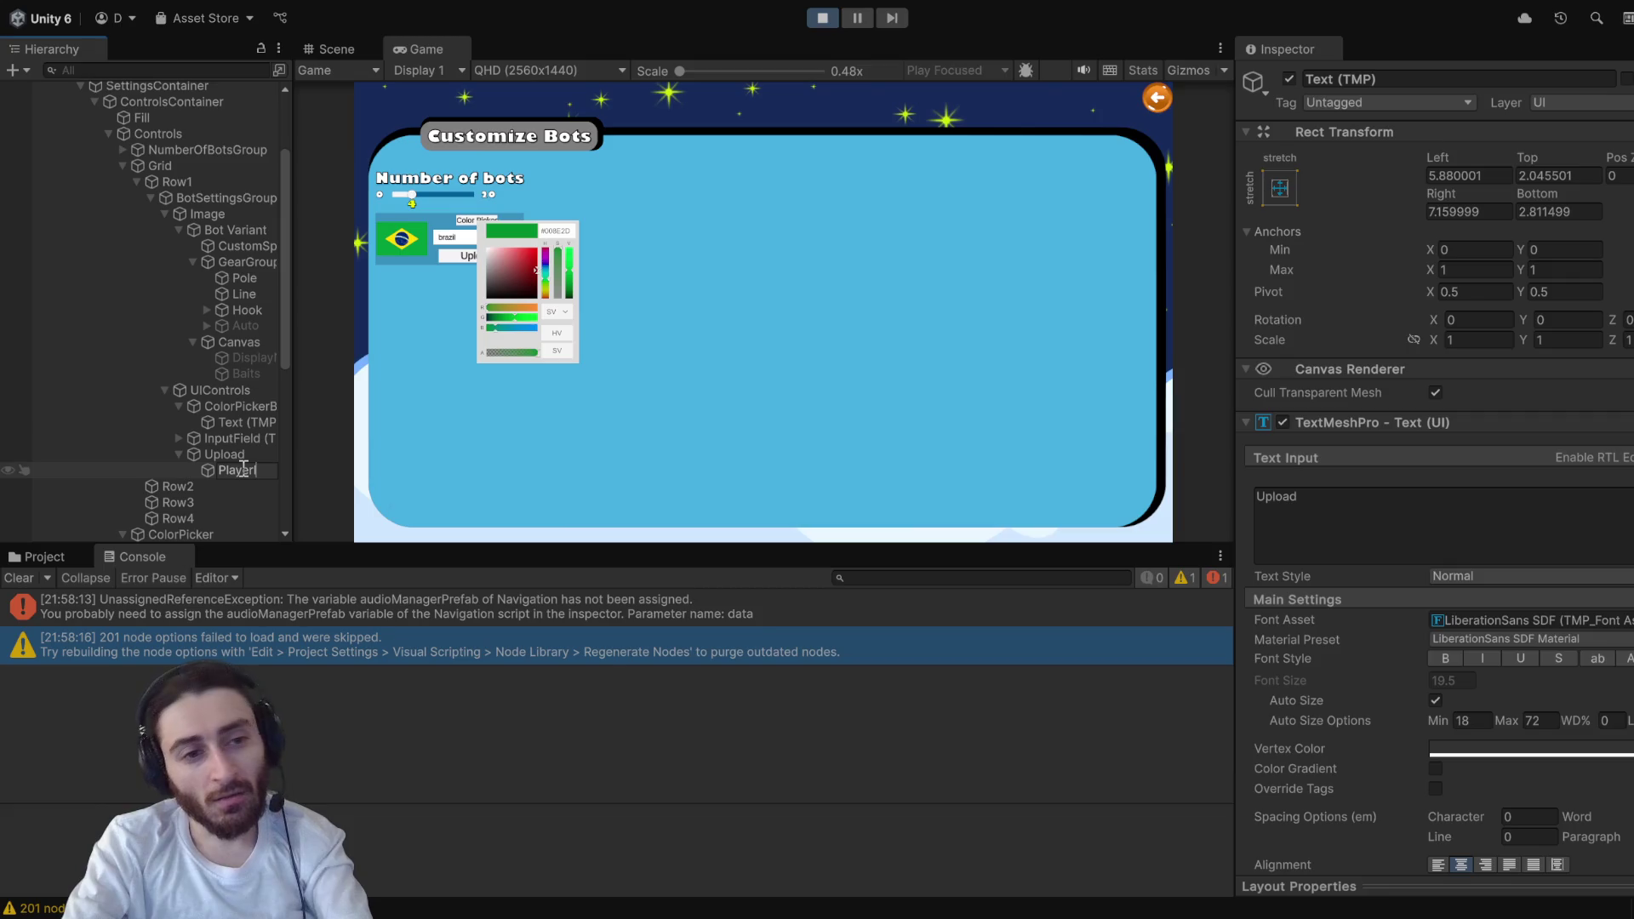
type("Input")
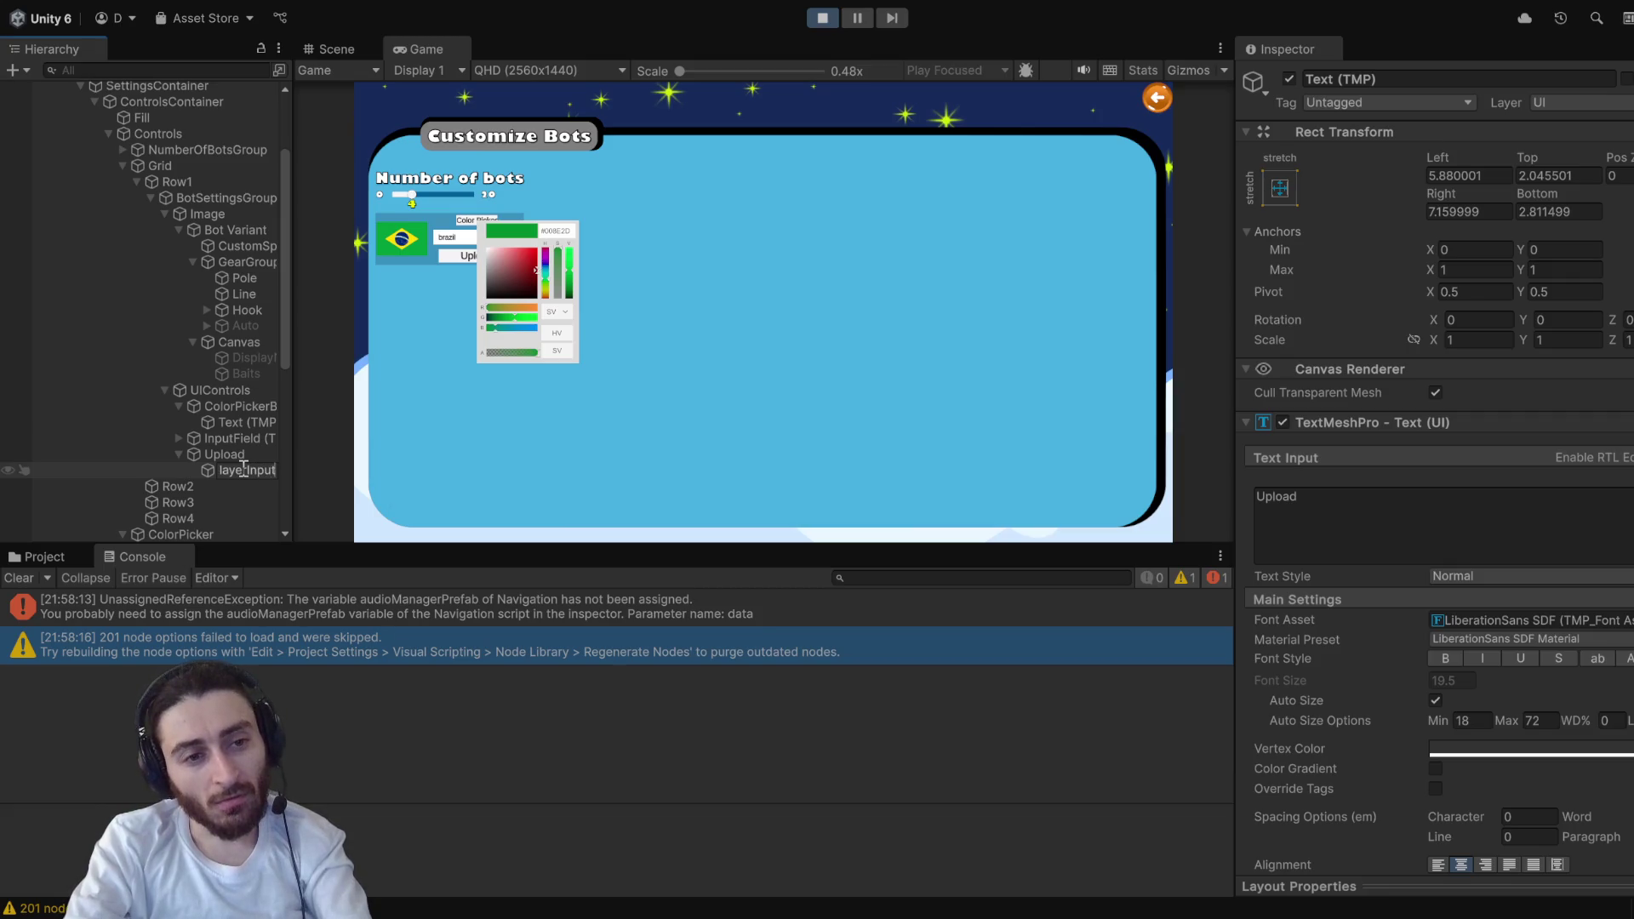
key("BackSpace")
key("BackSpace")
key("BackSpace")
type("Name")
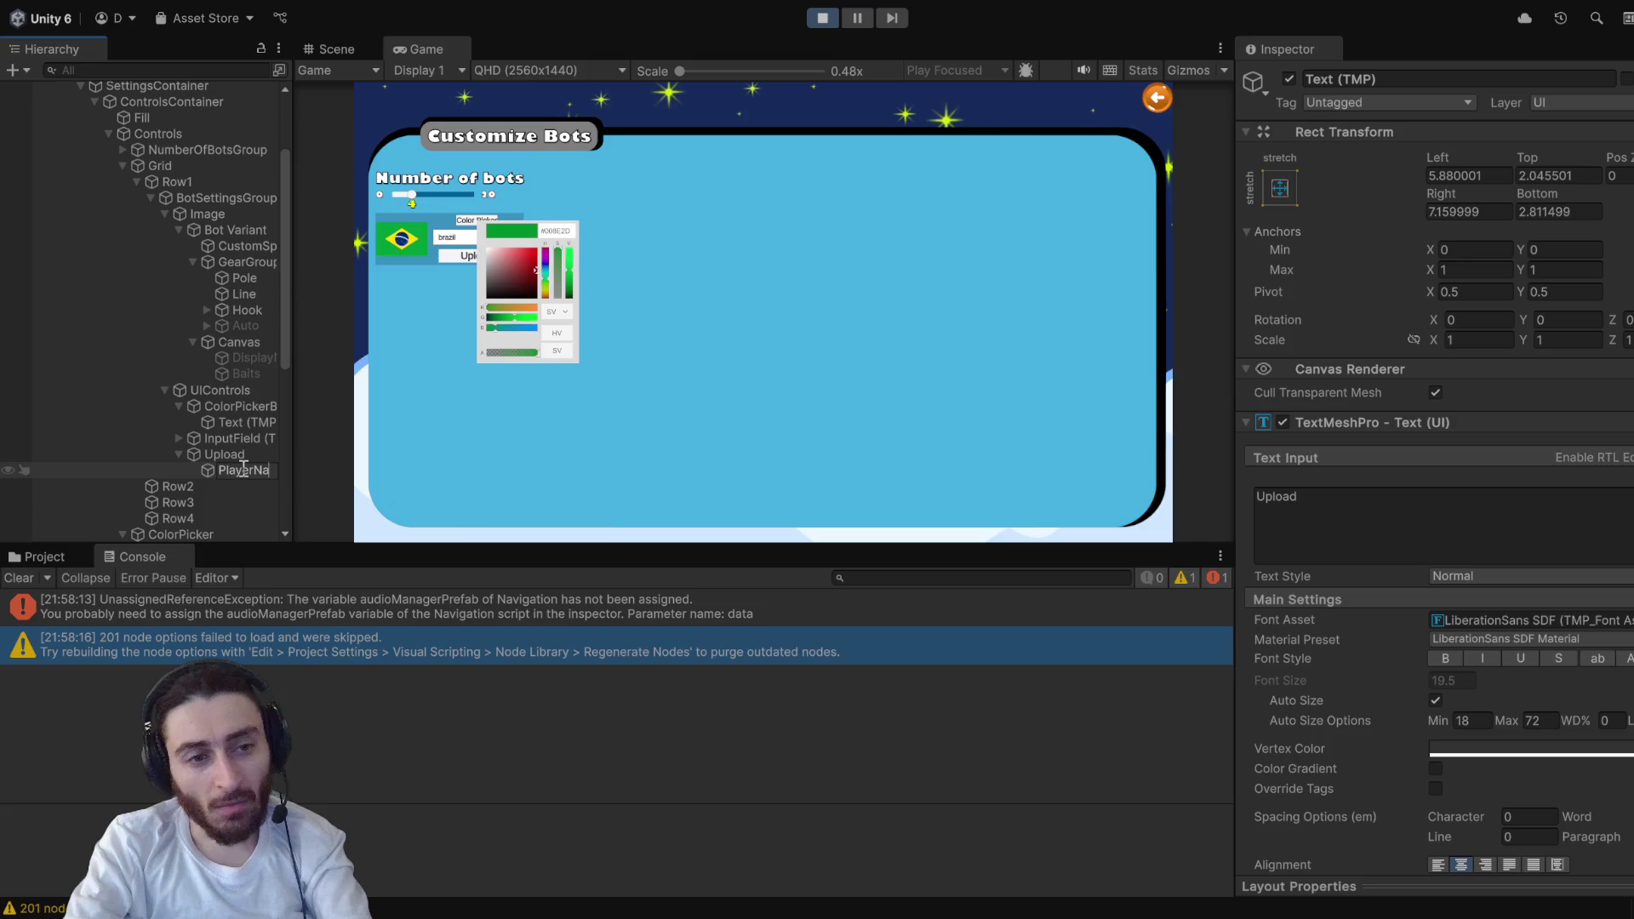
- Stop Play mode and rename the Upload text object PlayerNameInput again so it persists
left_click(823, 18)
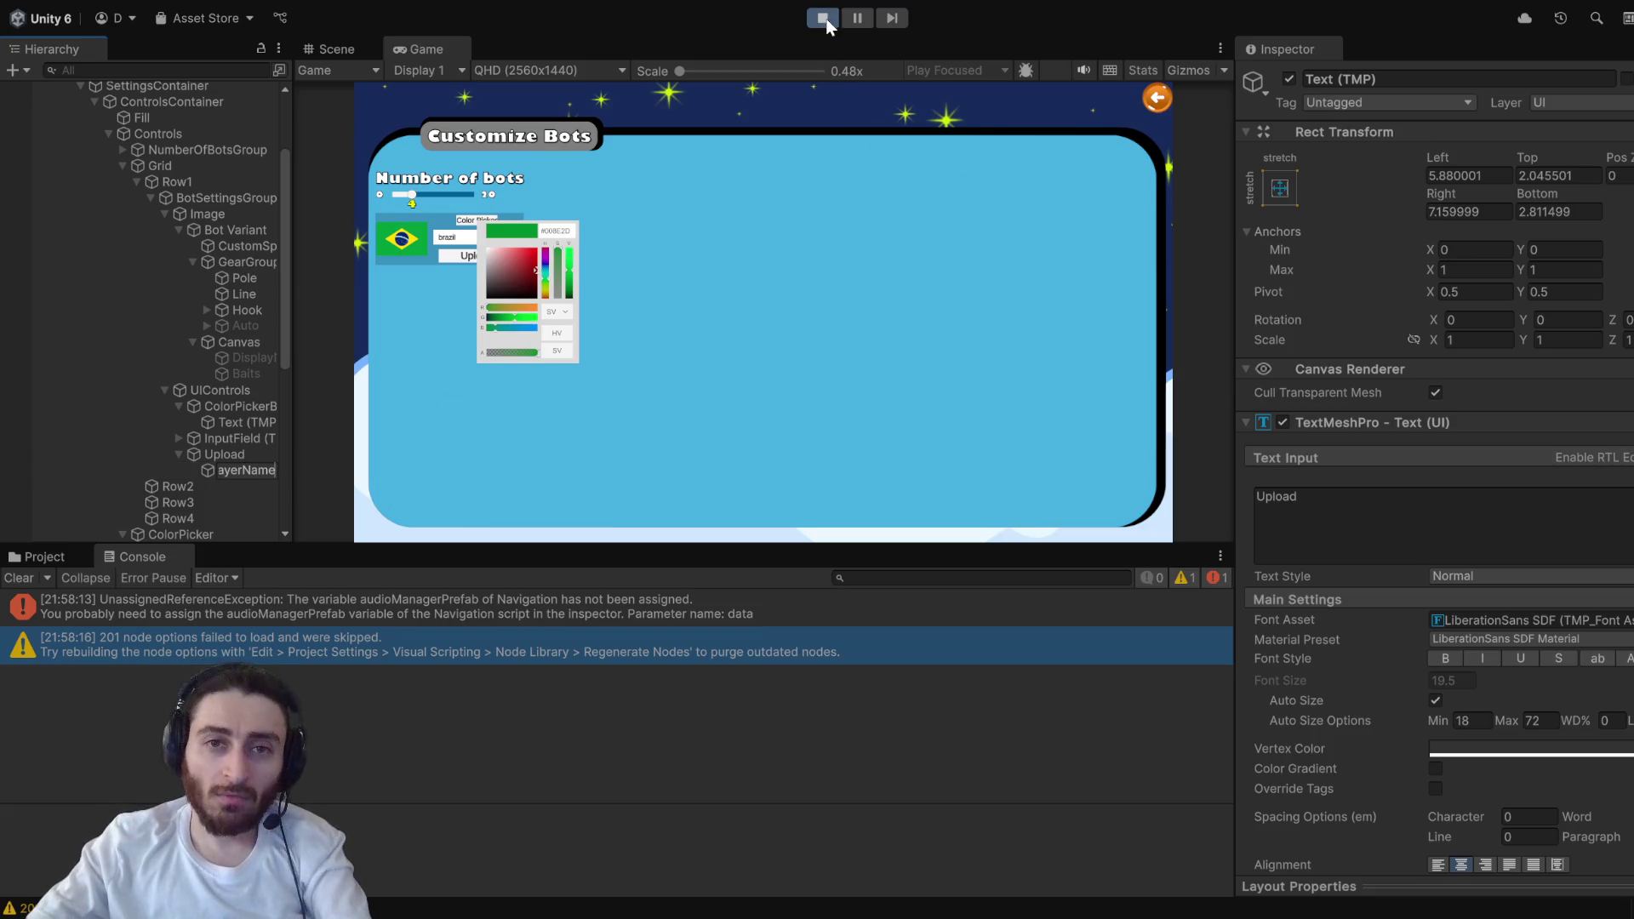
left_click(240, 466)
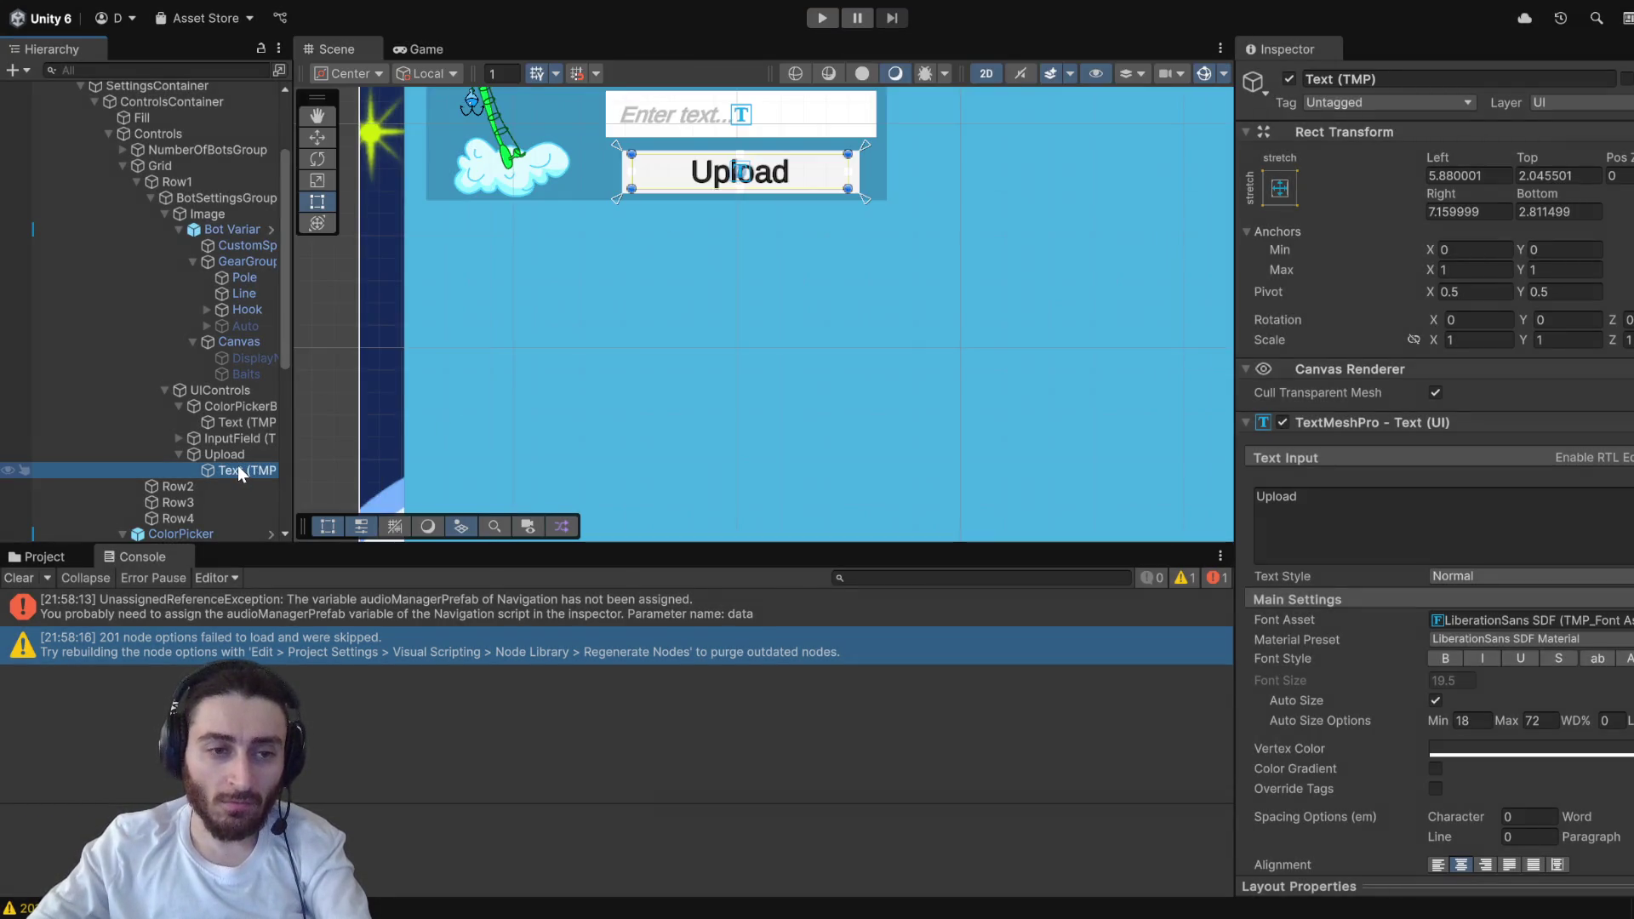
key("F2")
type("P")
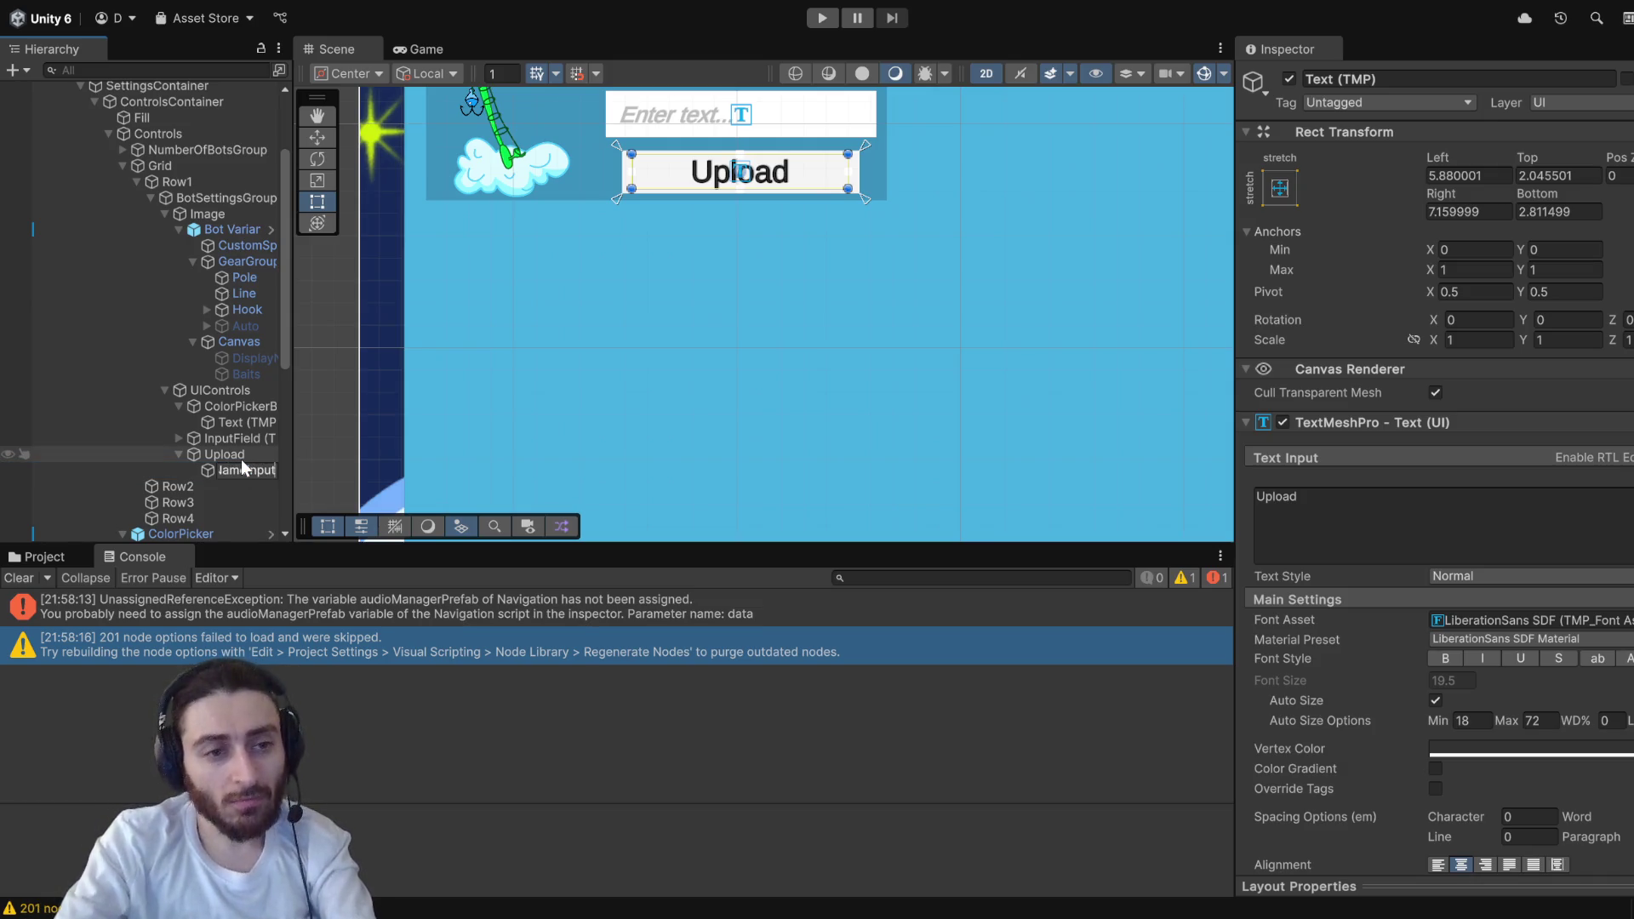
left_click(257, 455)
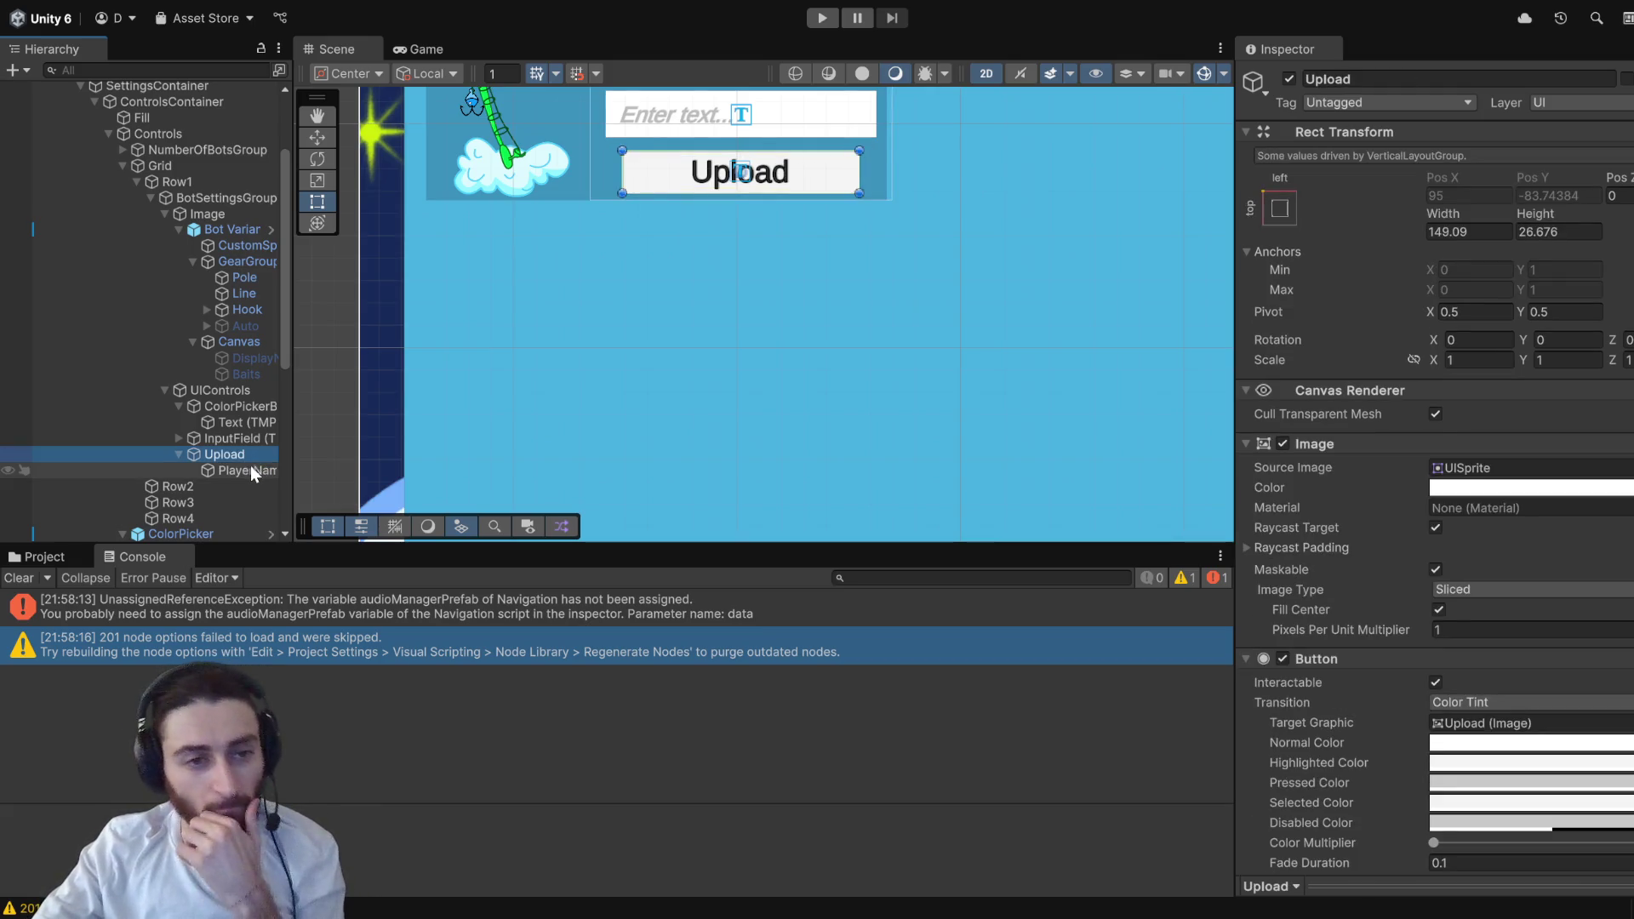
- Inspect PlayerNameInput, pan the Scene to the slider, then select the ColorPicker object
left_click(251, 470)
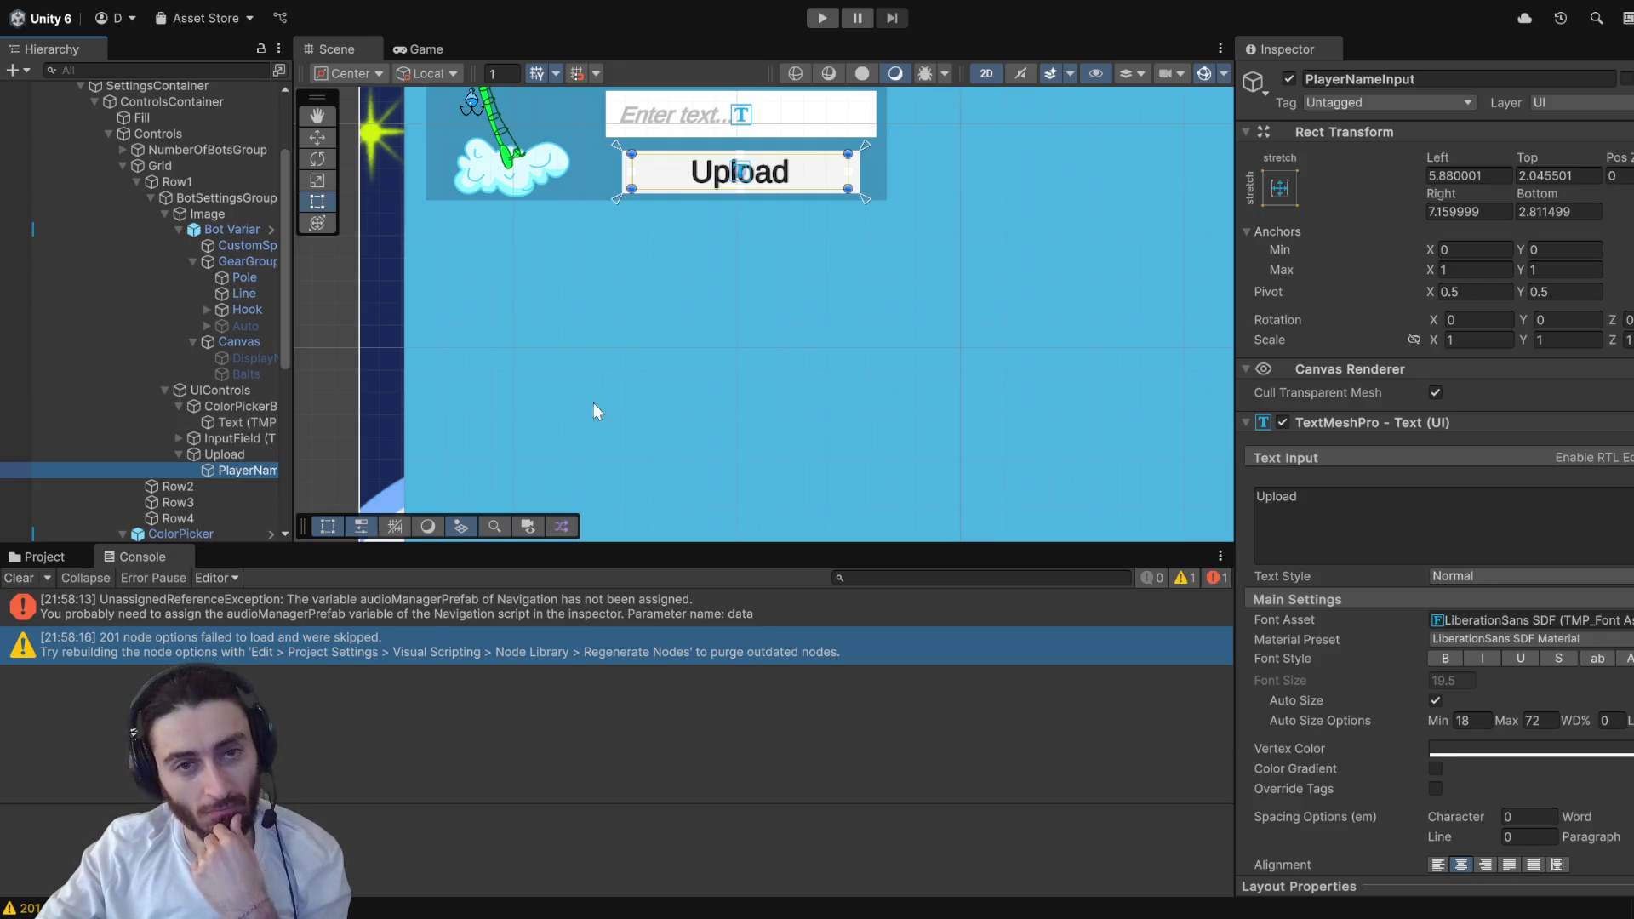
scroll(617, 371, "down", 2)
left_click_drag(702, 316, 683, 410)
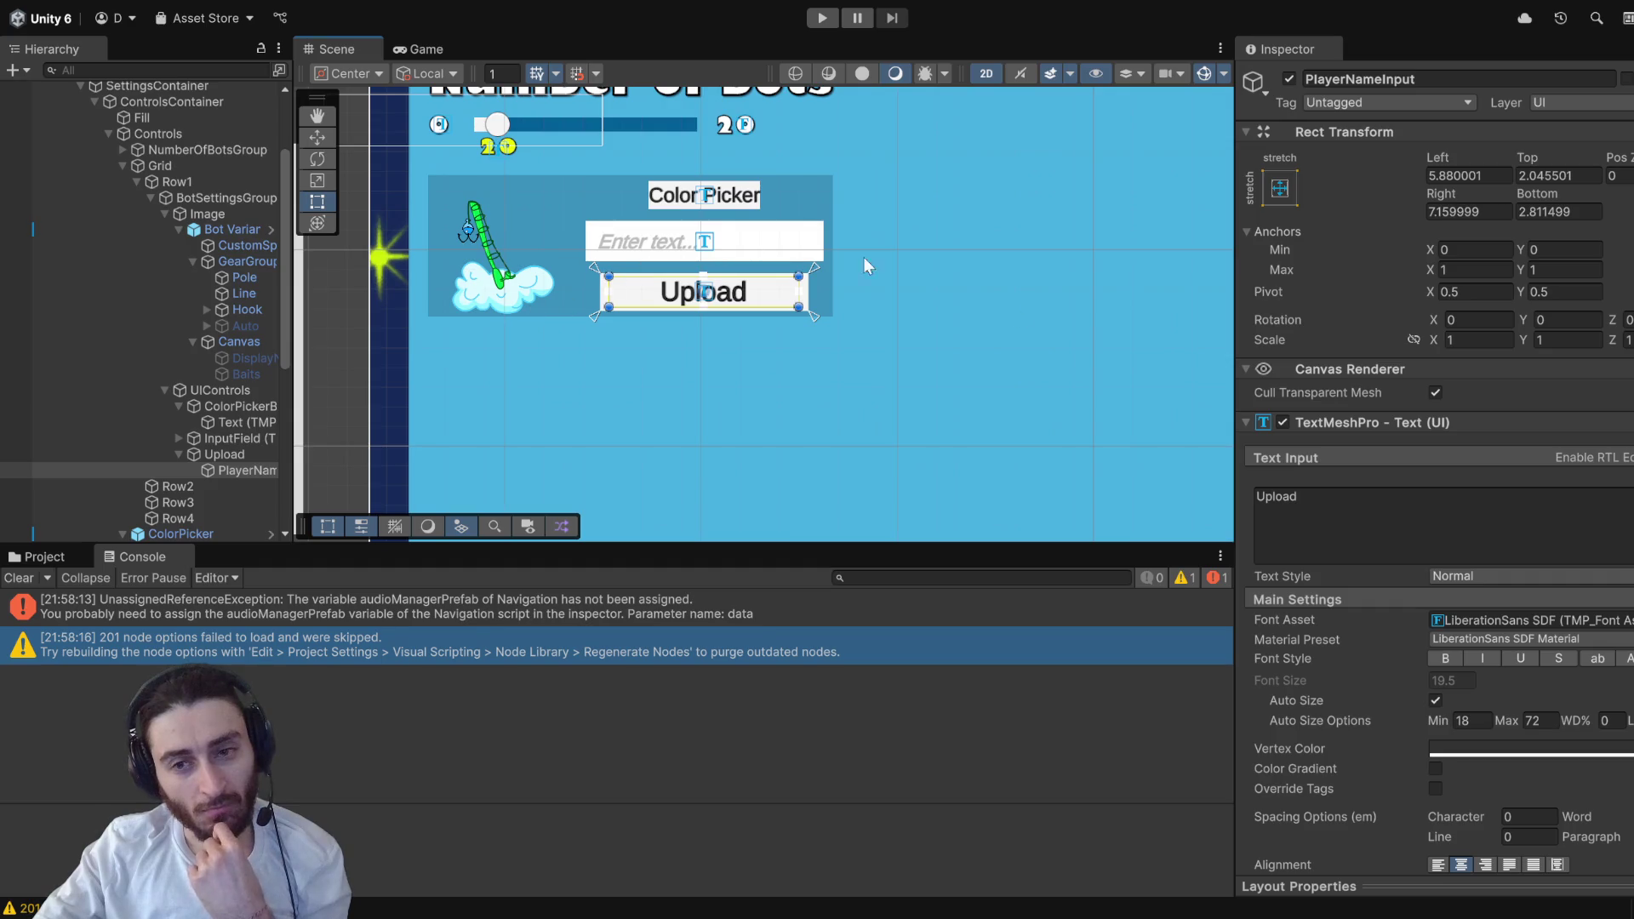
scroll(215, 277, "down", 4)
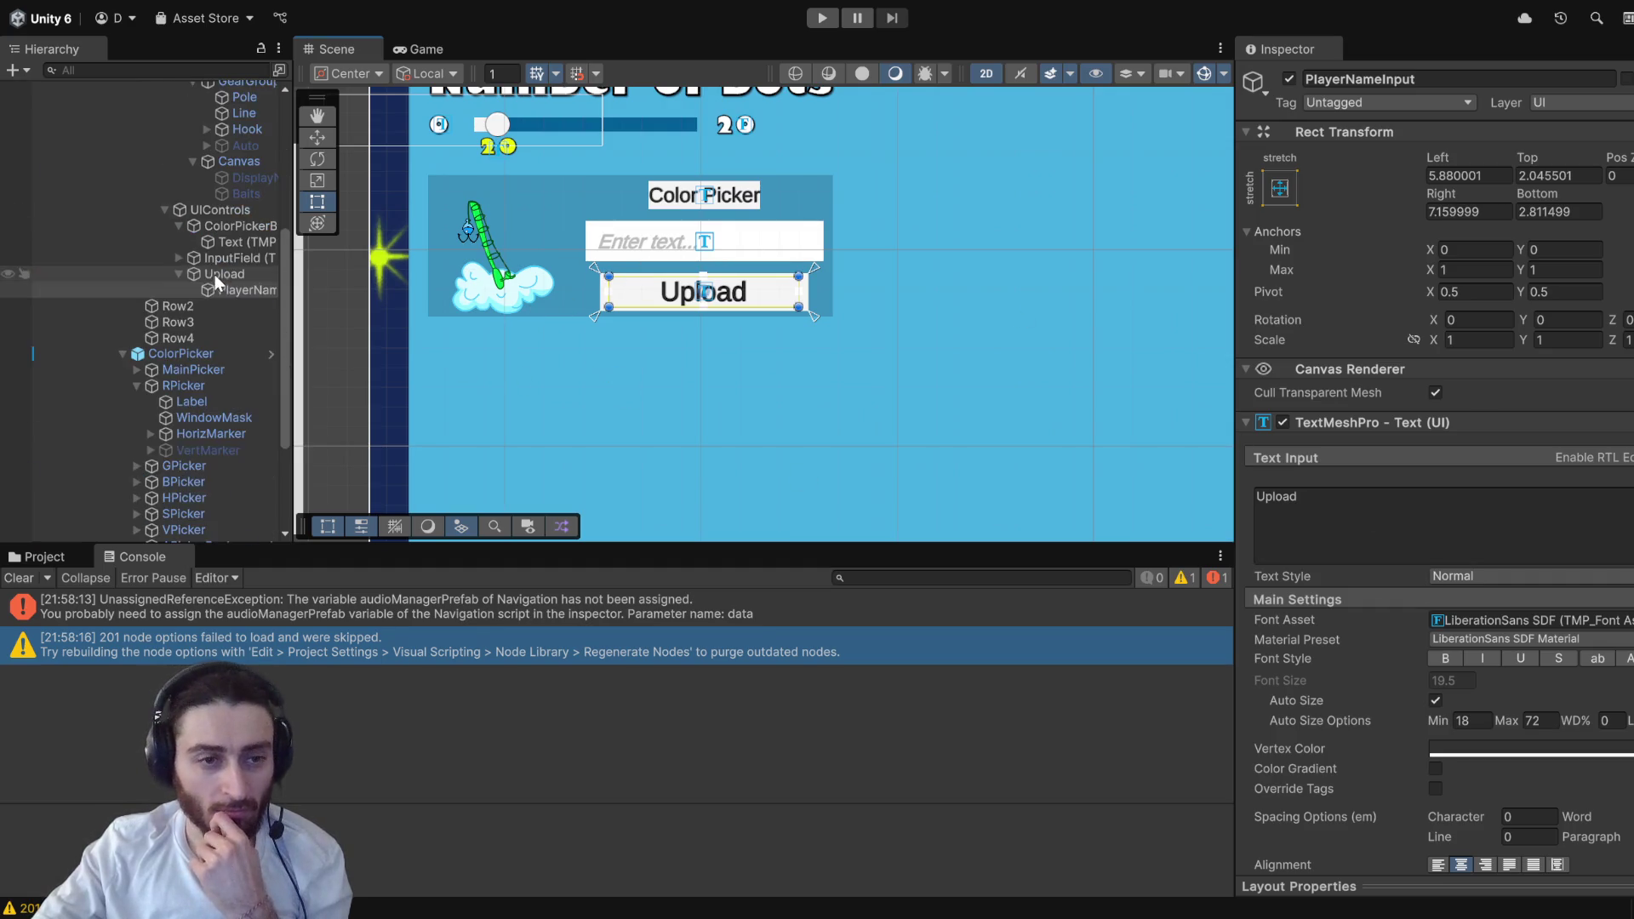
scroll(229, 366, "down", 3)
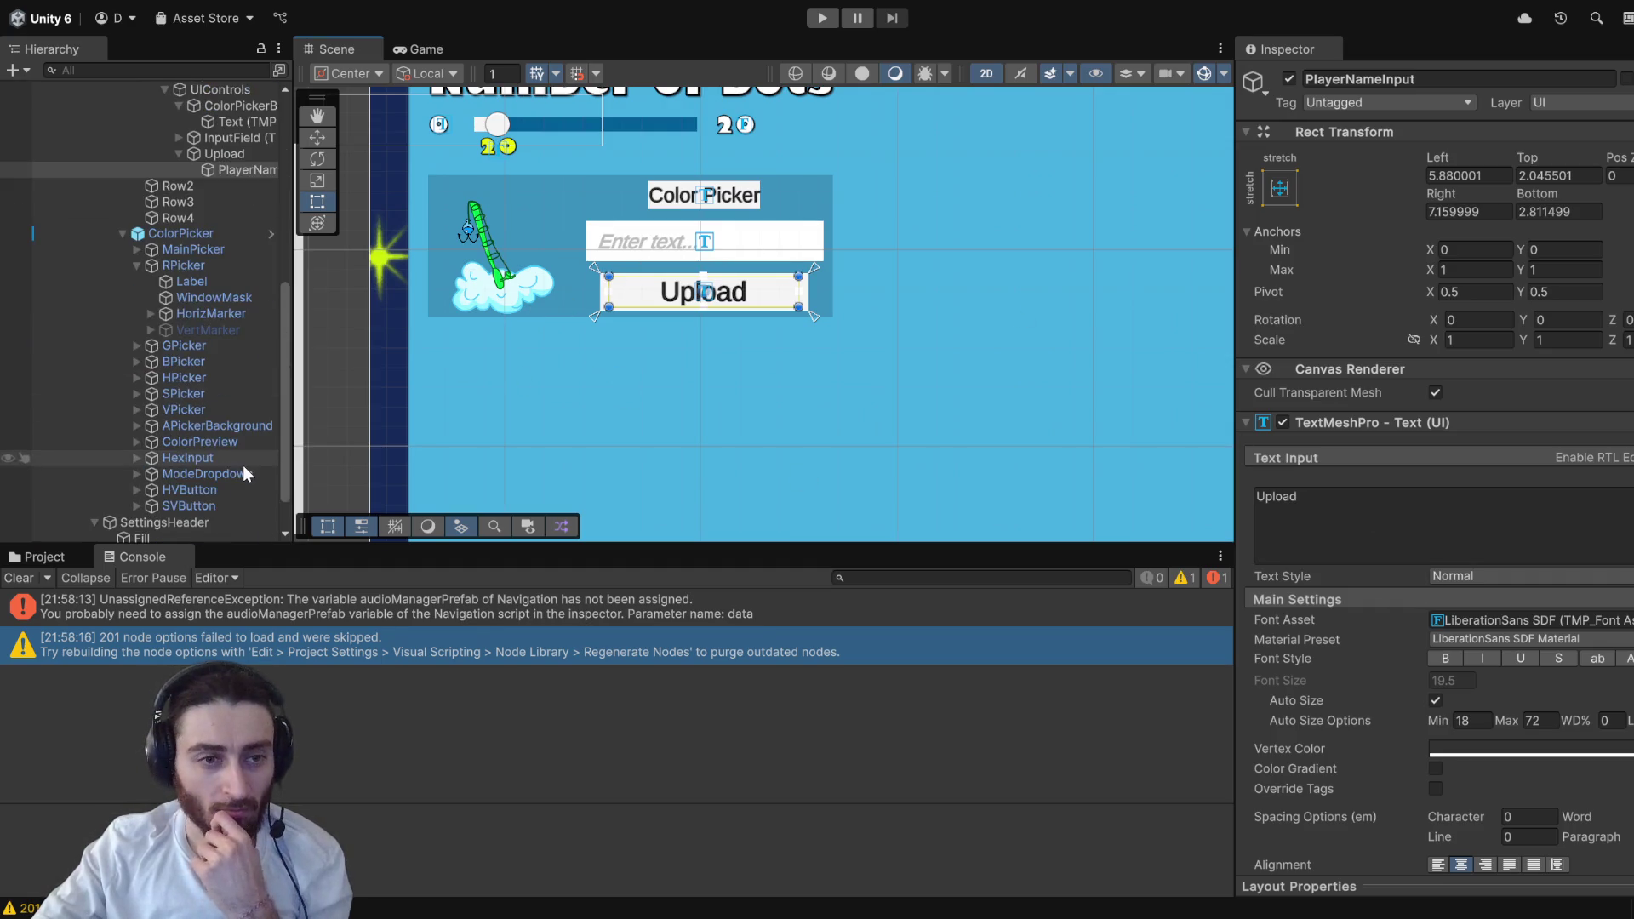
left_click(187, 237)
- Add an entry to the On Color Change event and select the ColorPickerManager script asset
scroll(1470, 589, "down", 3)
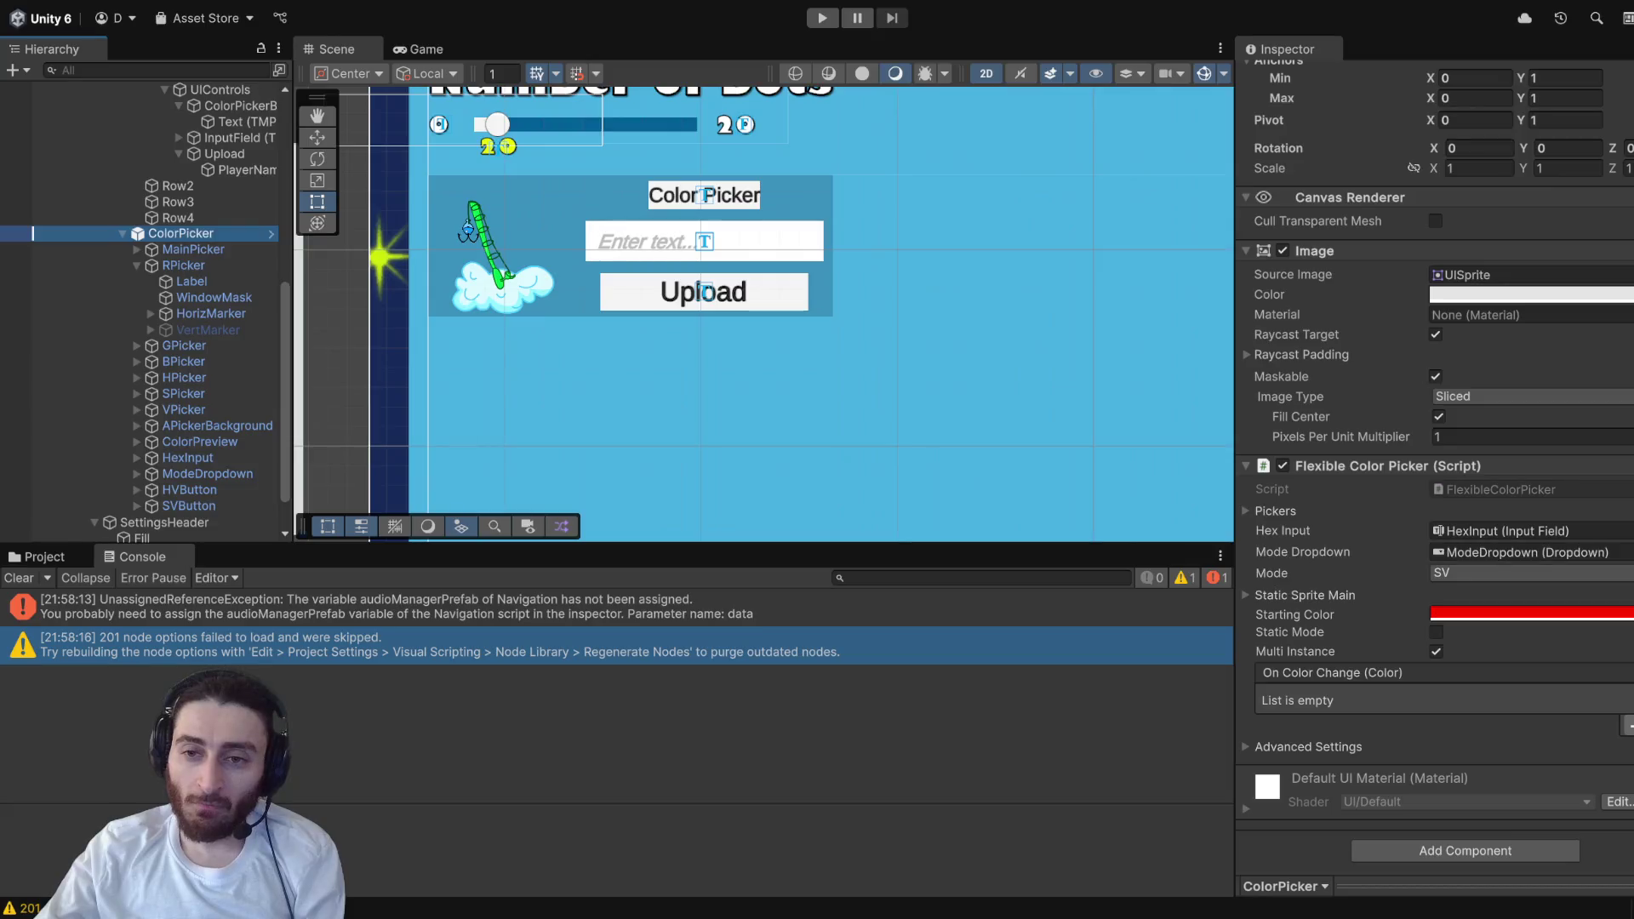
left_click(1628, 726)
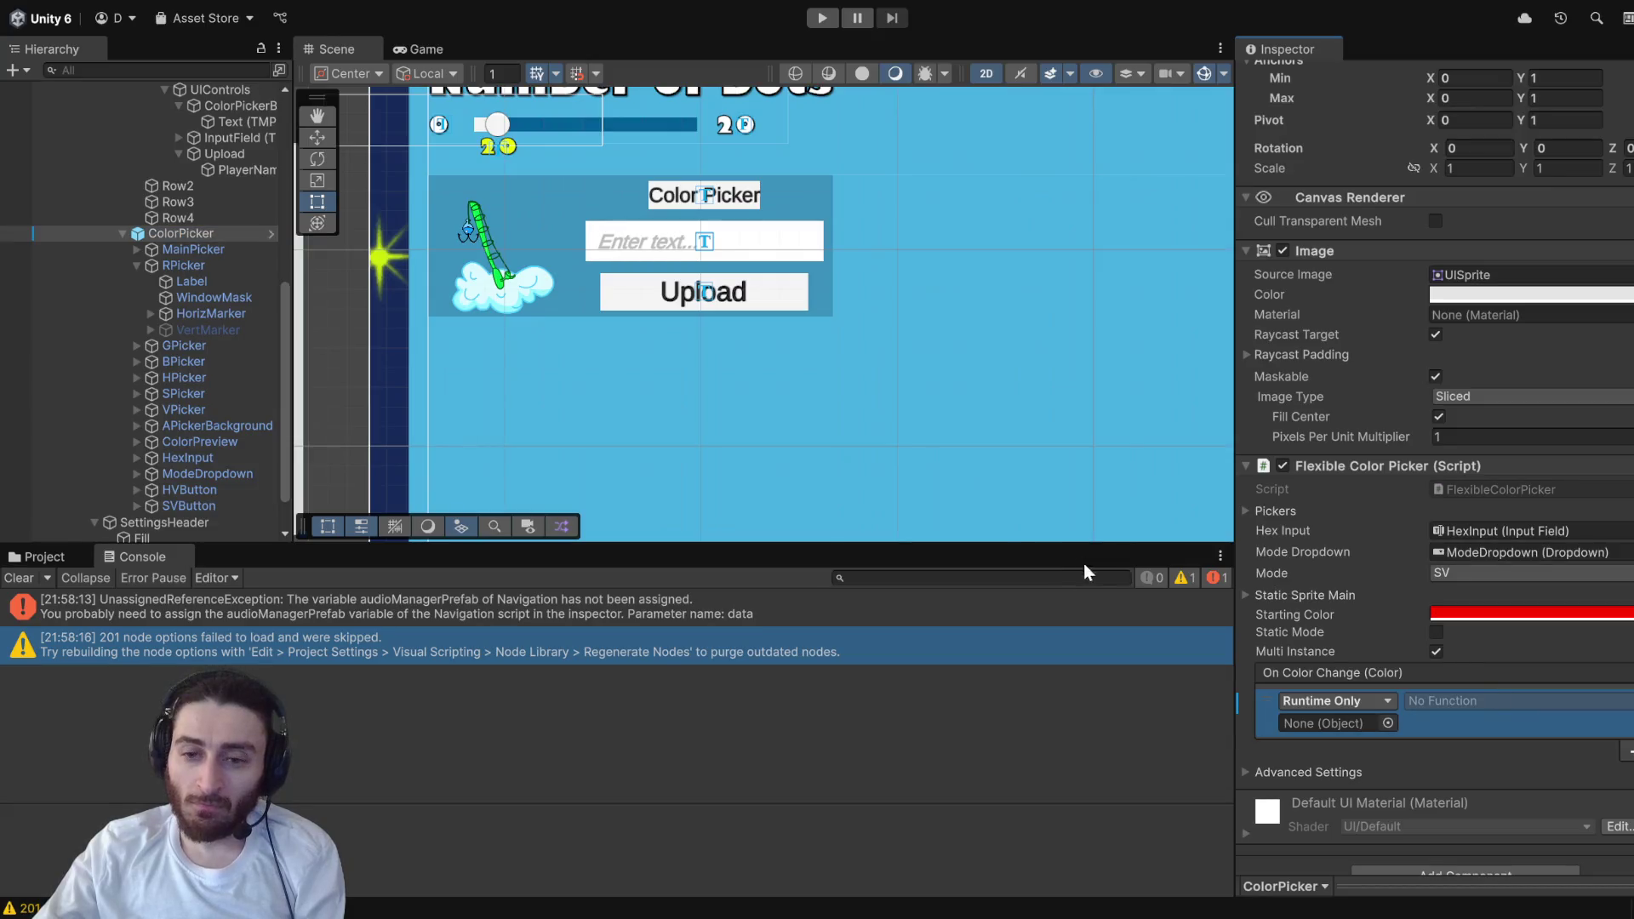
left_click(63, 560)
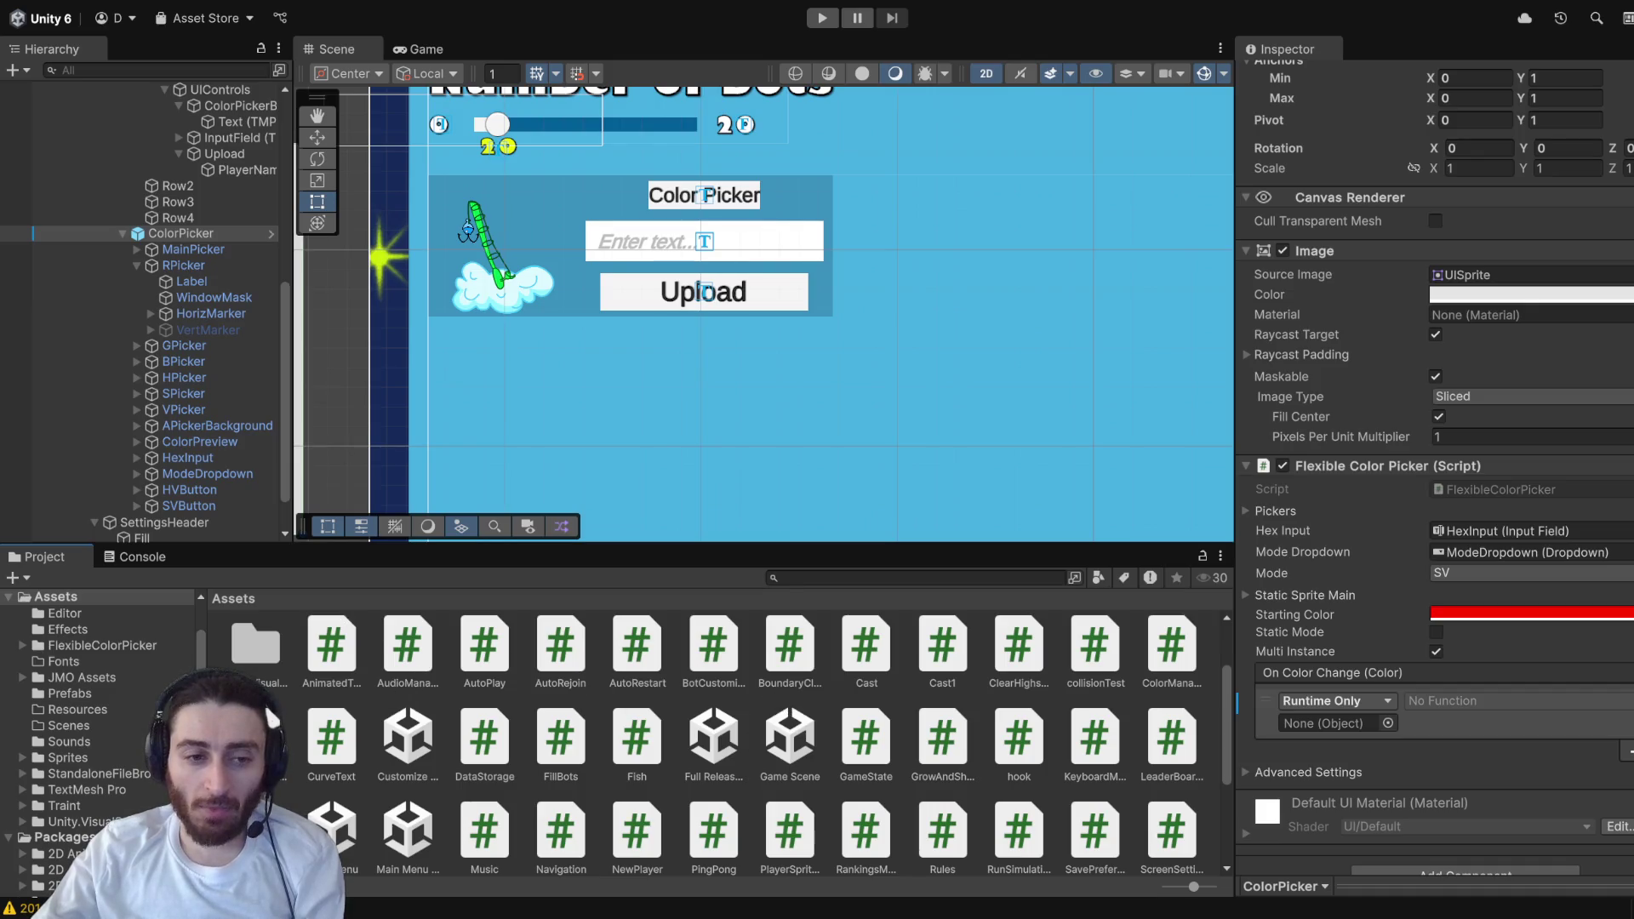
left_click(265, 715)
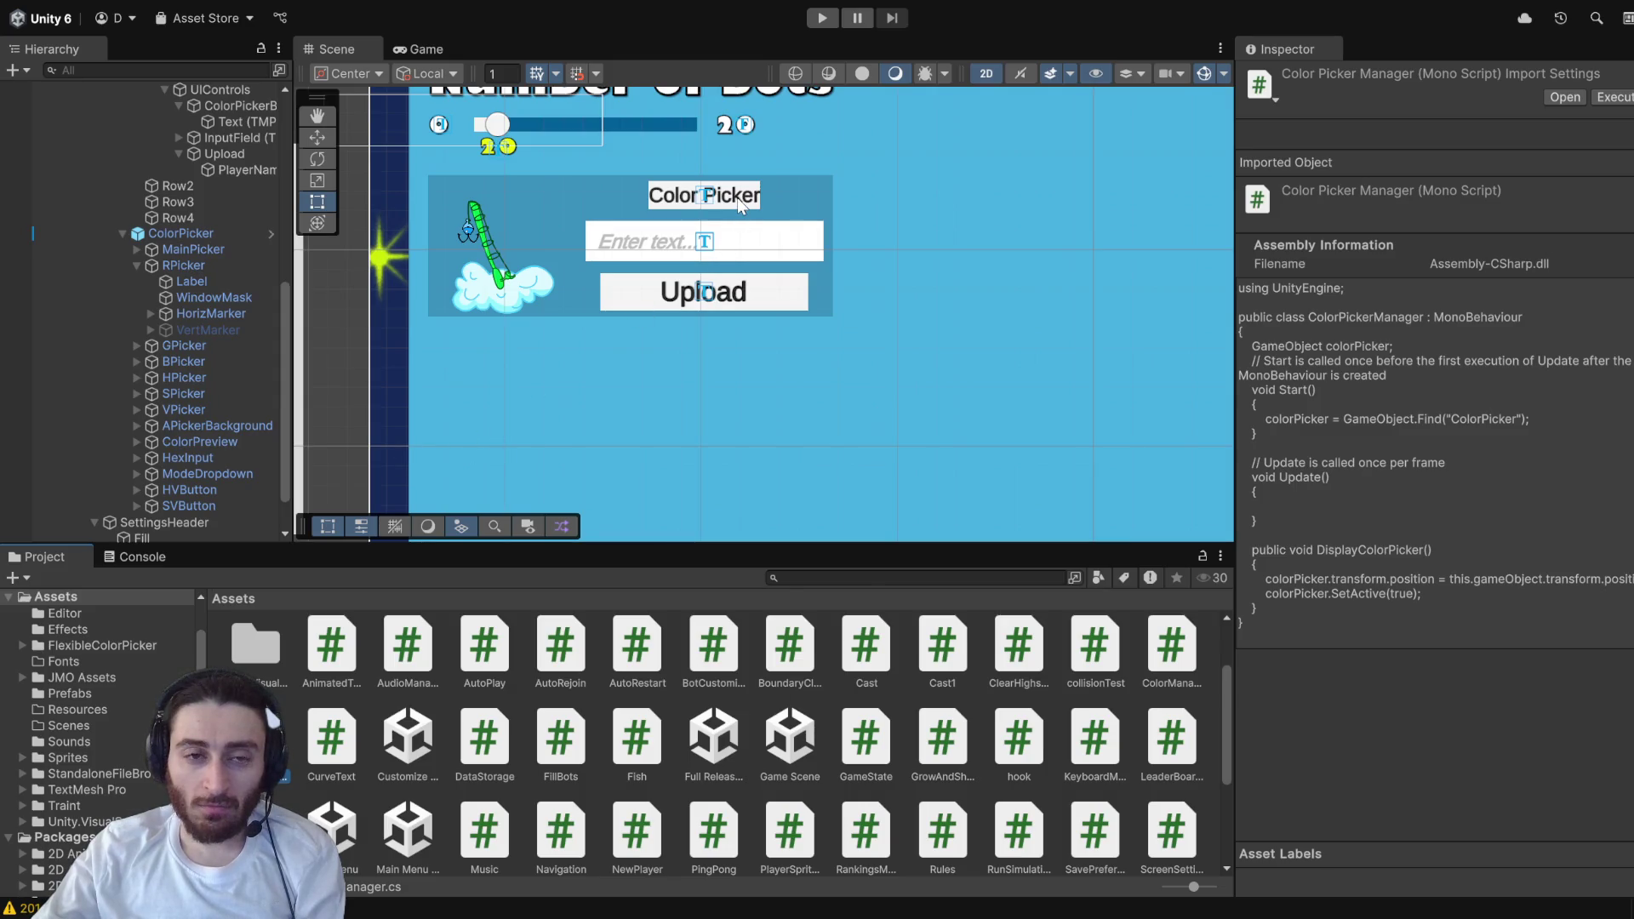
- Reselect ColorPicker and drag the ColorPickerManager script onto its Inspector
left_click(181, 233)
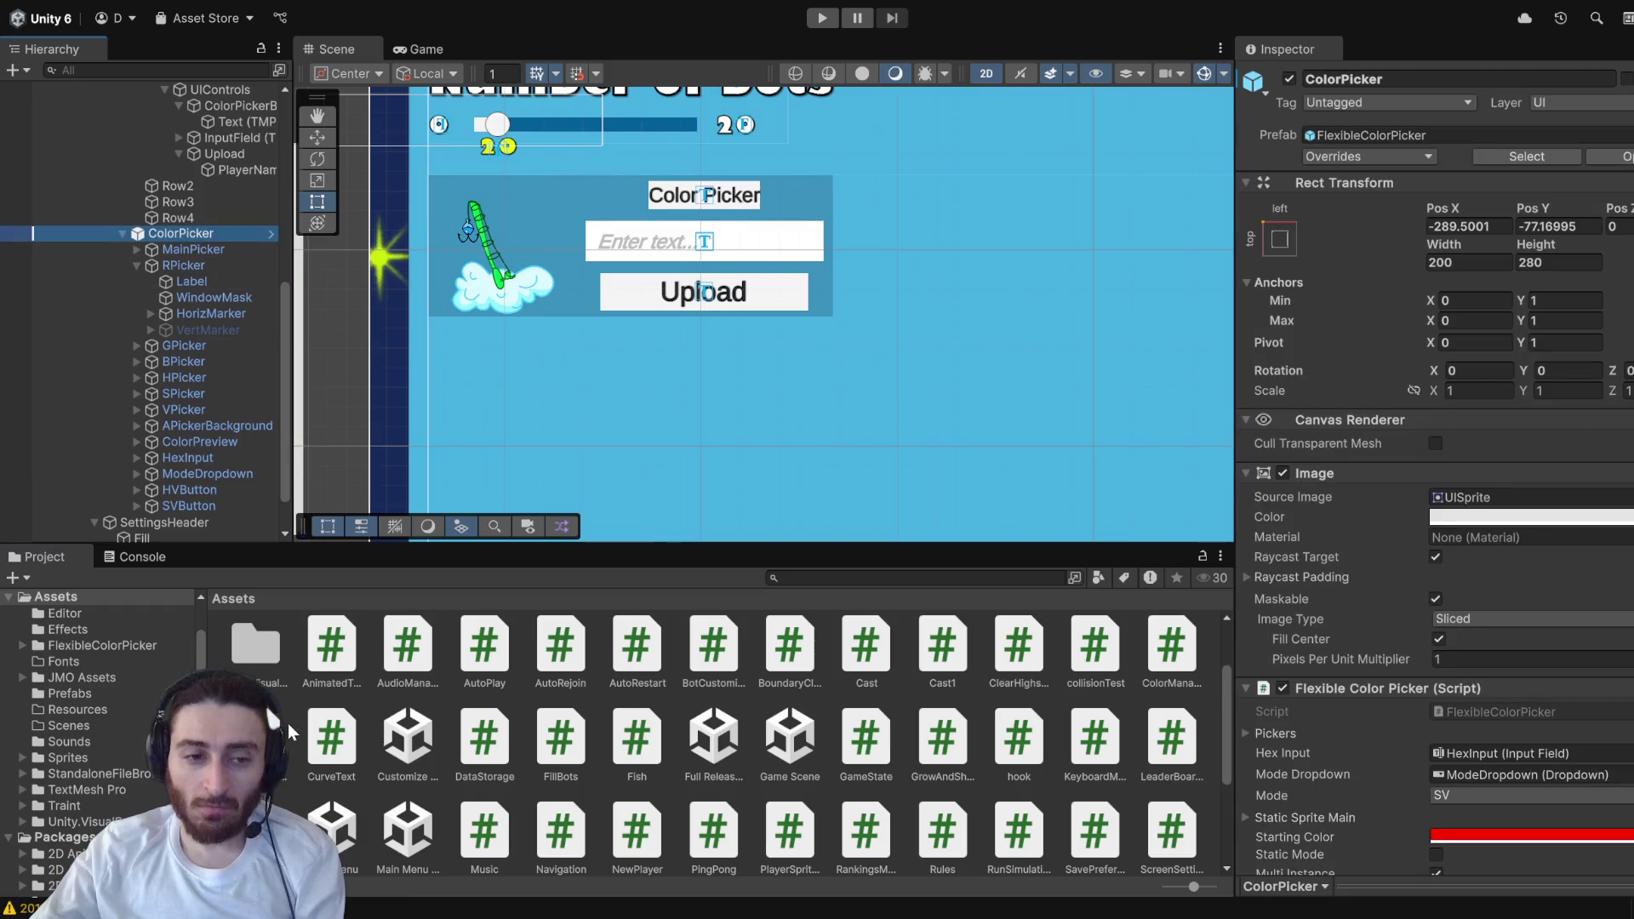
scroll(1417, 788, "down", 5)
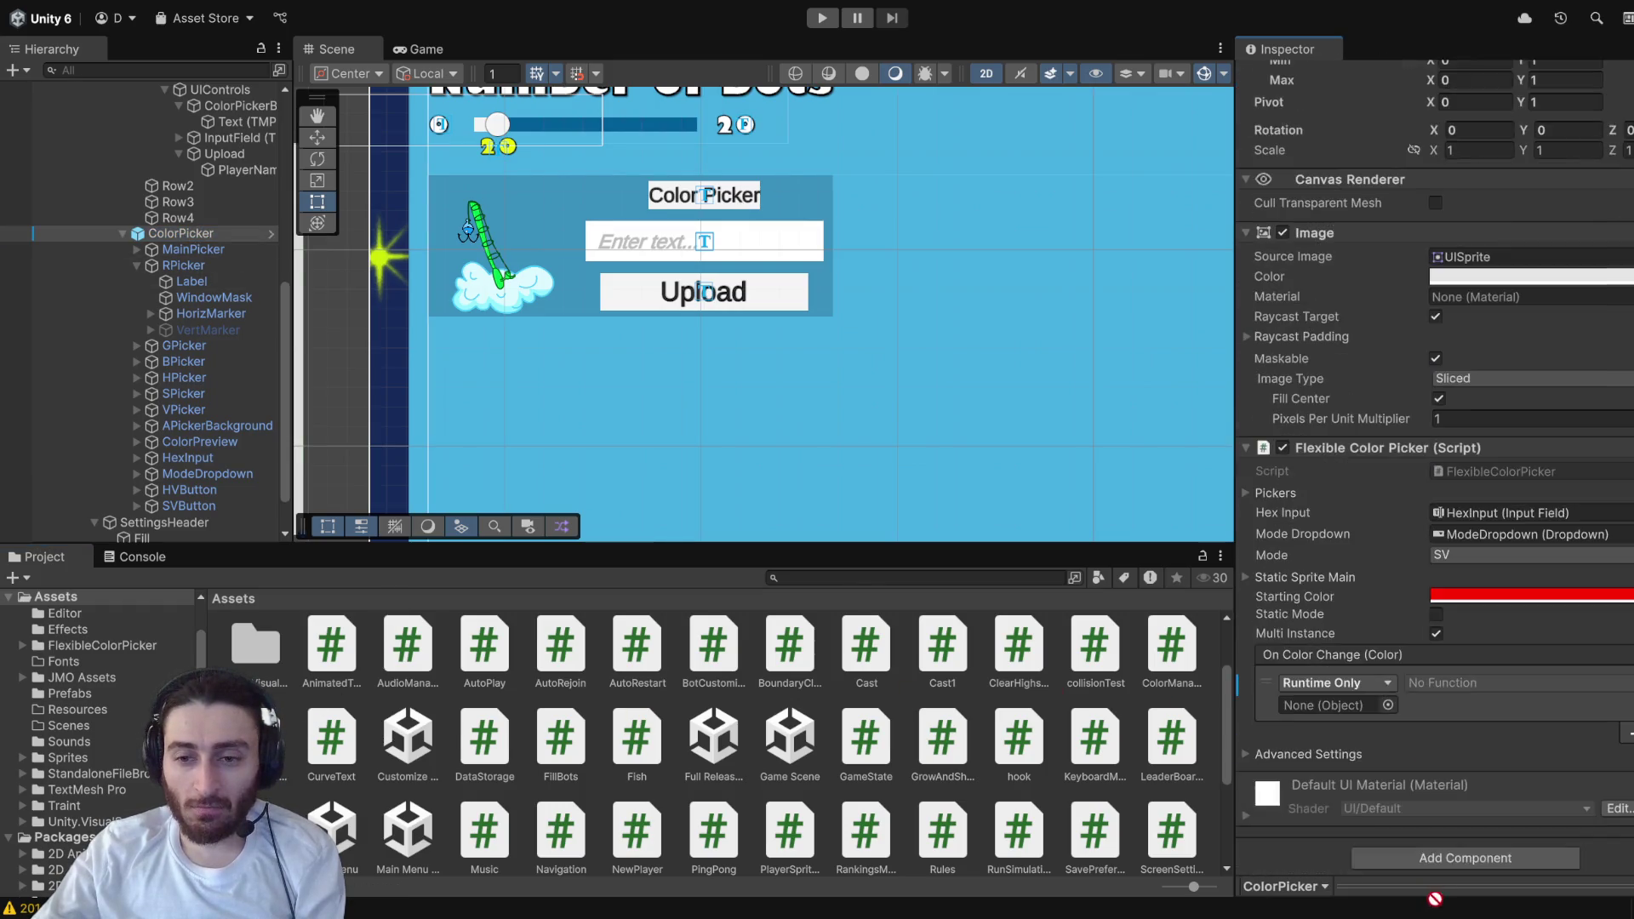
left_click(1388, 821)
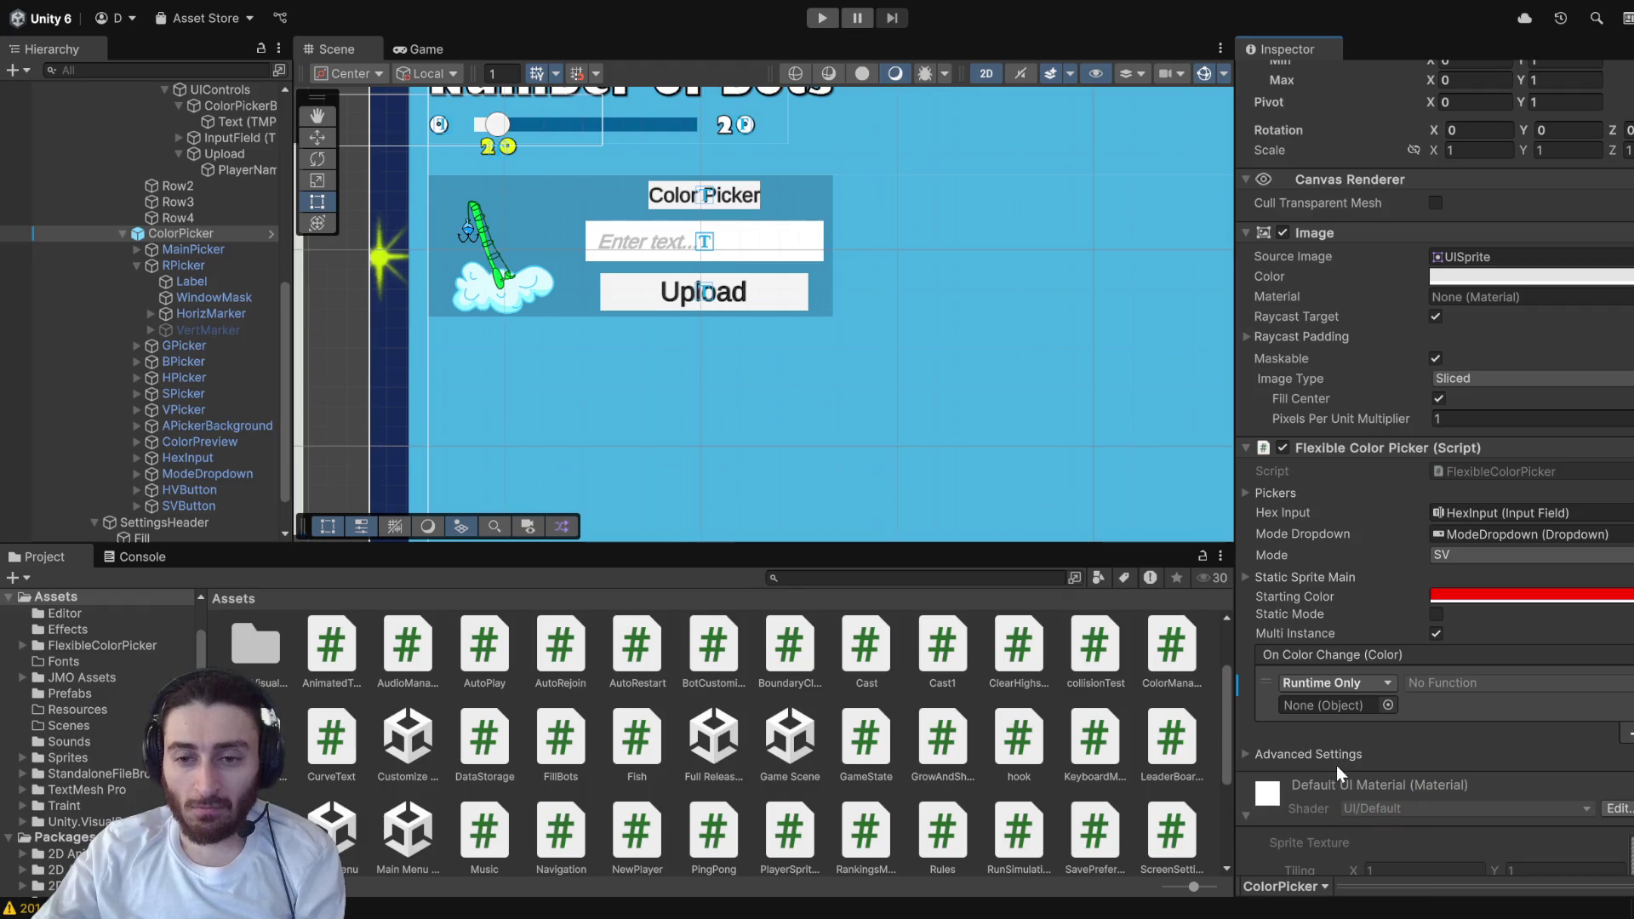
scroll(136, 689, "down", 3)
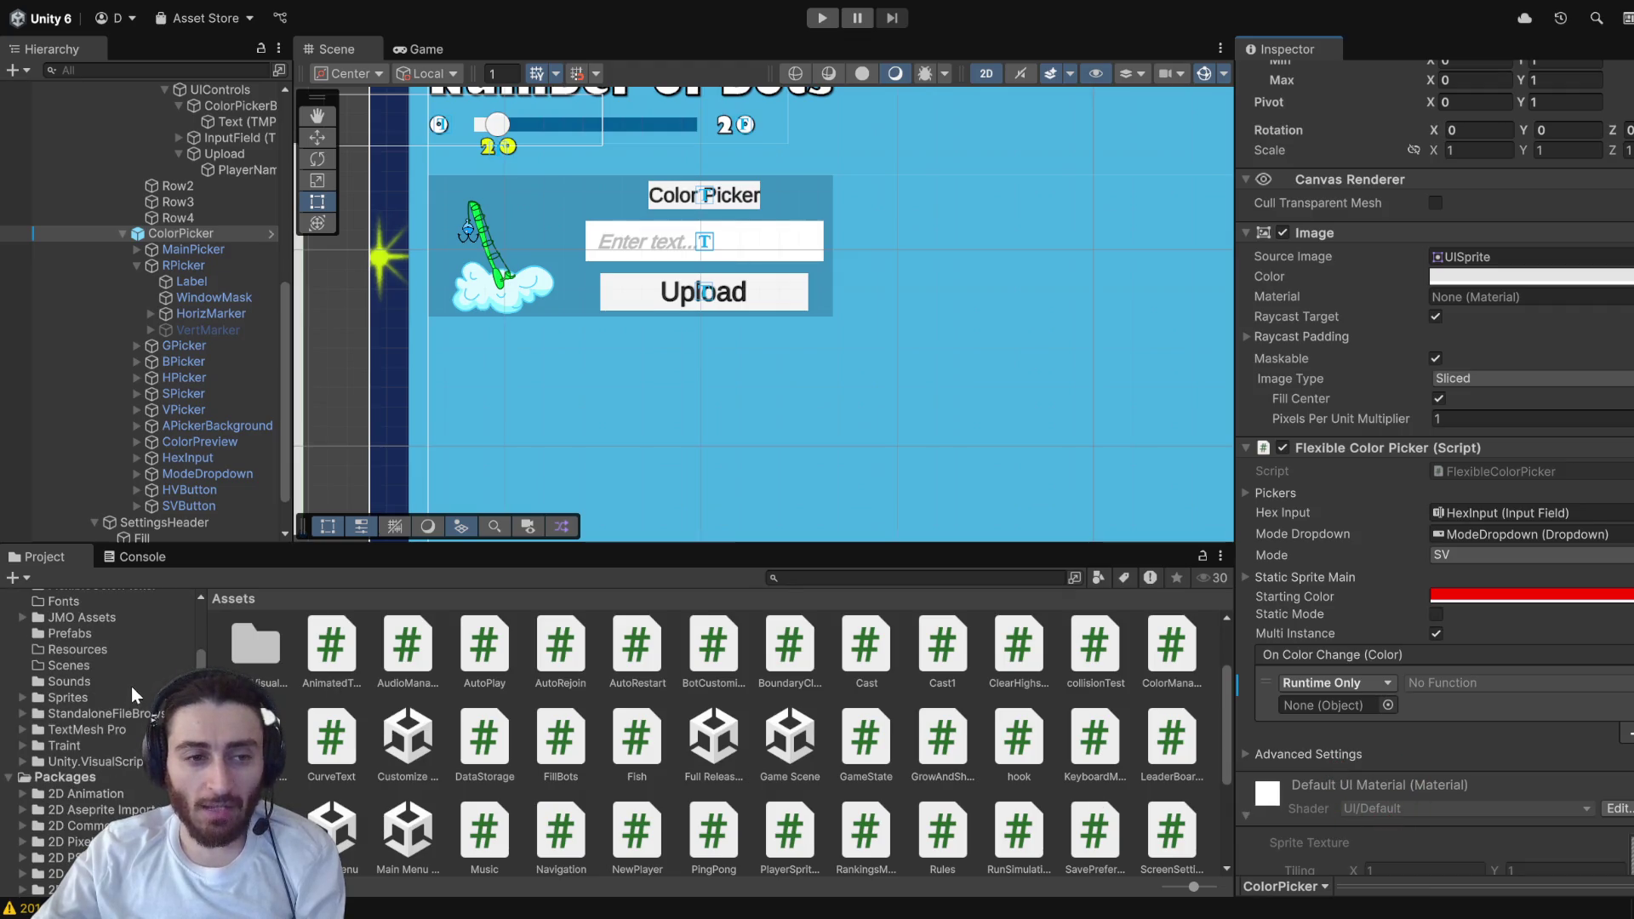
scroll(137, 685, "down", 3)
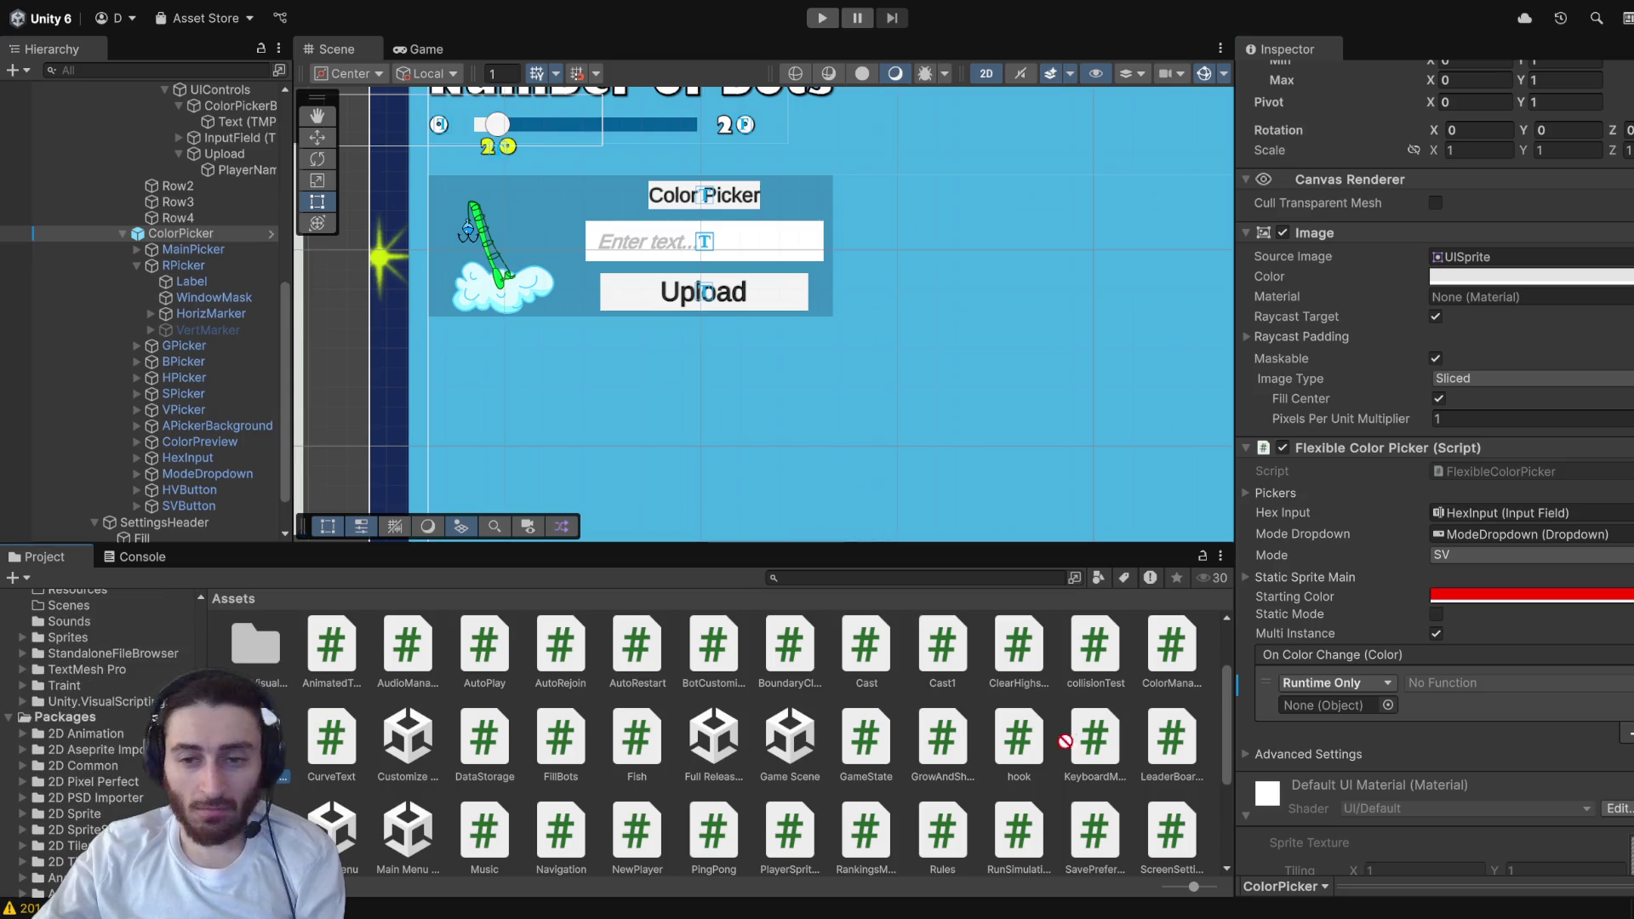
left_click_drag(1413, 772, 1418, 777)
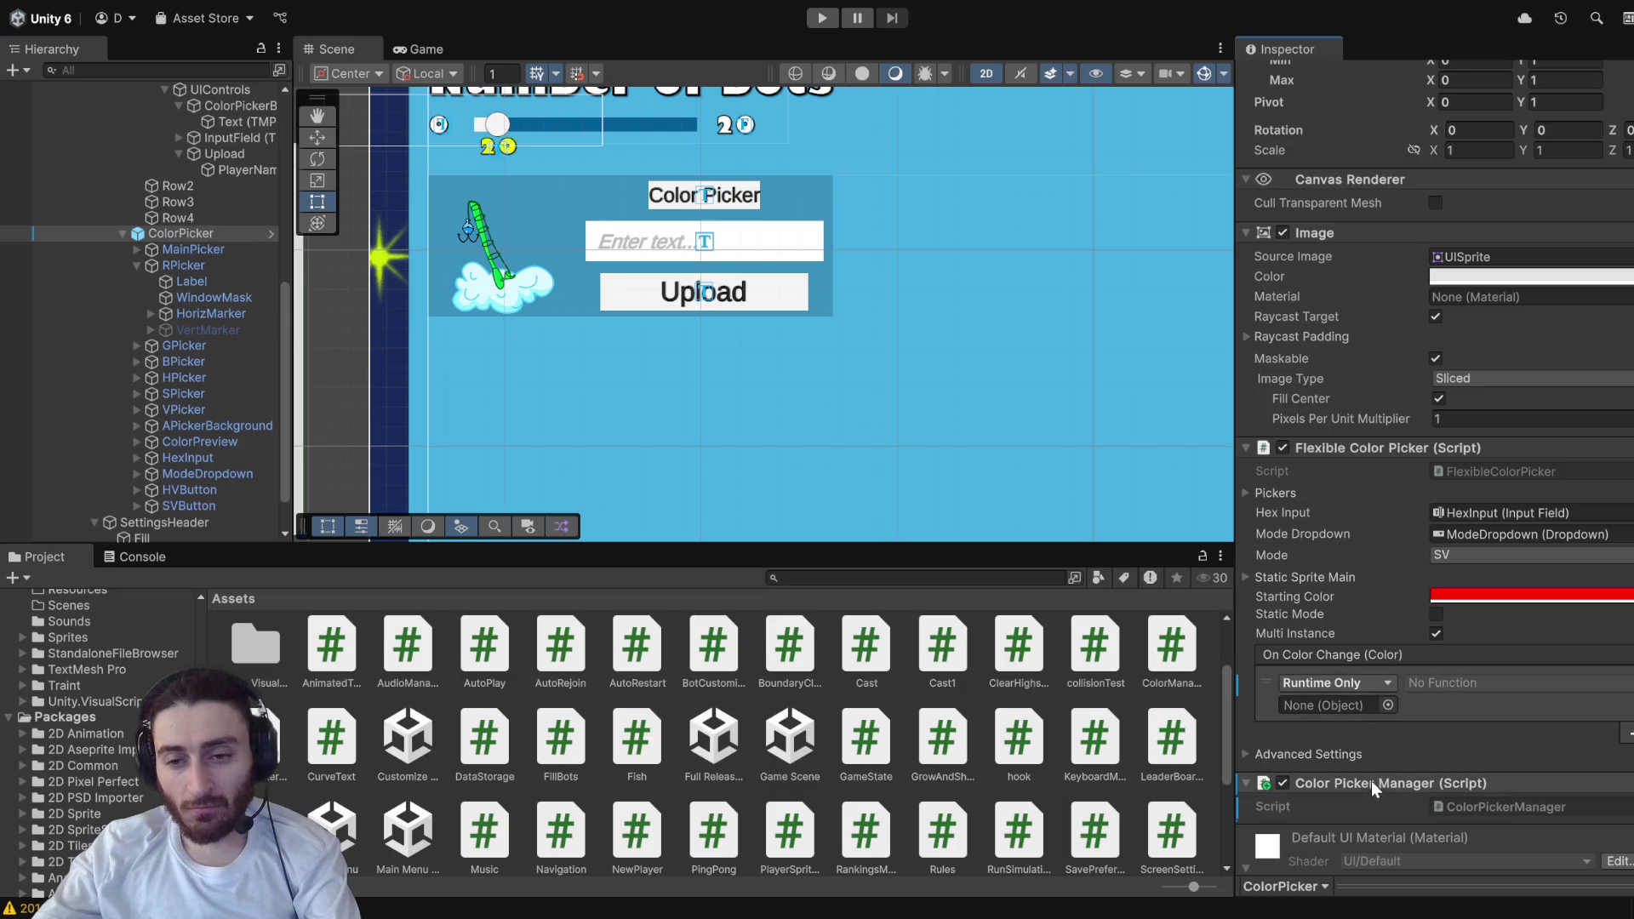
- Click the Color Picker Manager's Script field to ping the ColorPickerManager asset
left_click(1493, 803)
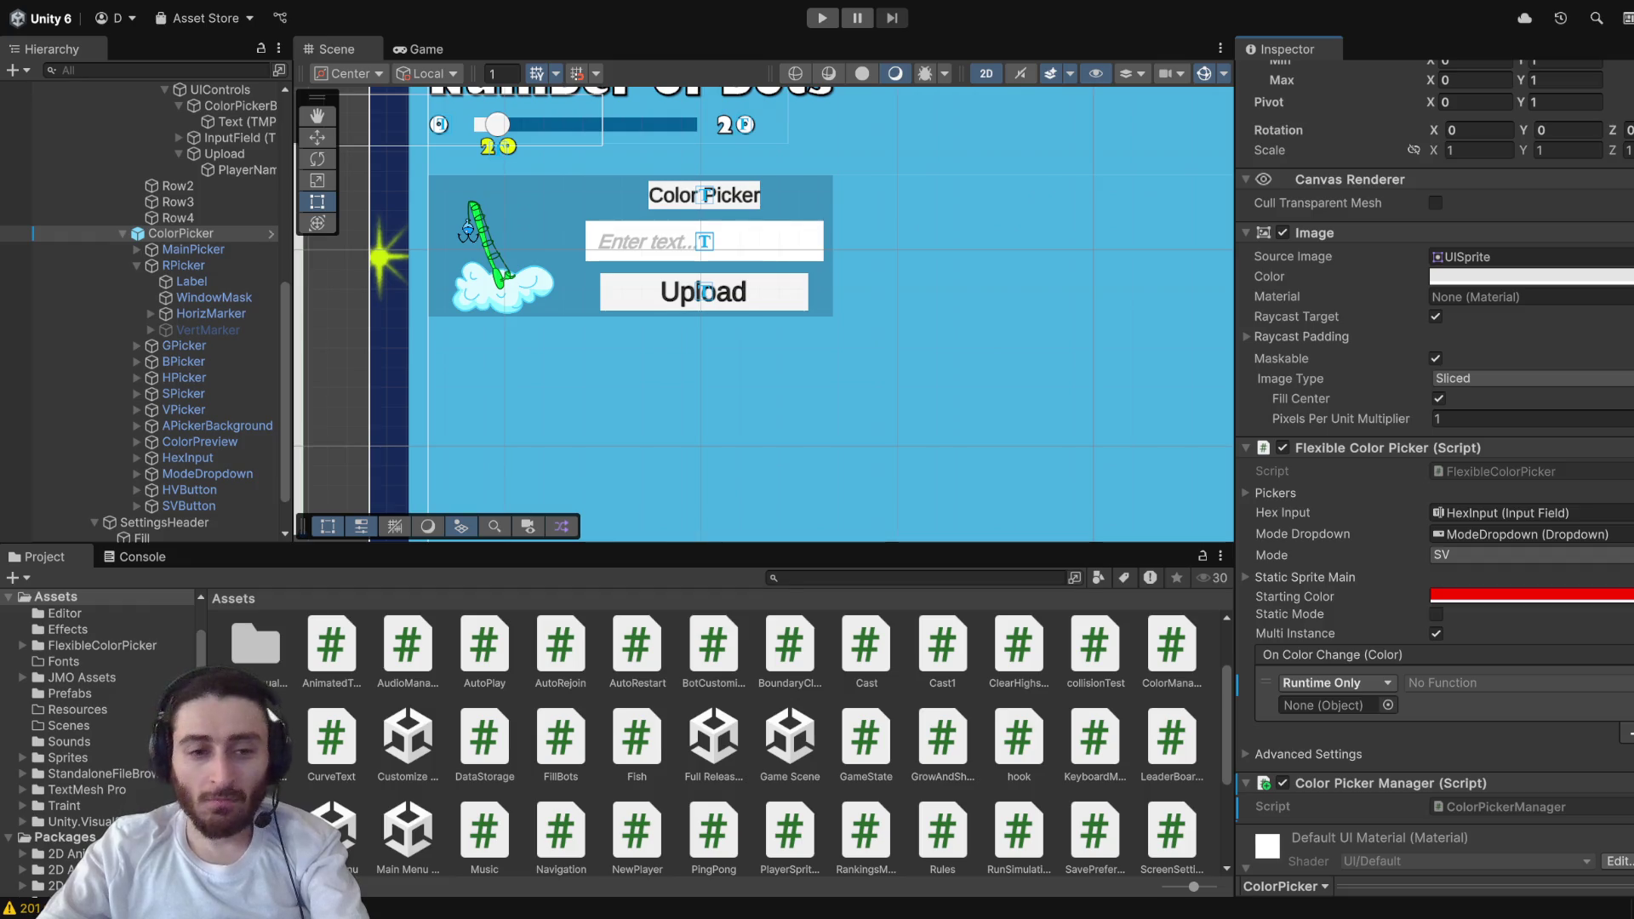
- Alt+Tab from Unity past OBS to Visual Studio showing ColorPickerManager.cs
key("alt+Tab")
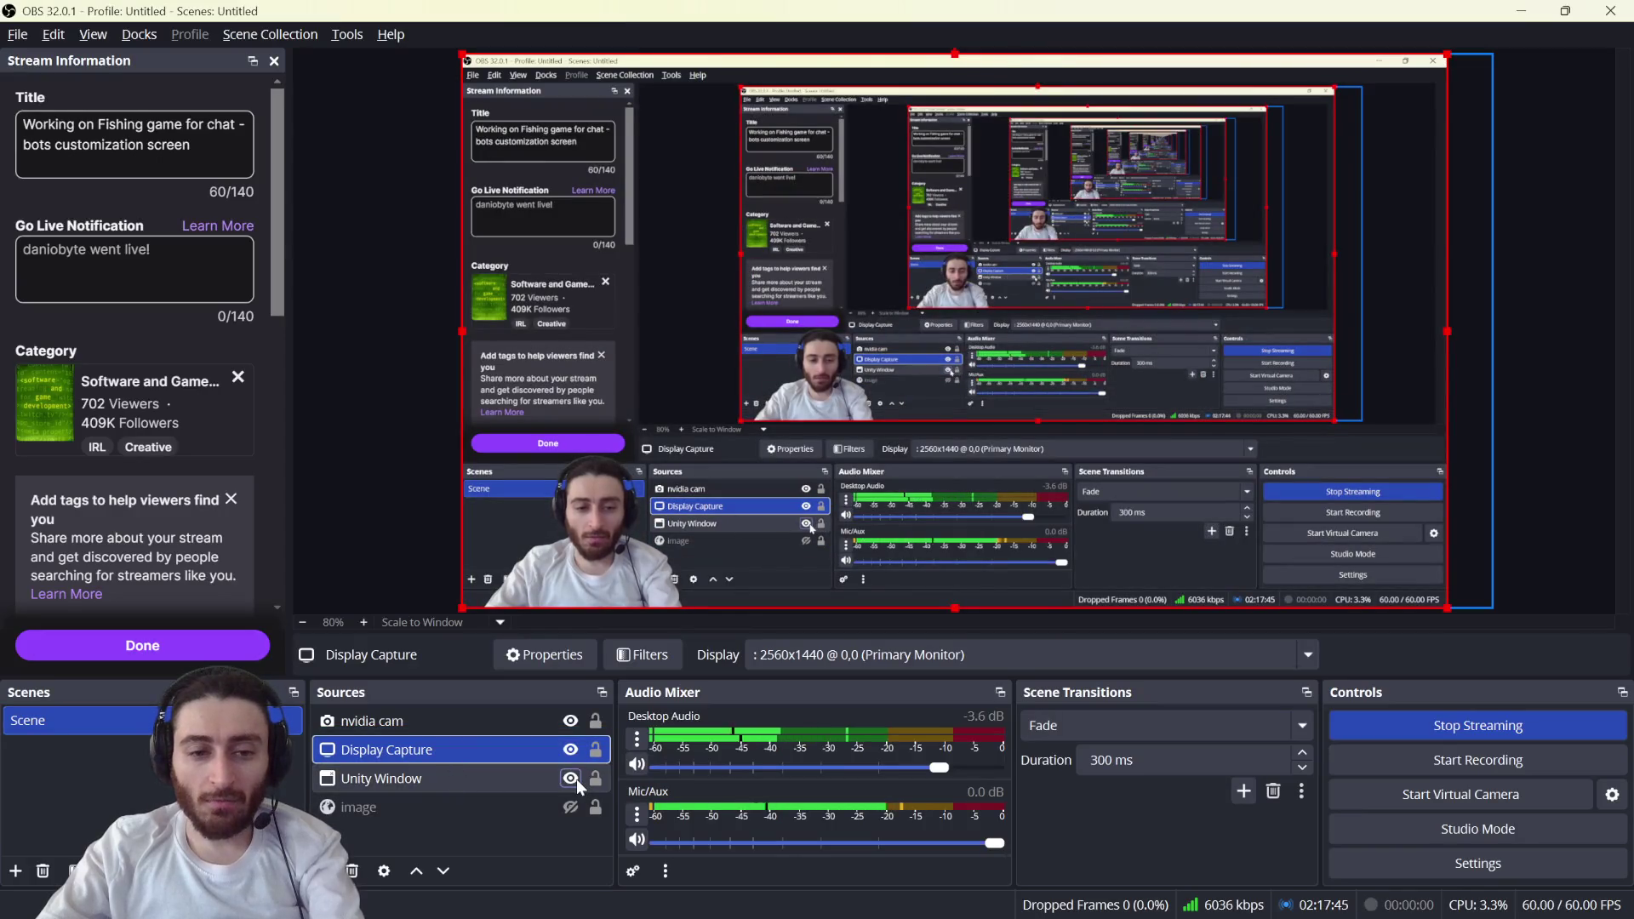
key("alt+Tab")
key("alt+Tab")
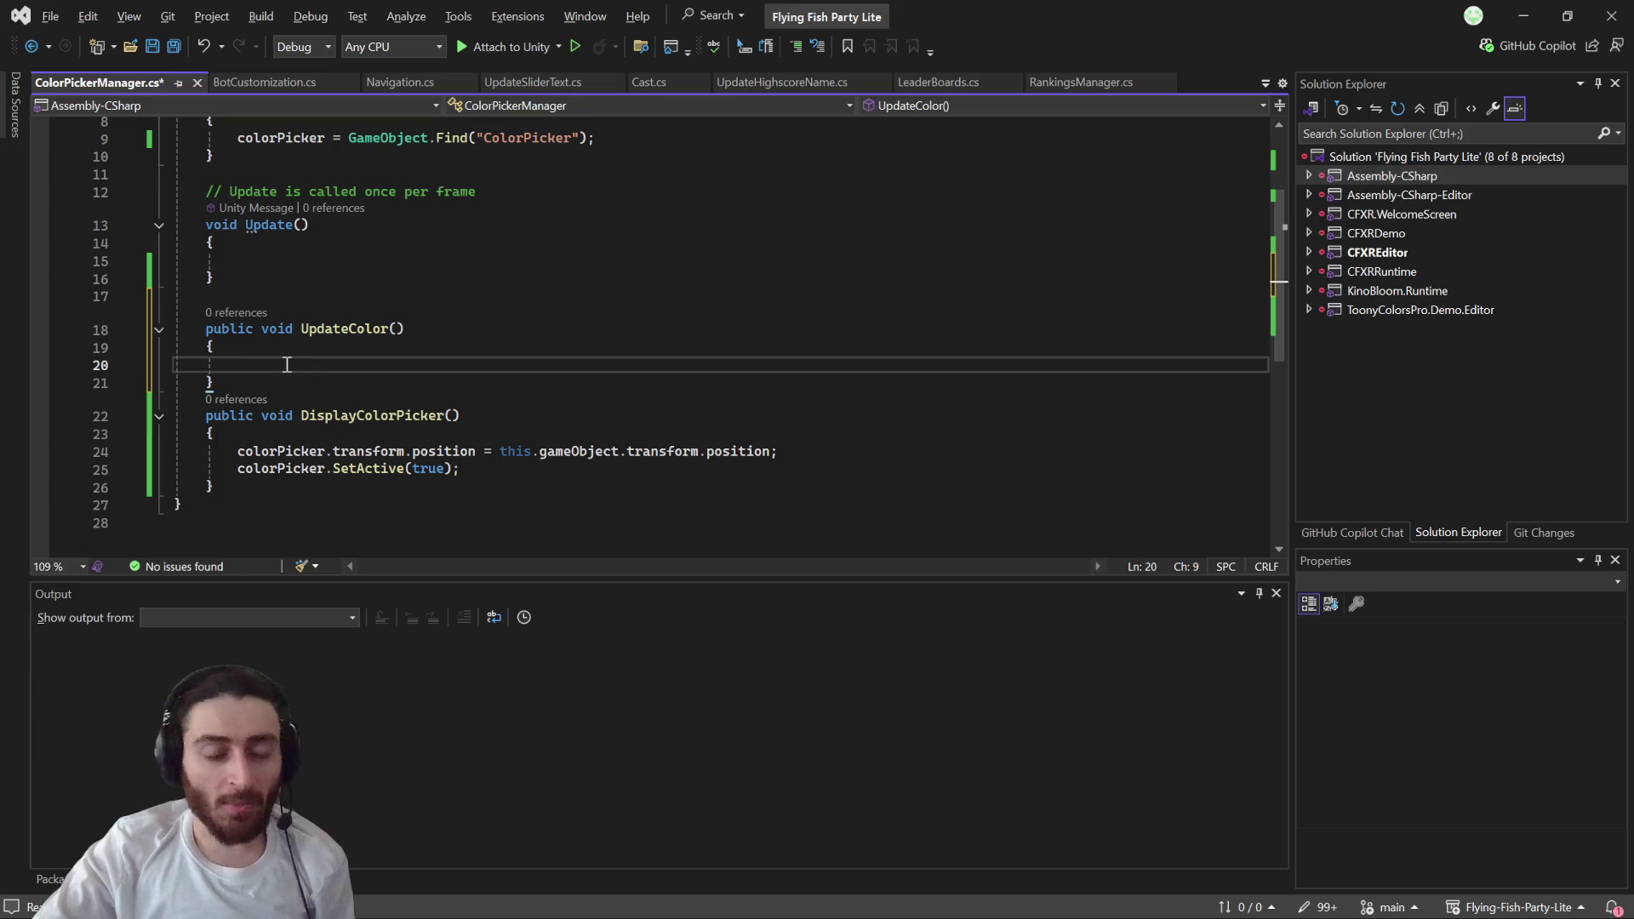
- Declare 'GameObject selectObject = EventSystem.current.currentSelectedGameObject' in UpdateColor and breakpoint line 21
type("EventSystem.current.currentSelectedGameObject;")
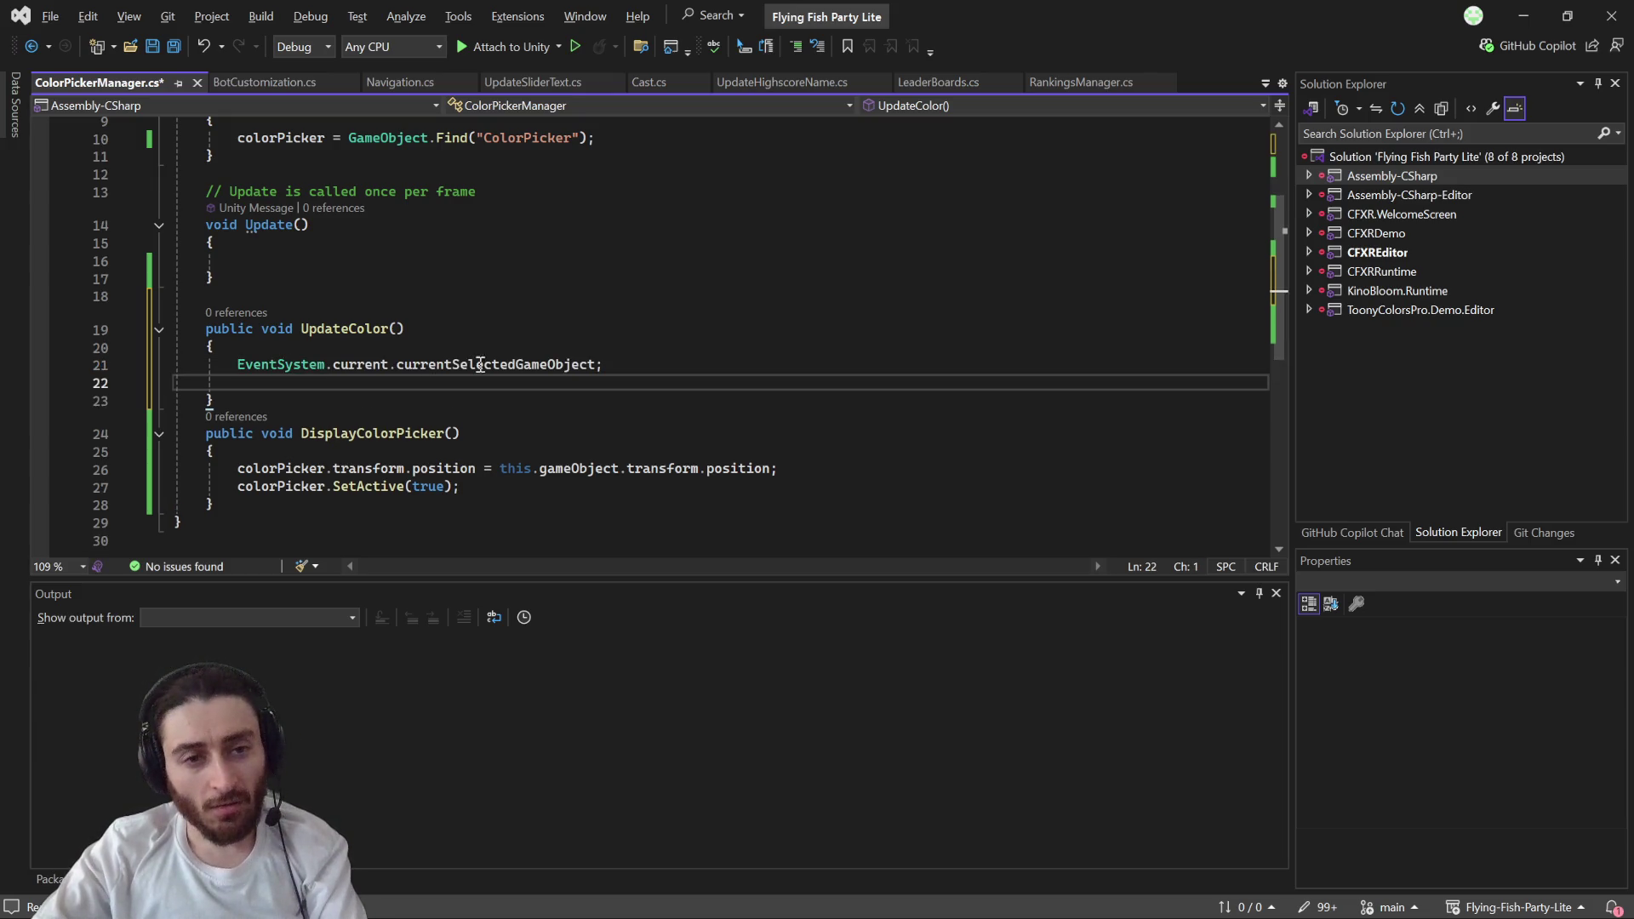
mouse_move(536, 368)
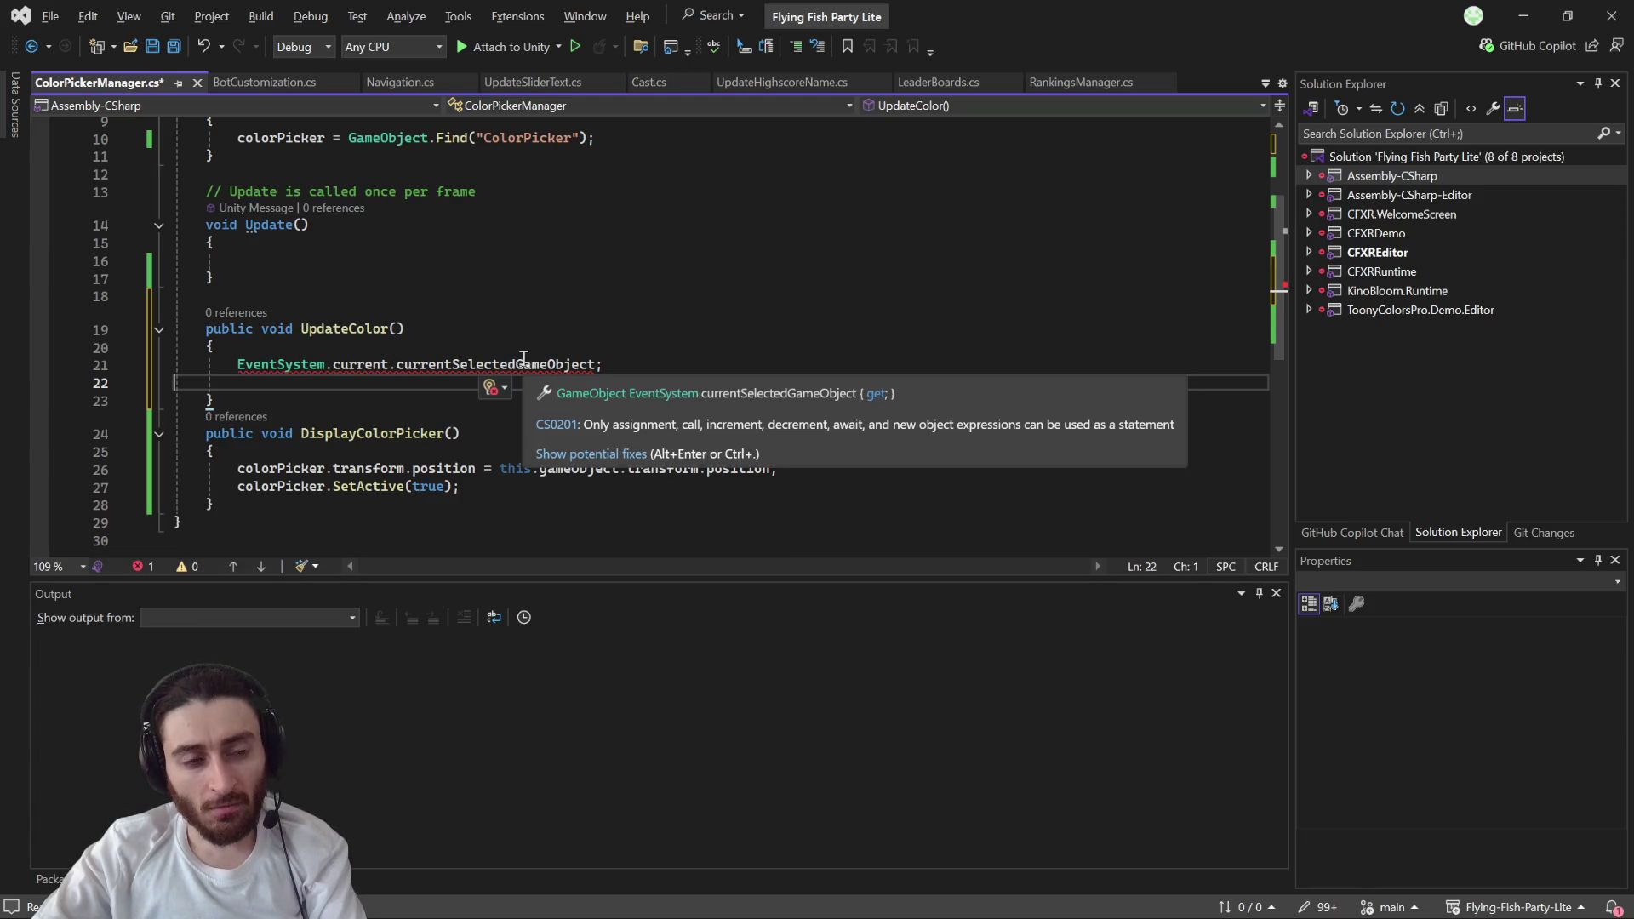
left_click(238, 365)
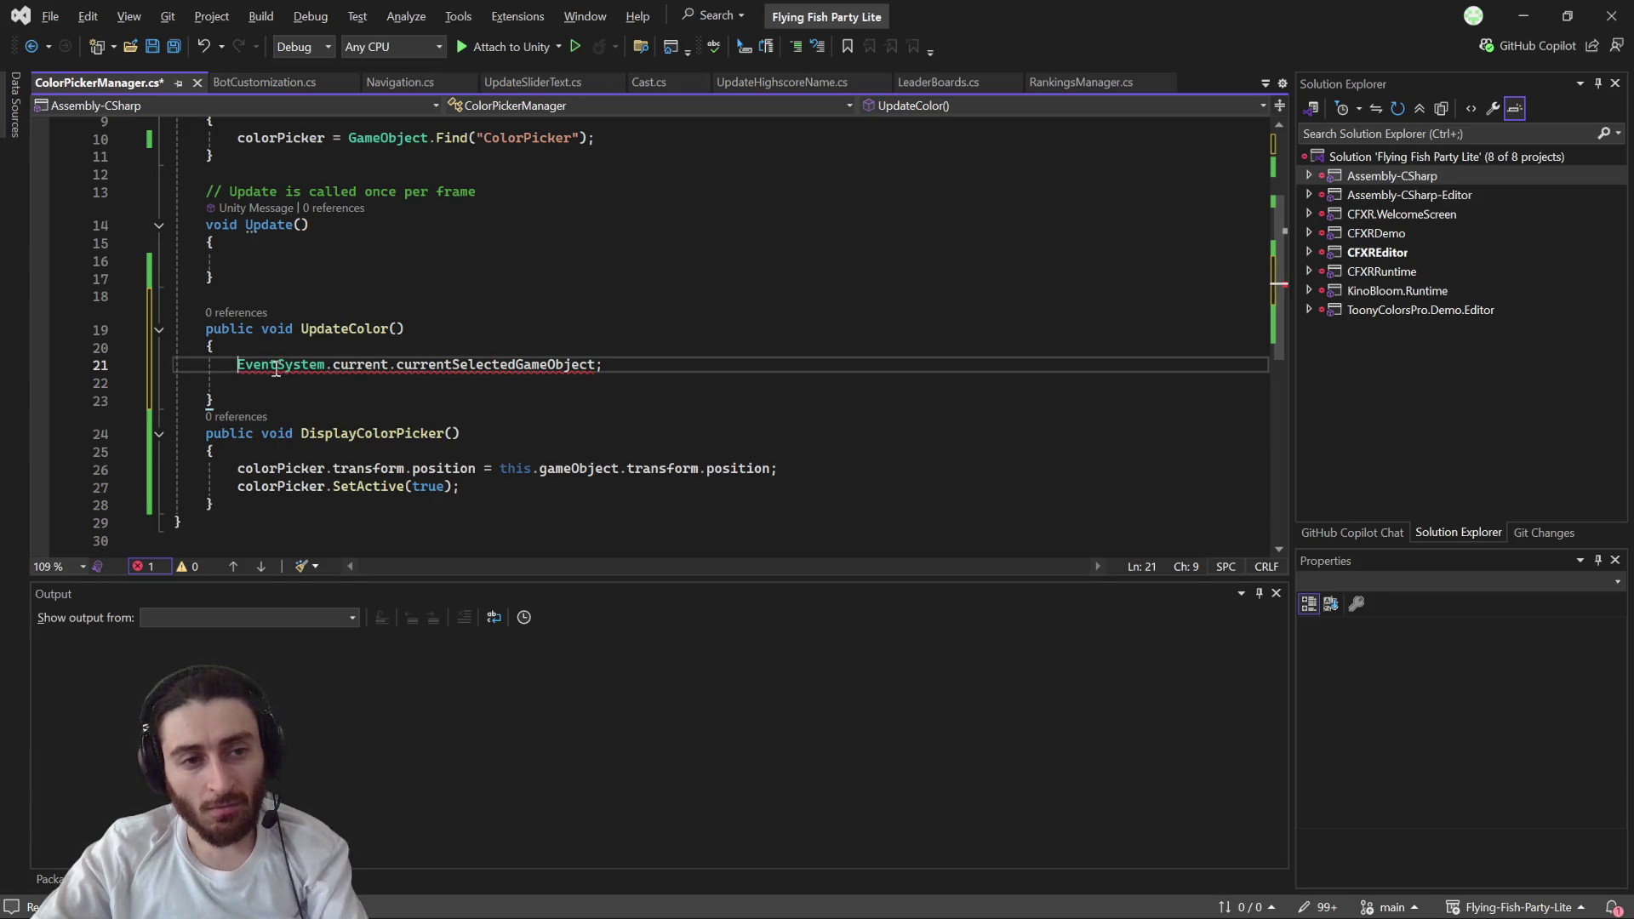
type("GameObject selectObject =")
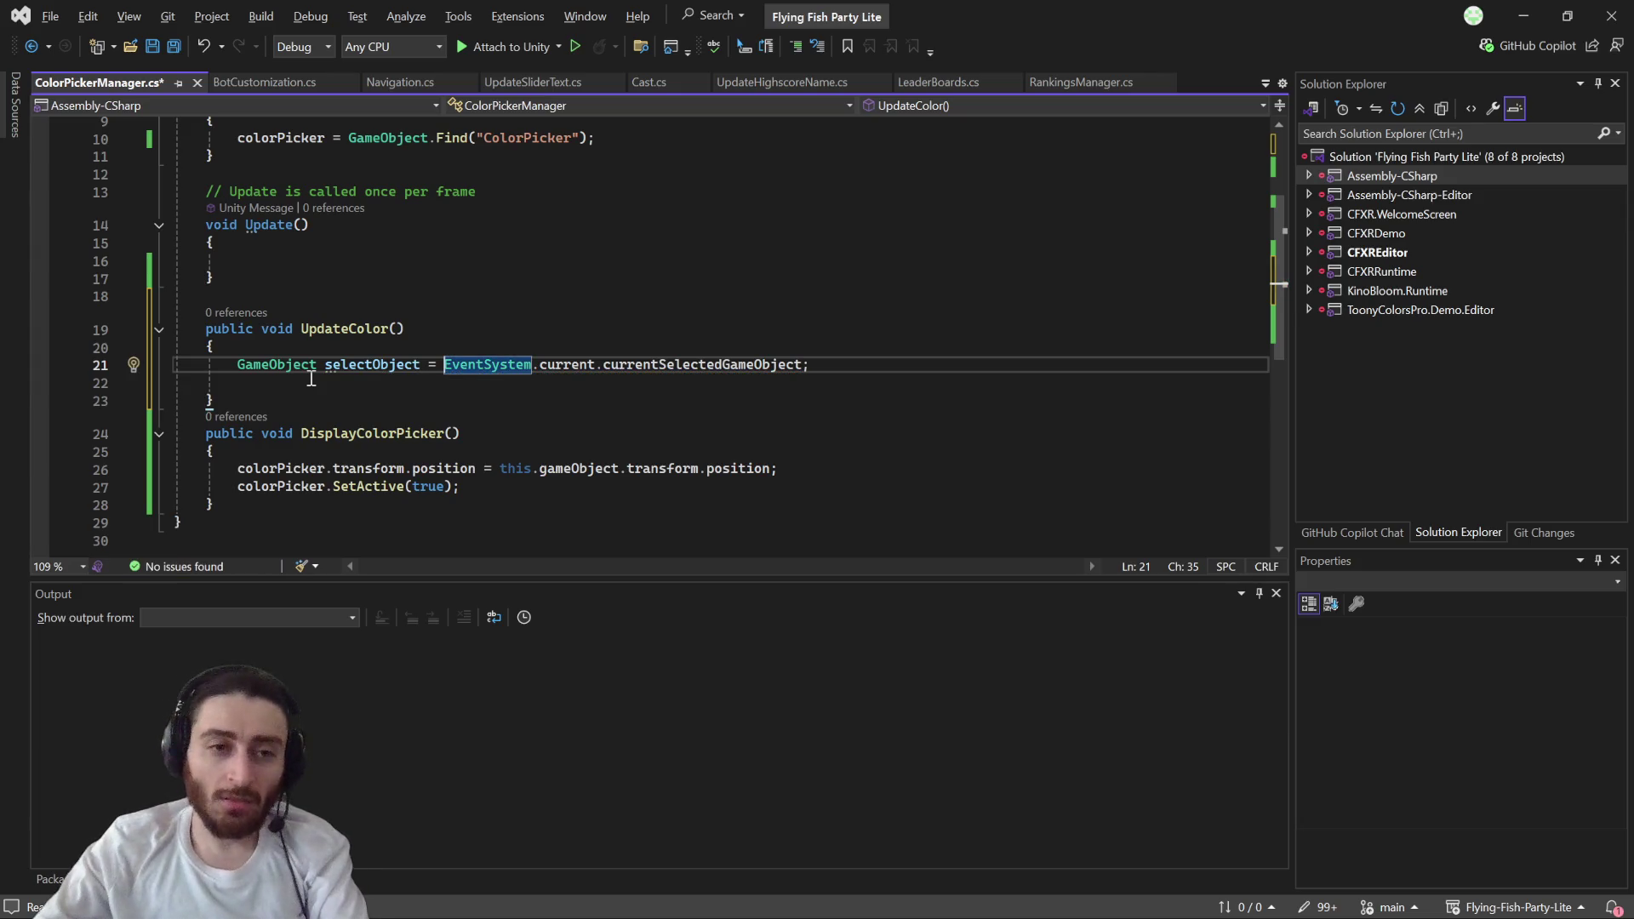
left_click(332, 385)
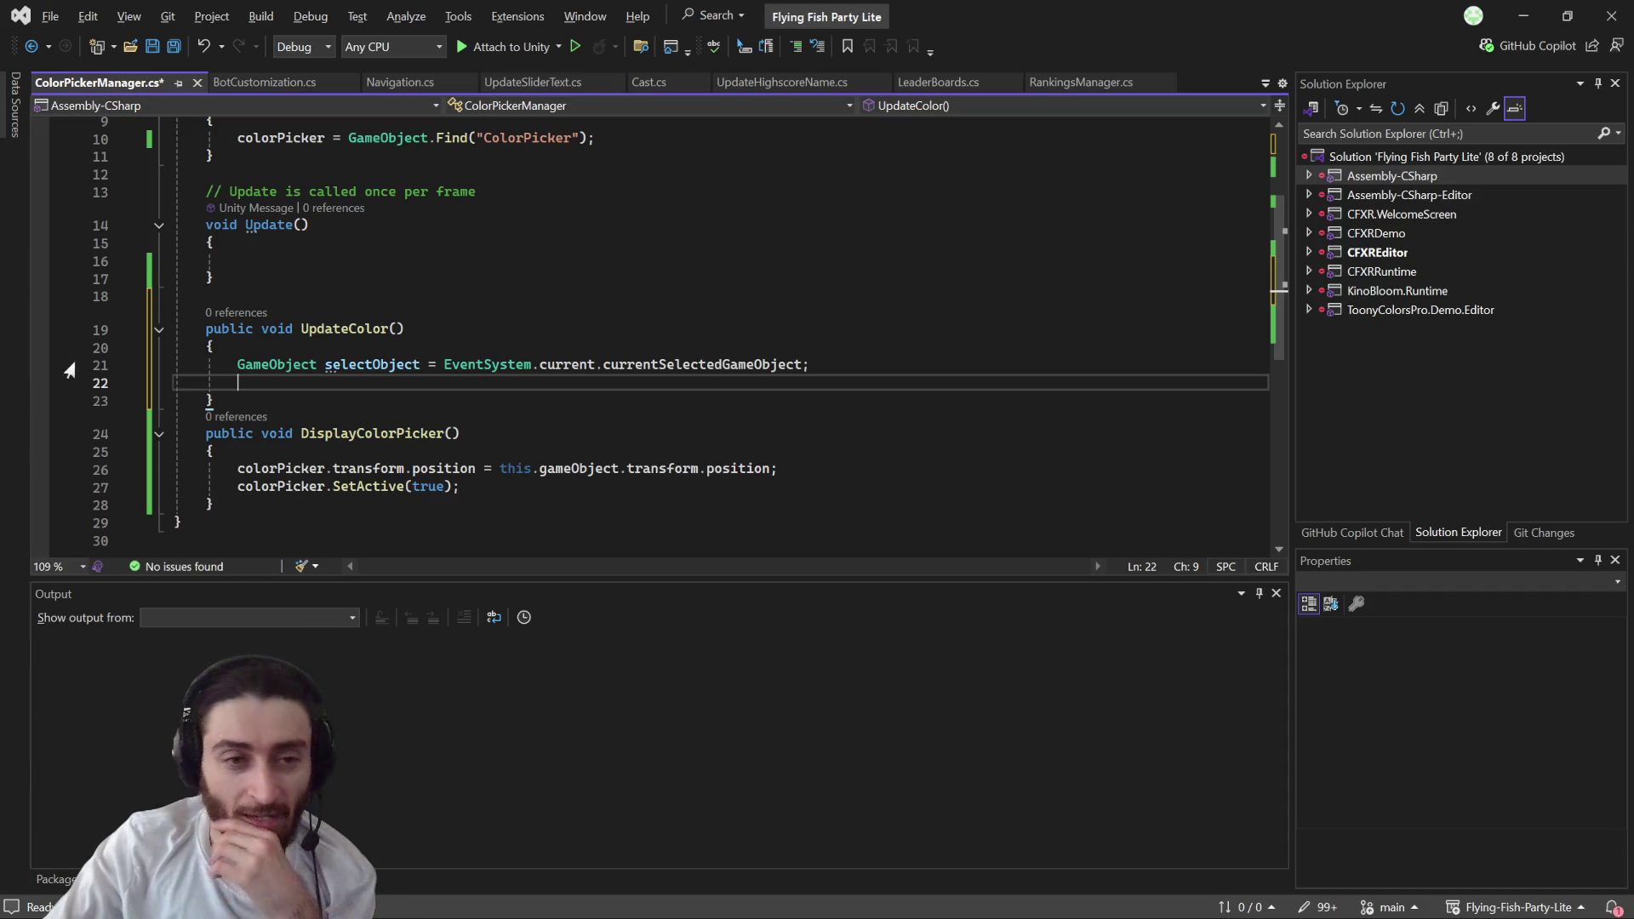
left_click(40, 366)
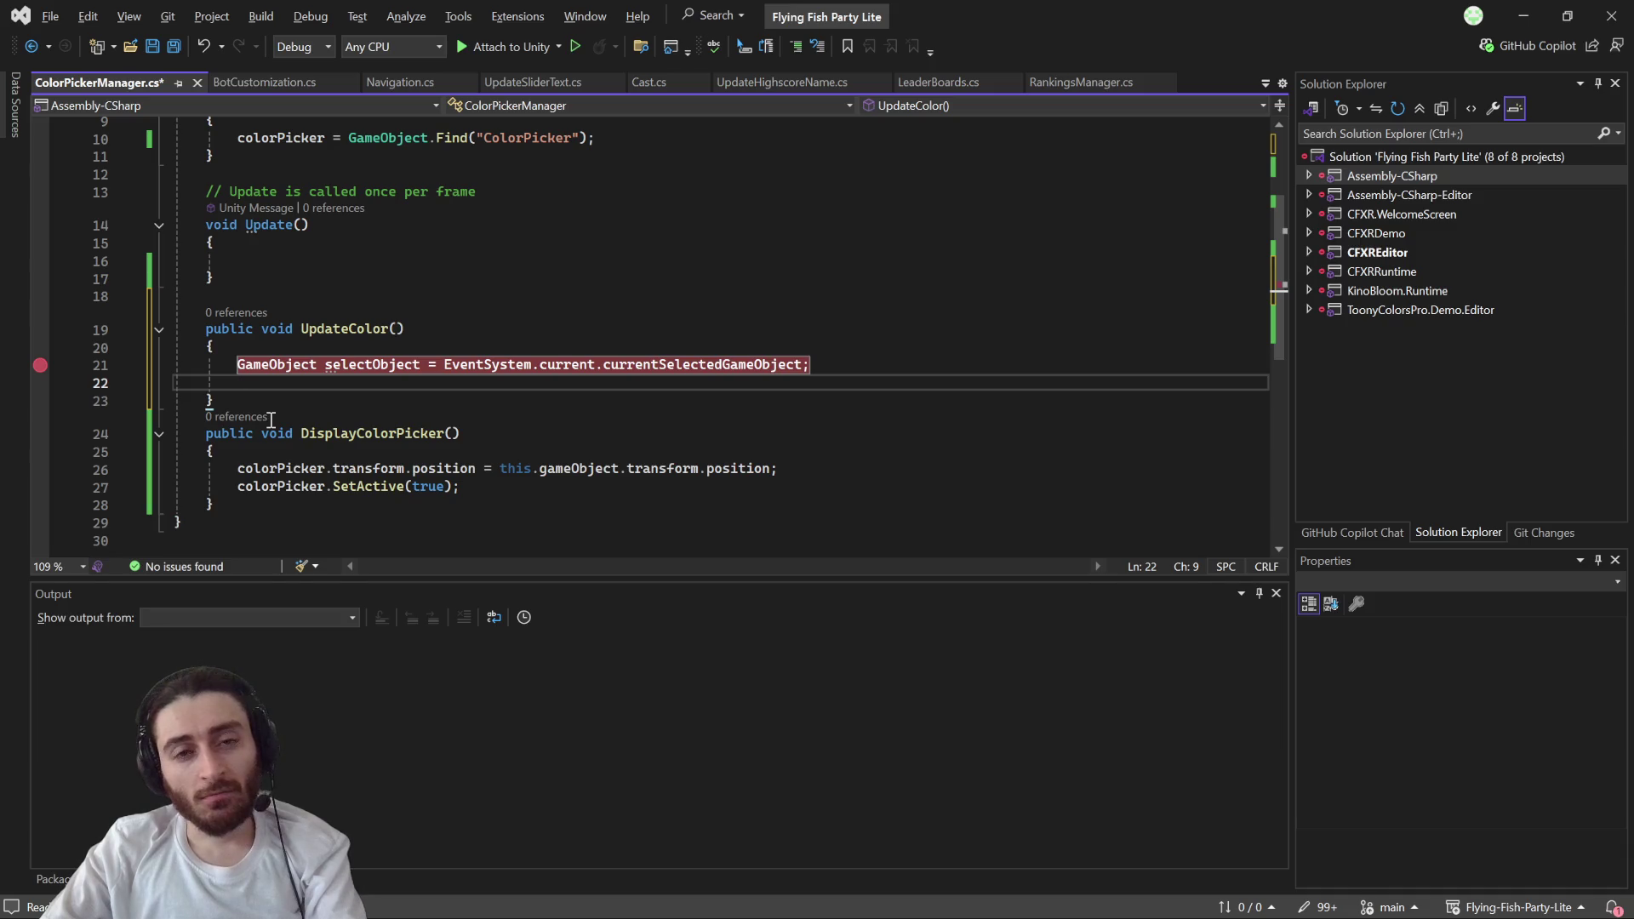
- Attach the debugger to Unity and minimize Visual Studio to show the Unity editor
left_click(558, 47)
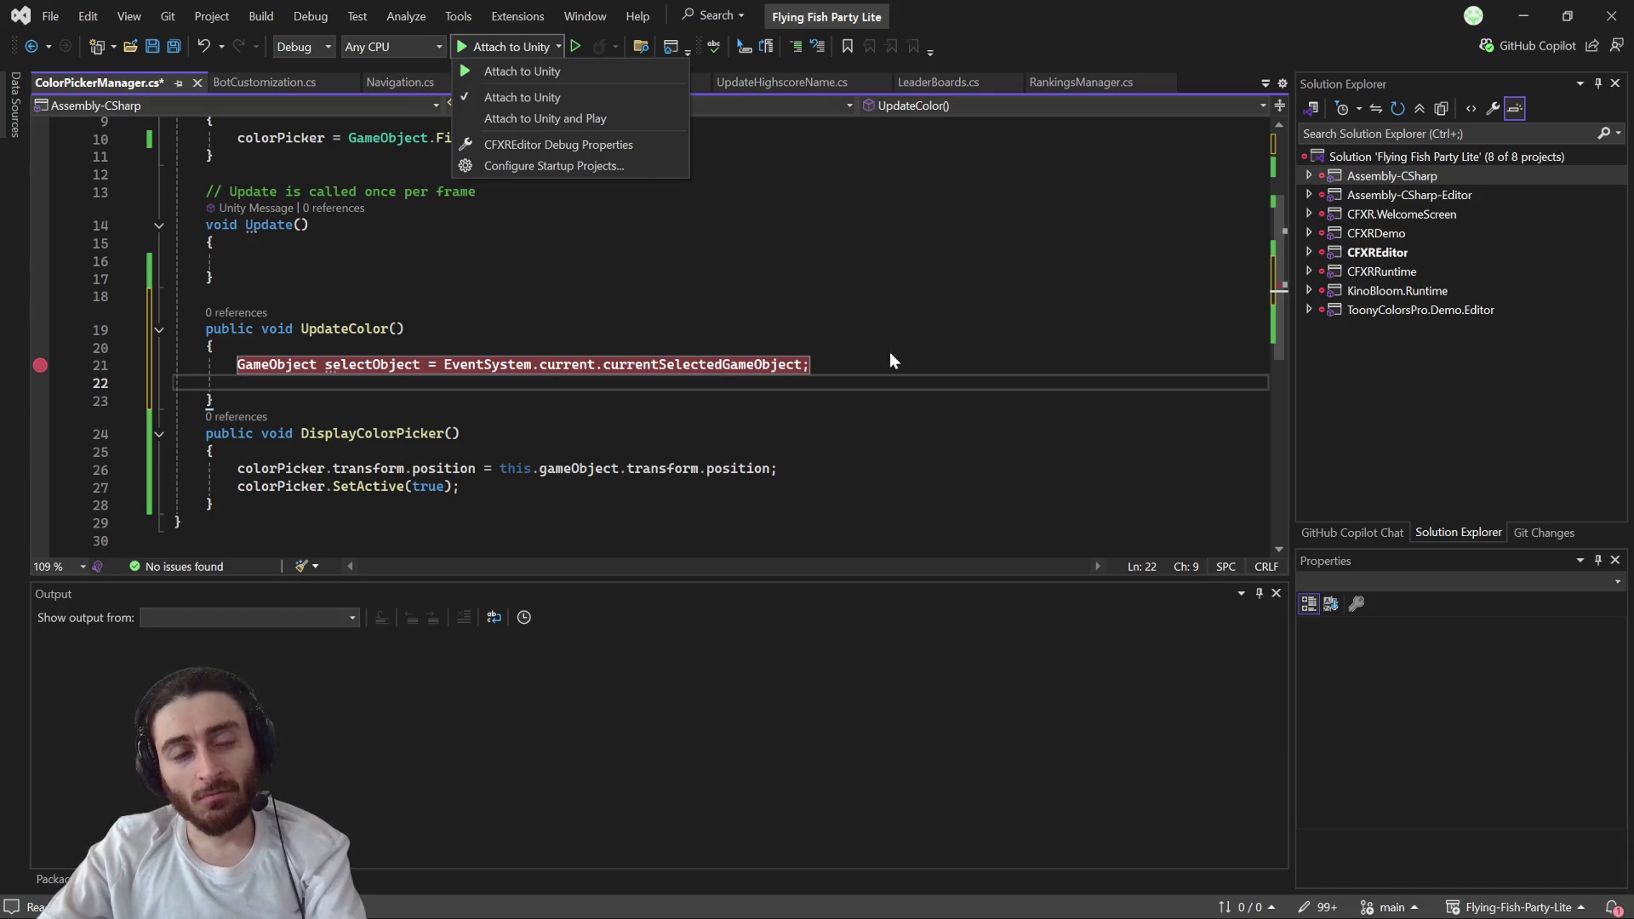
left_click(529, 71)
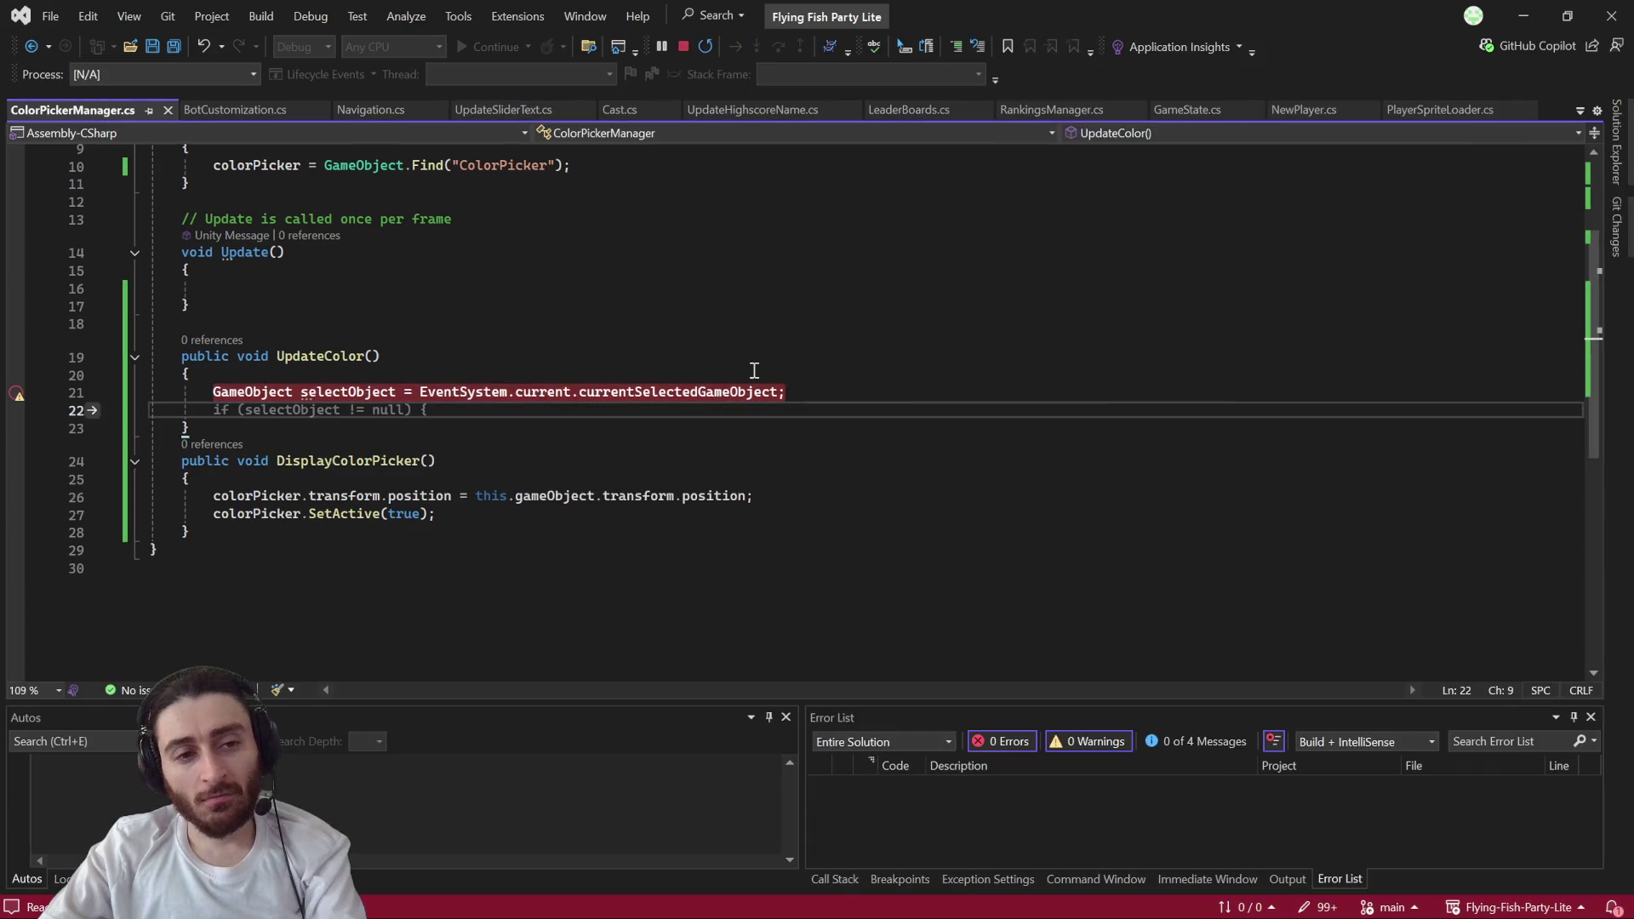
key("alt+Tab")
key("alt+Tab")
key("alt+Tab")
key("alt+Tab")
key("alt+Tab")
key("alt+Tab")
key("alt+Tab")
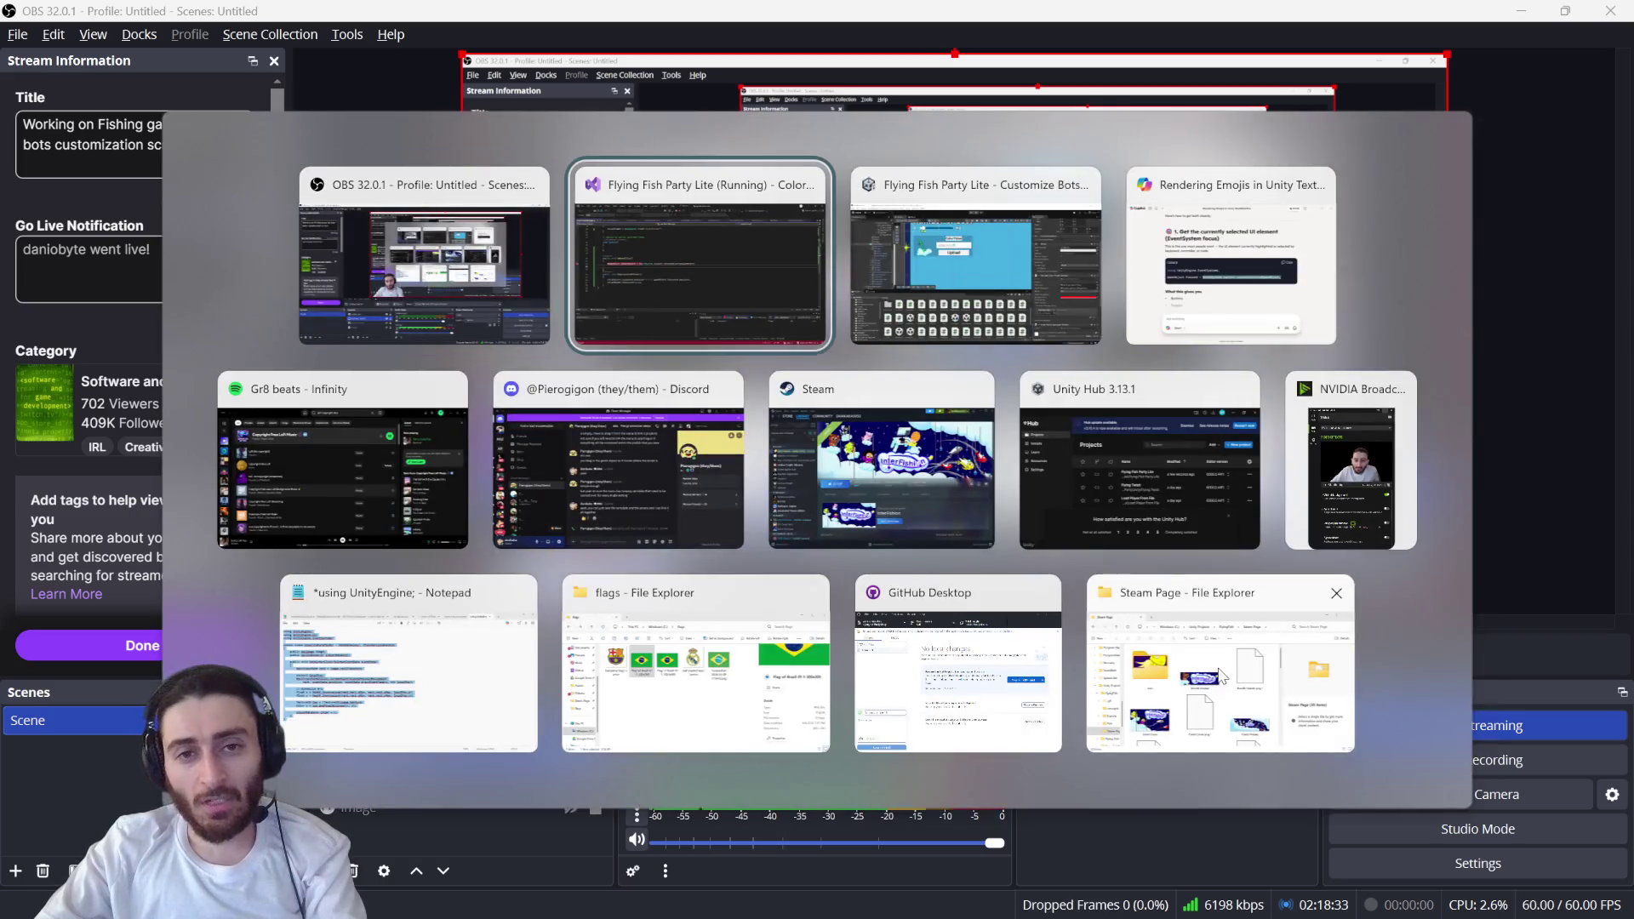
key("alt+Tab")
key("Escape")
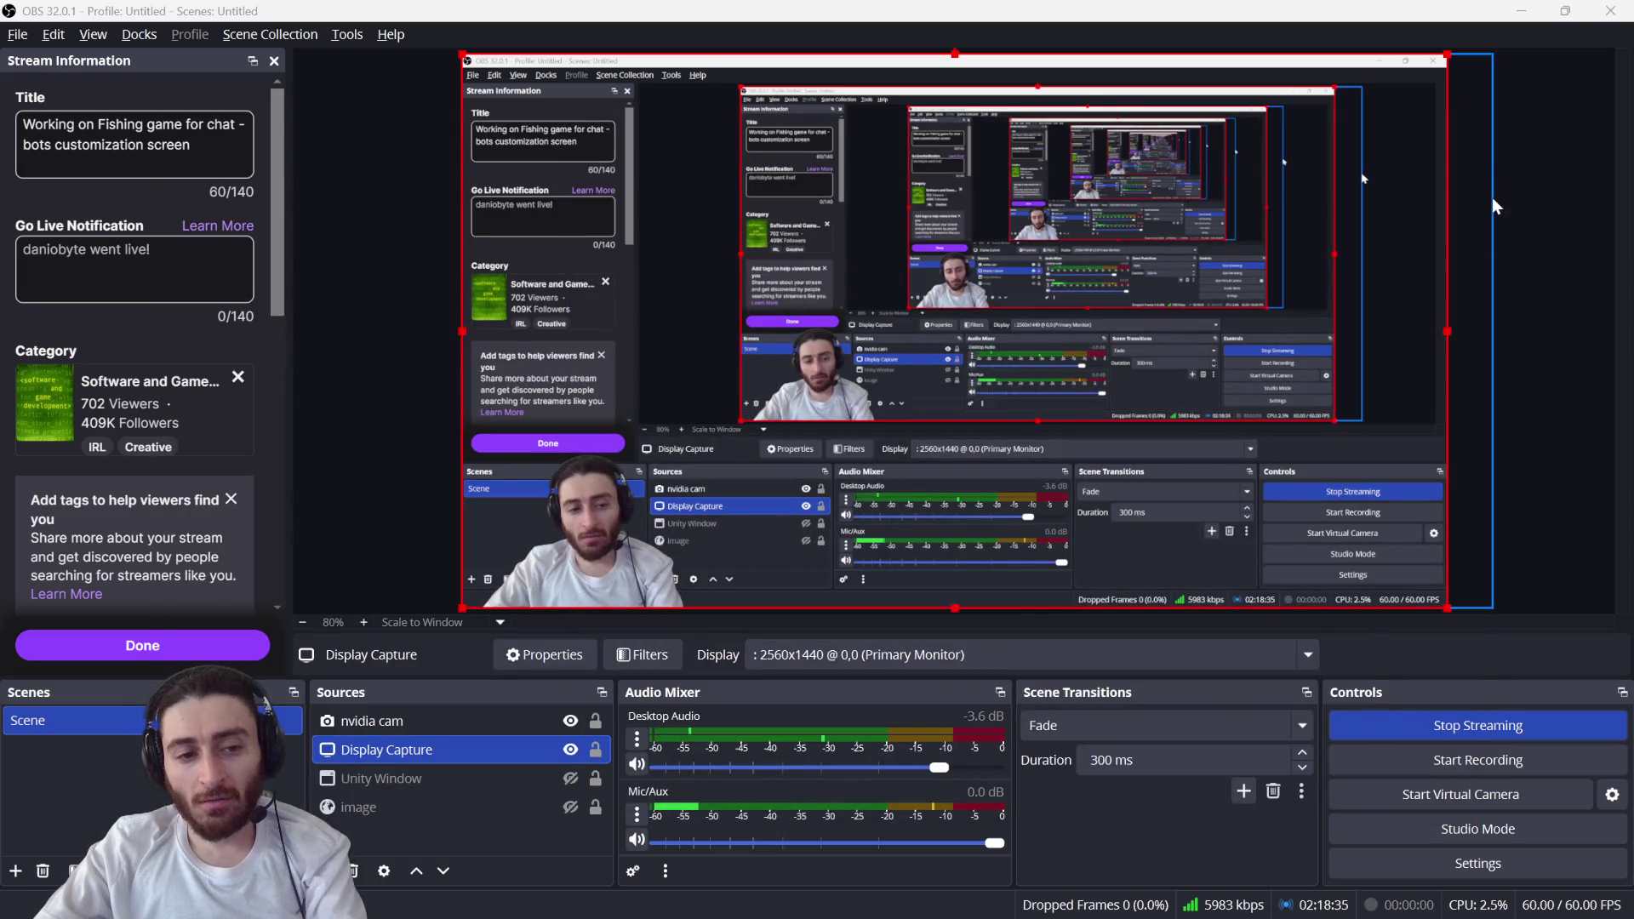
key("alt+Tab")
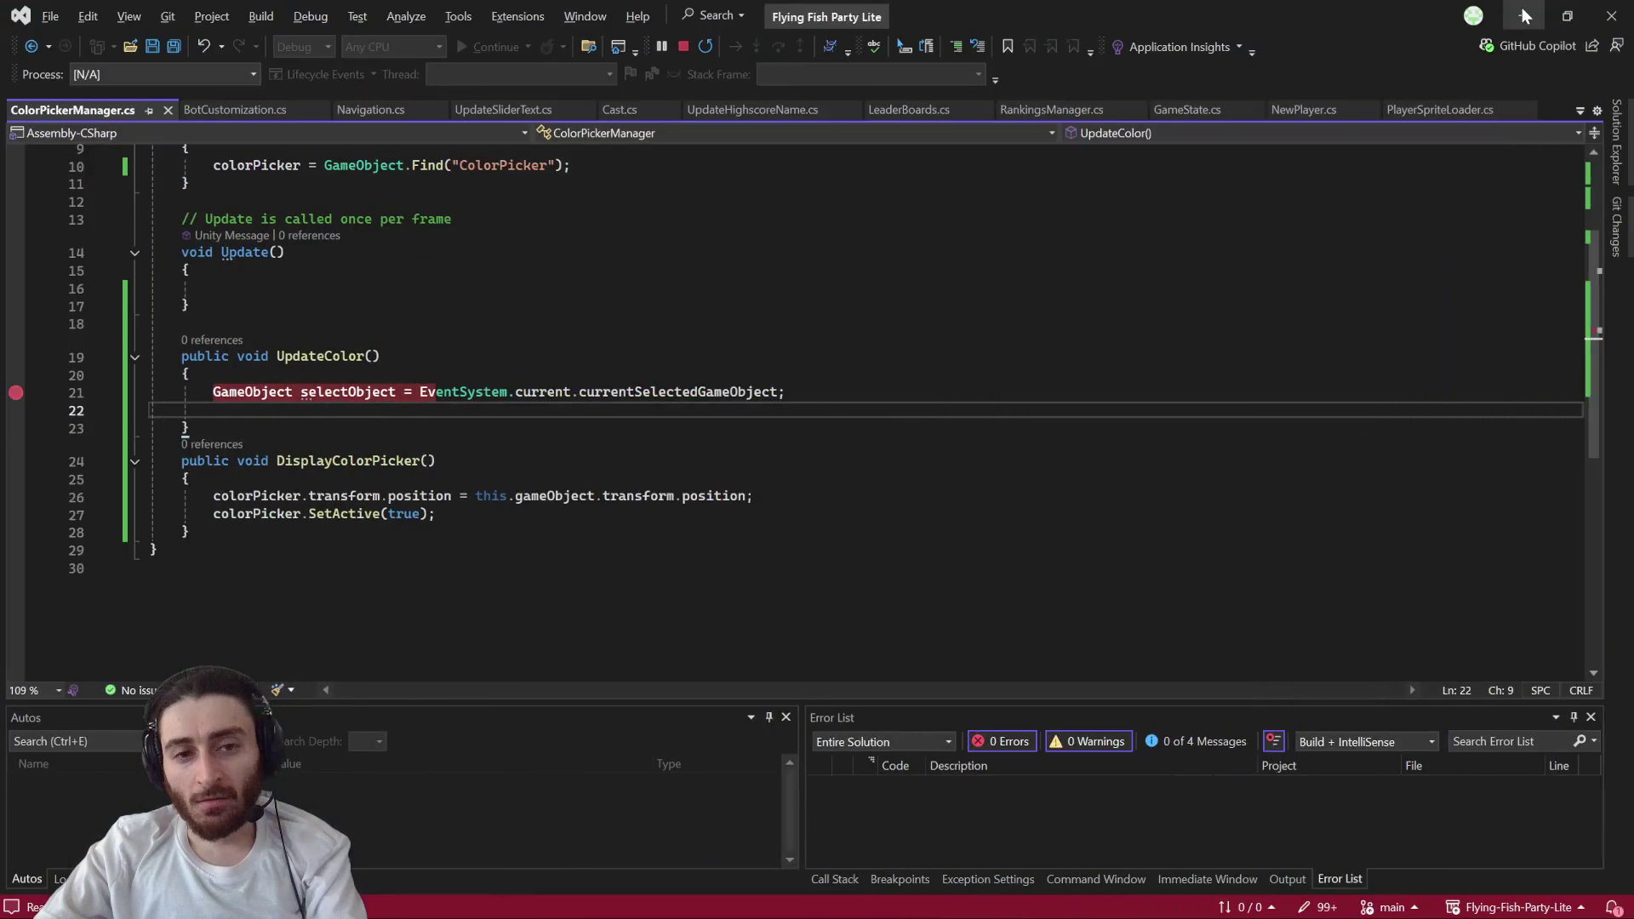
left_click(1525, 16)
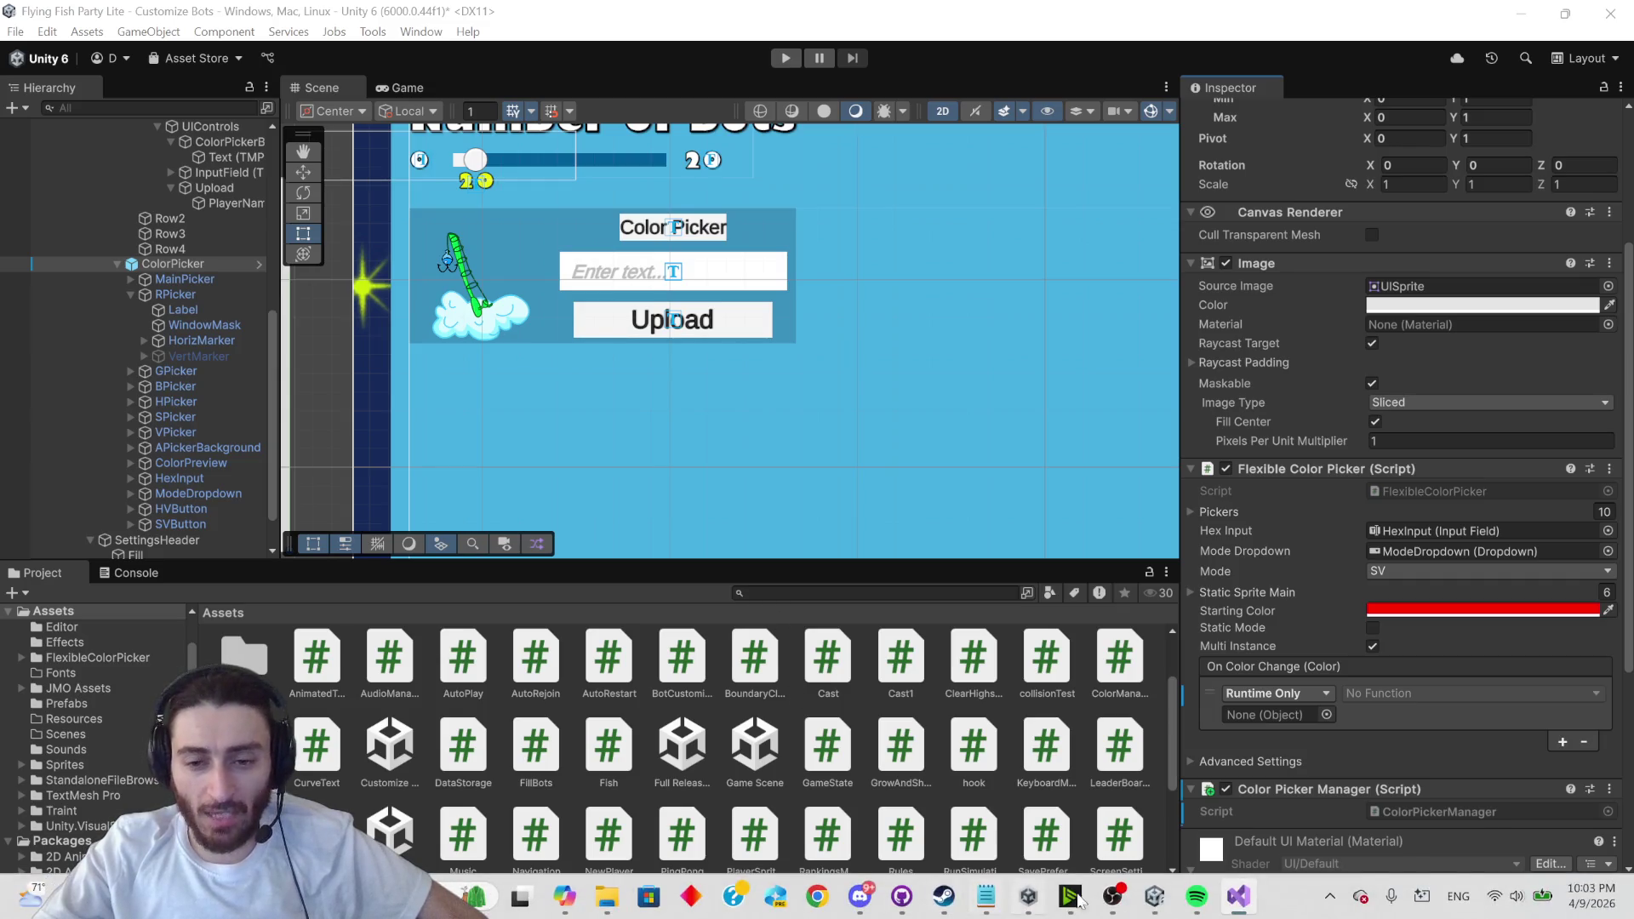
mouse_move(1136, 911)
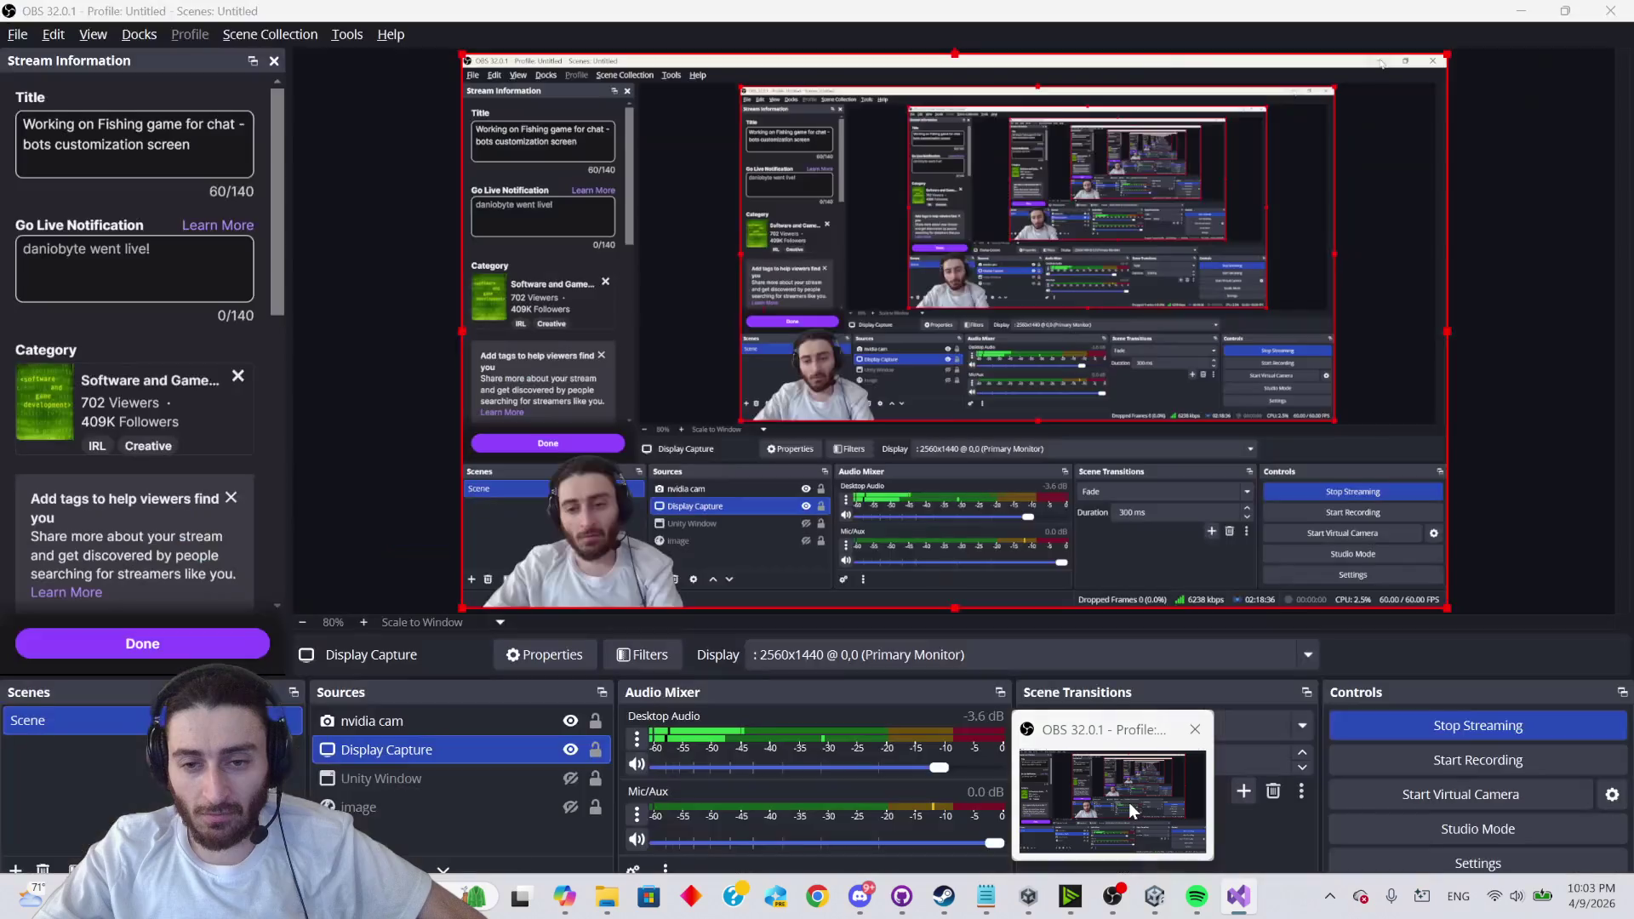
left_click(1129, 804)
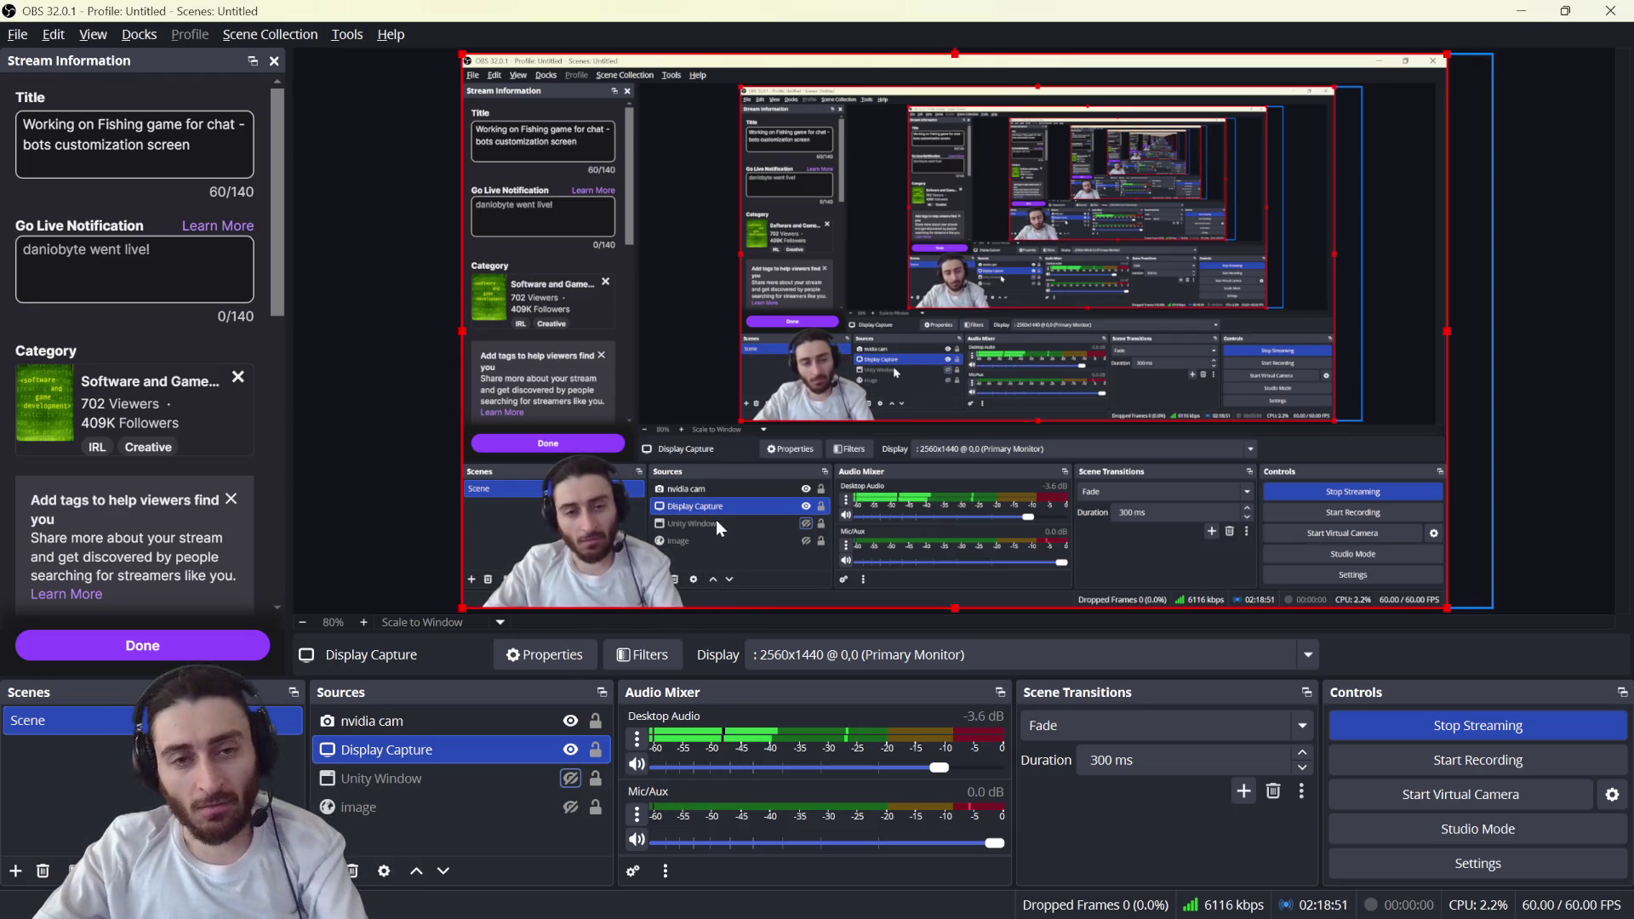
key("alt+Tab")
key("Tab")
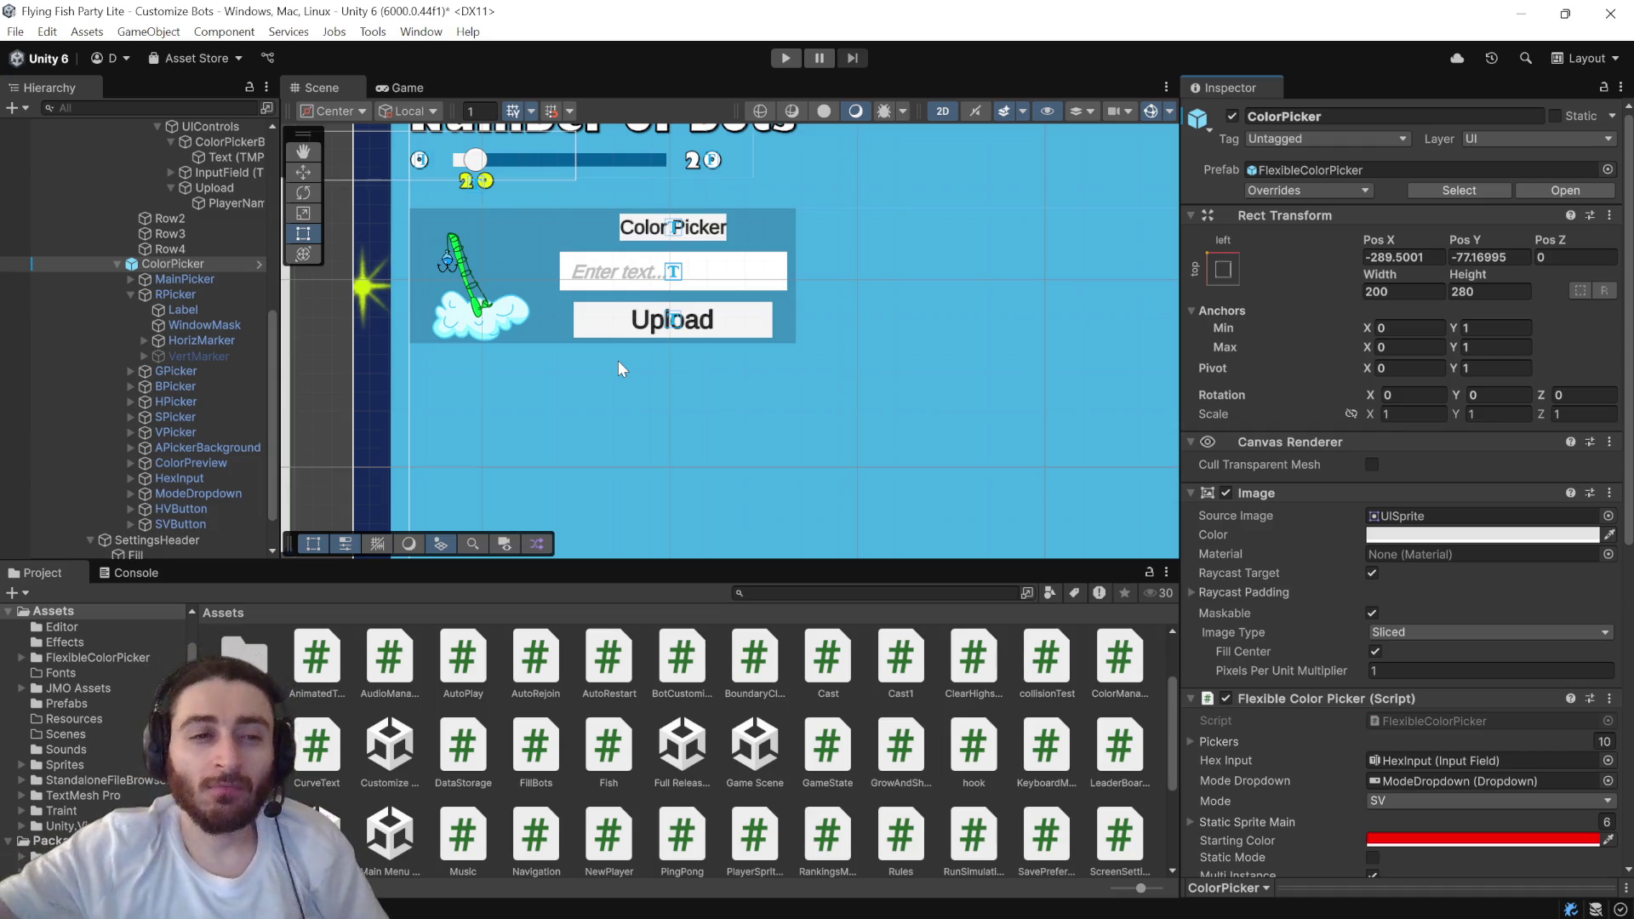
- Hook ColorPicker's On Color Change event to ColorPickerManager.UpdateColor and enter play mode
scroll(187, 290, "down", 1)
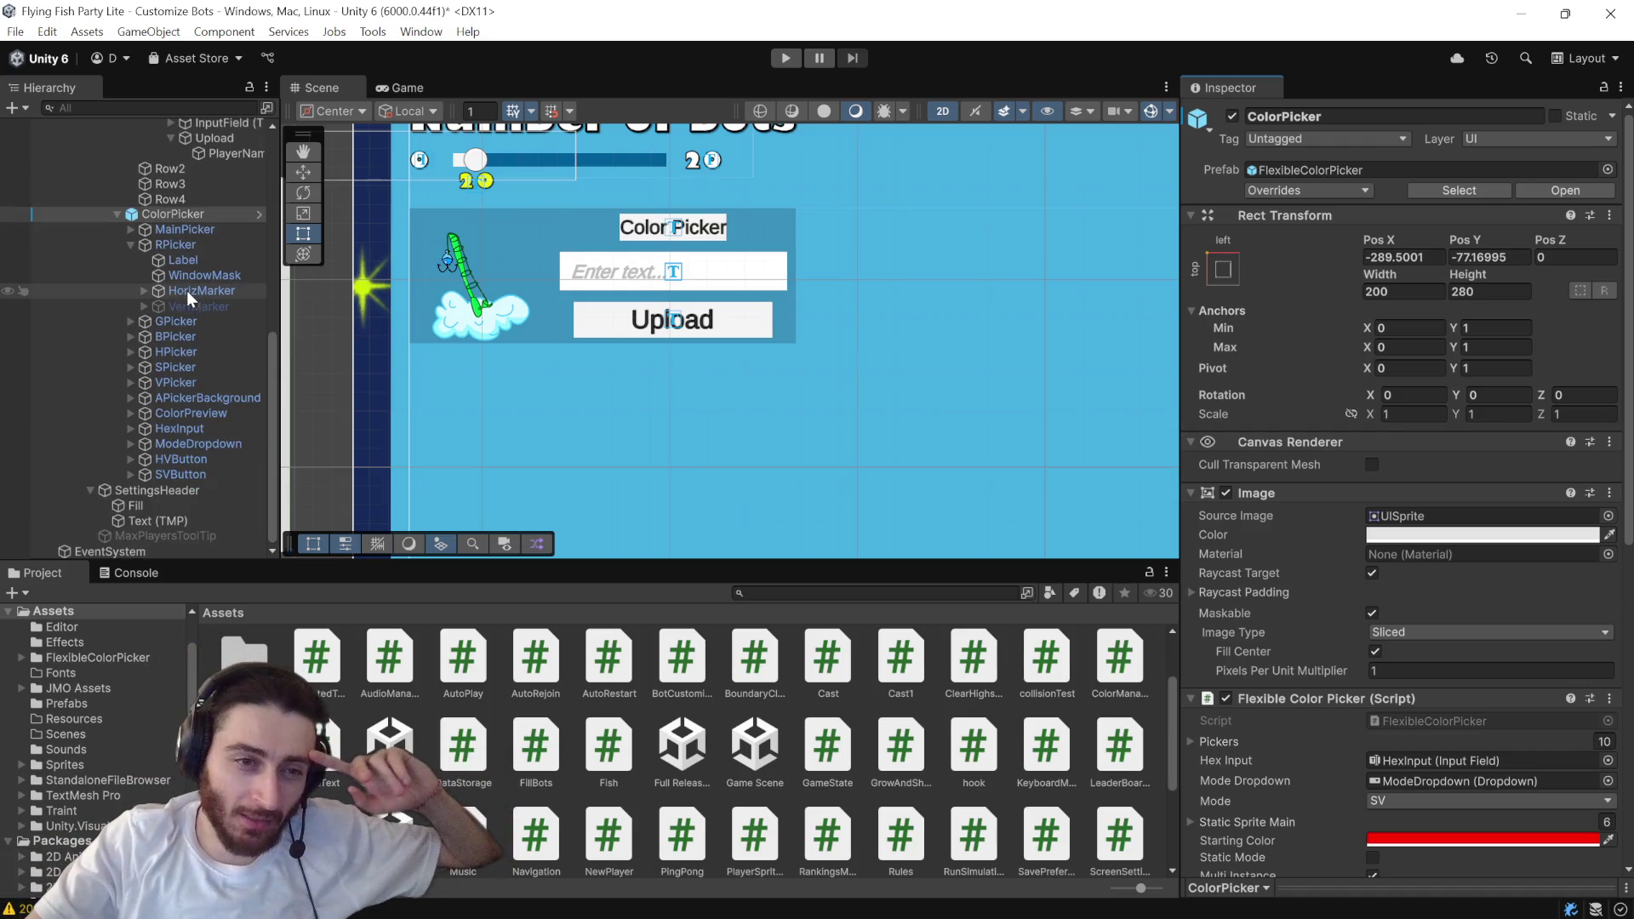
scroll(194, 346, "up", 1)
left_click(185, 269)
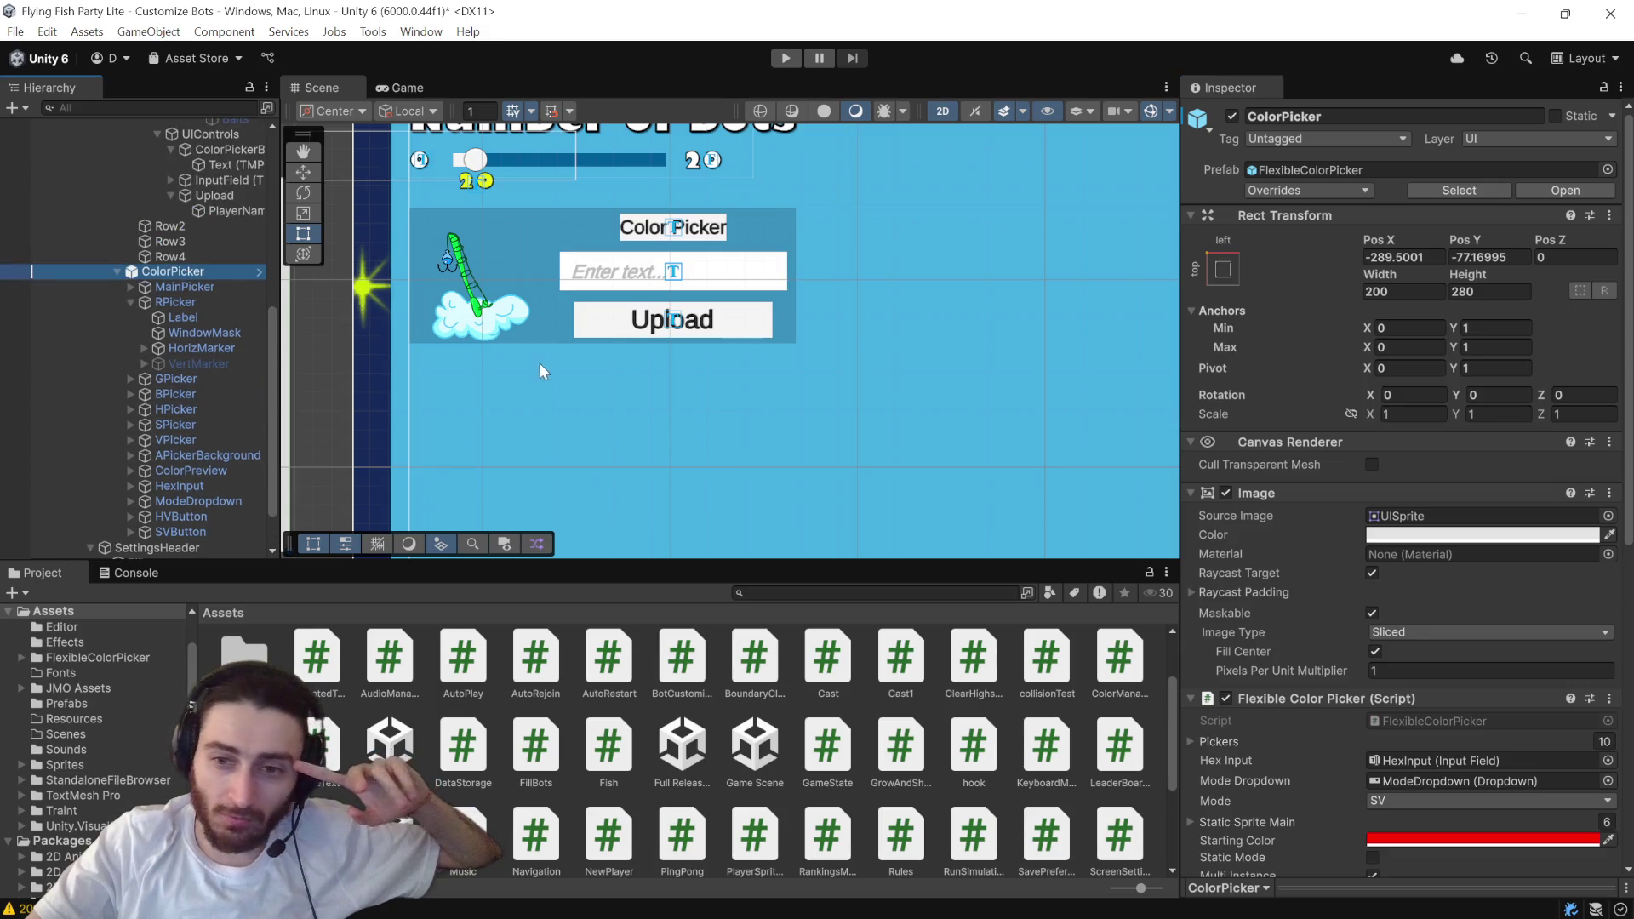
scroll(1334, 540, "down", 5)
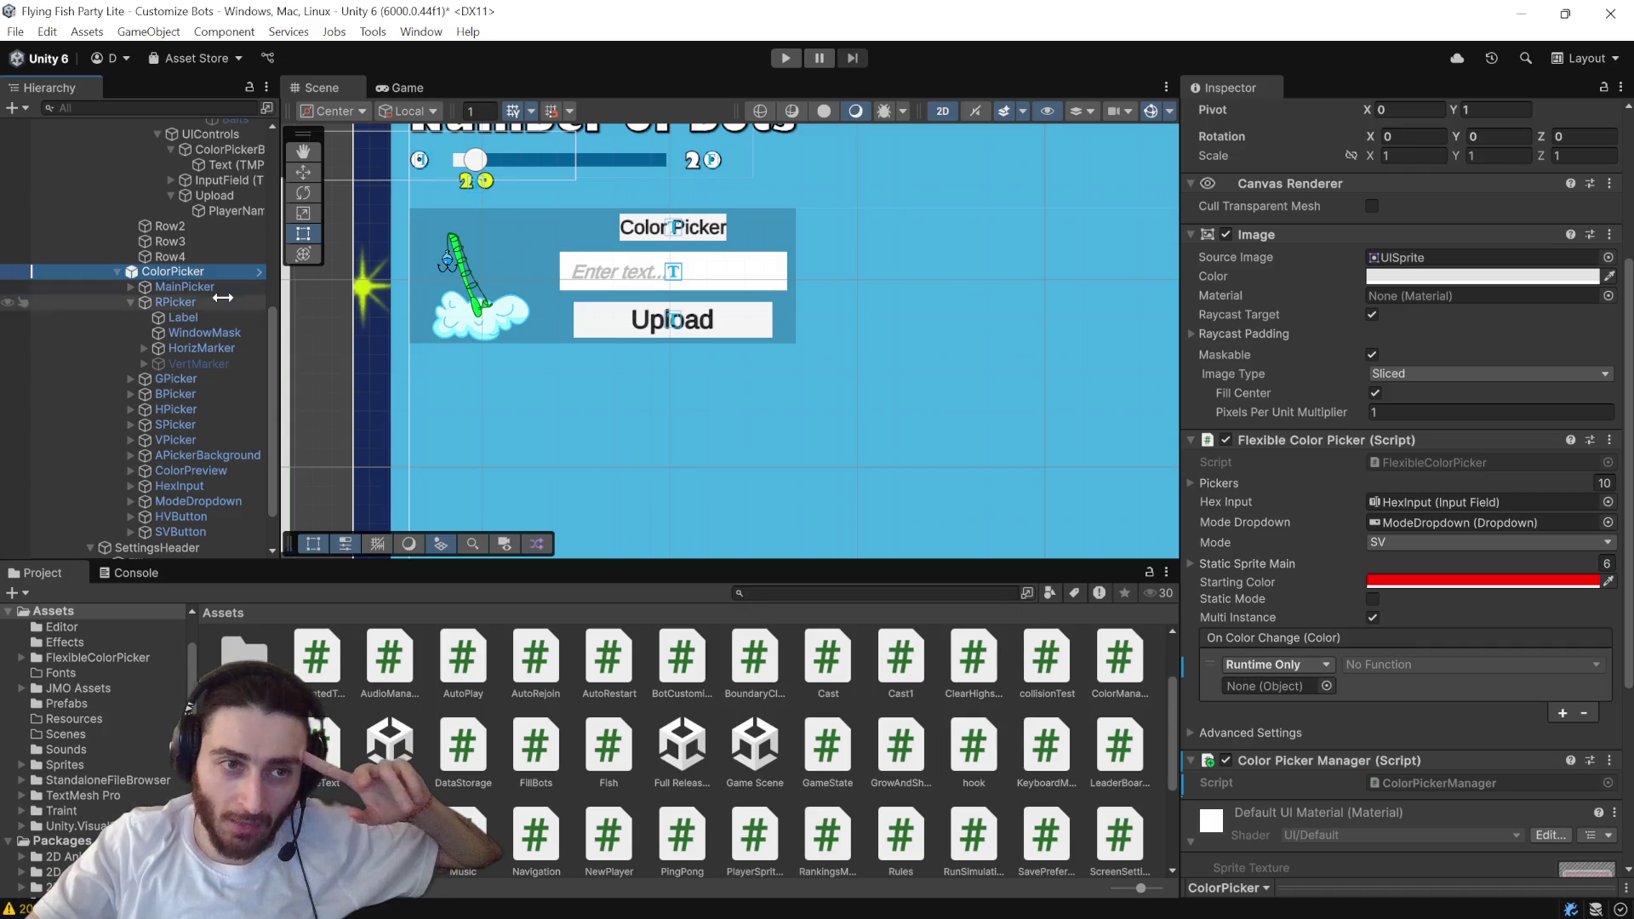
mouse_move(204, 273)
left_mouse_down()
mouse_move(1266, 651)
mouse_move(1267, 689)
left_mouse_up()
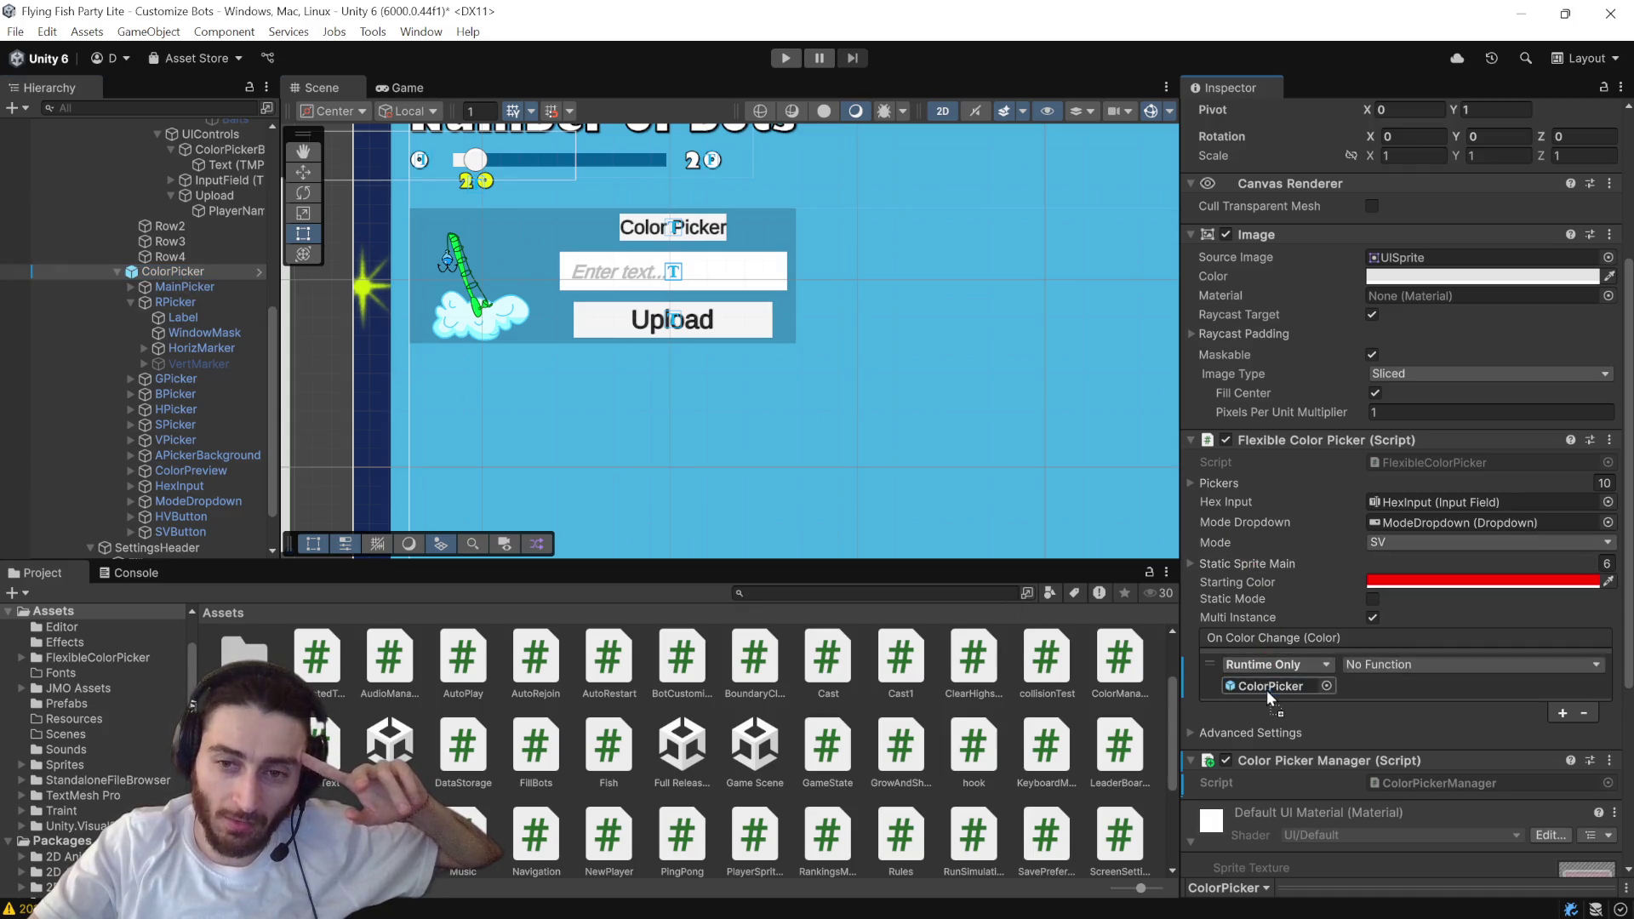
left_click(1433, 664)
mouse_move(1430, 828)
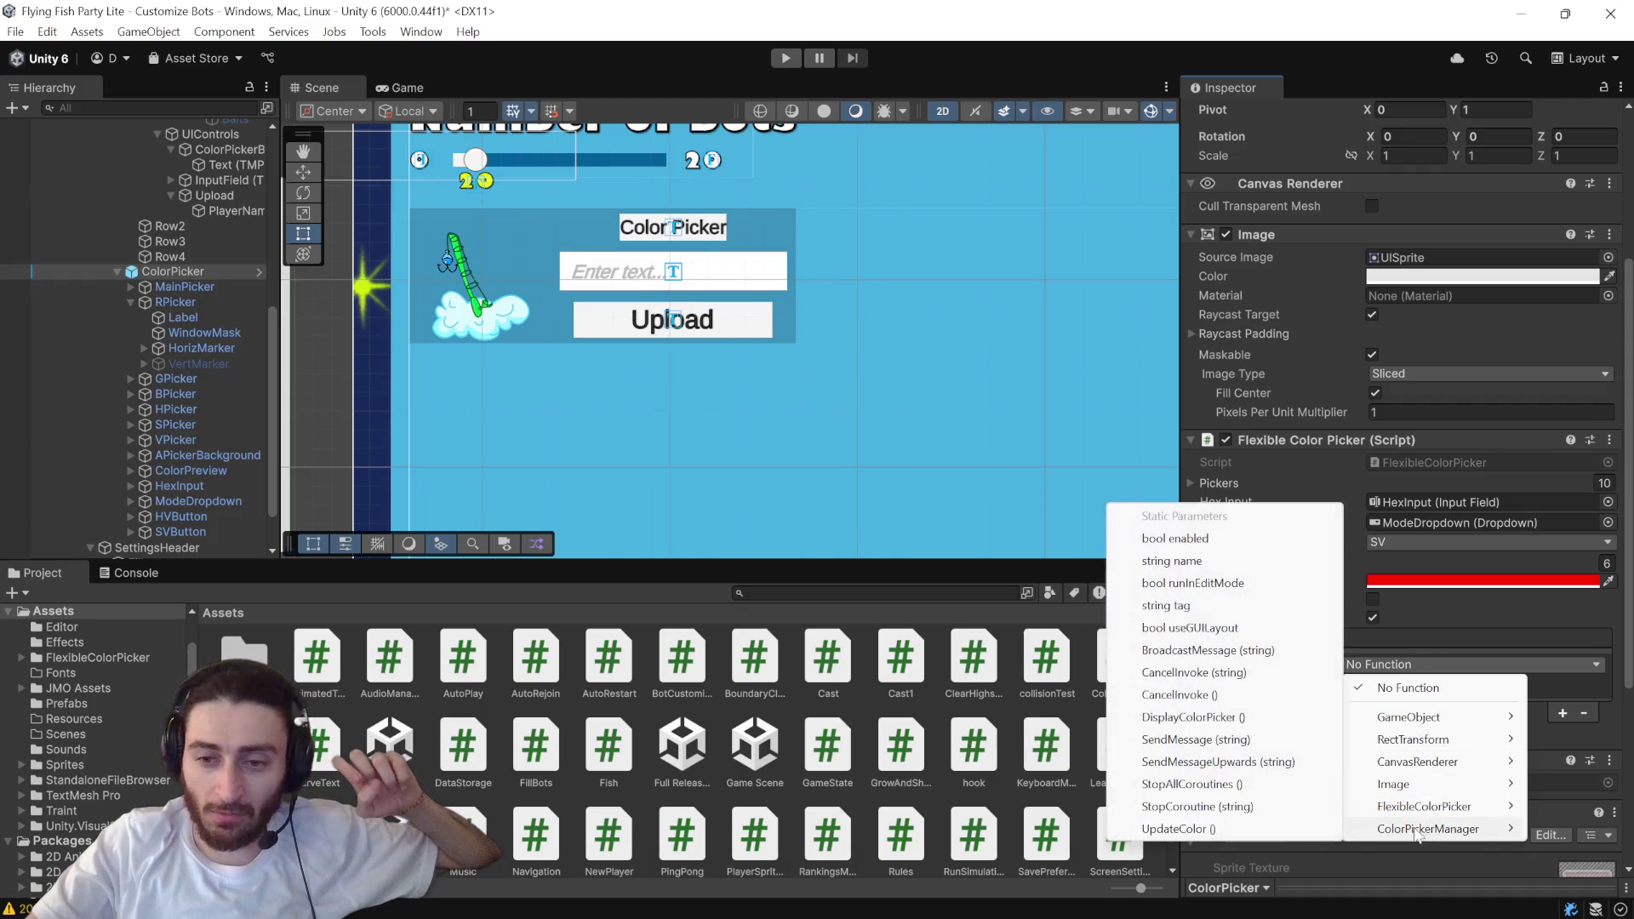
left_click(1192, 828)
key("ctrl+p")
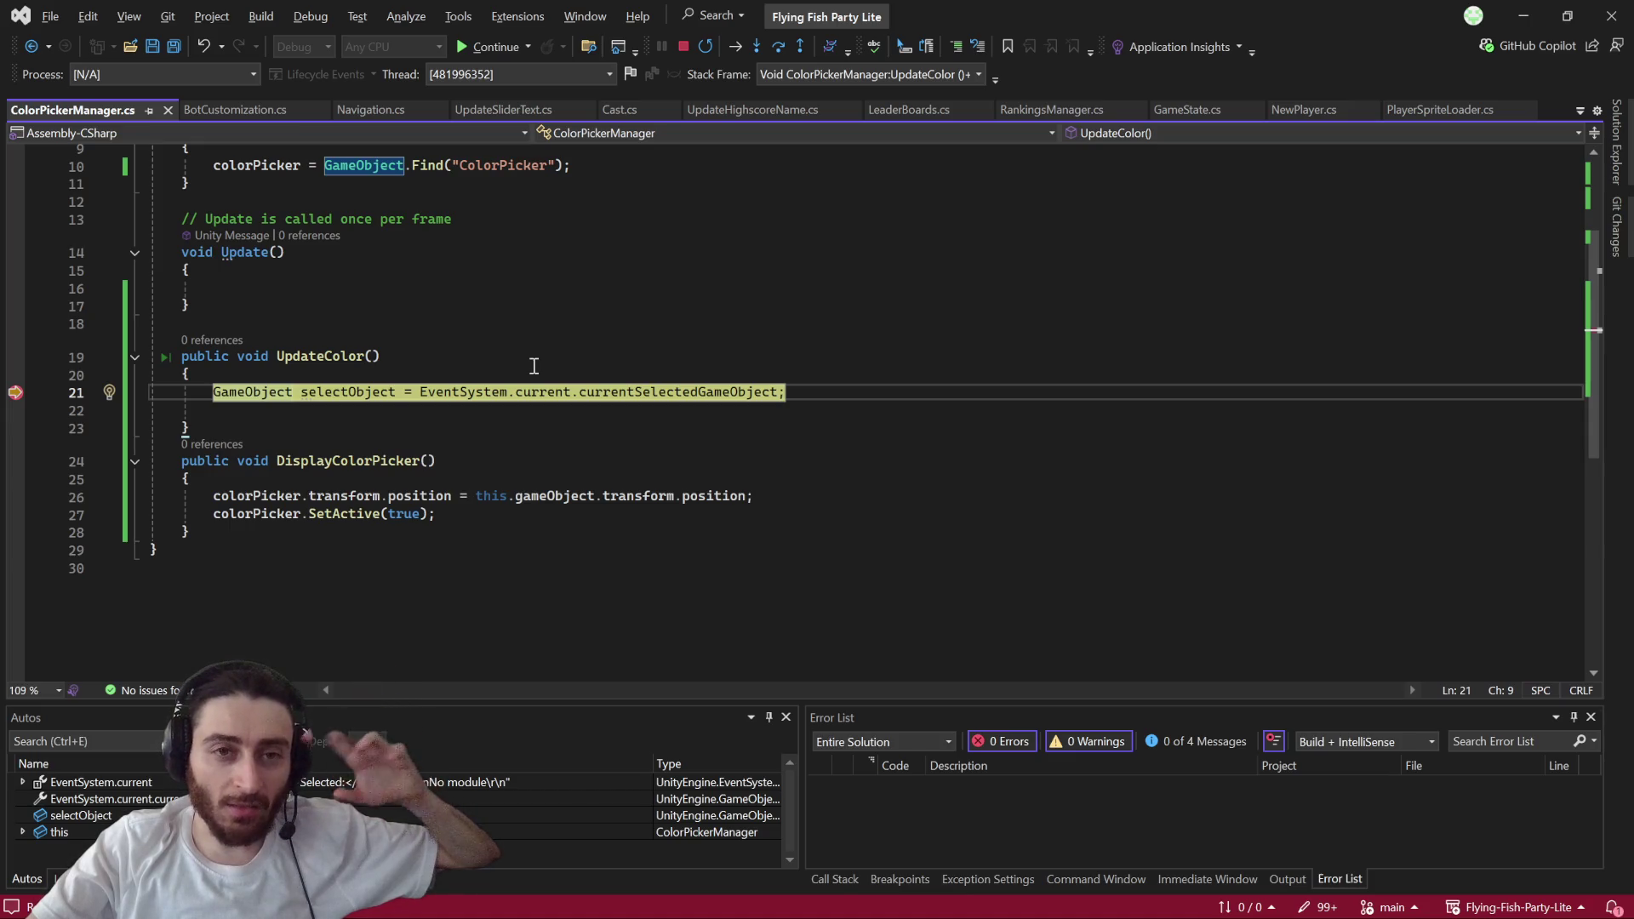
- Resume execution and pick a colour in the game's color picker to hit the breakpoint
left_click(473, 48)
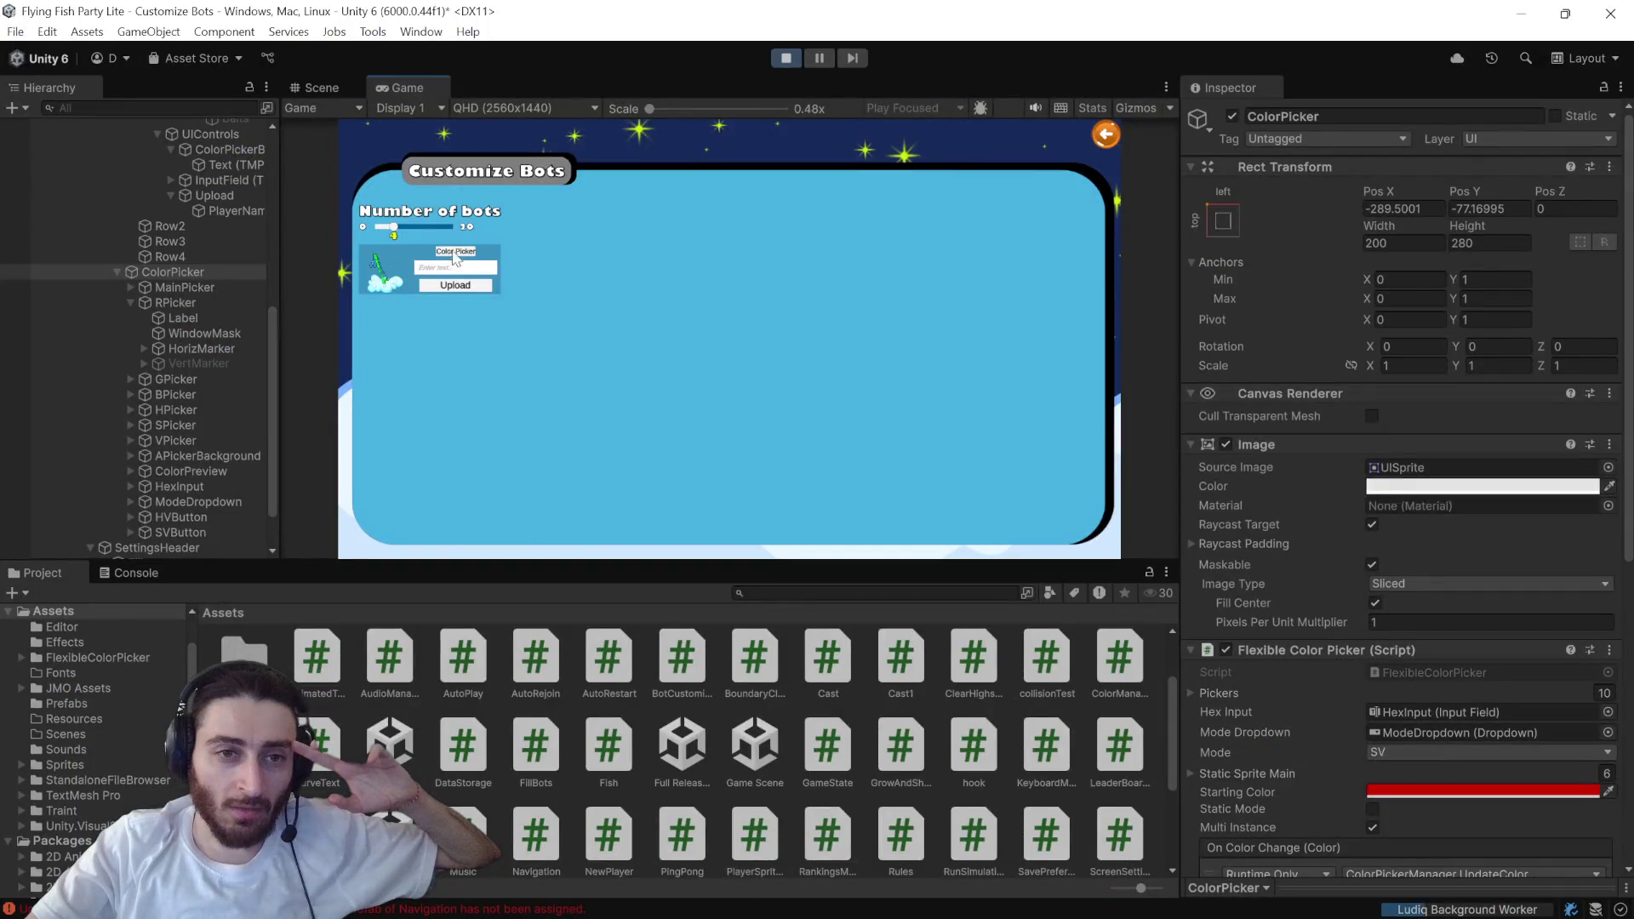
left_click(455, 254)
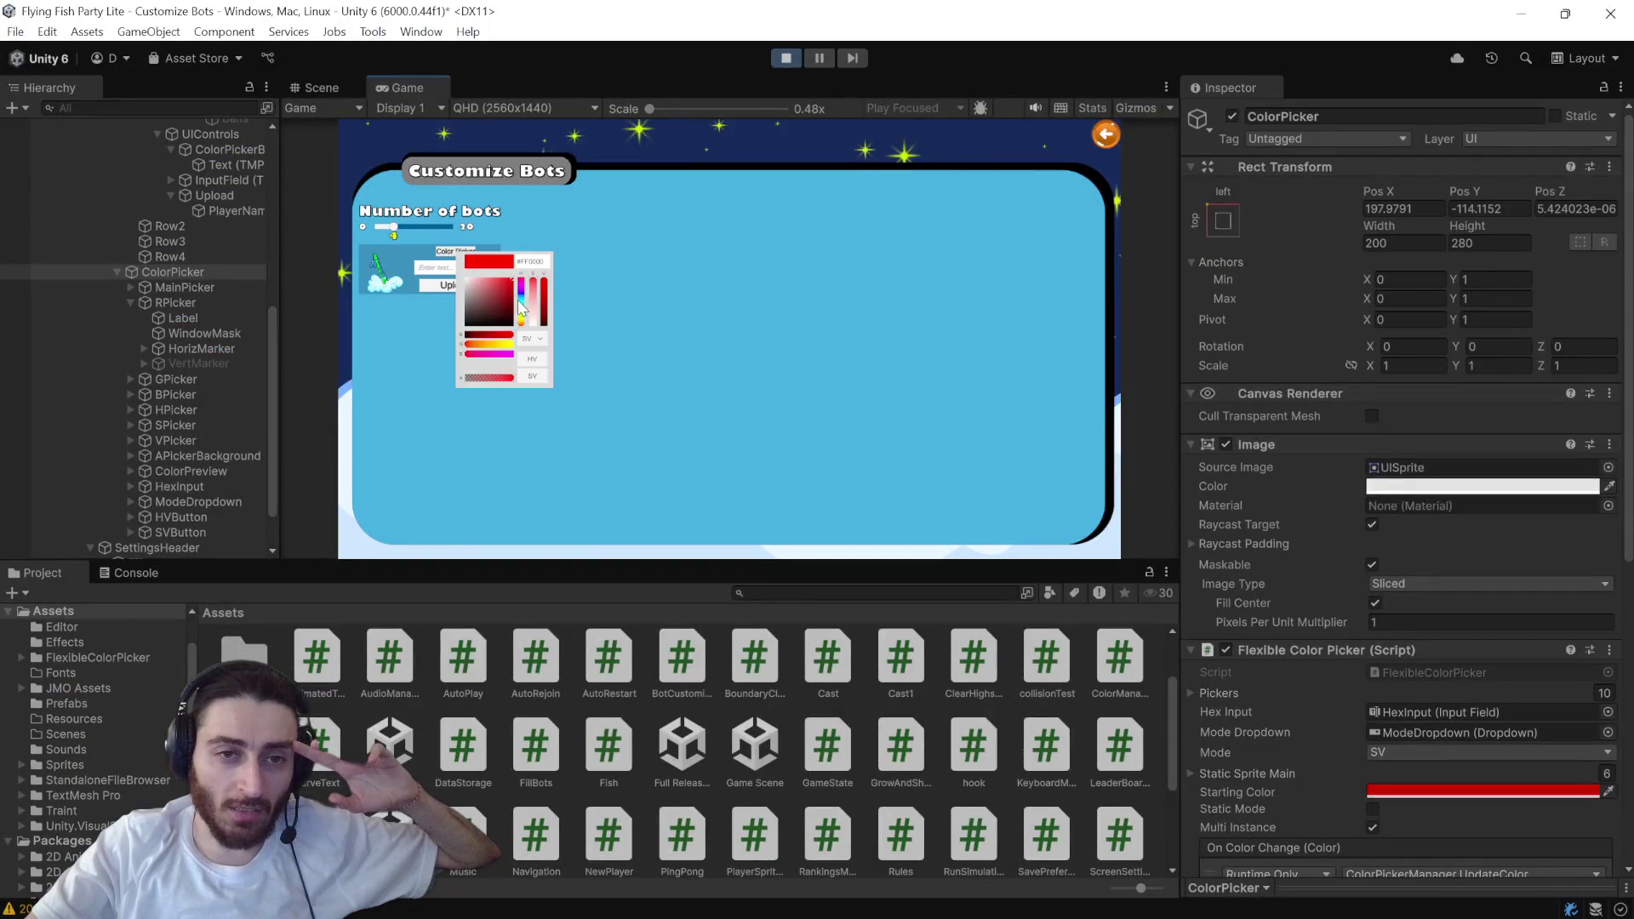
left_click(522, 309)
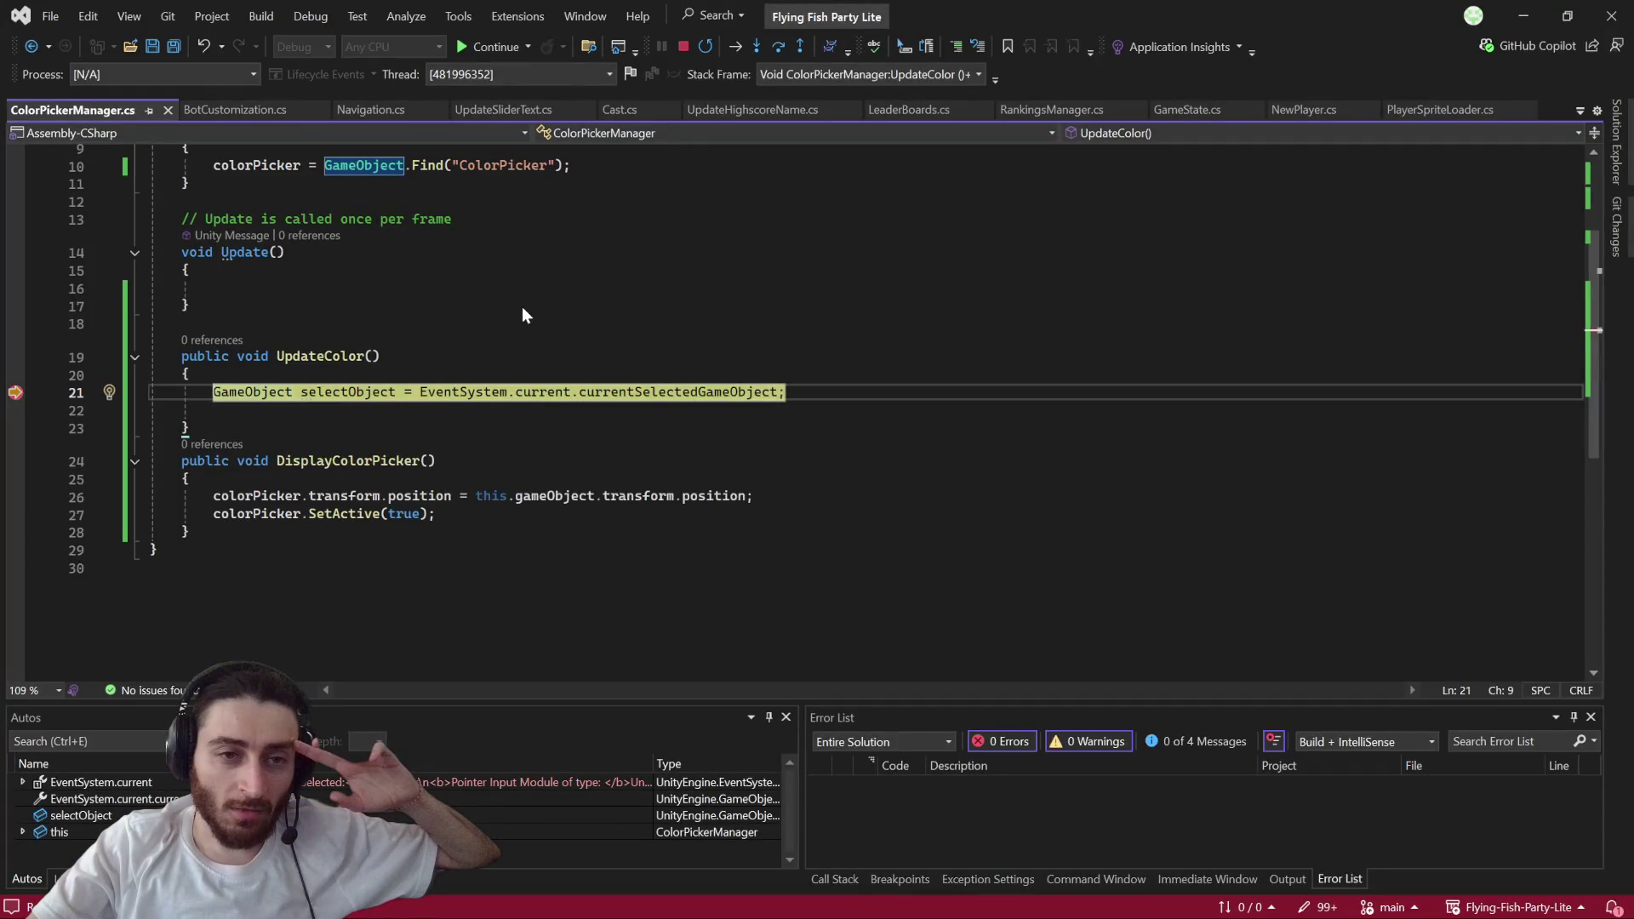
- Step over the selection line, see selectObject is null, and bring up Copilot
mouse_move(364, 395)
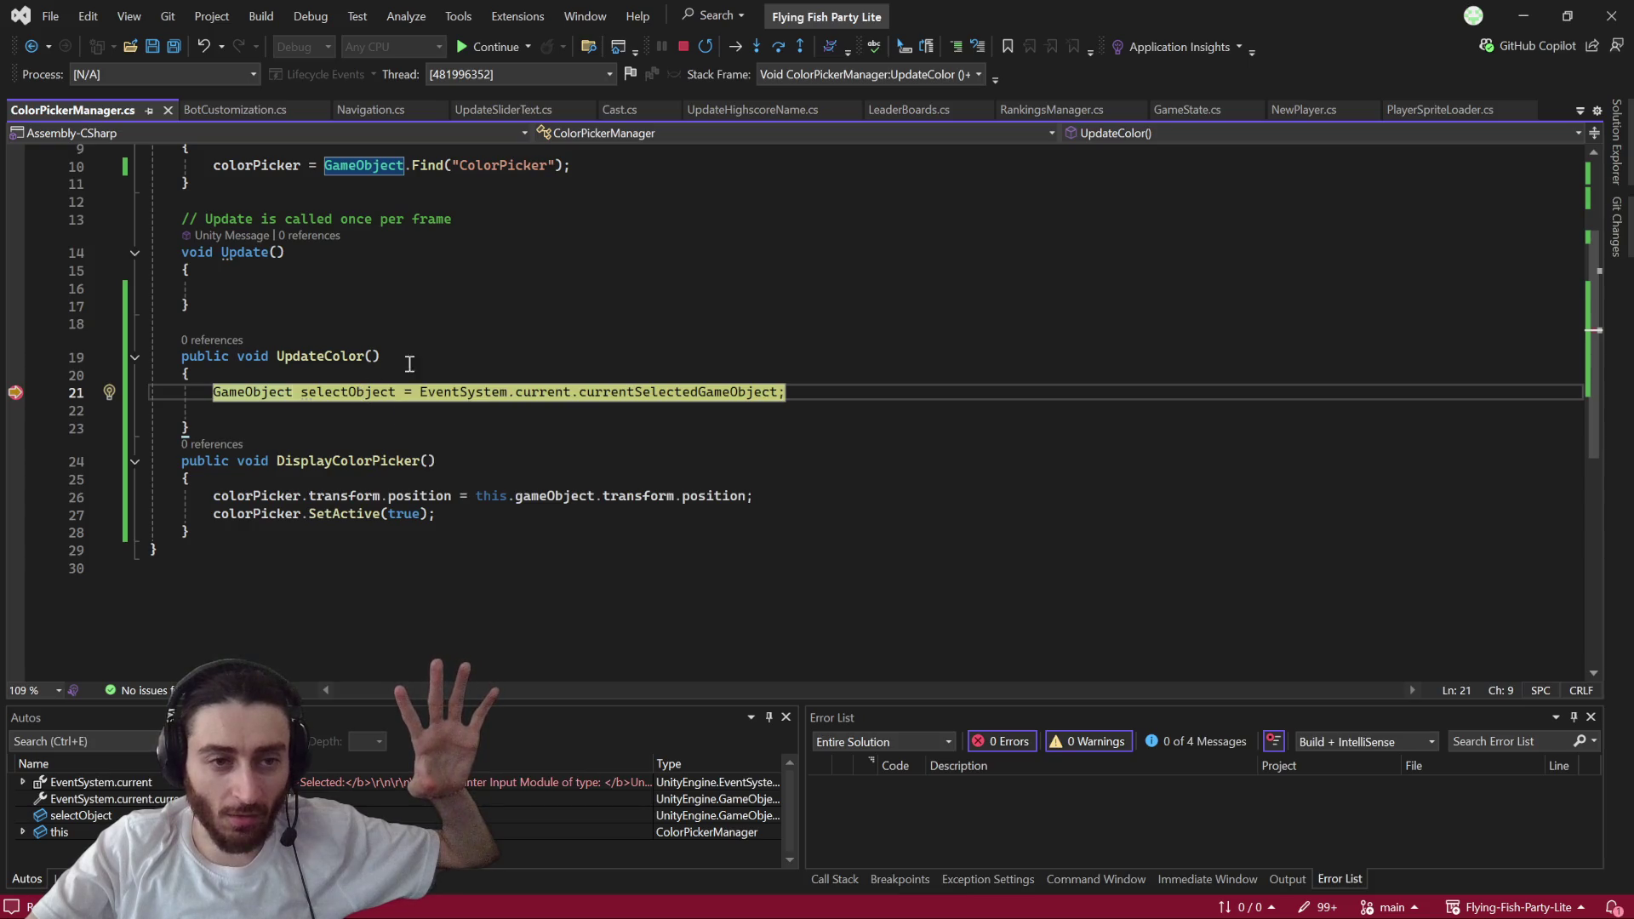
left_click(778, 46)
mouse_move(343, 393)
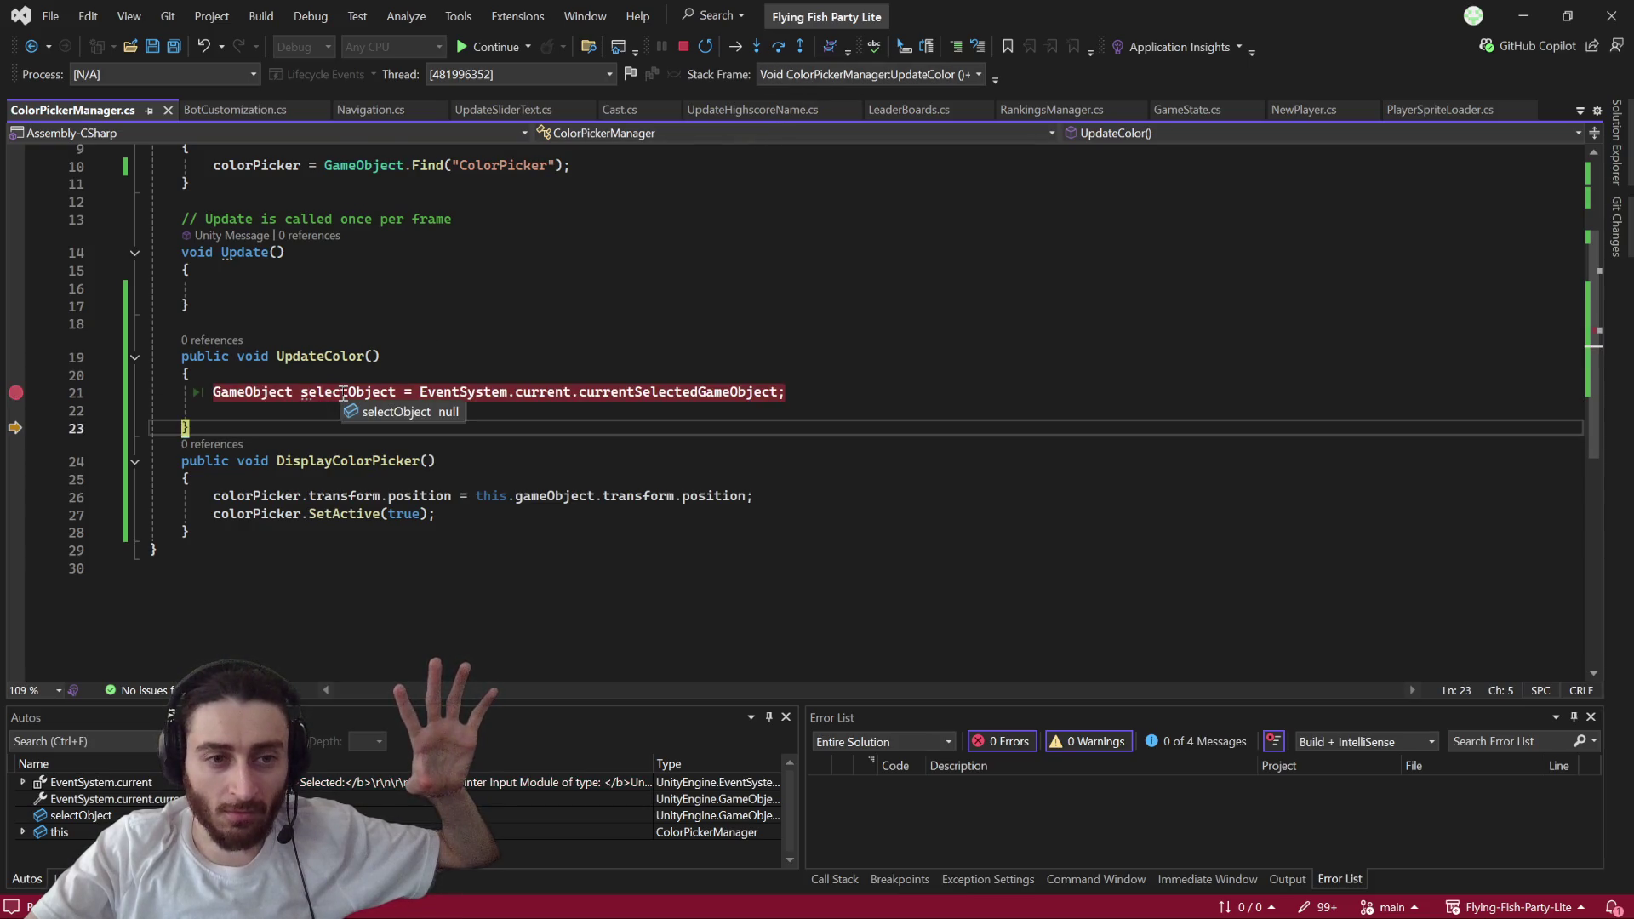
mouse_move(473, 390)
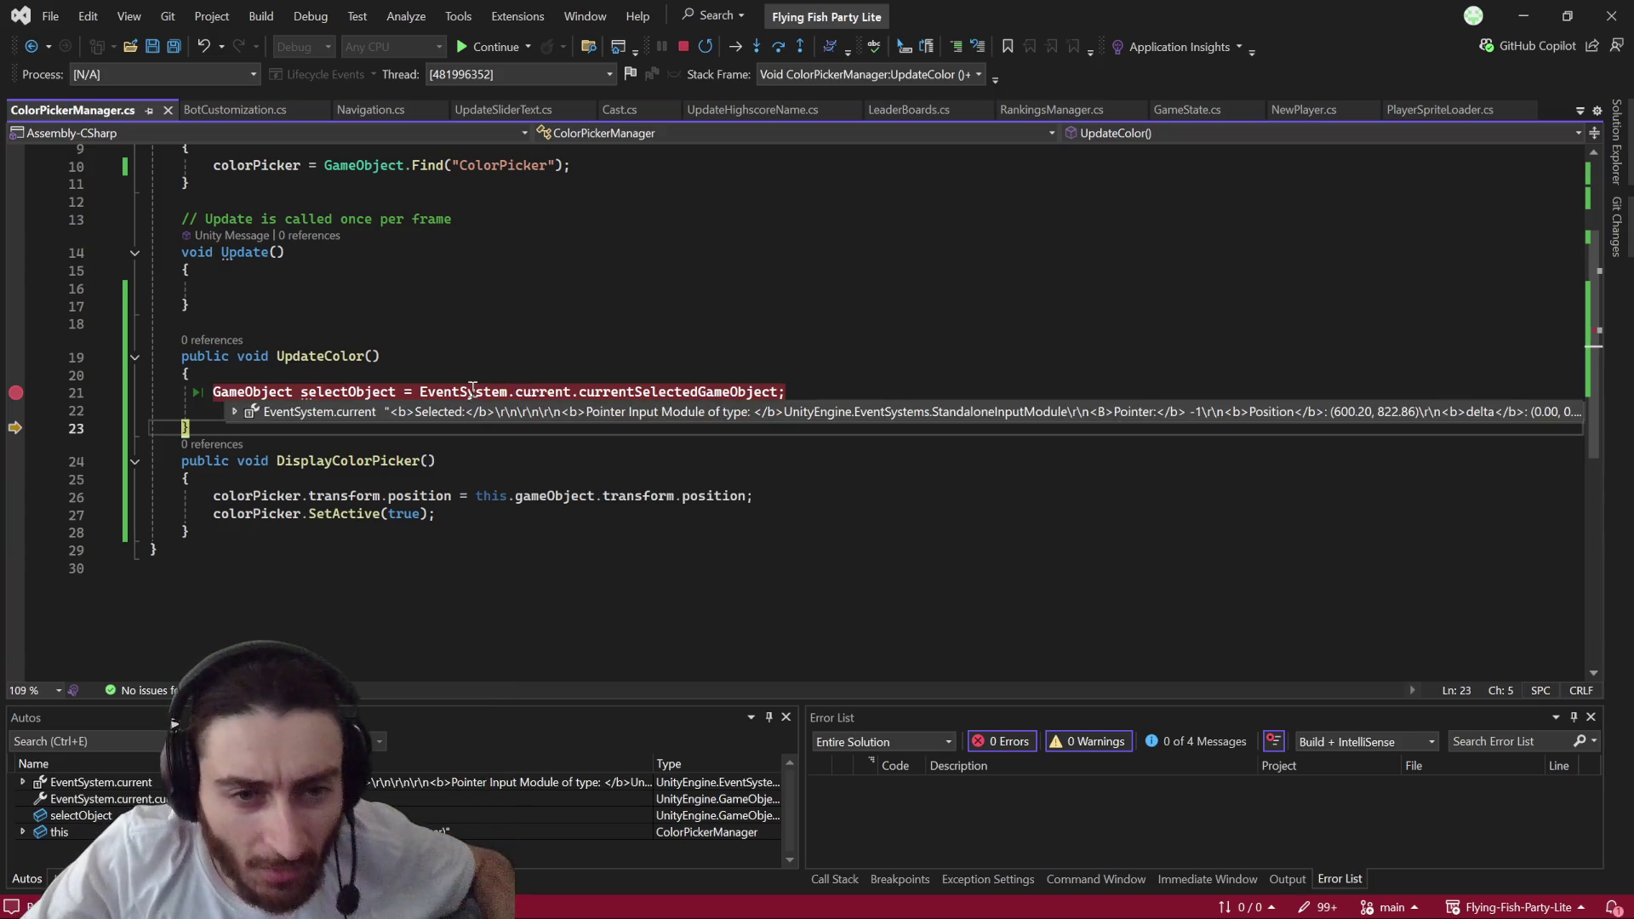
mouse_move(669, 392)
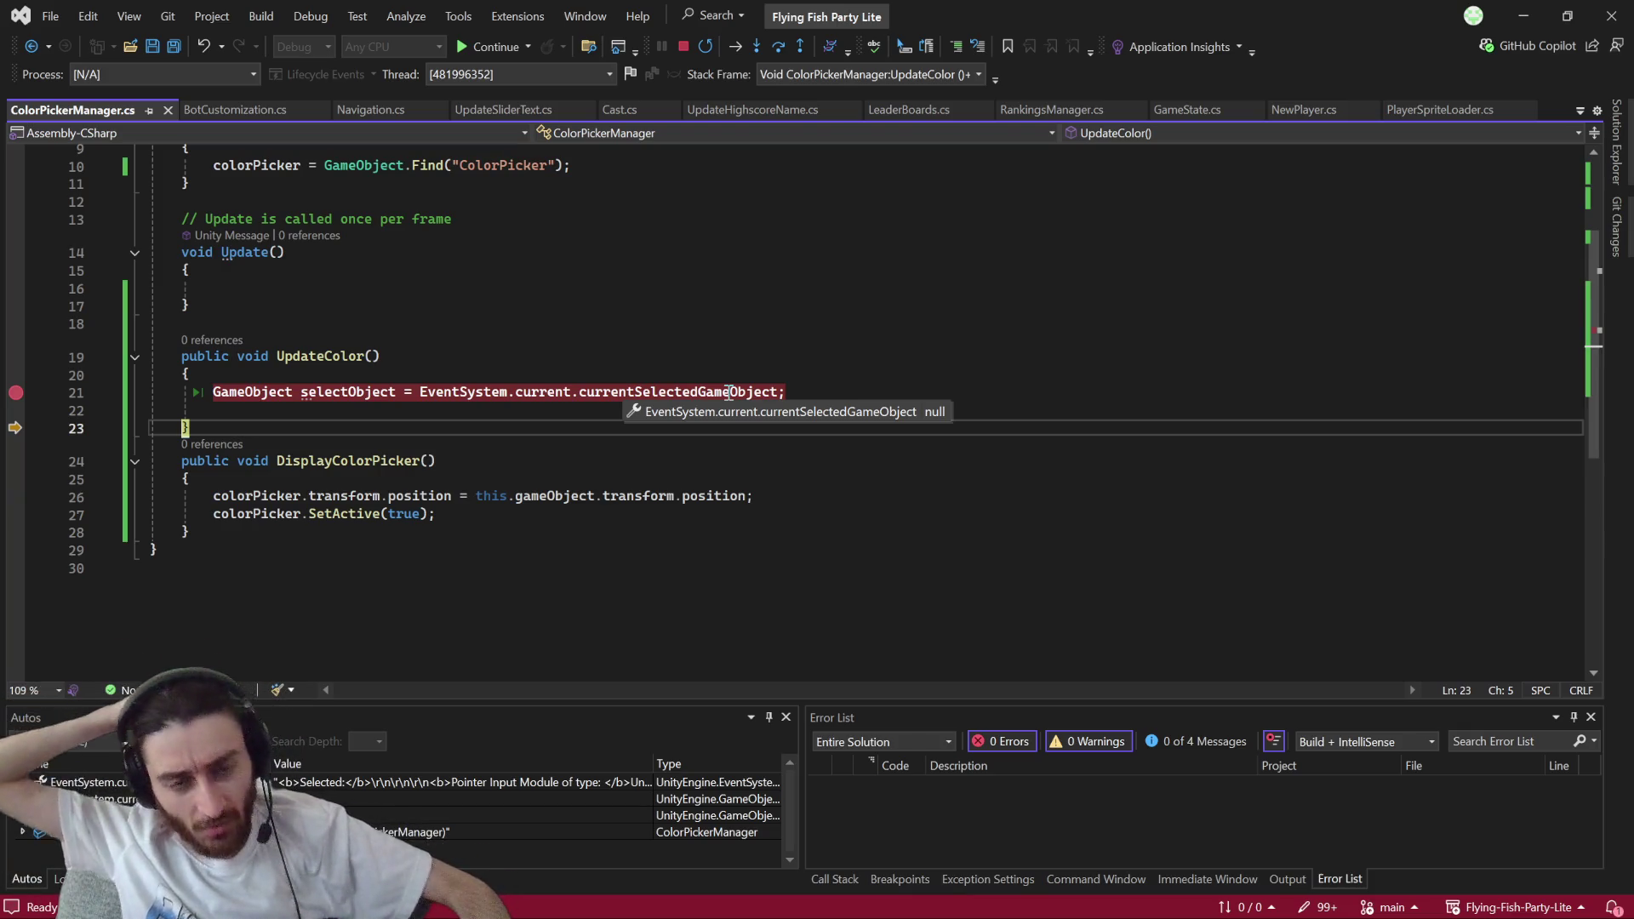
mouse_move(435, 915)
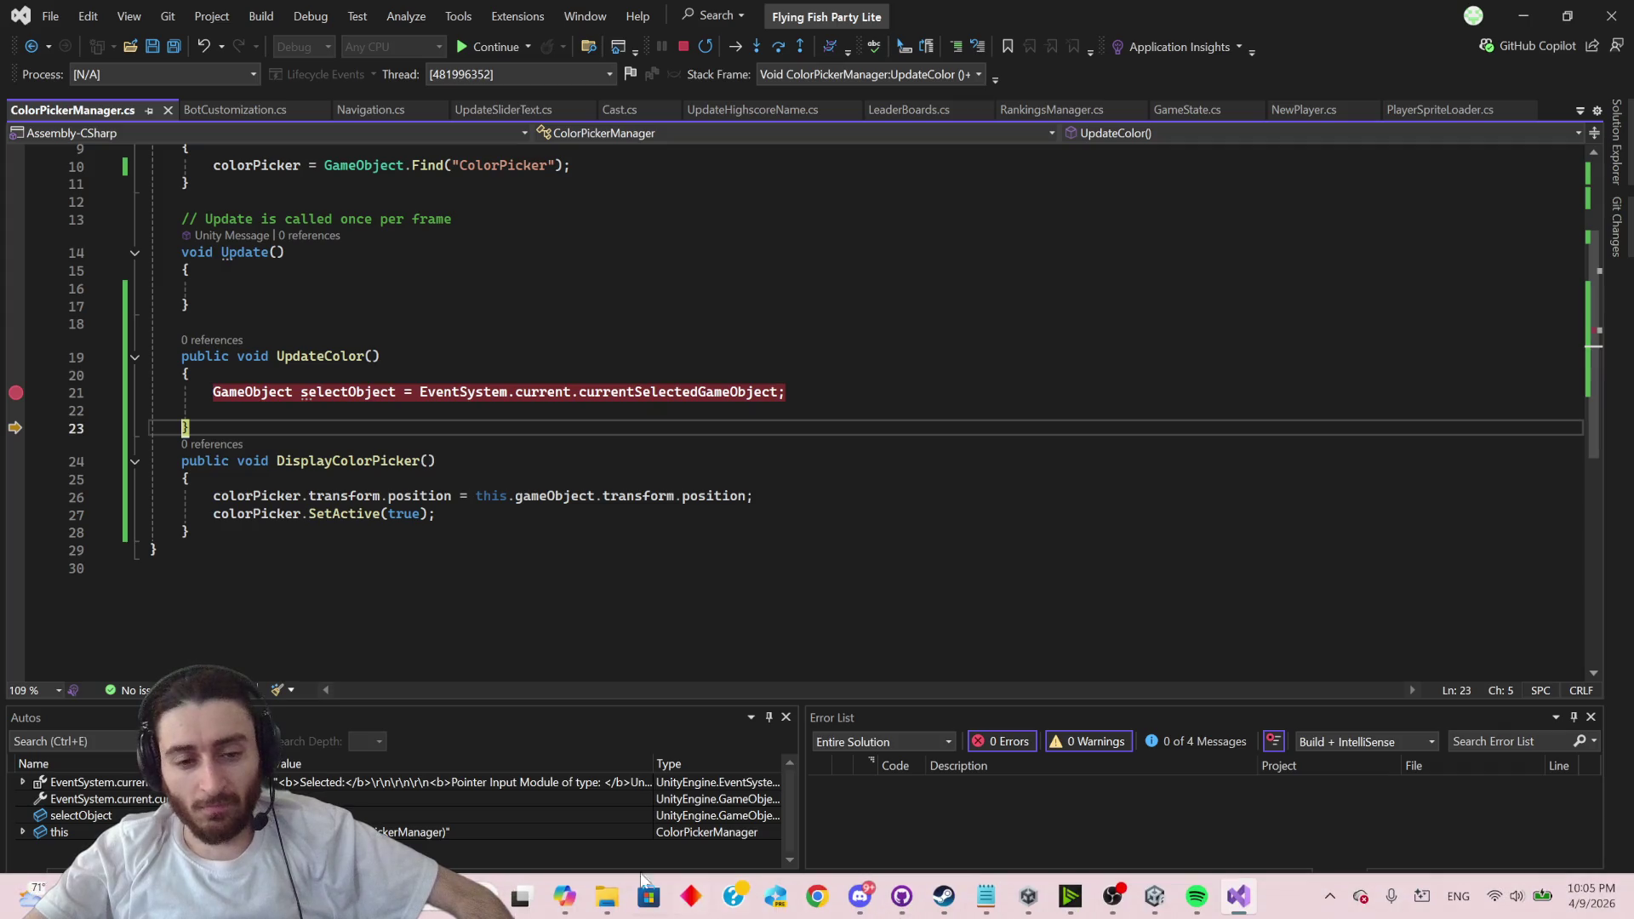
left_click(564, 911)
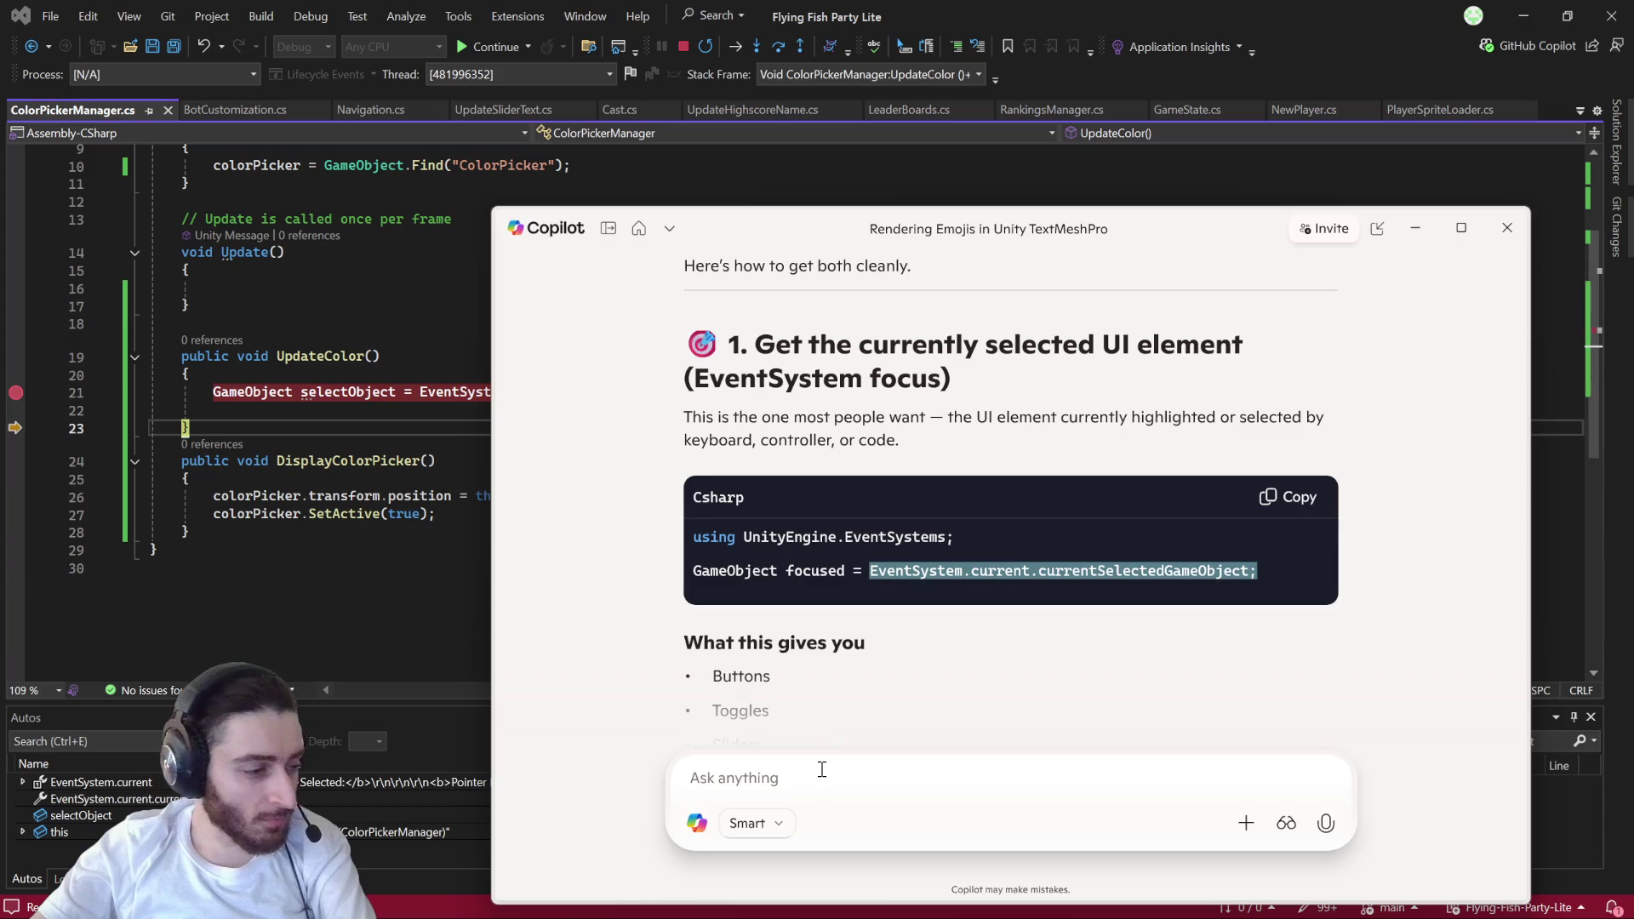
- Ask Copilot 'currentSelectGameobject is returning null after clicking a button'
left_click(822, 770)
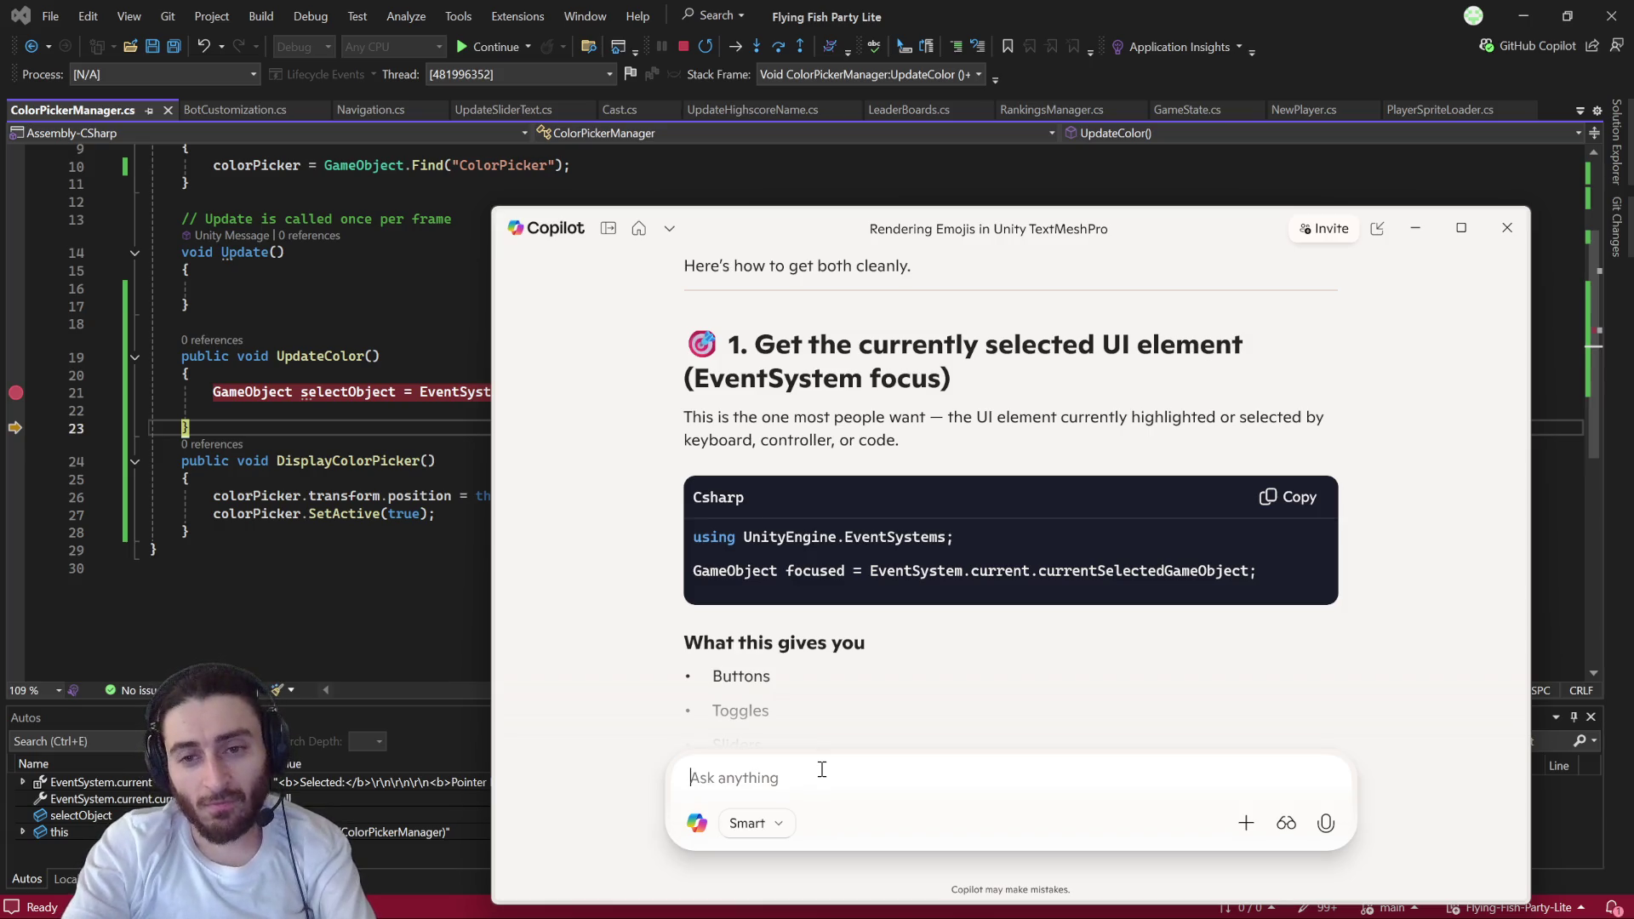
type("curre")
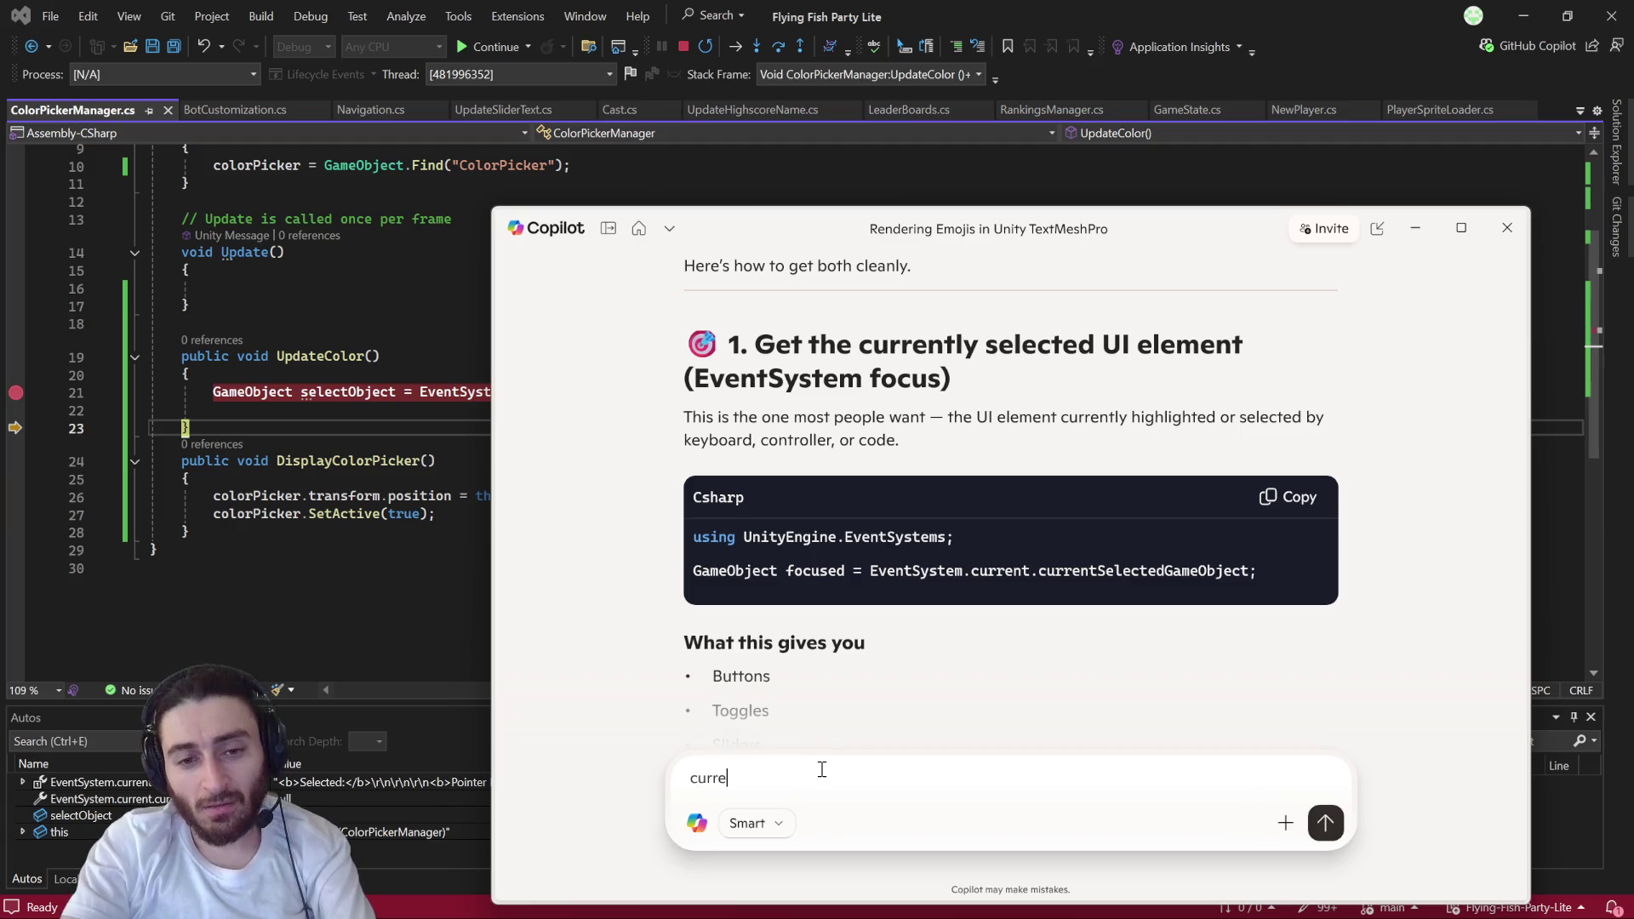
type("ntSelectG")
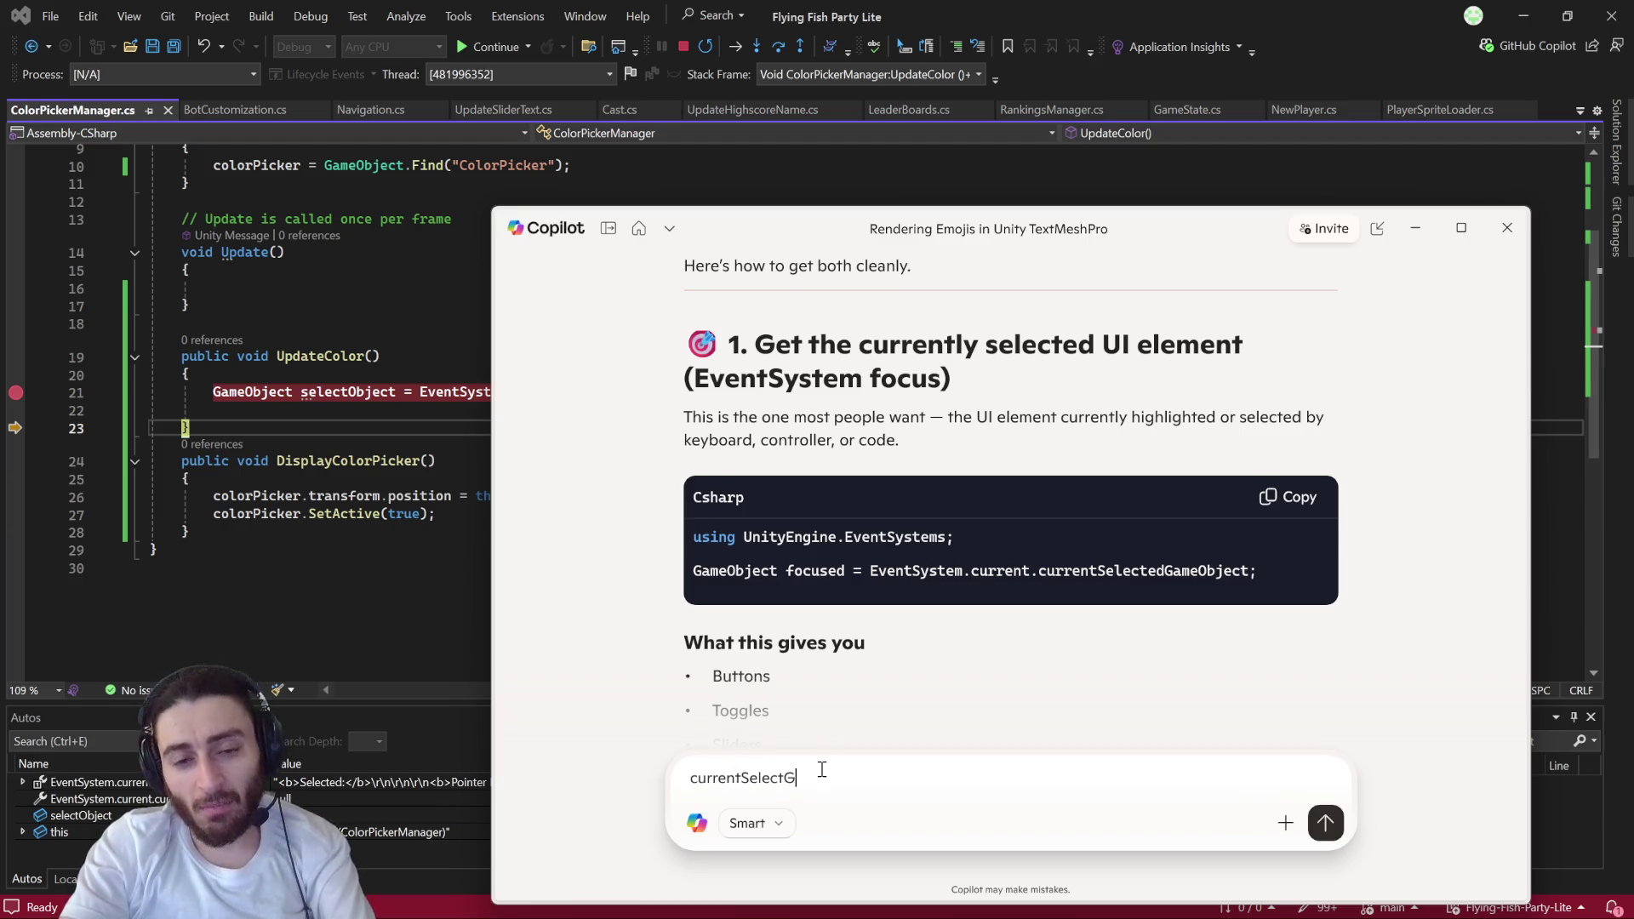
type("ameobject")
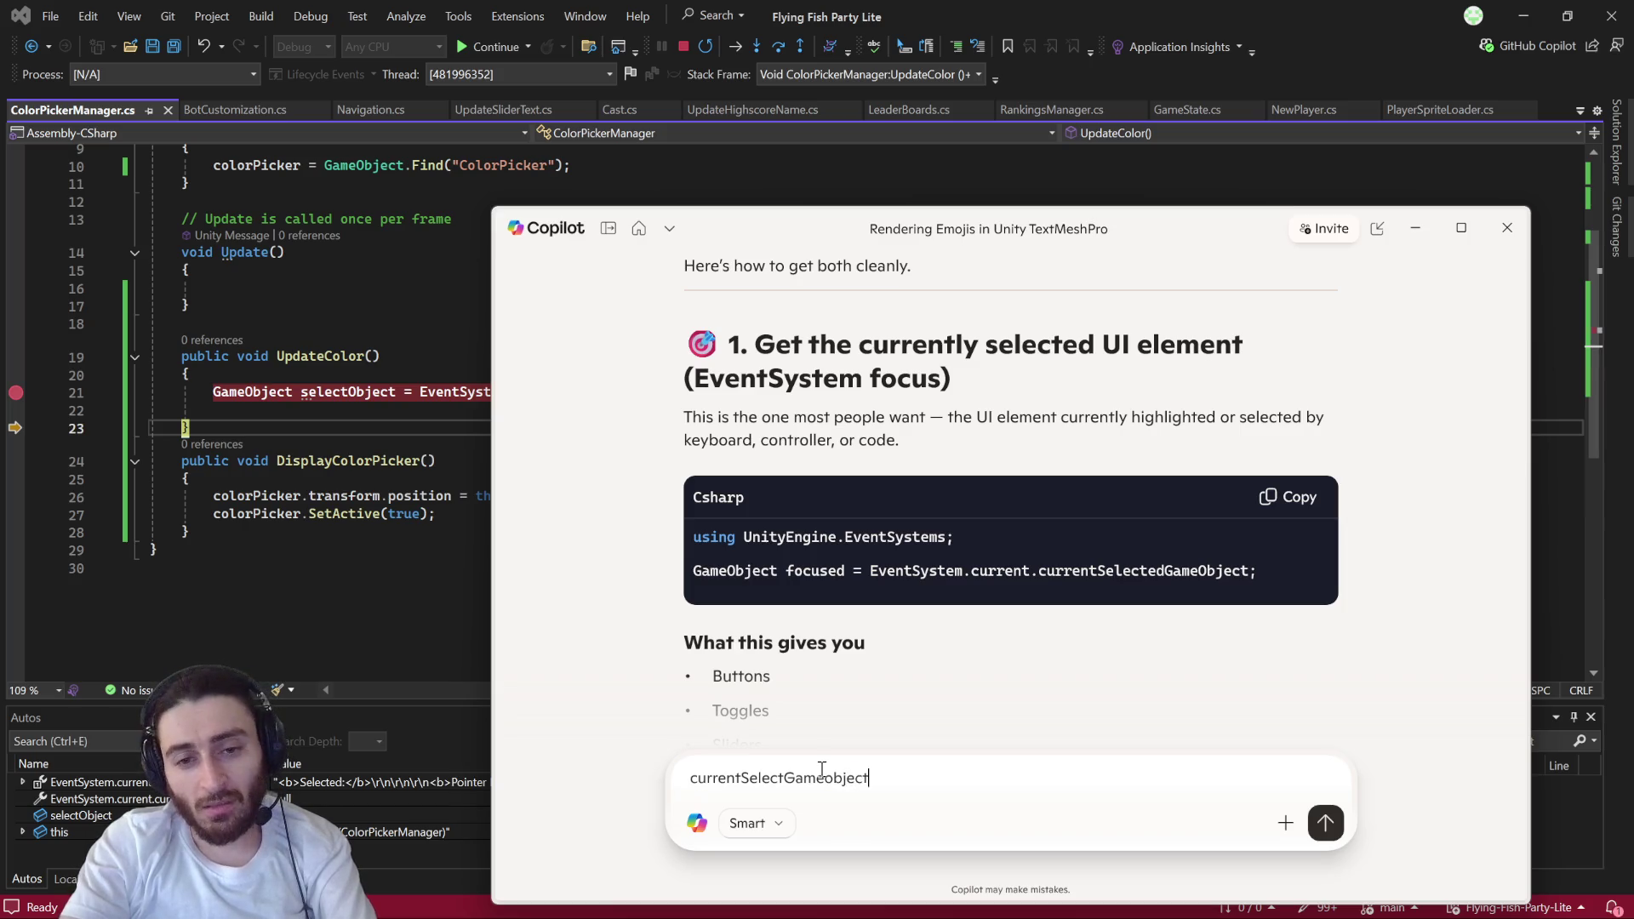
type(" is return")
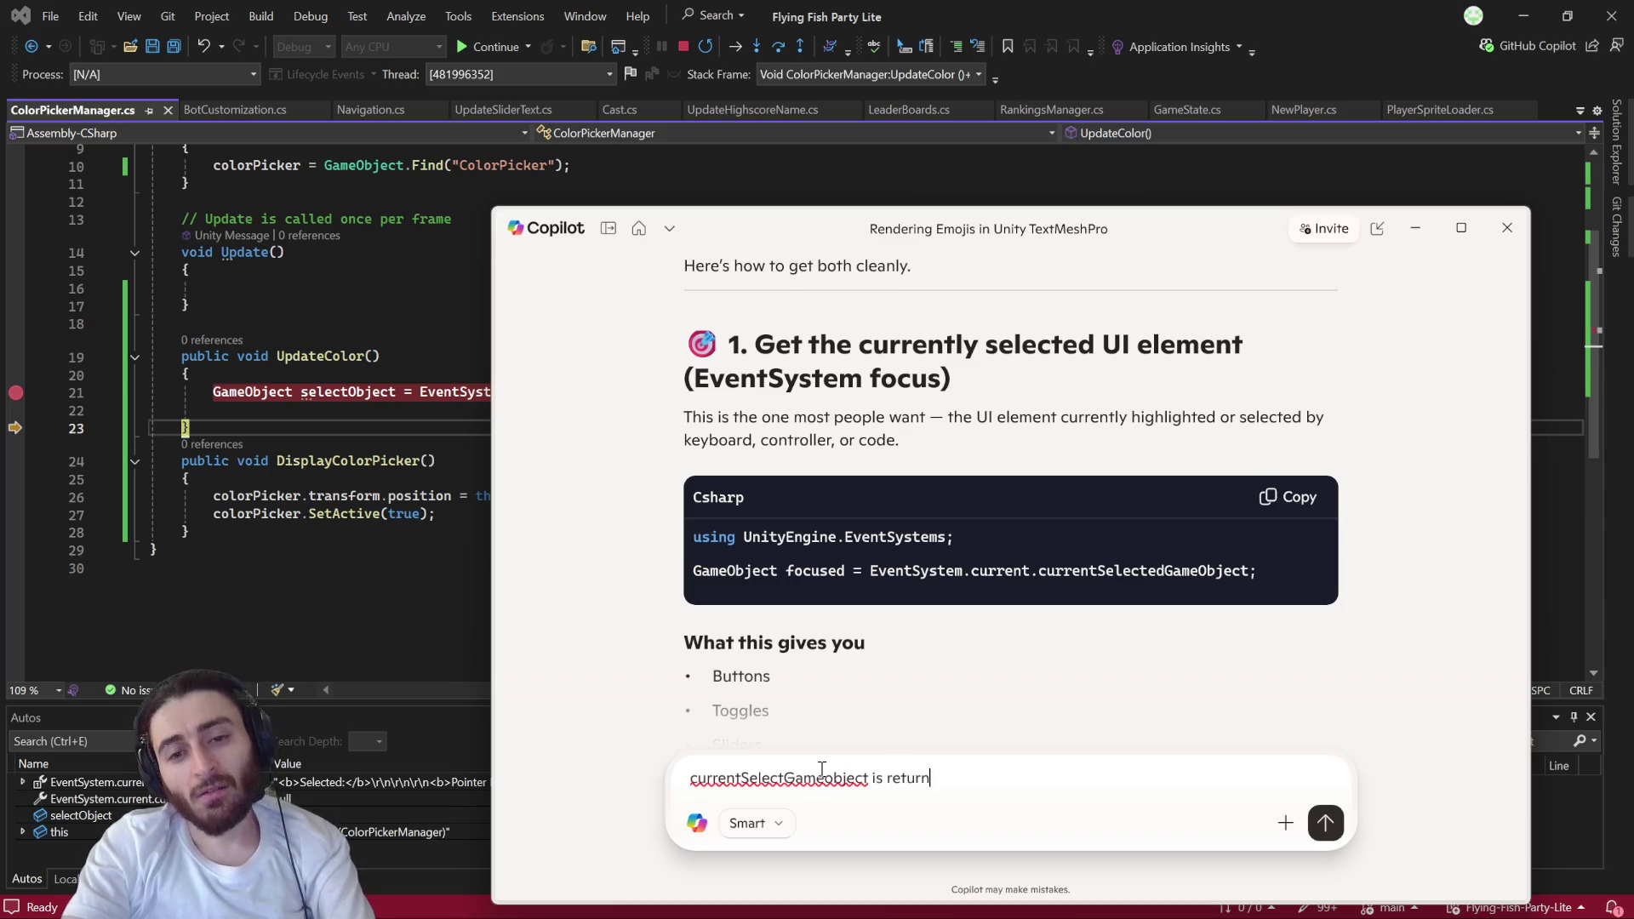
type("ing null after ")
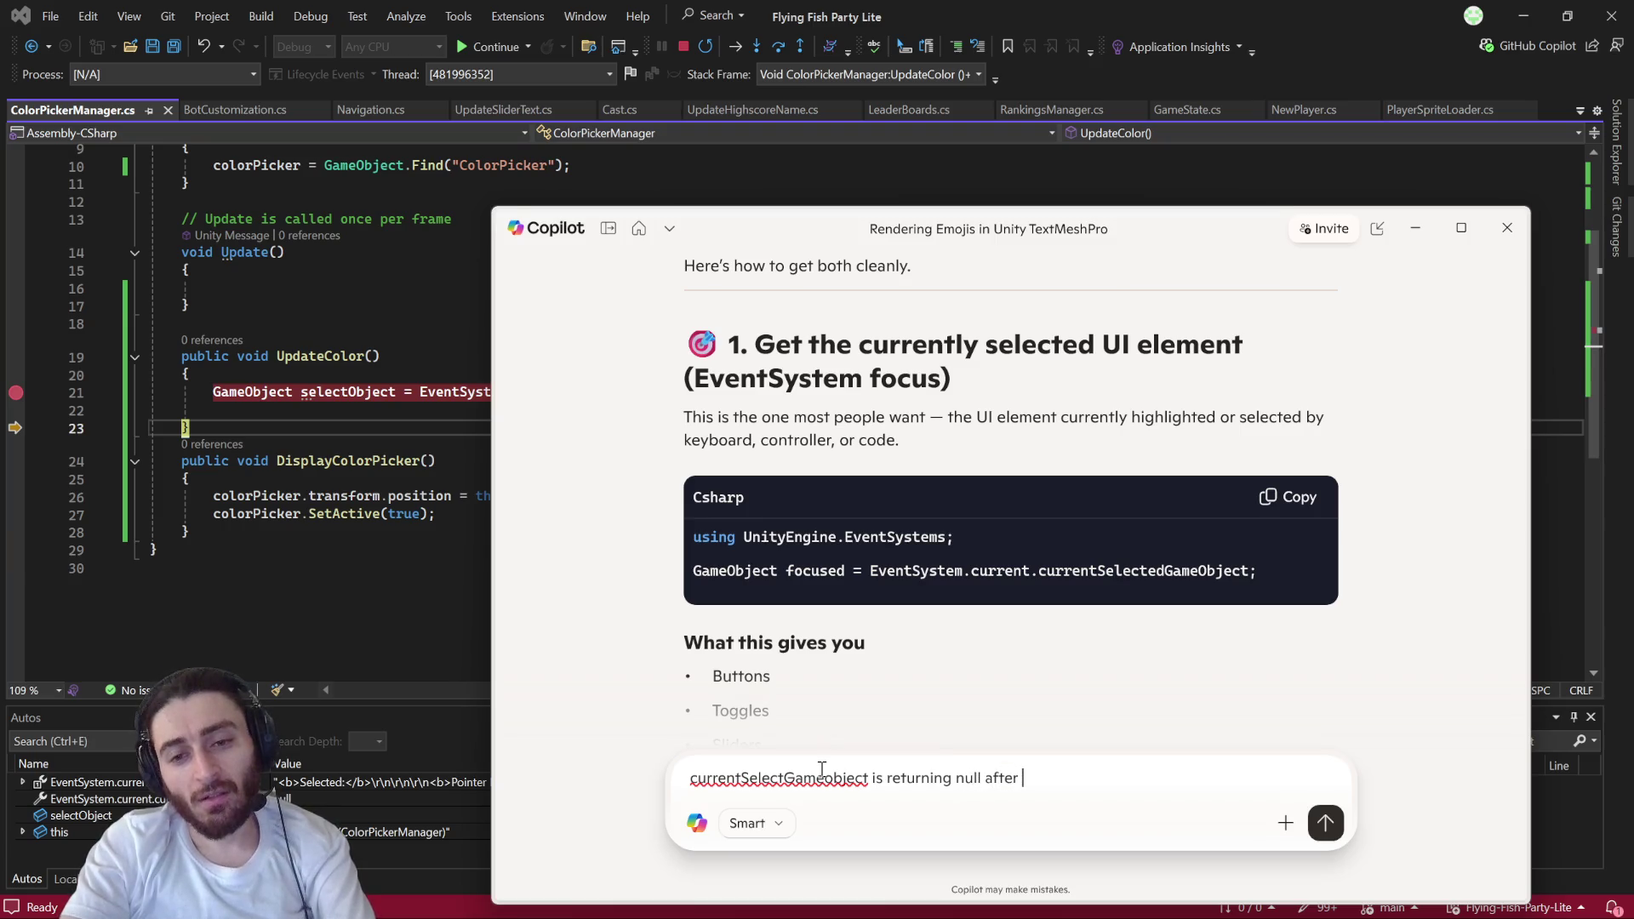
type("clicking a button")
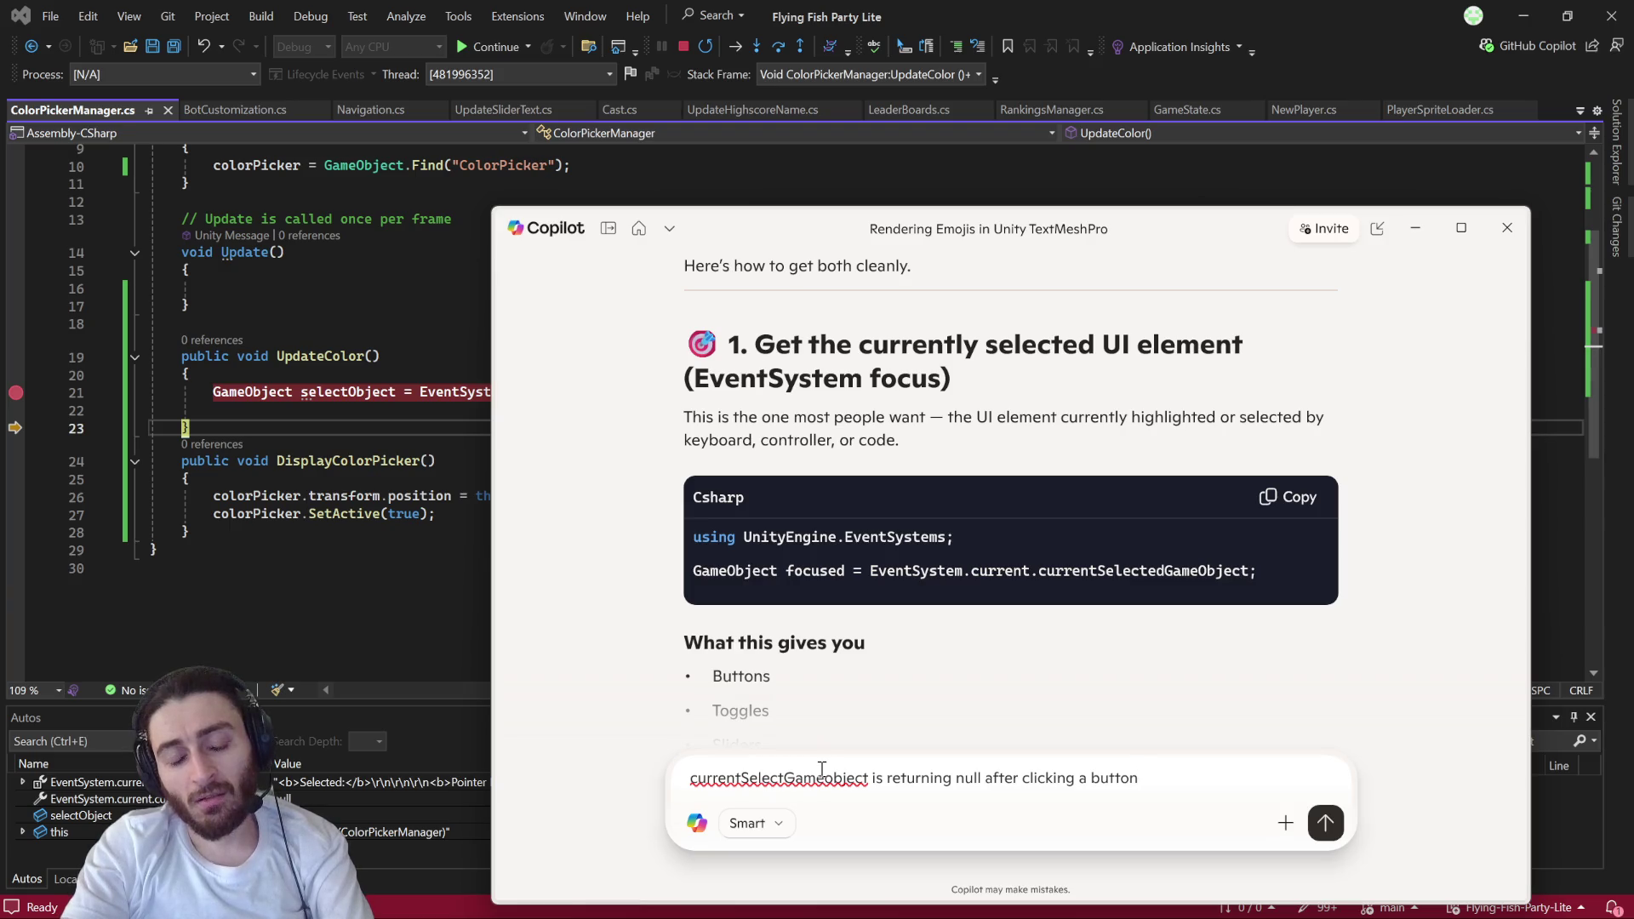
key("Return")
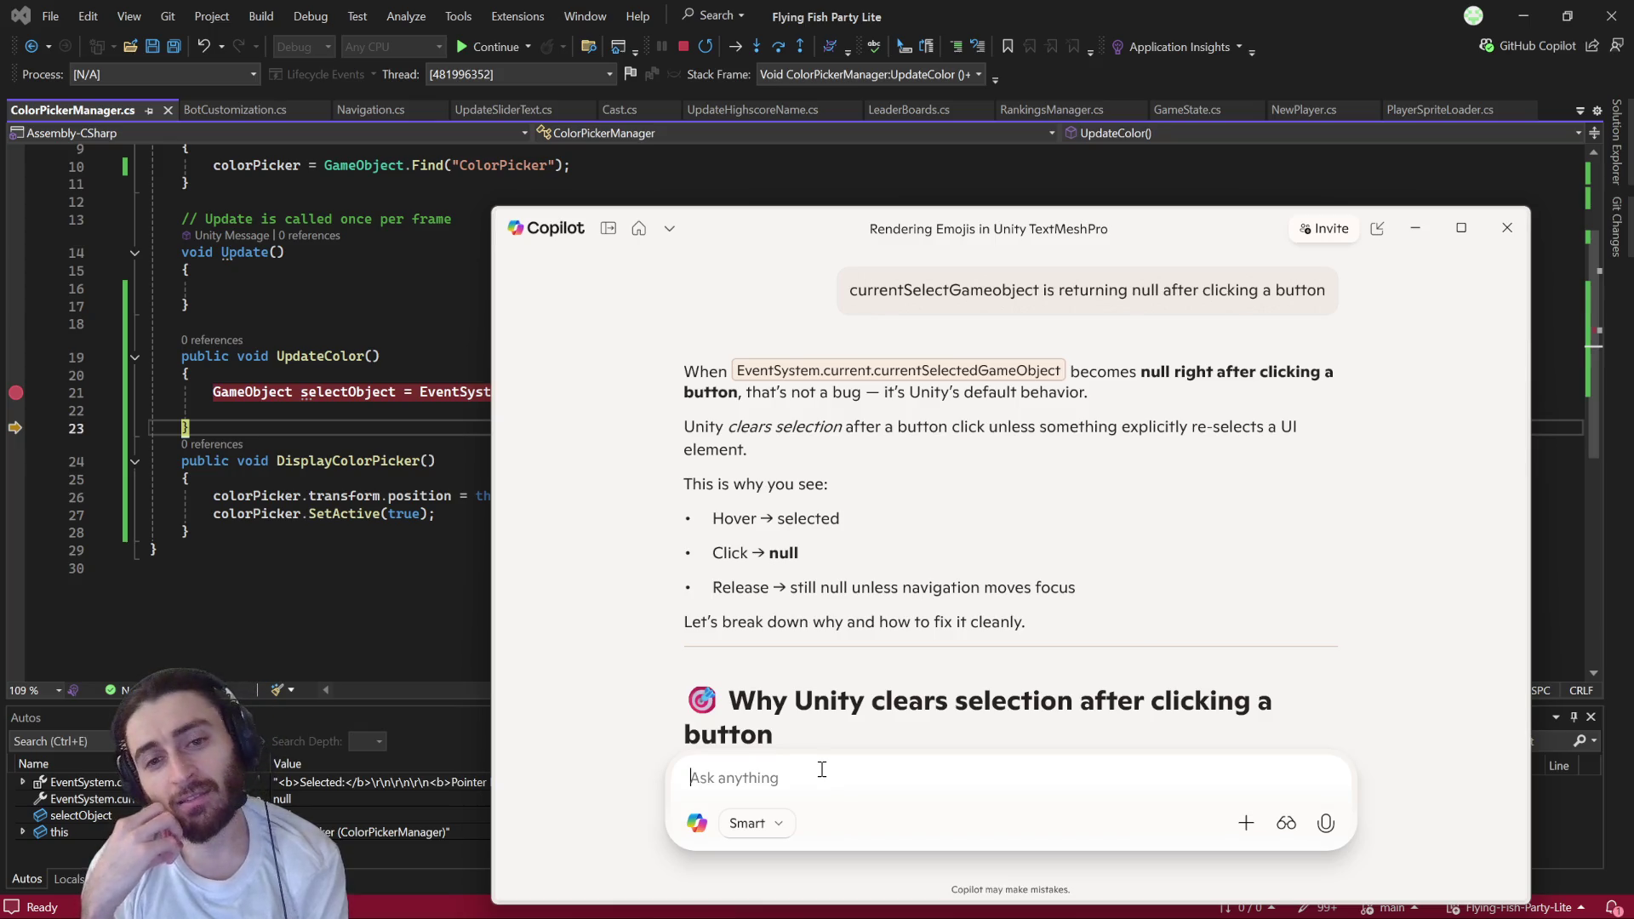
- Read Copilot's Fix 1 through Fix 3, including the KeepSelection IDeselectHandler class, then return to Visual Studio
scroll(1027, 596, "down", 3)
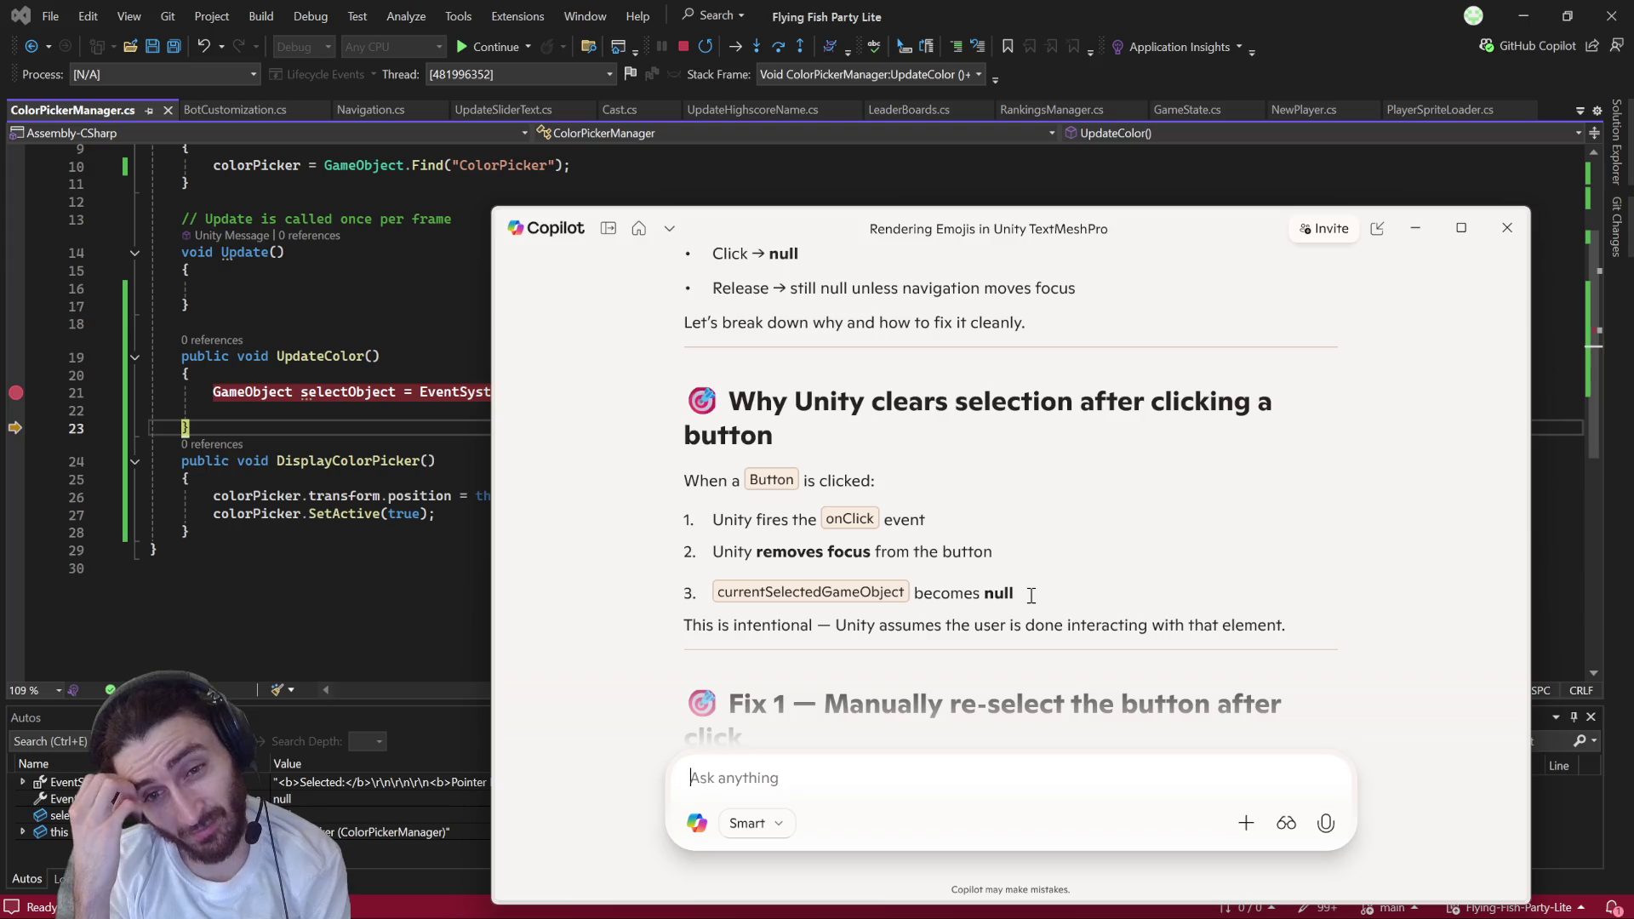
scroll(1031, 595, "down", 2)
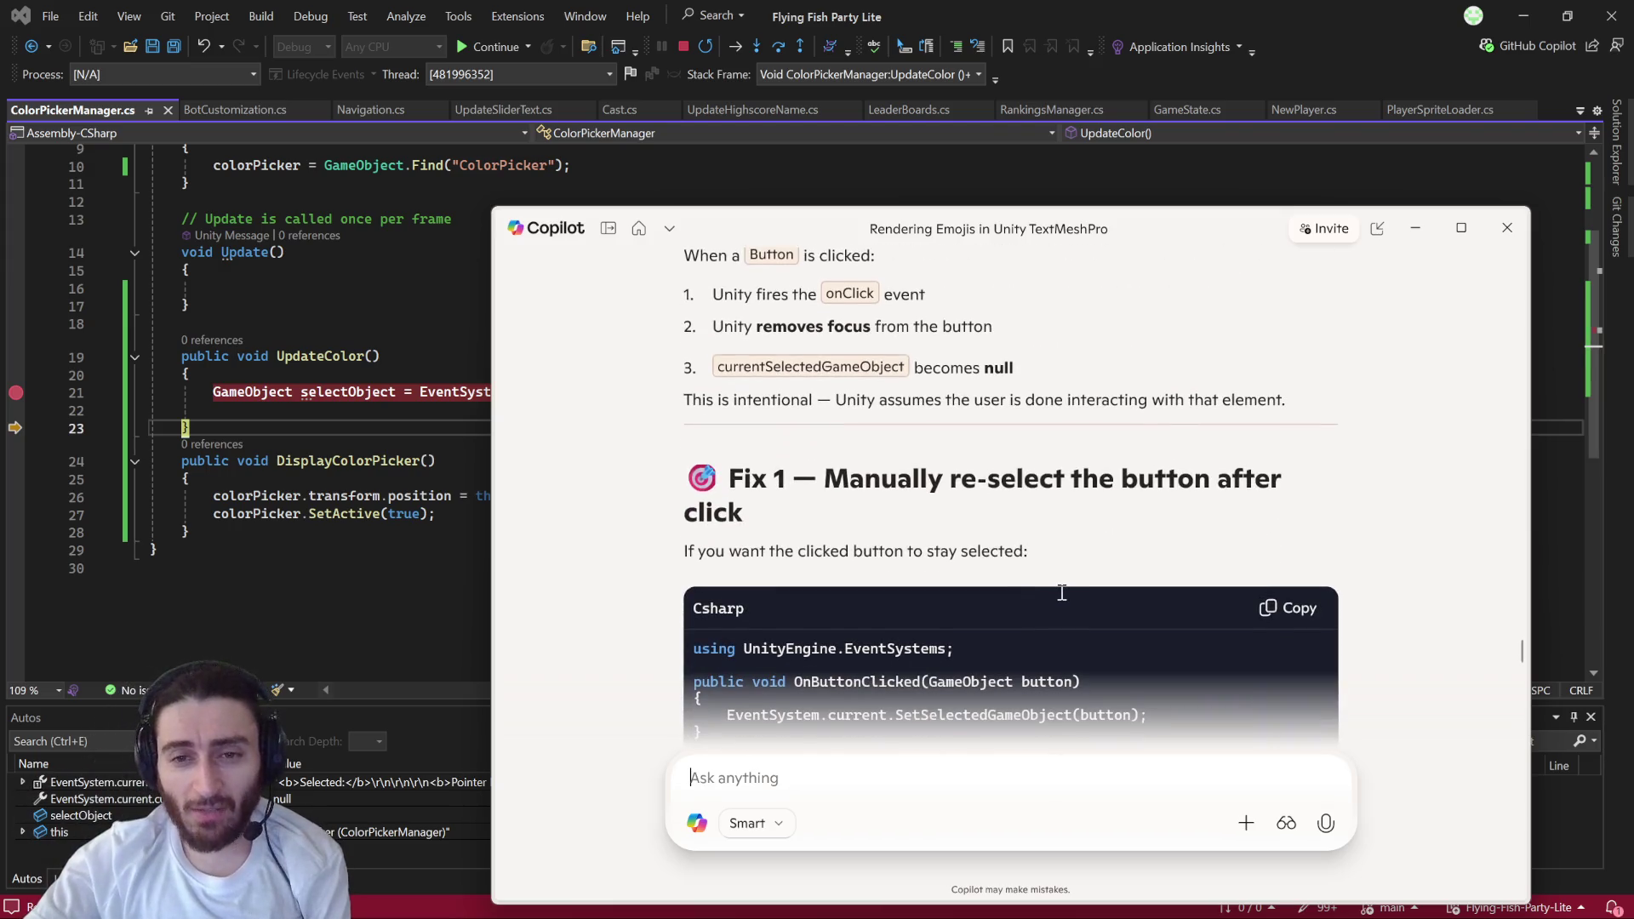
scroll(1062, 594, "down", 1)
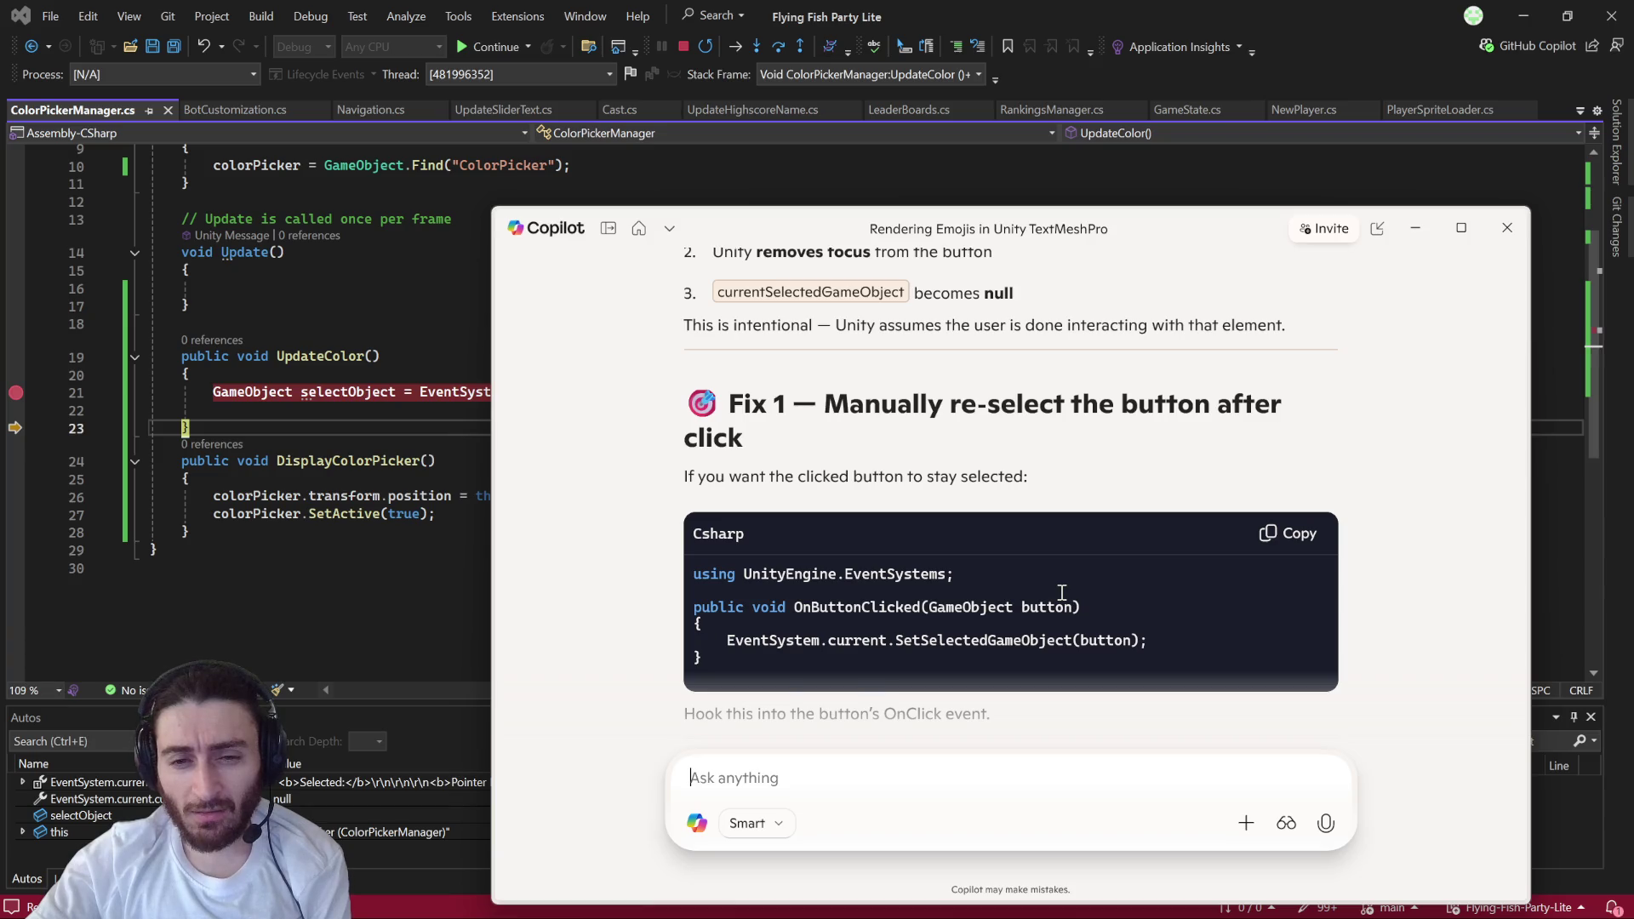
scroll(1063, 592, "down", 3)
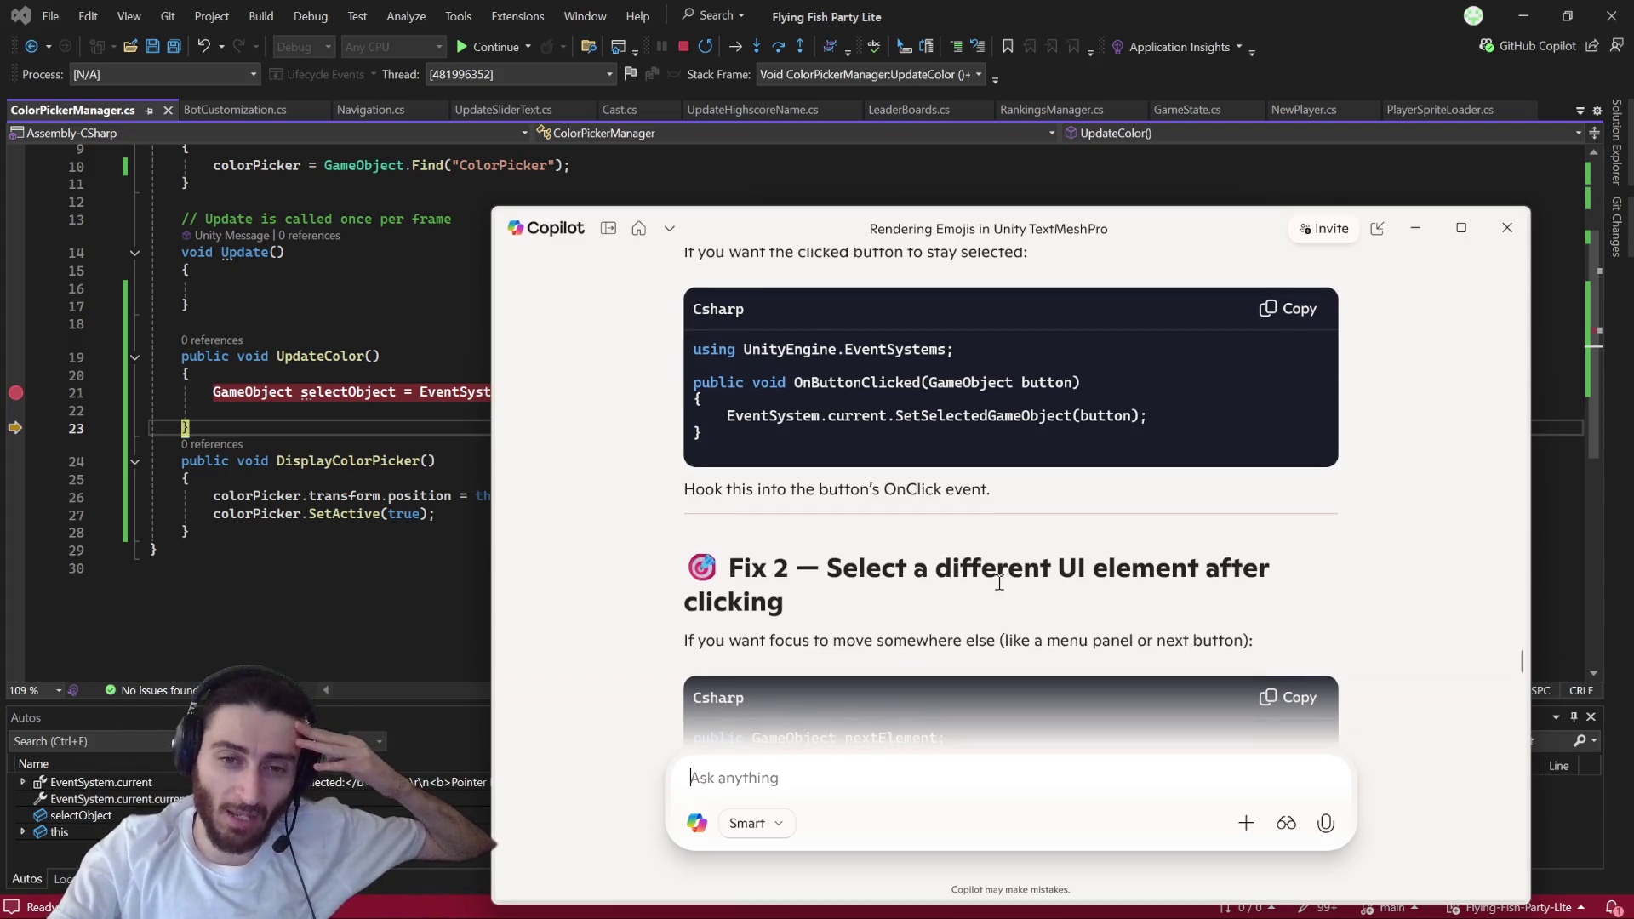
scroll(992, 584, "down", 1)
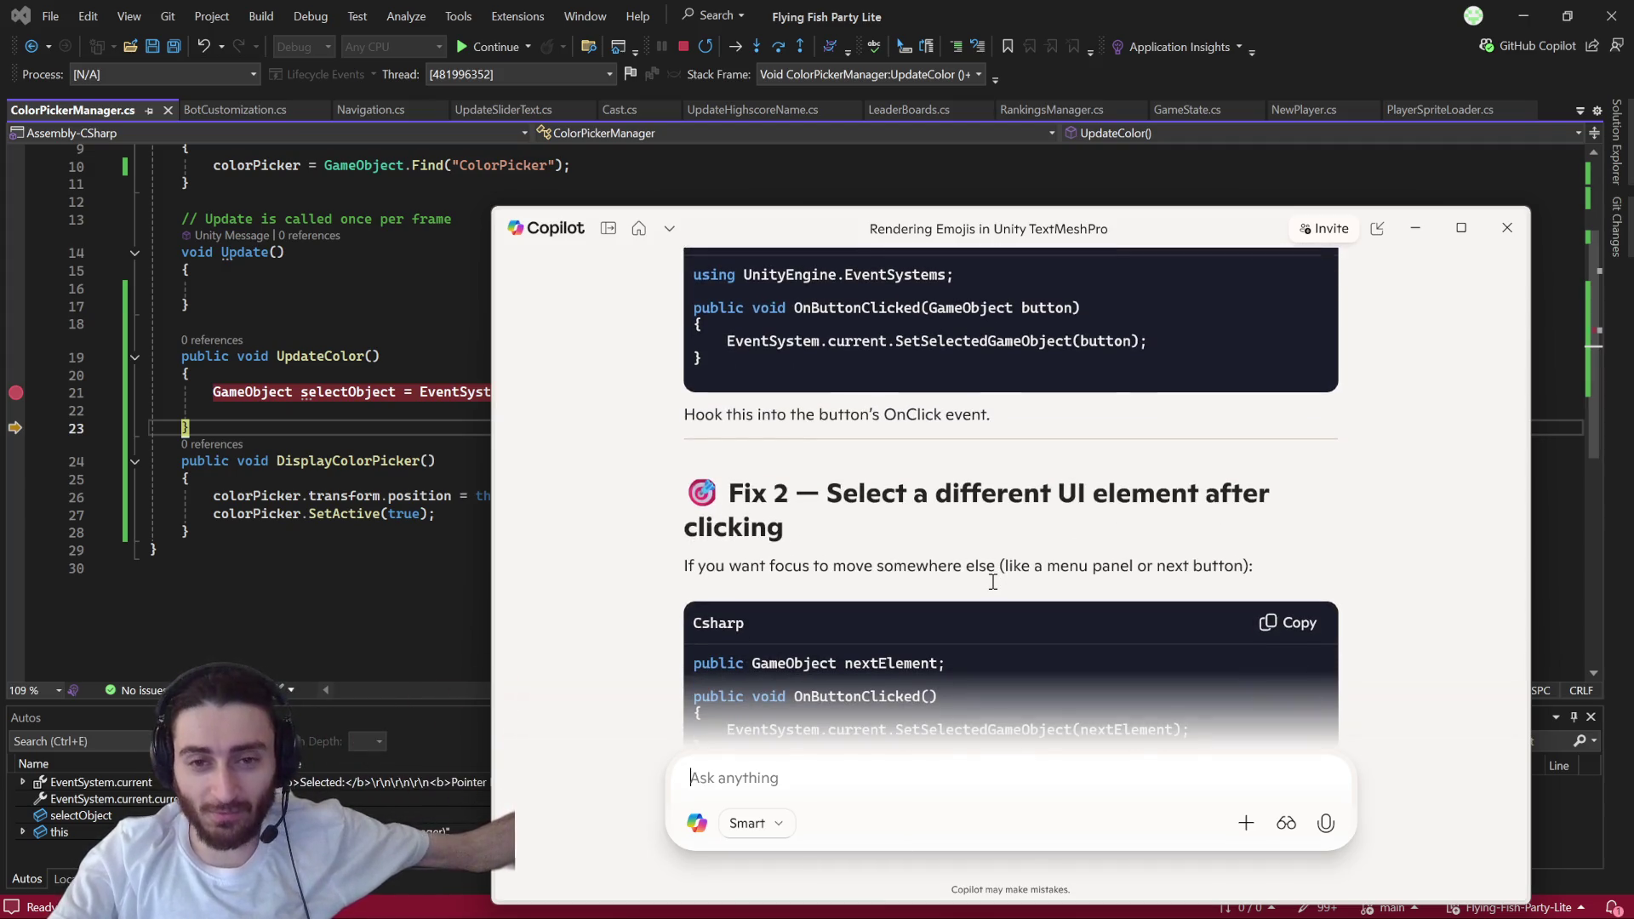
scroll(993, 583, "down", 1)
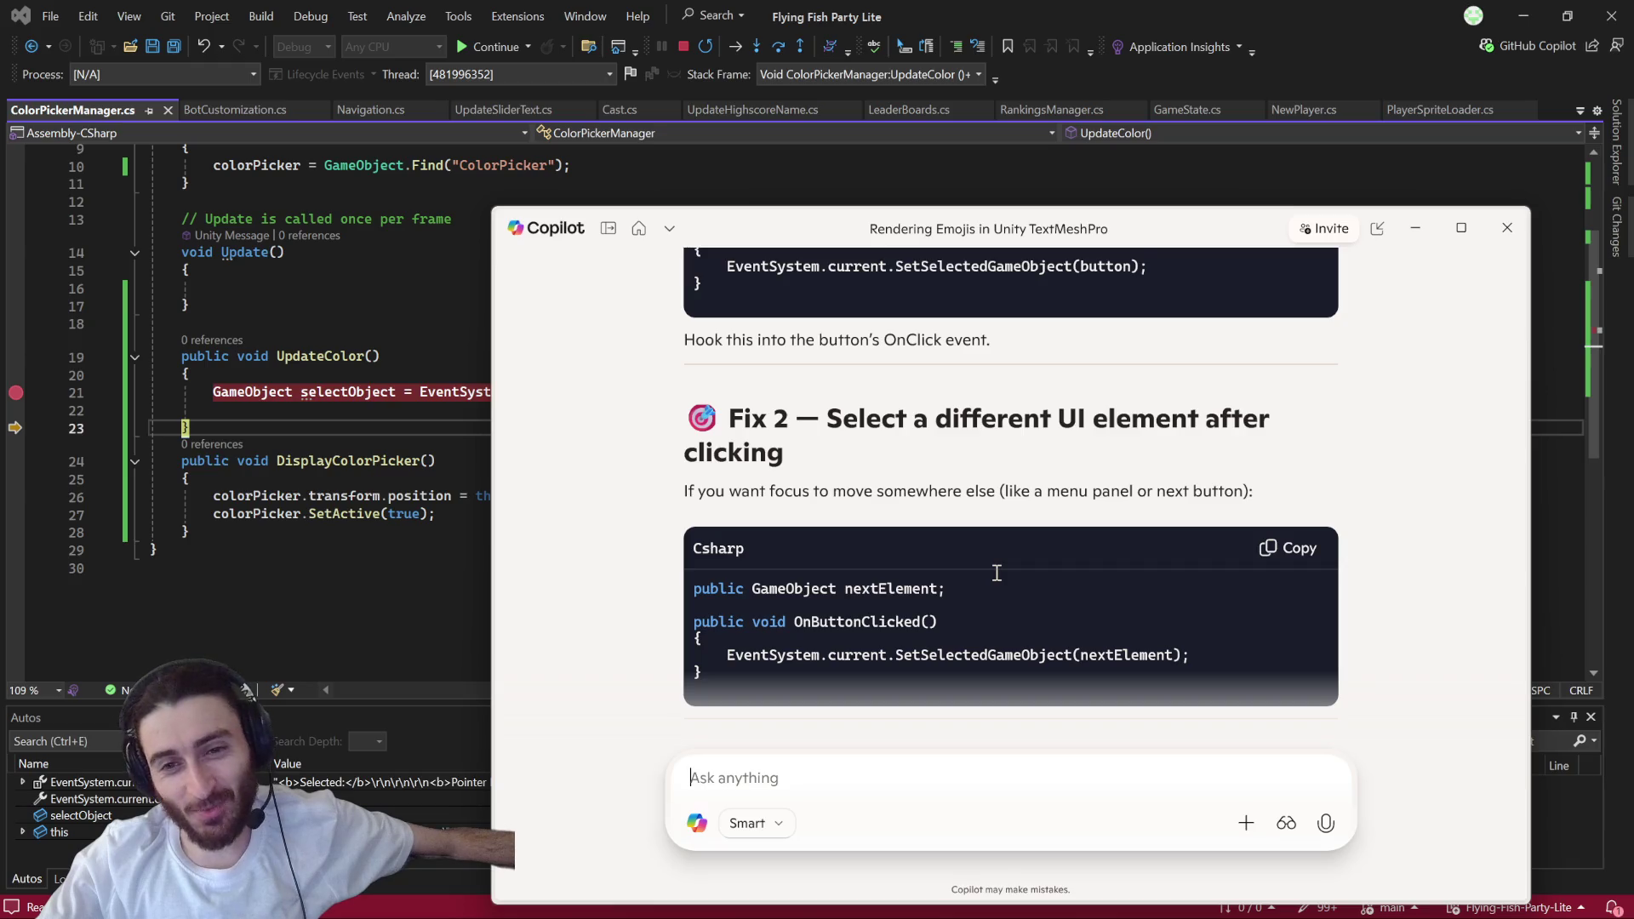
scroll(997, 573, "down", 3)
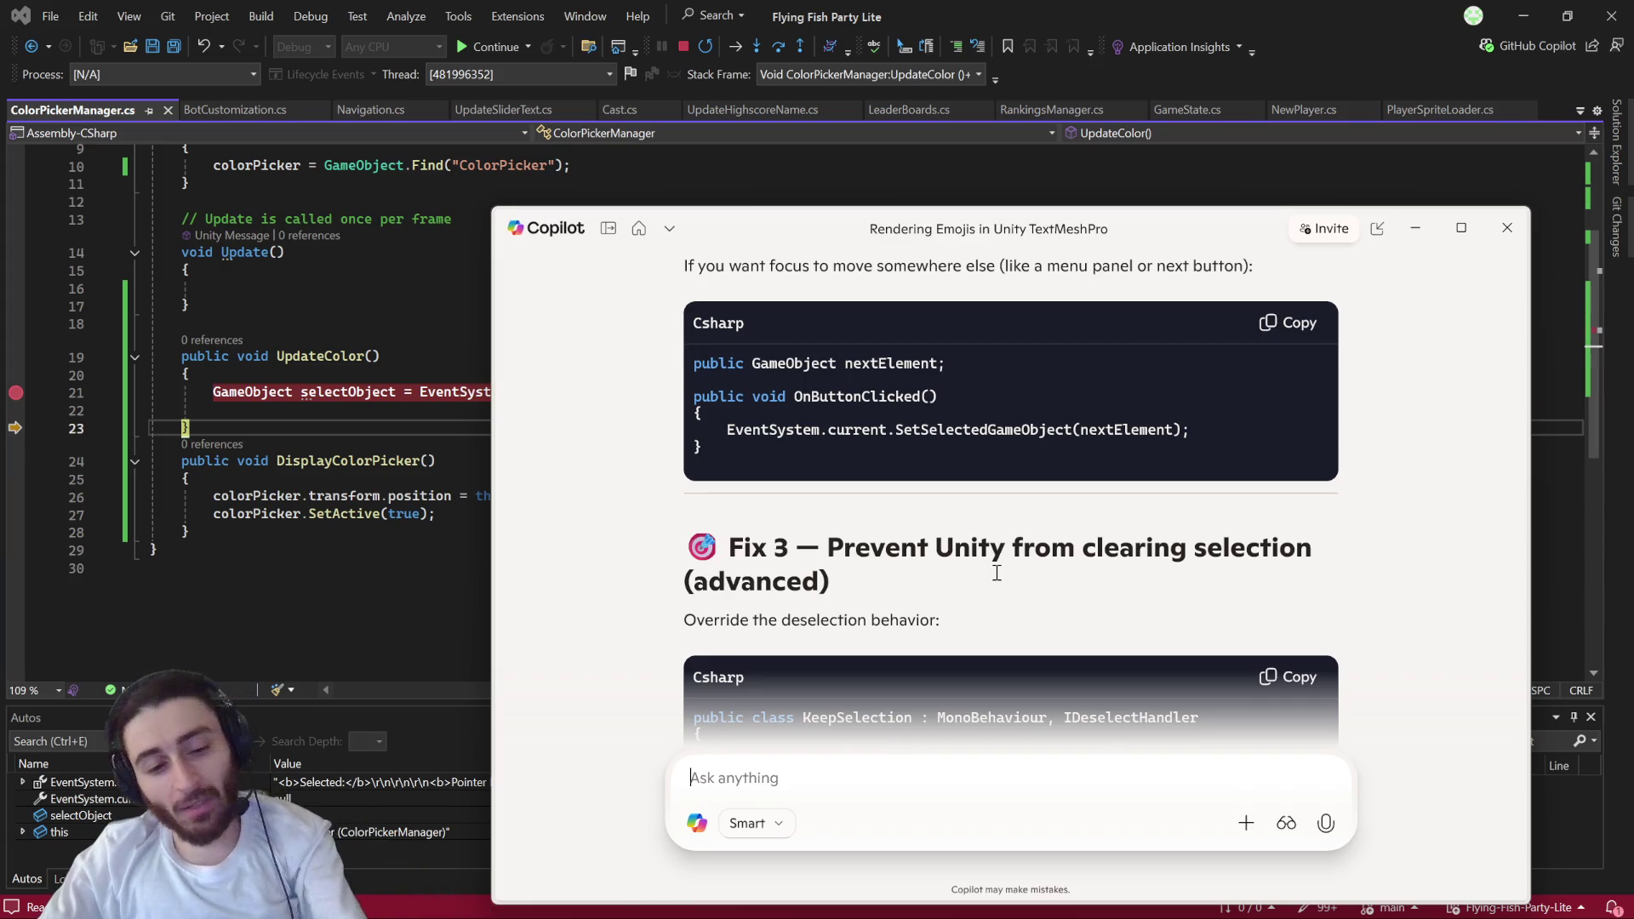
key("alt+Tab")
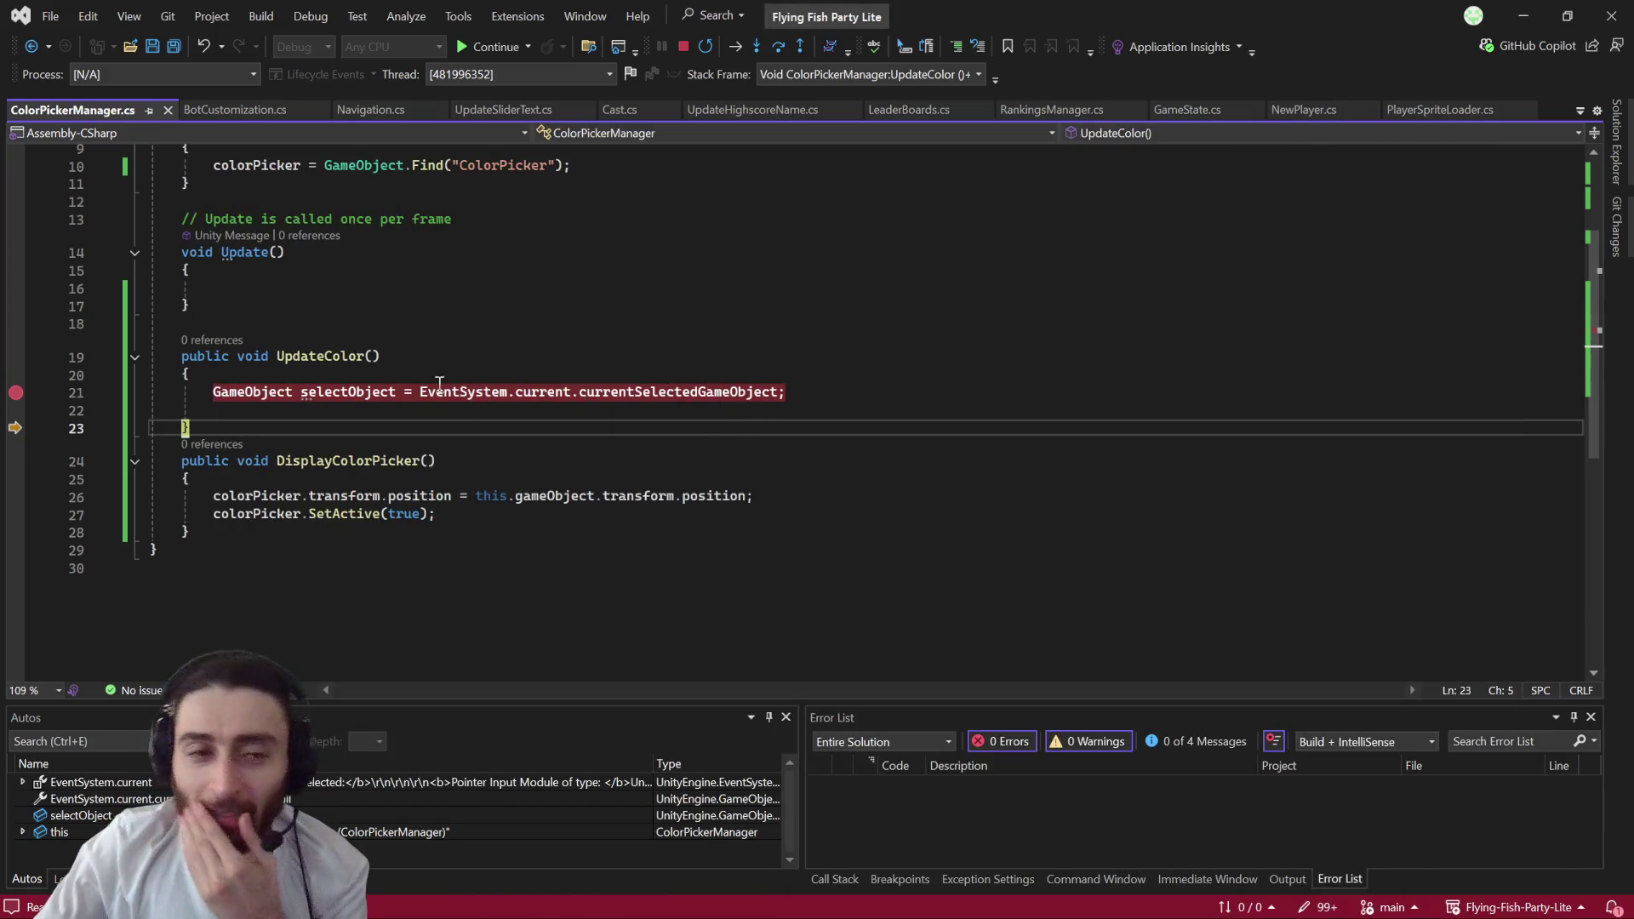
- Stop debugging, then in the running Unity game drag the picker's hue from green to magenta
scroll(457, 390, "up", 3)
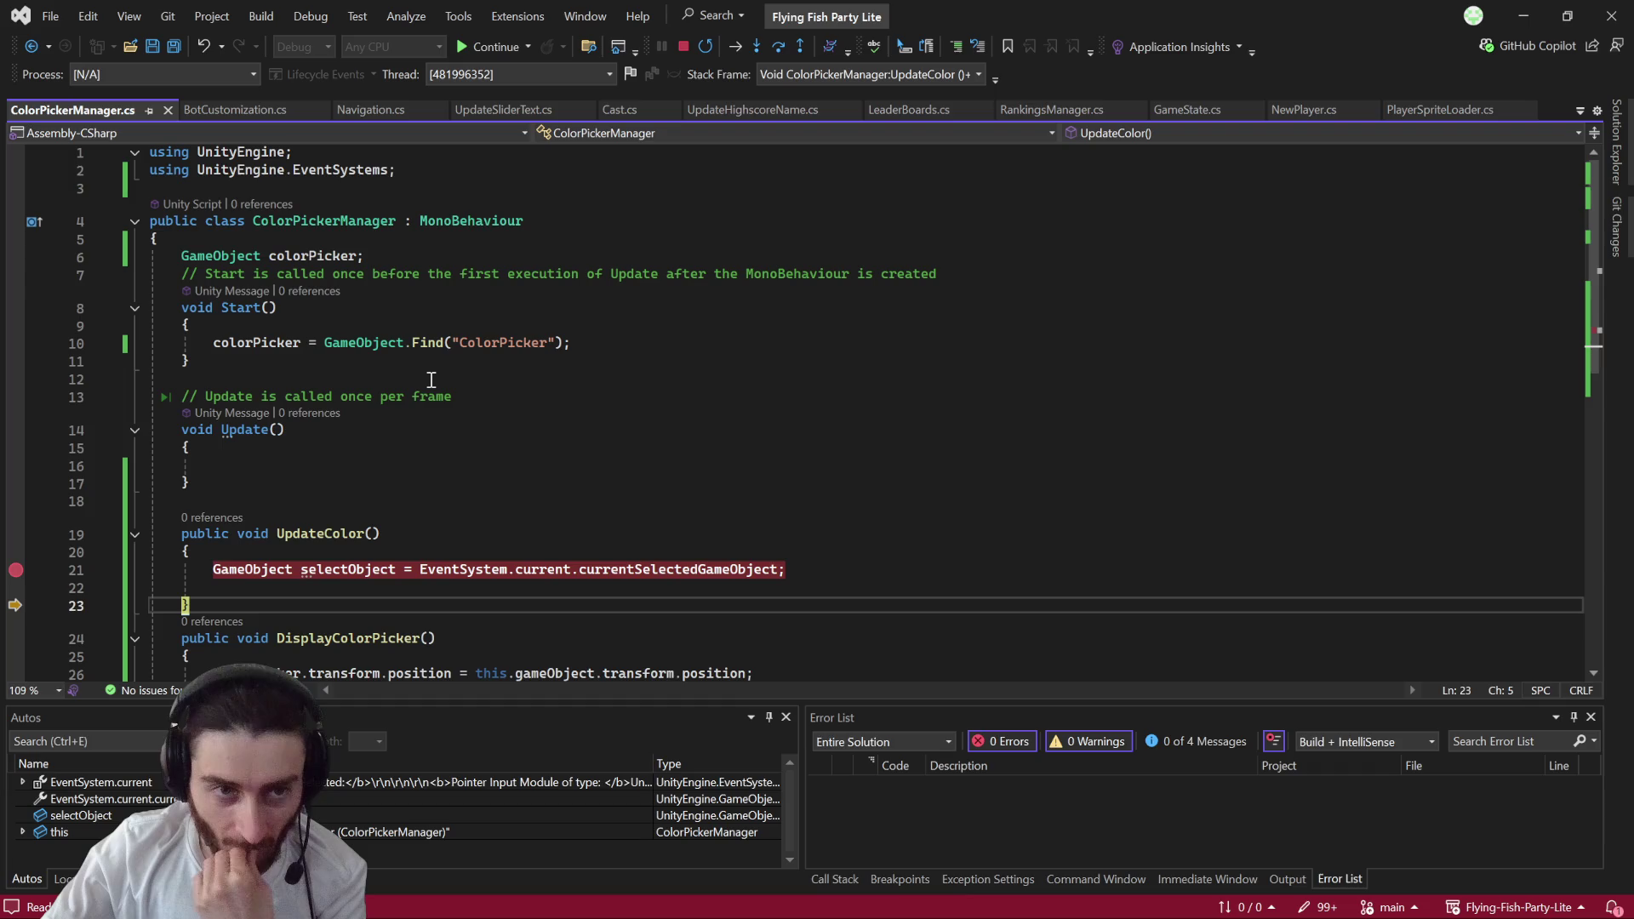
scroll(432, 379, "down", 2)
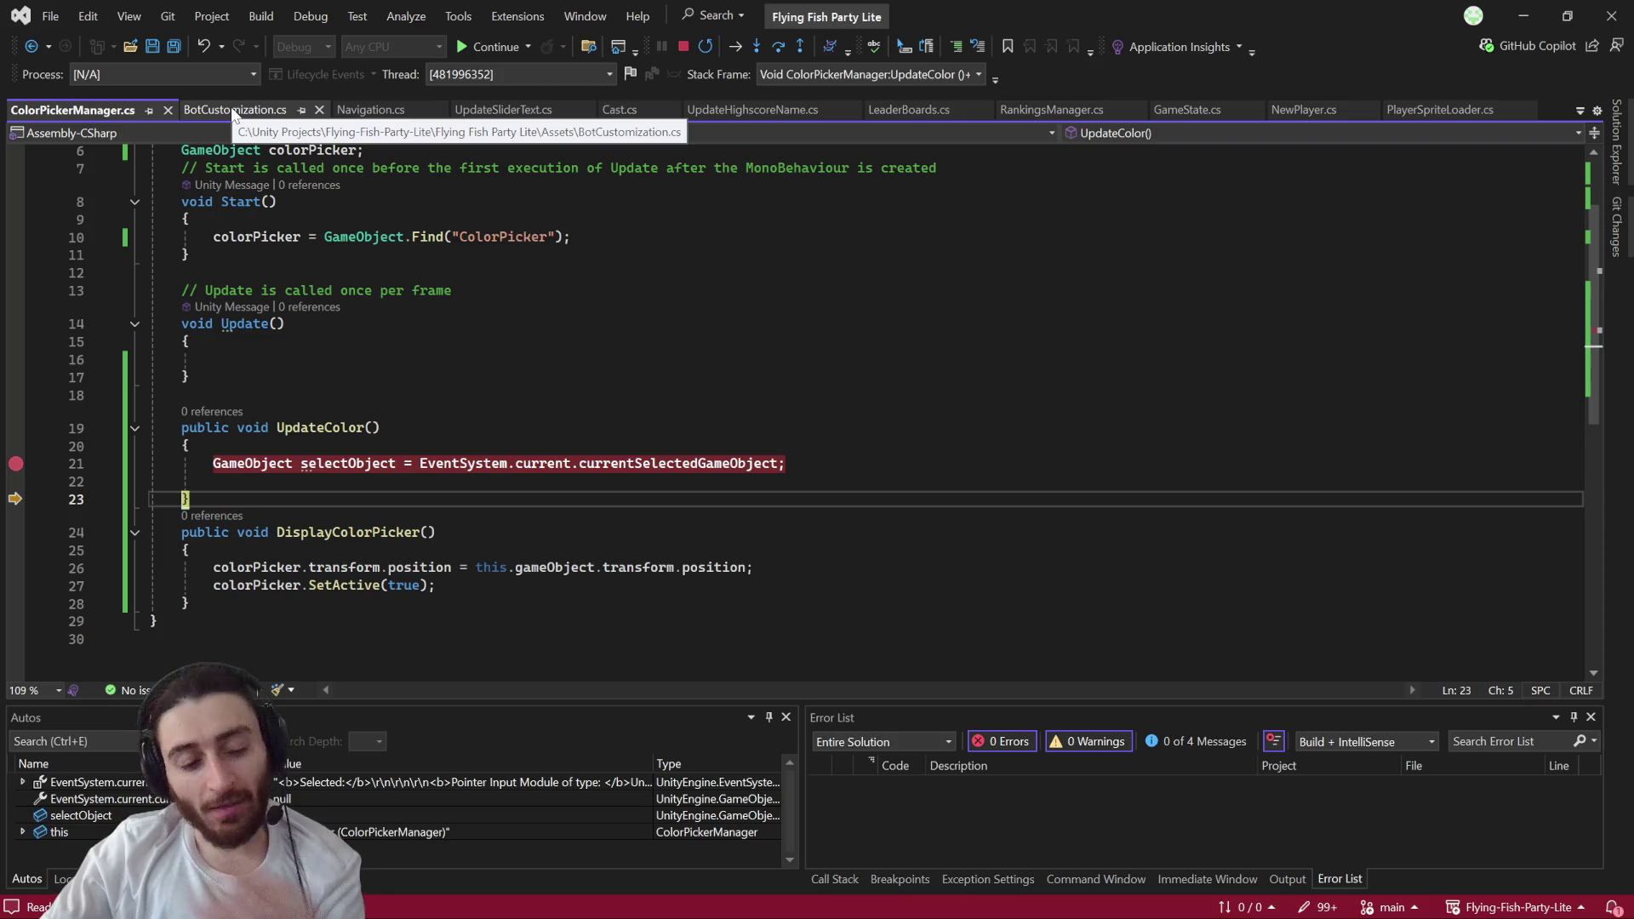
key("alt+Tab")
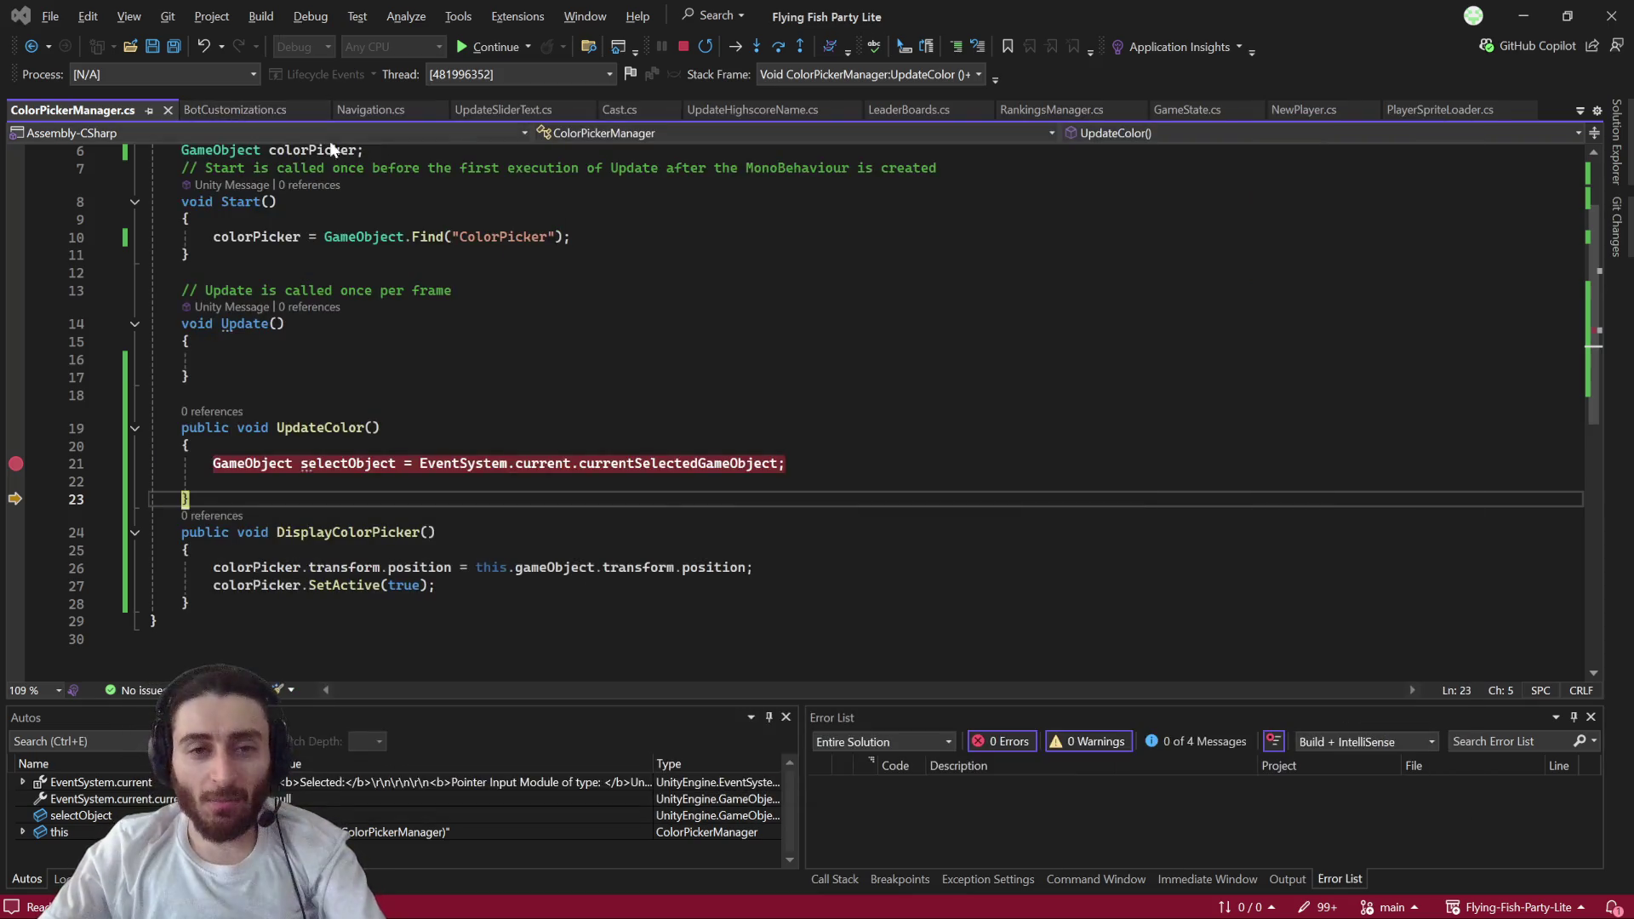
key("Escape")
left_click(685, 47)
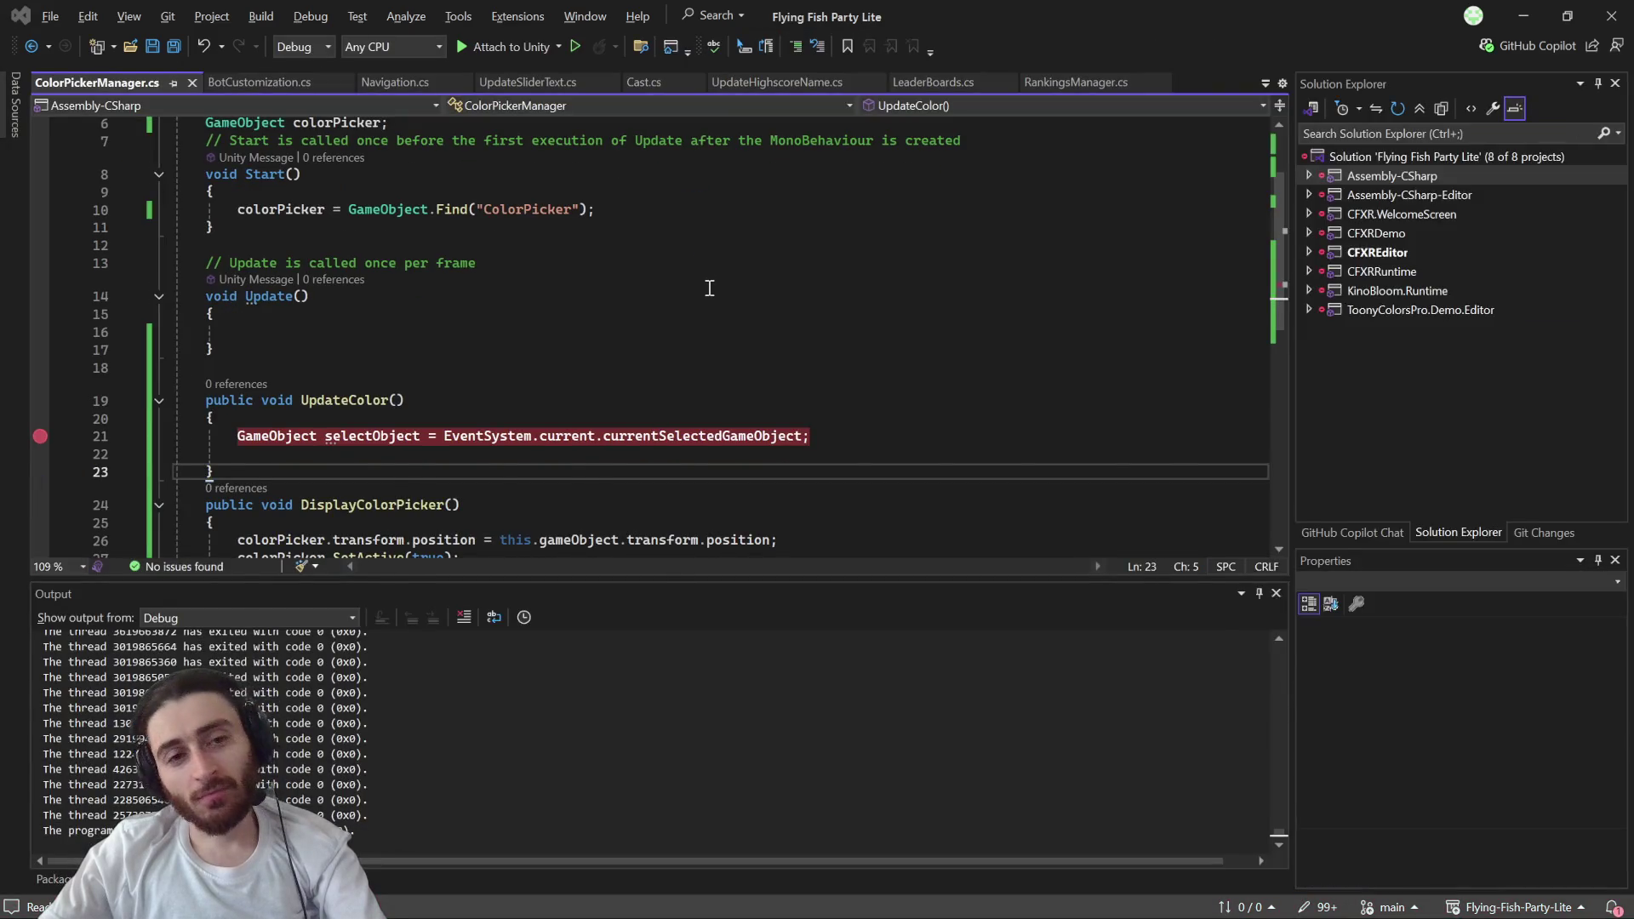
key("alt+Tab")
left_click_drag(521, 315, 518, 290)
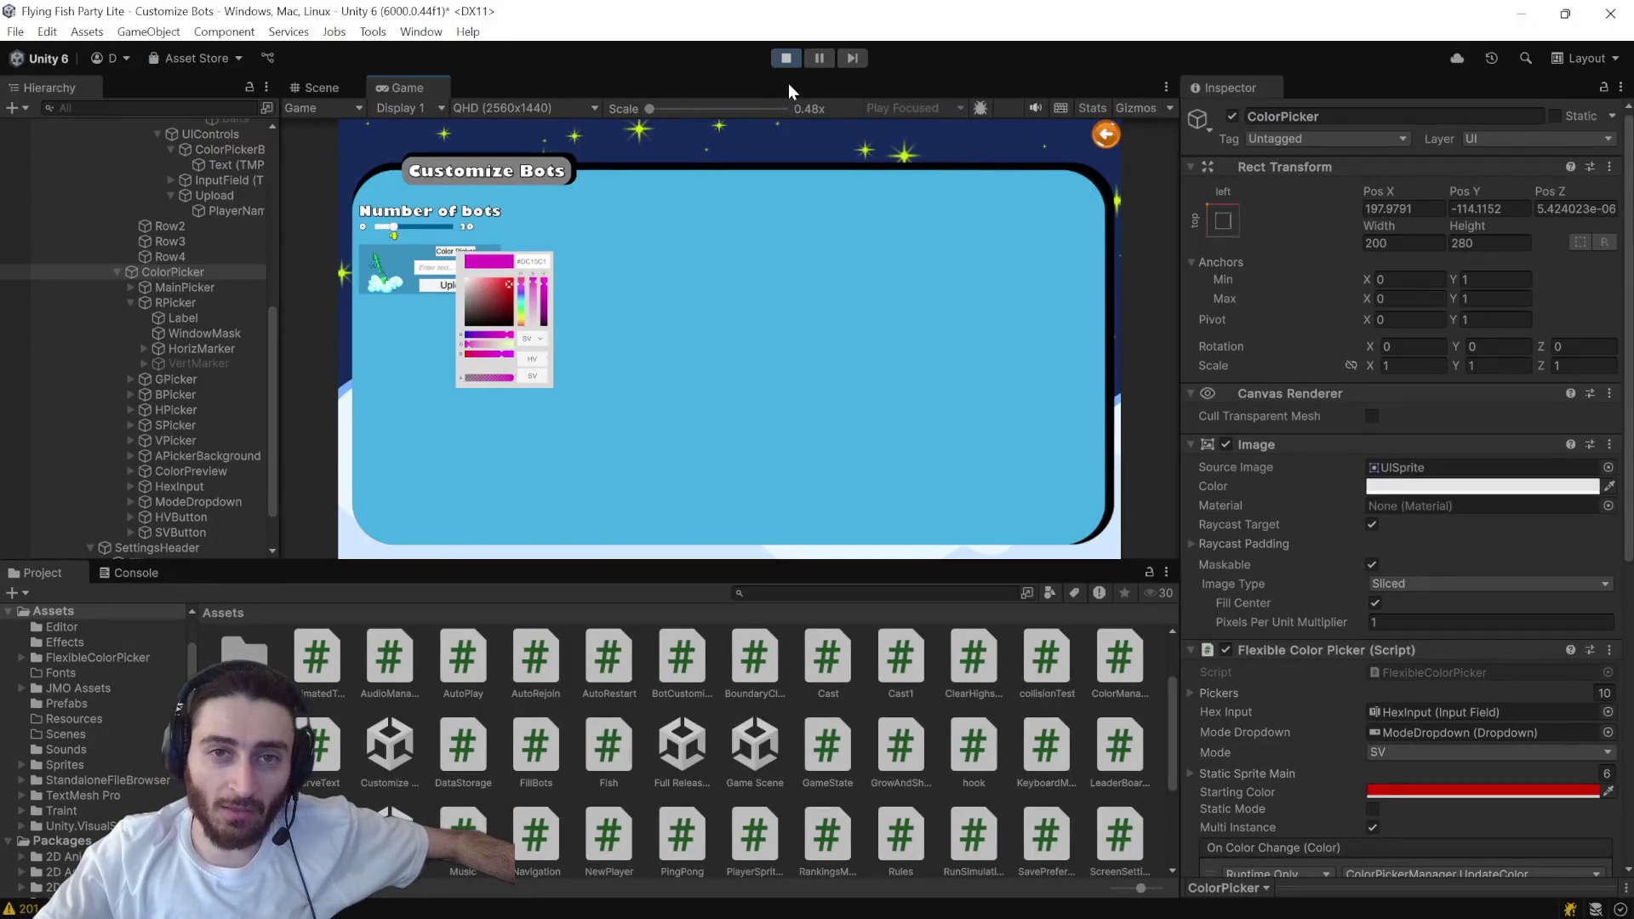
- Exit play mode and inspect the Color Picker button's On Click event in the Inspector
left_click(787, 58)
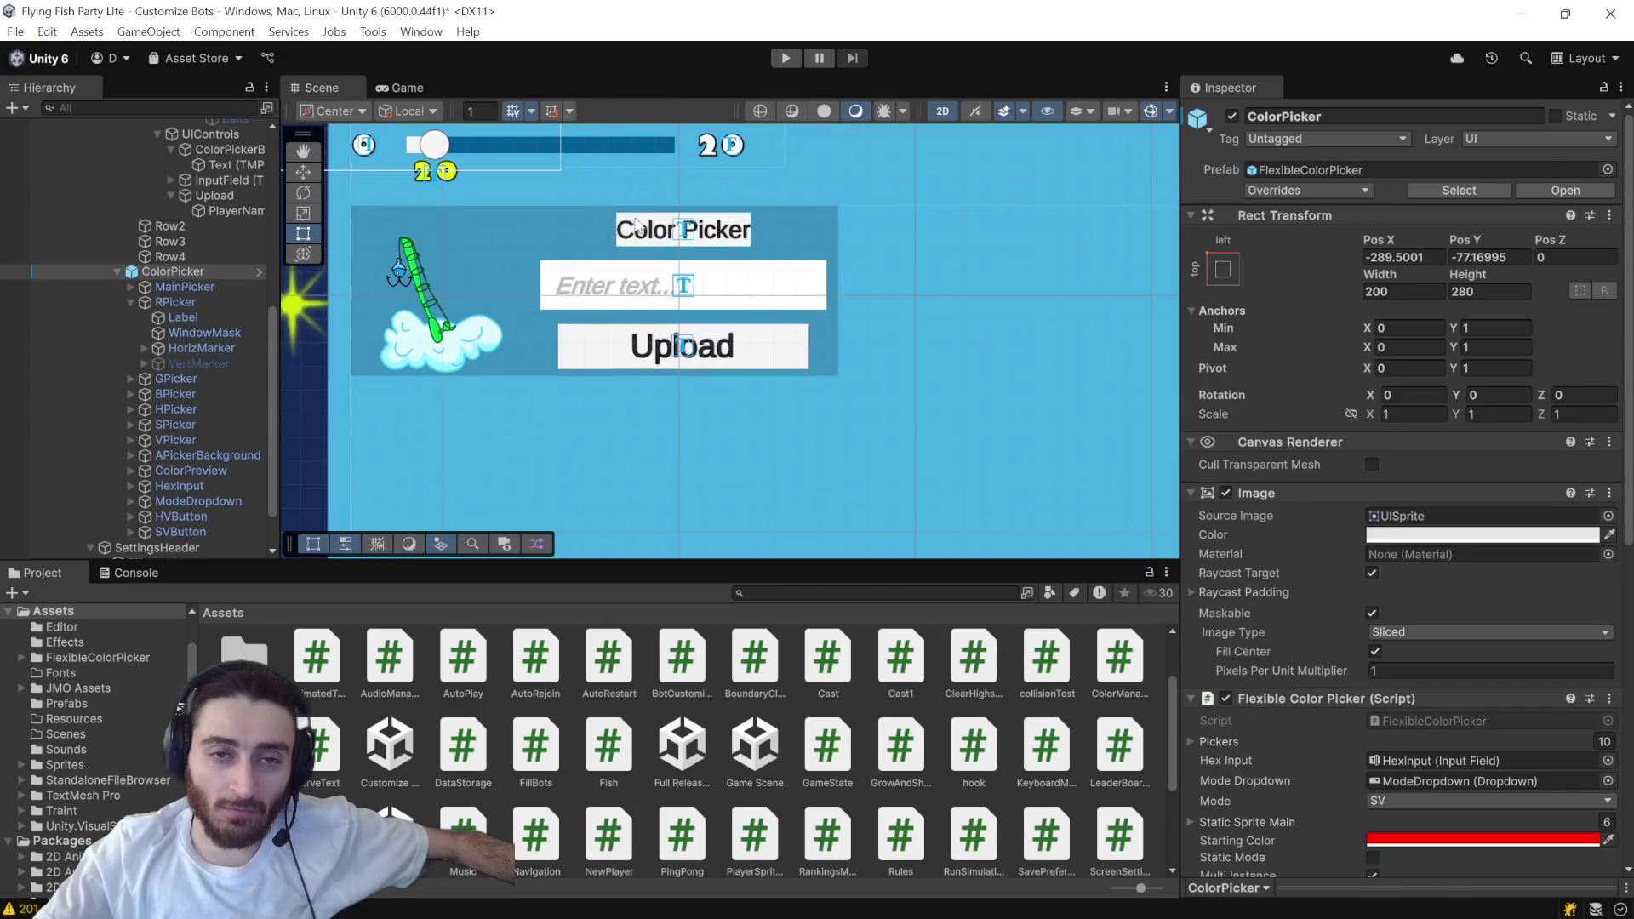
scroll(623, 223, "up", 1)
left_click(660, 245)
scroll(663, 244, "up", 2)
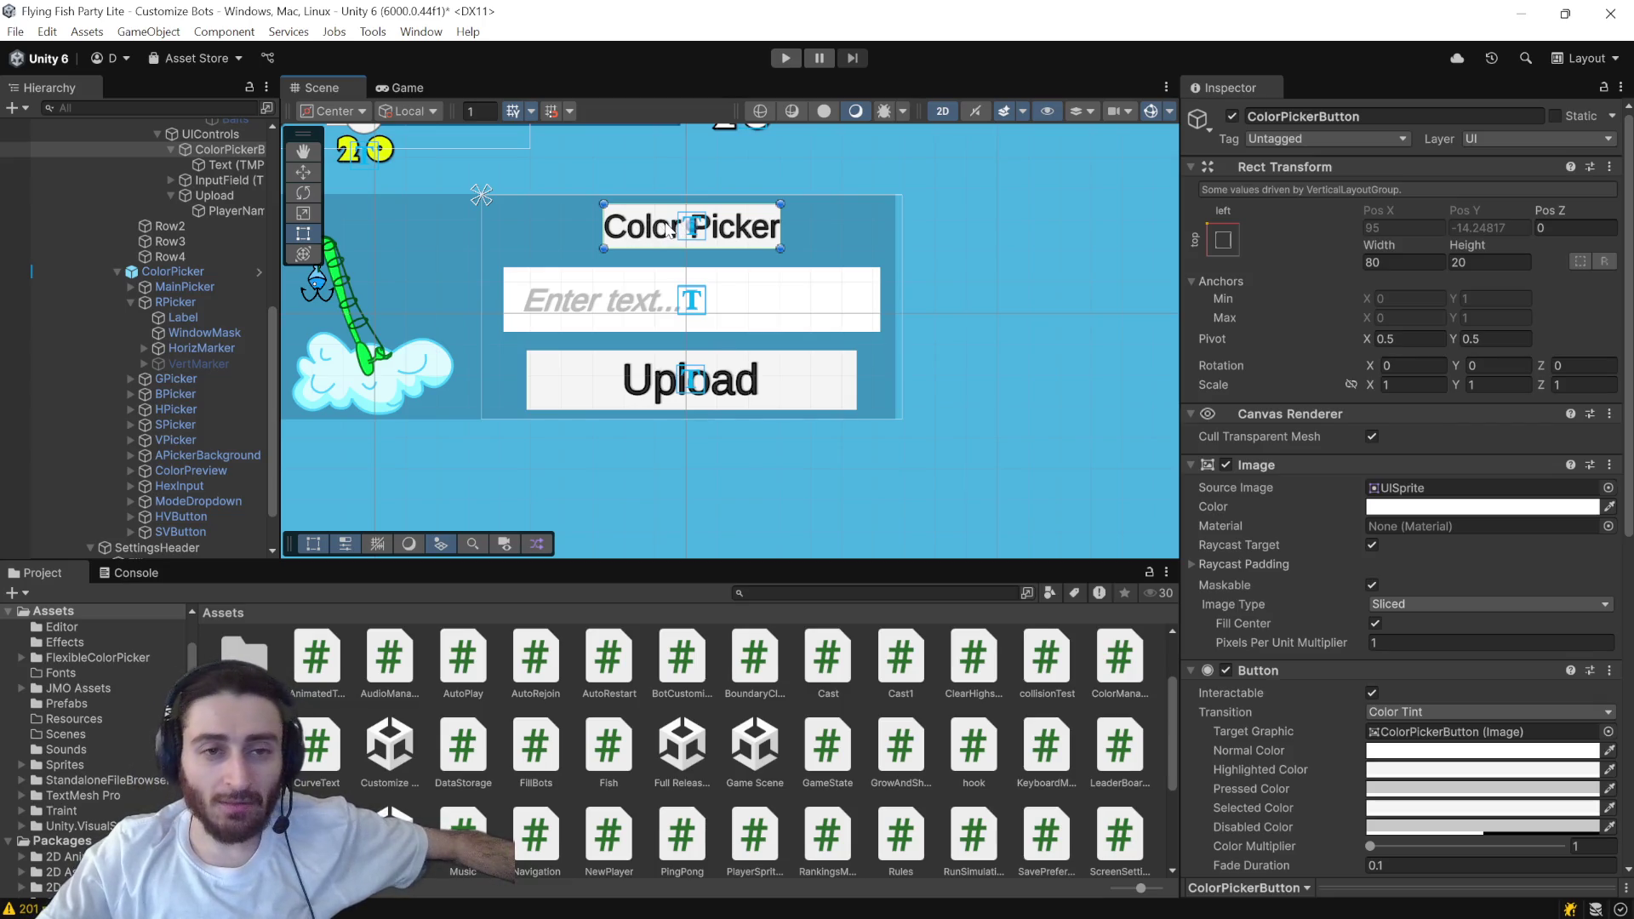
left_click(652, 303)
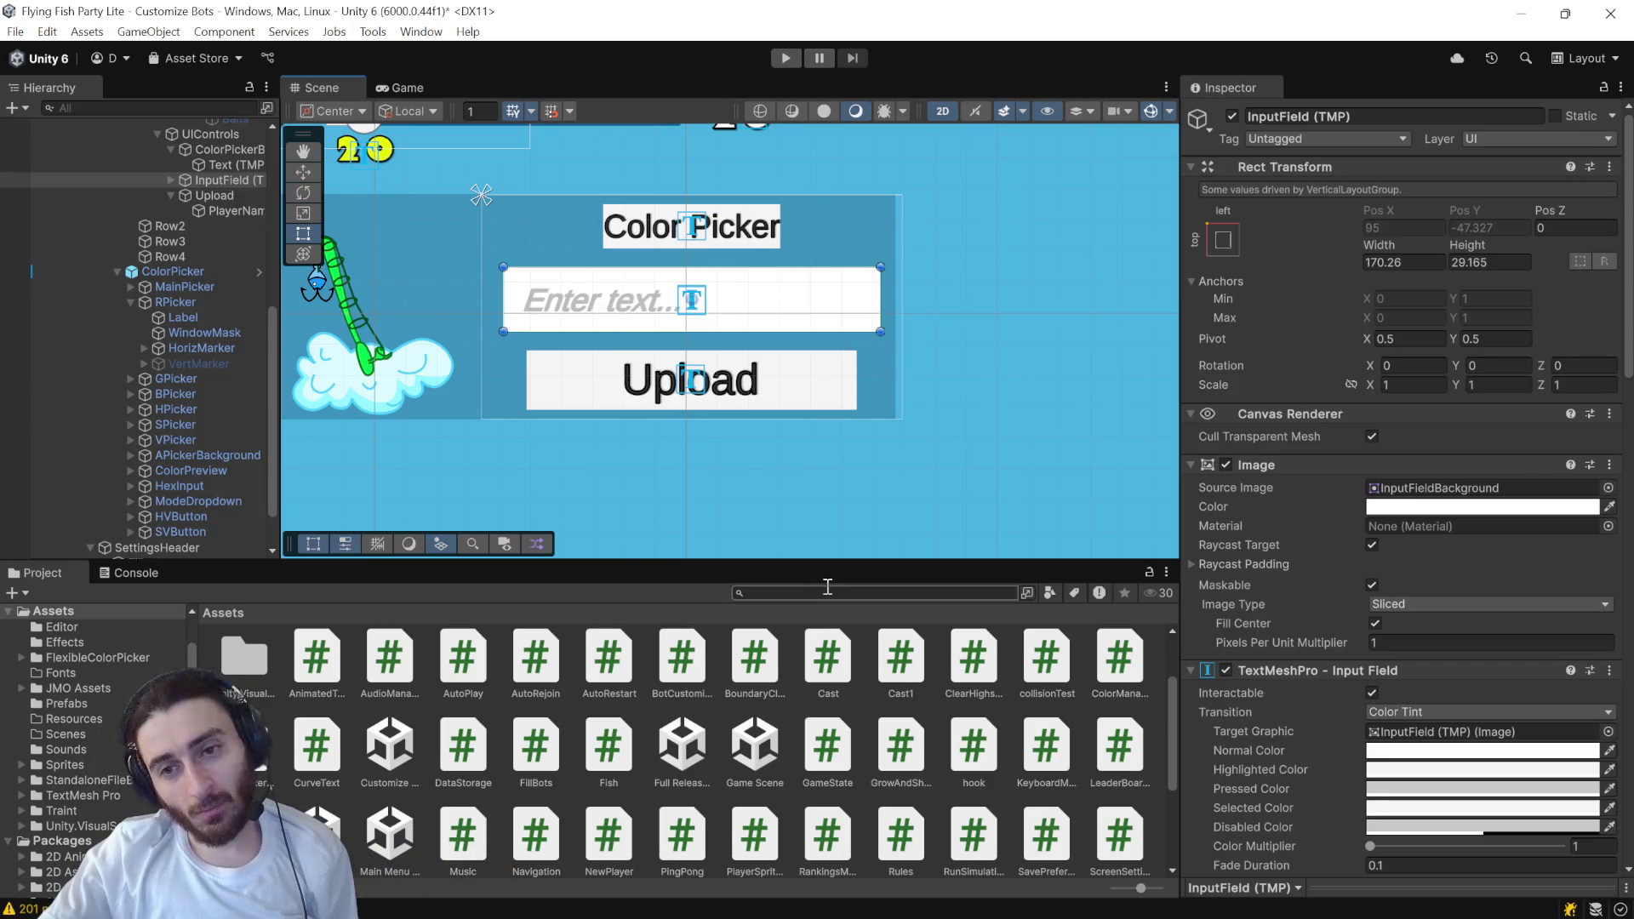
scroll(1464, 651, "down", 4)
scroll(1464, 651, "down", 3)
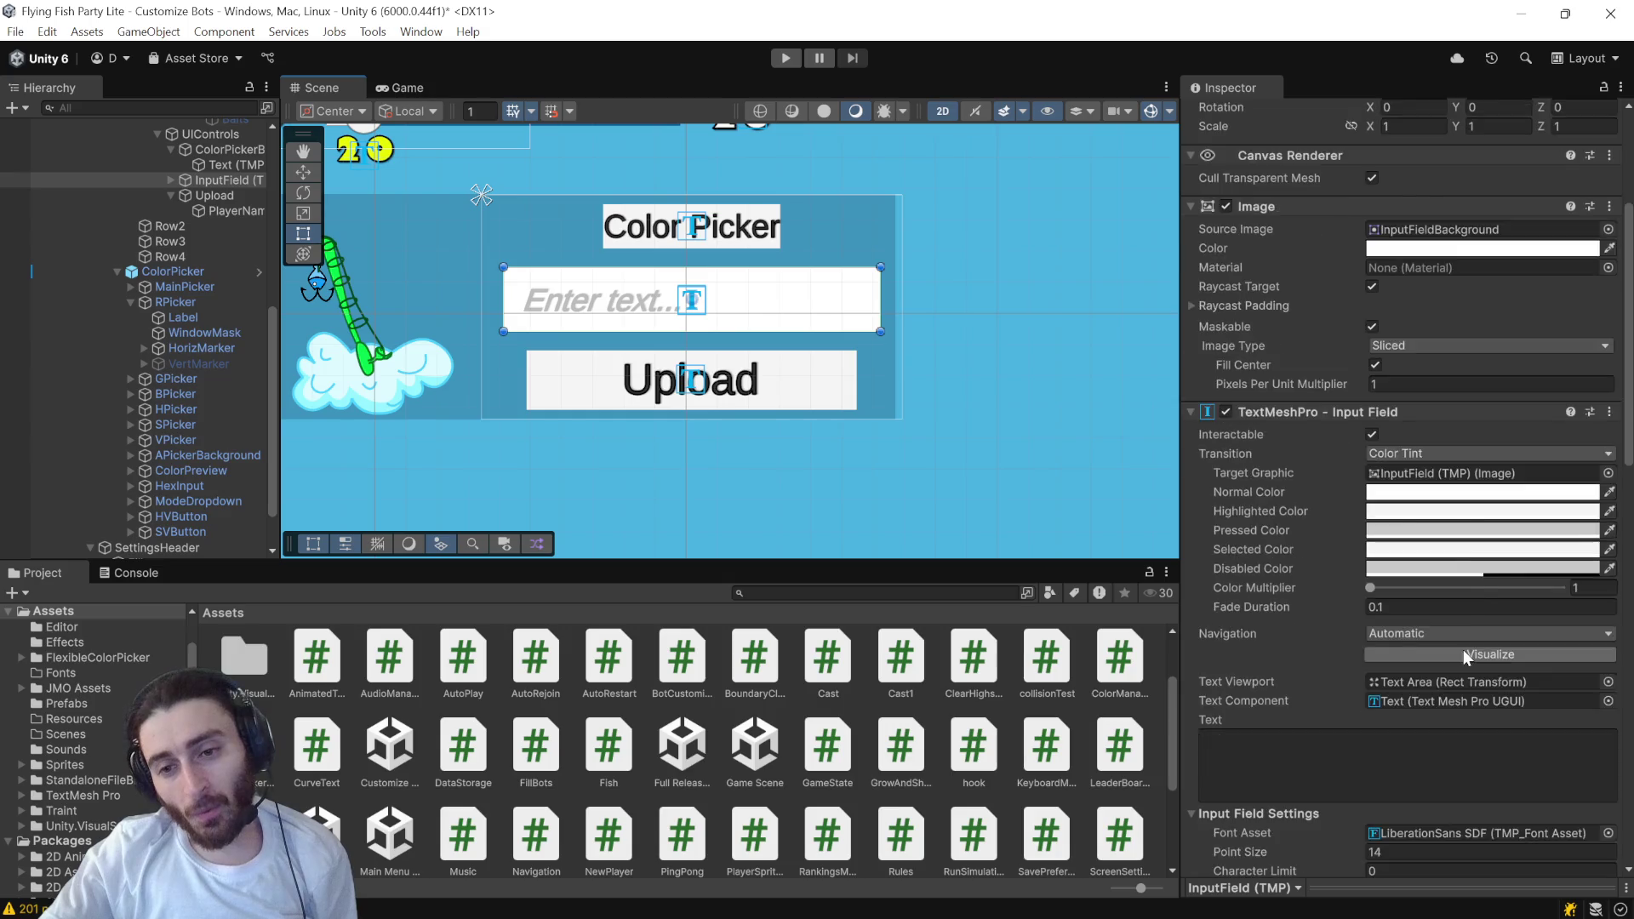
scroll(1464, 650, "down", 10)
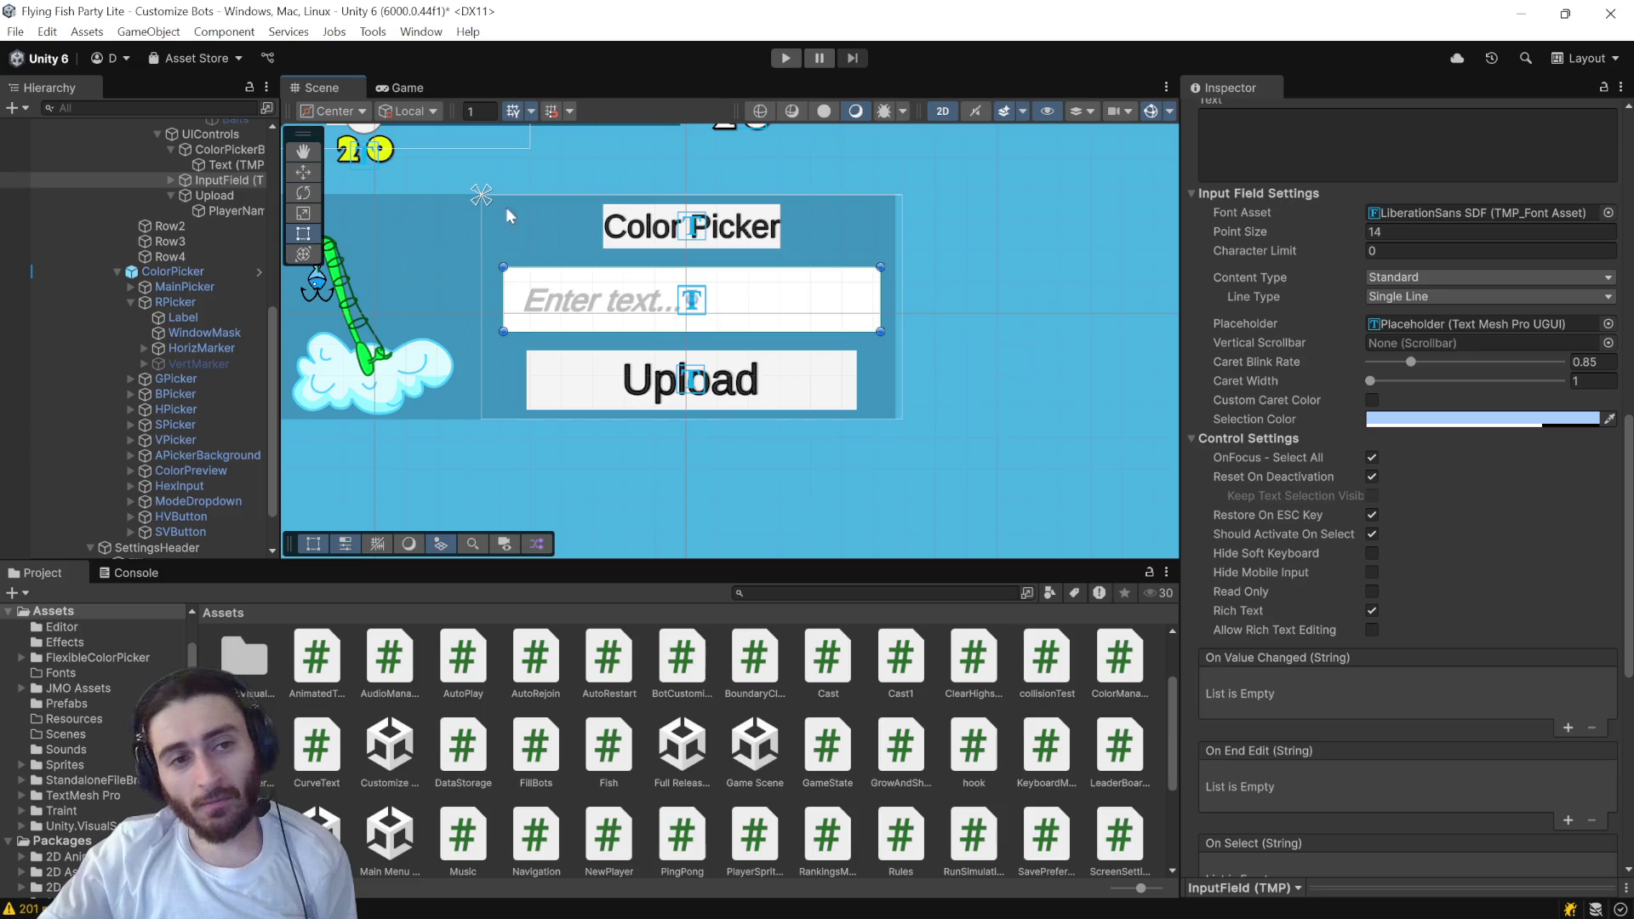
left_click(662, 230)
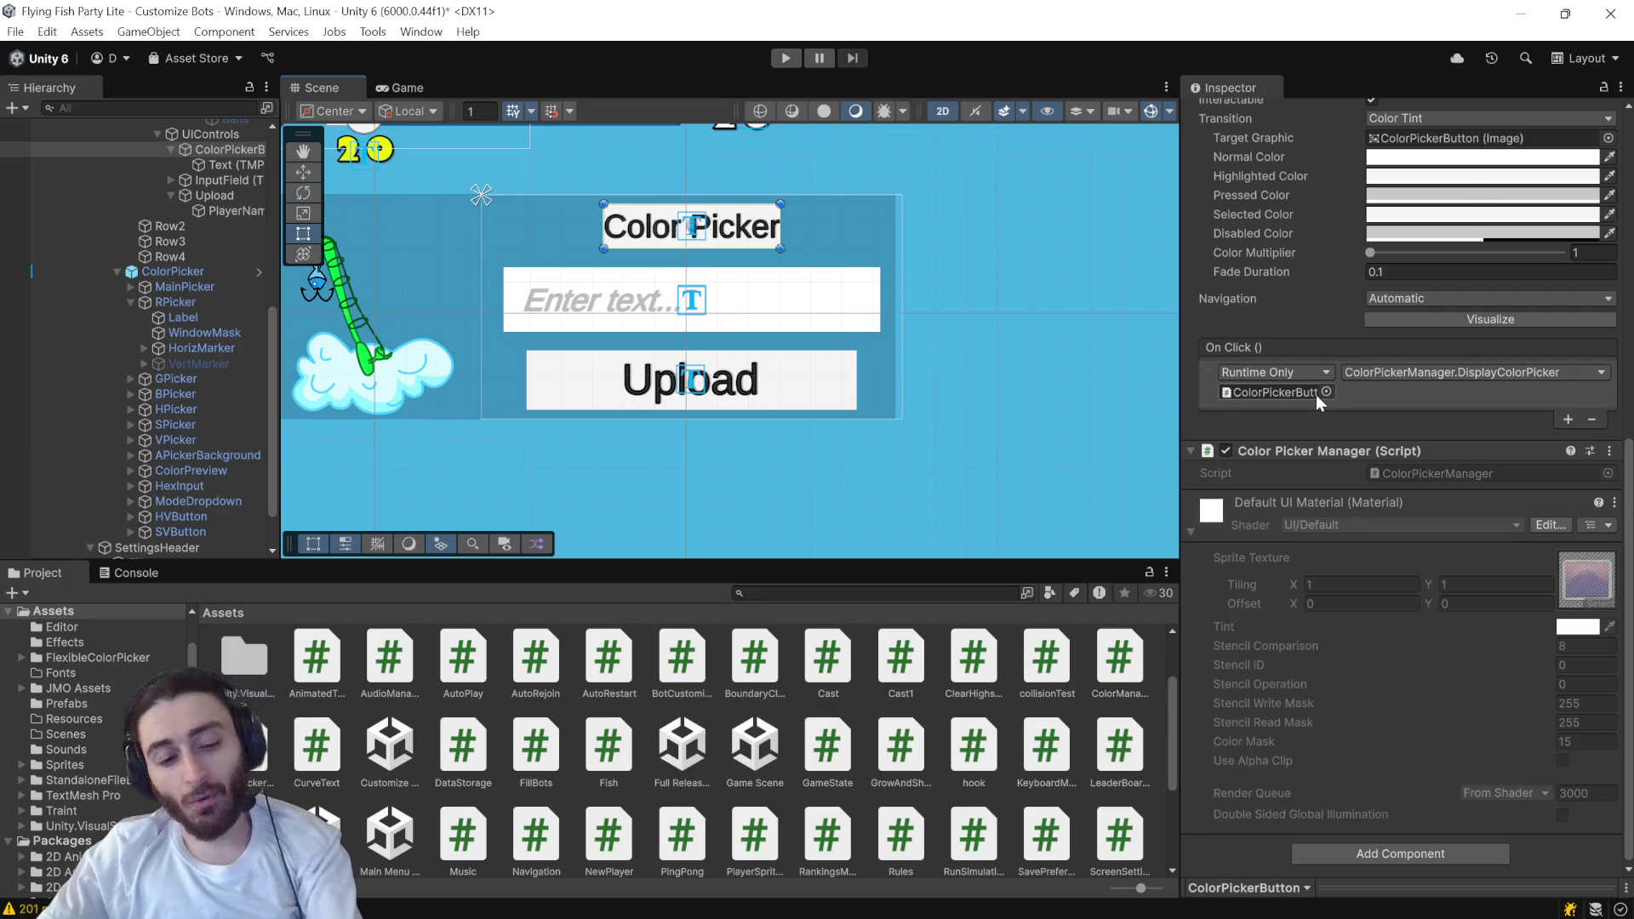
- In ColorPickerManager.cs, add a blank line after the colorPicker field
key("alt+Tab")
left_click(413, 229)
key("Return")
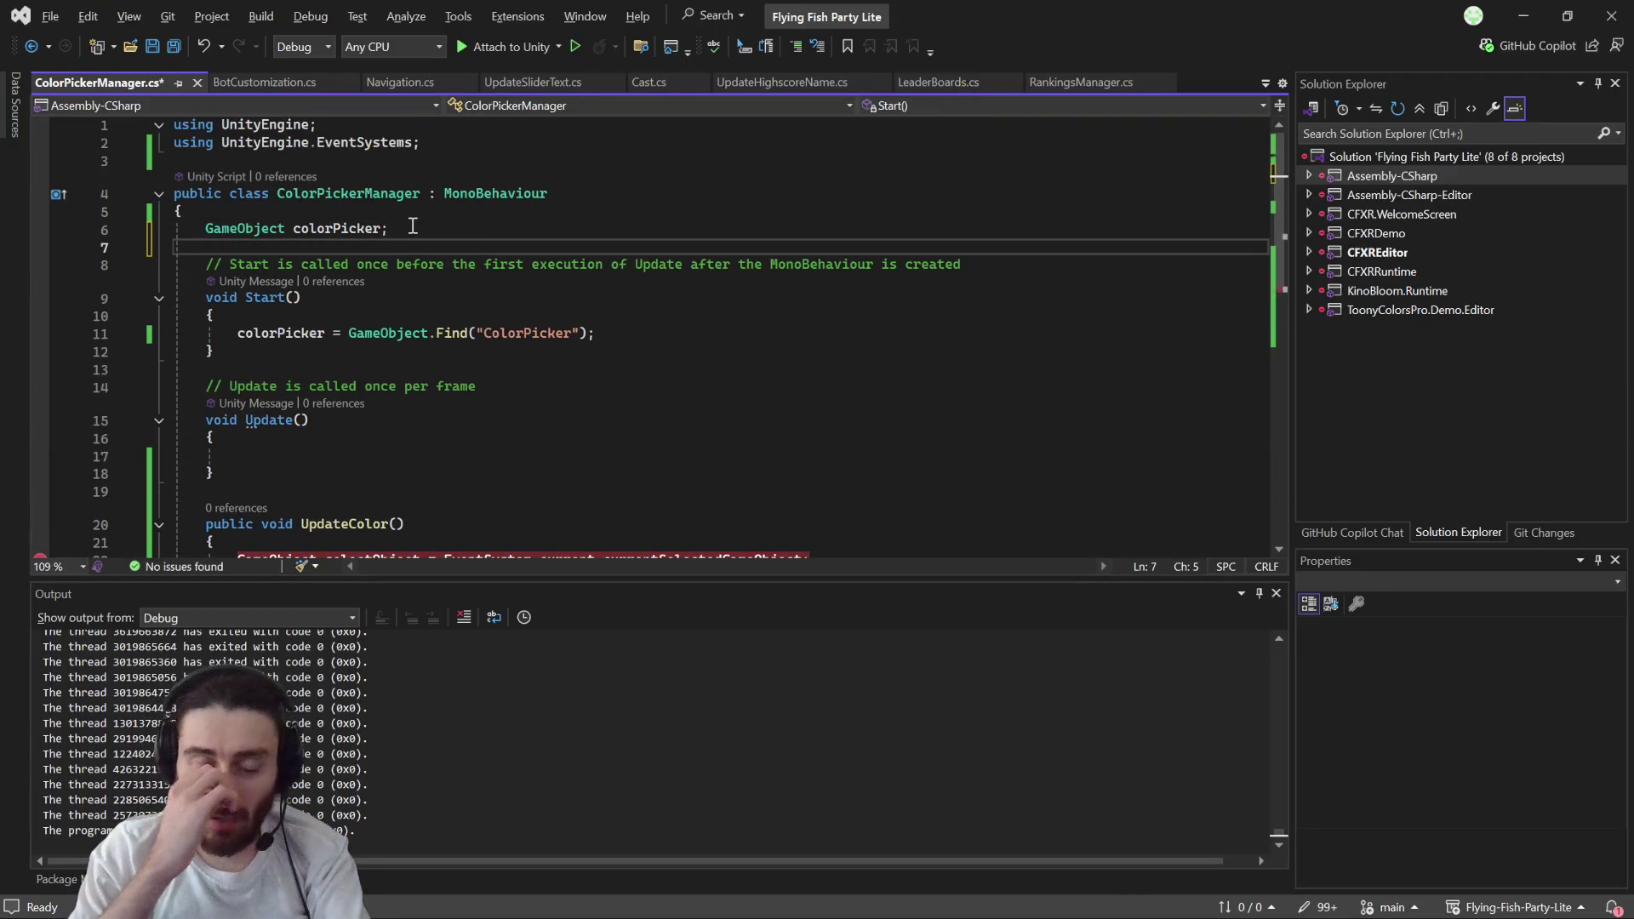
- Declare a 'GameObject selectedPlayerNameInput;' field on line 7
type("Gam")
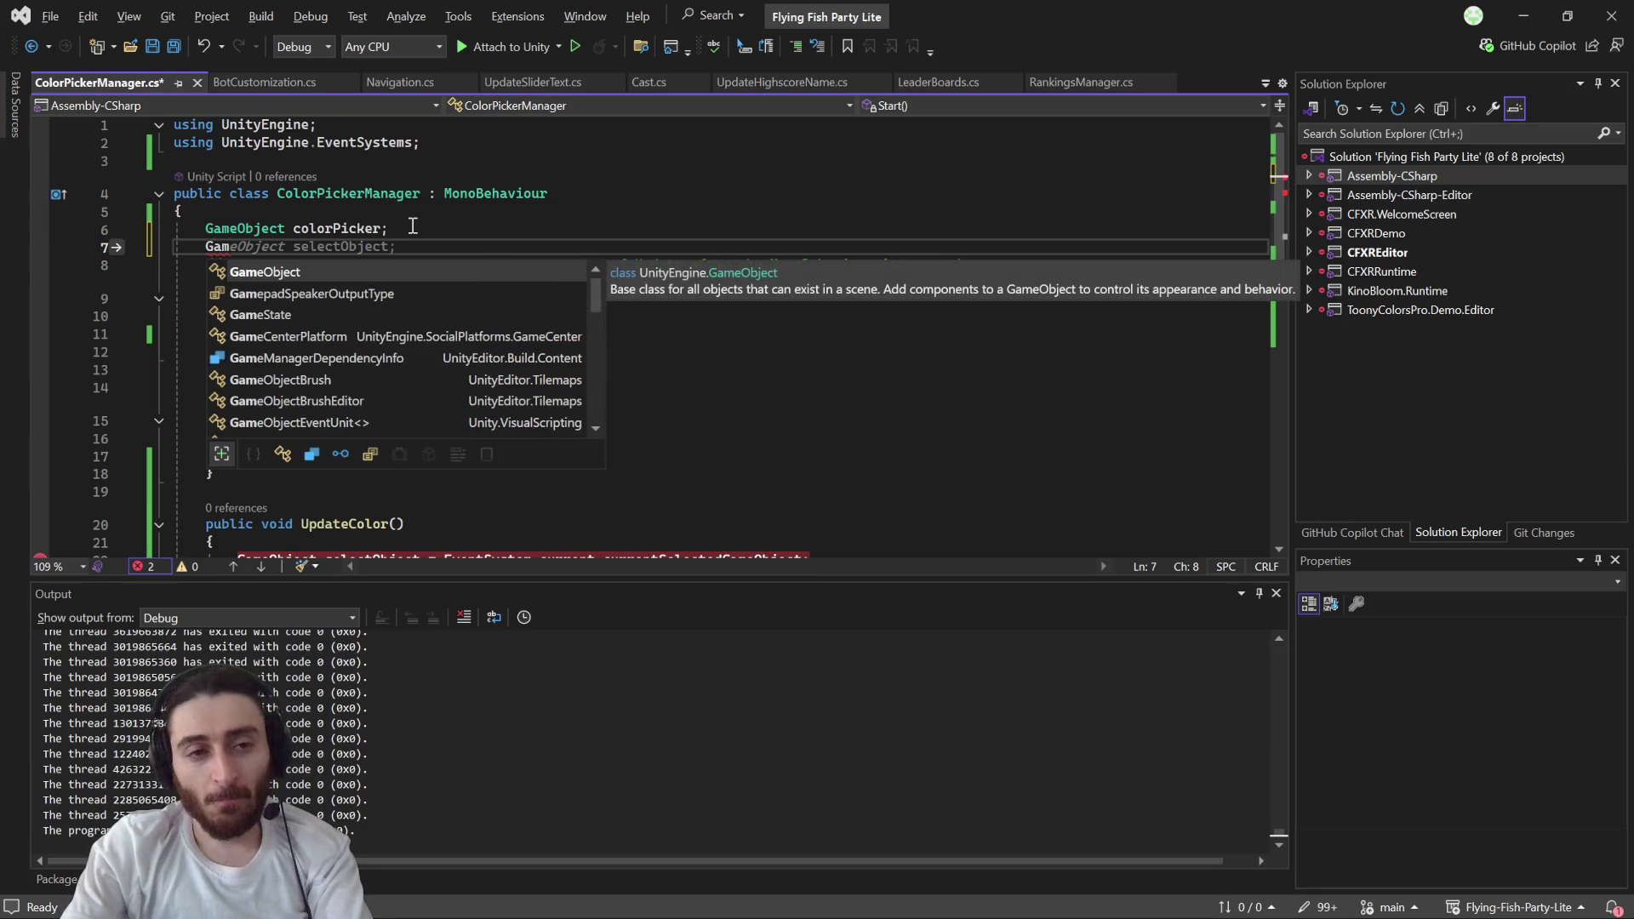
type("eObj")
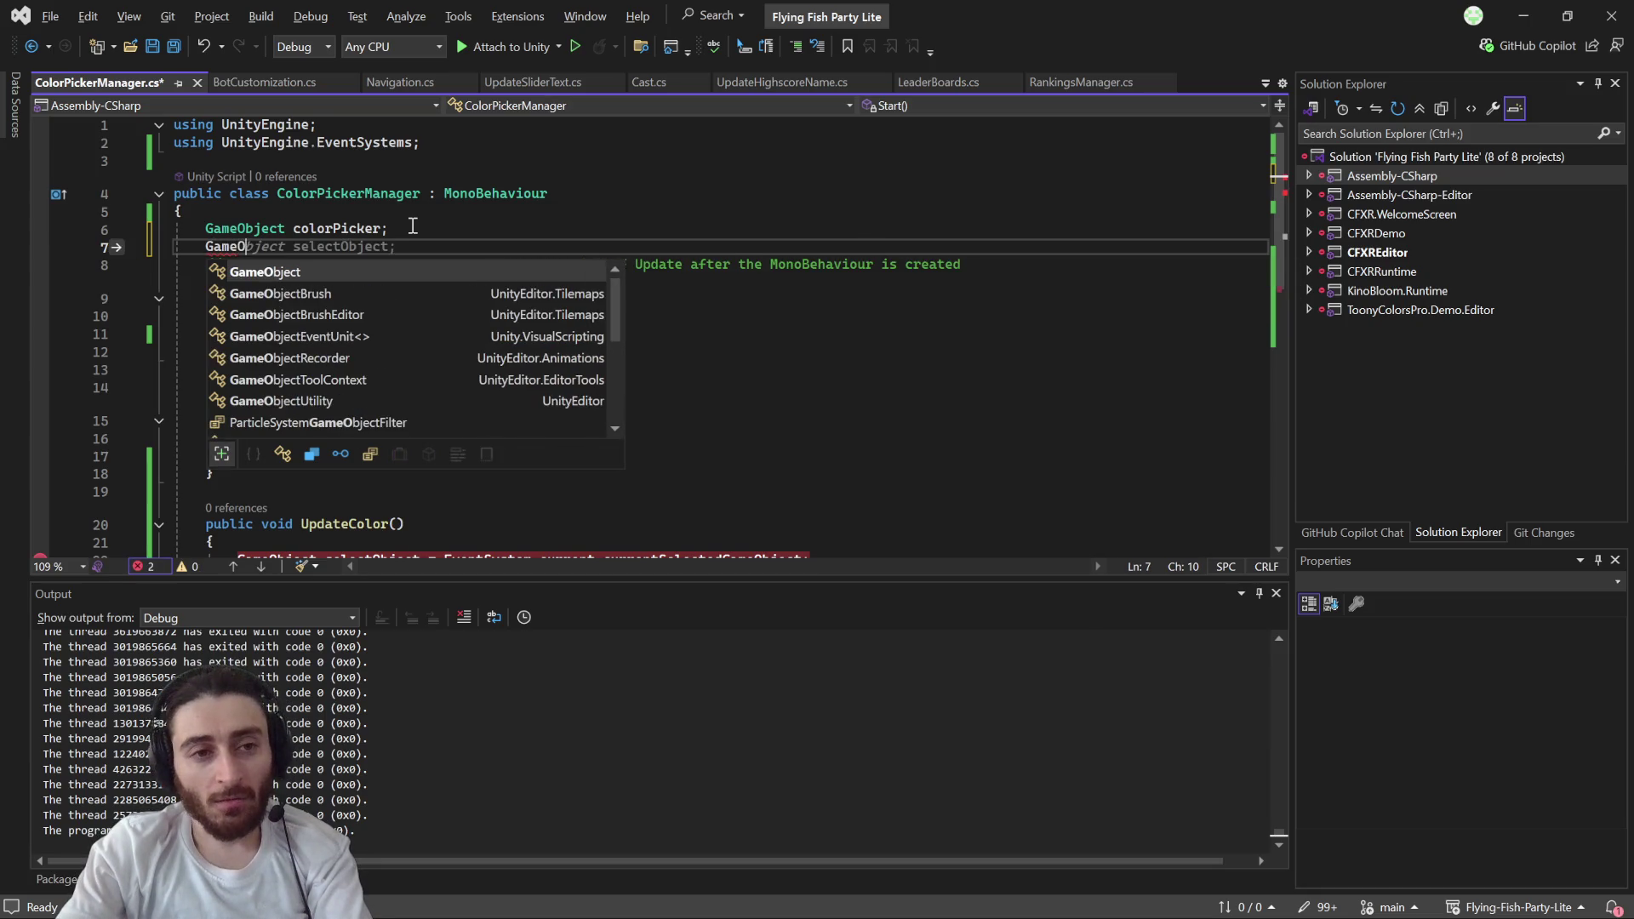
key("Tab")
type("s")
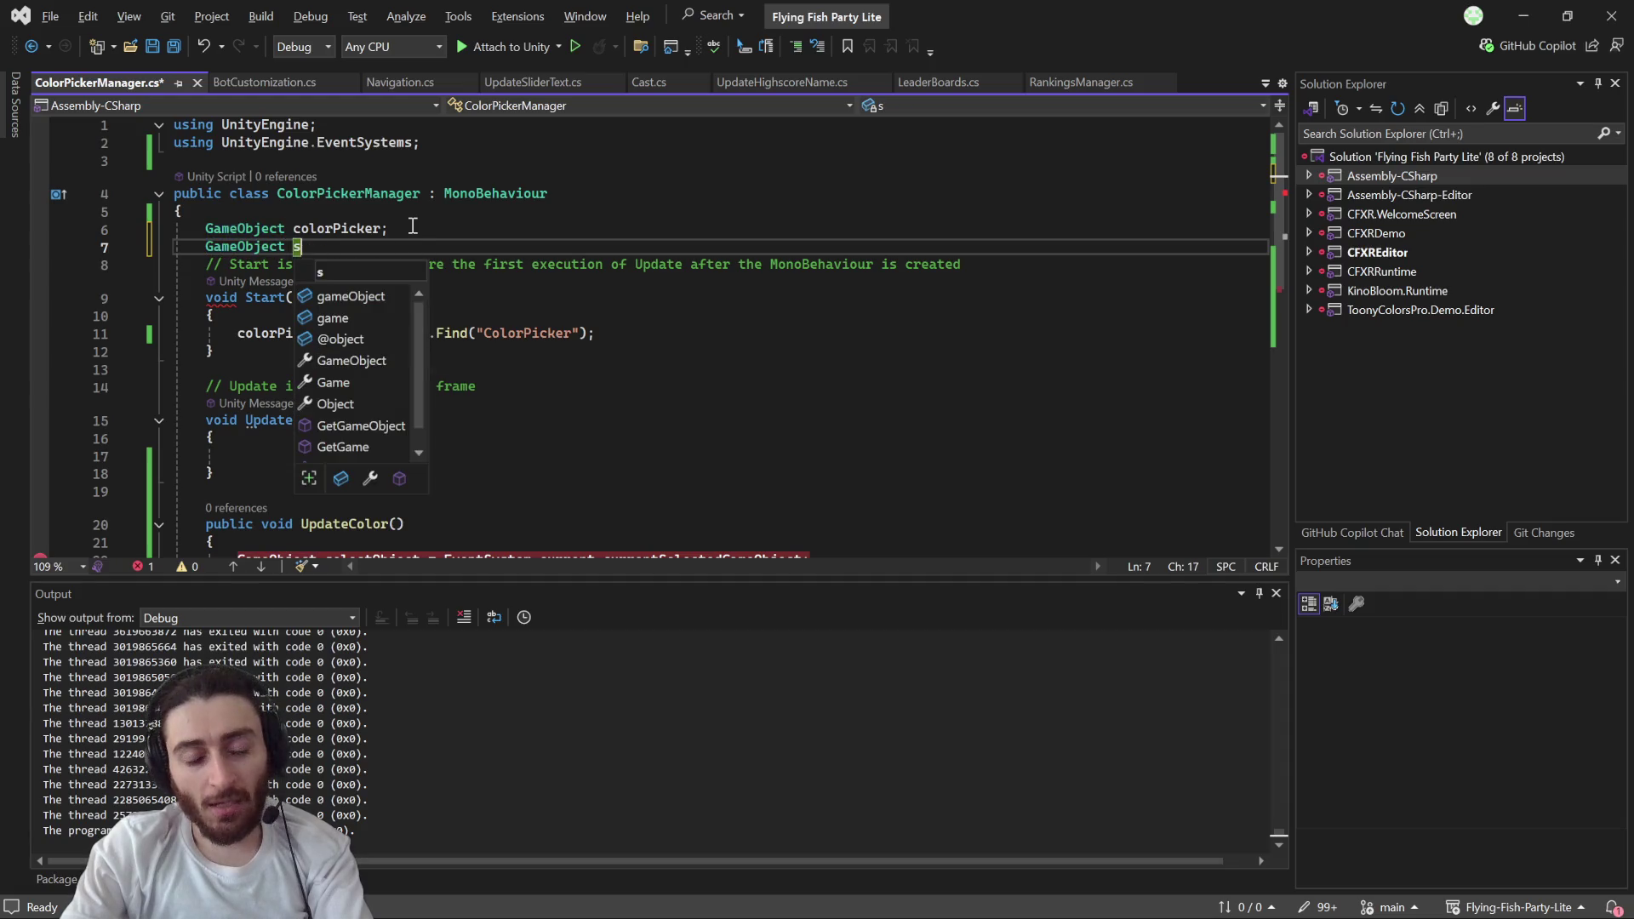
type("elected")
key("Escape")
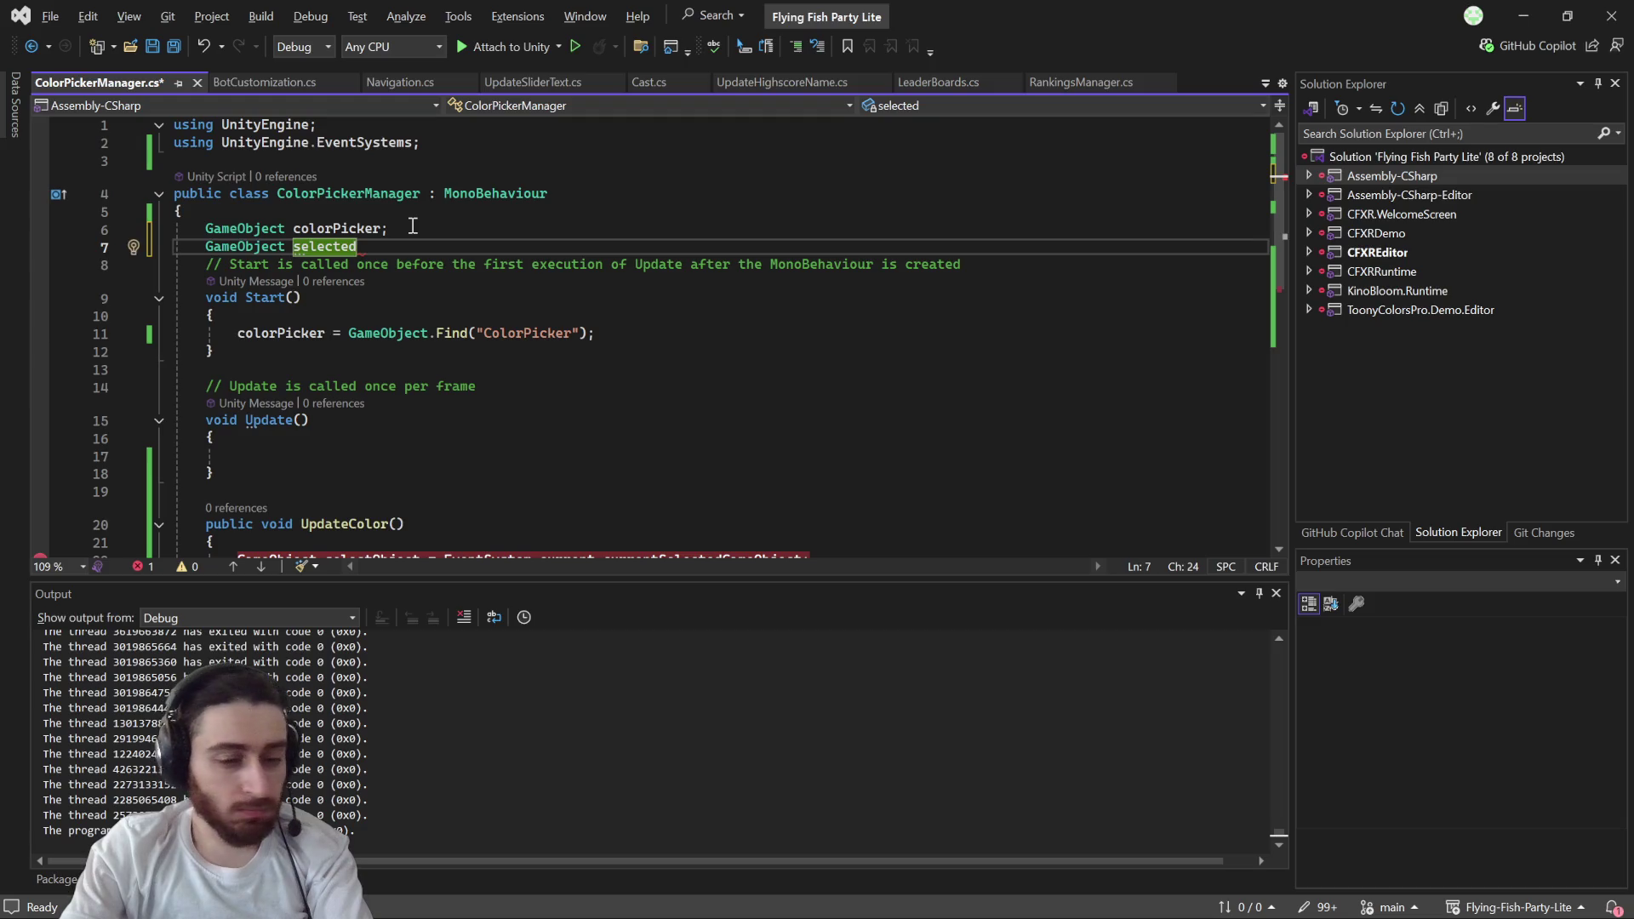
type("PlayerI")
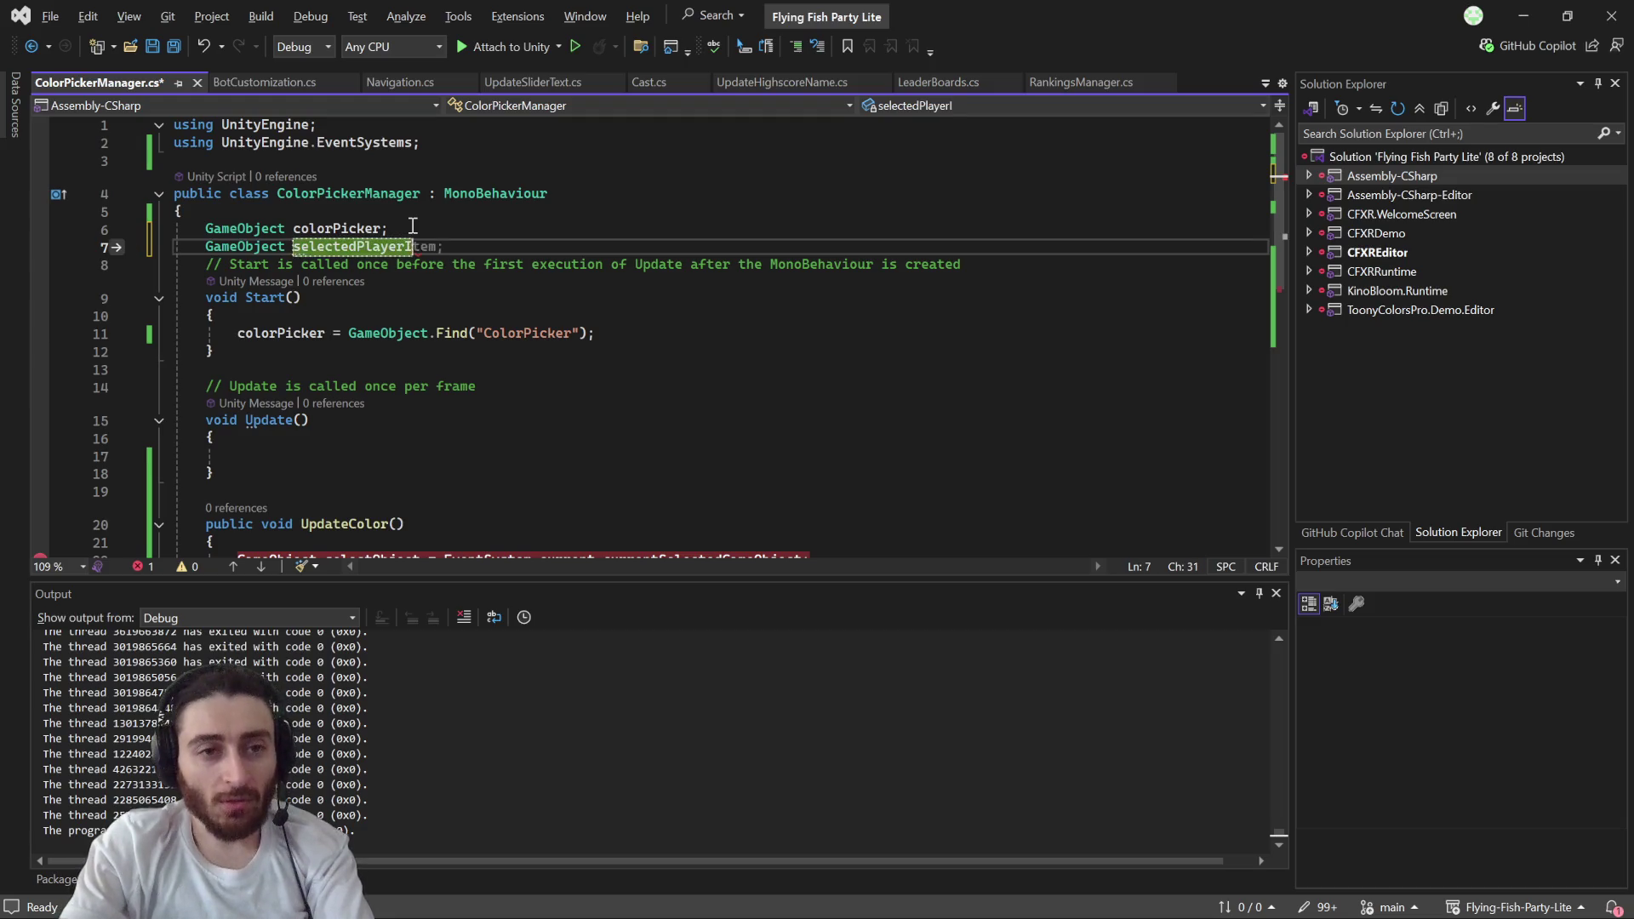
type("nput")
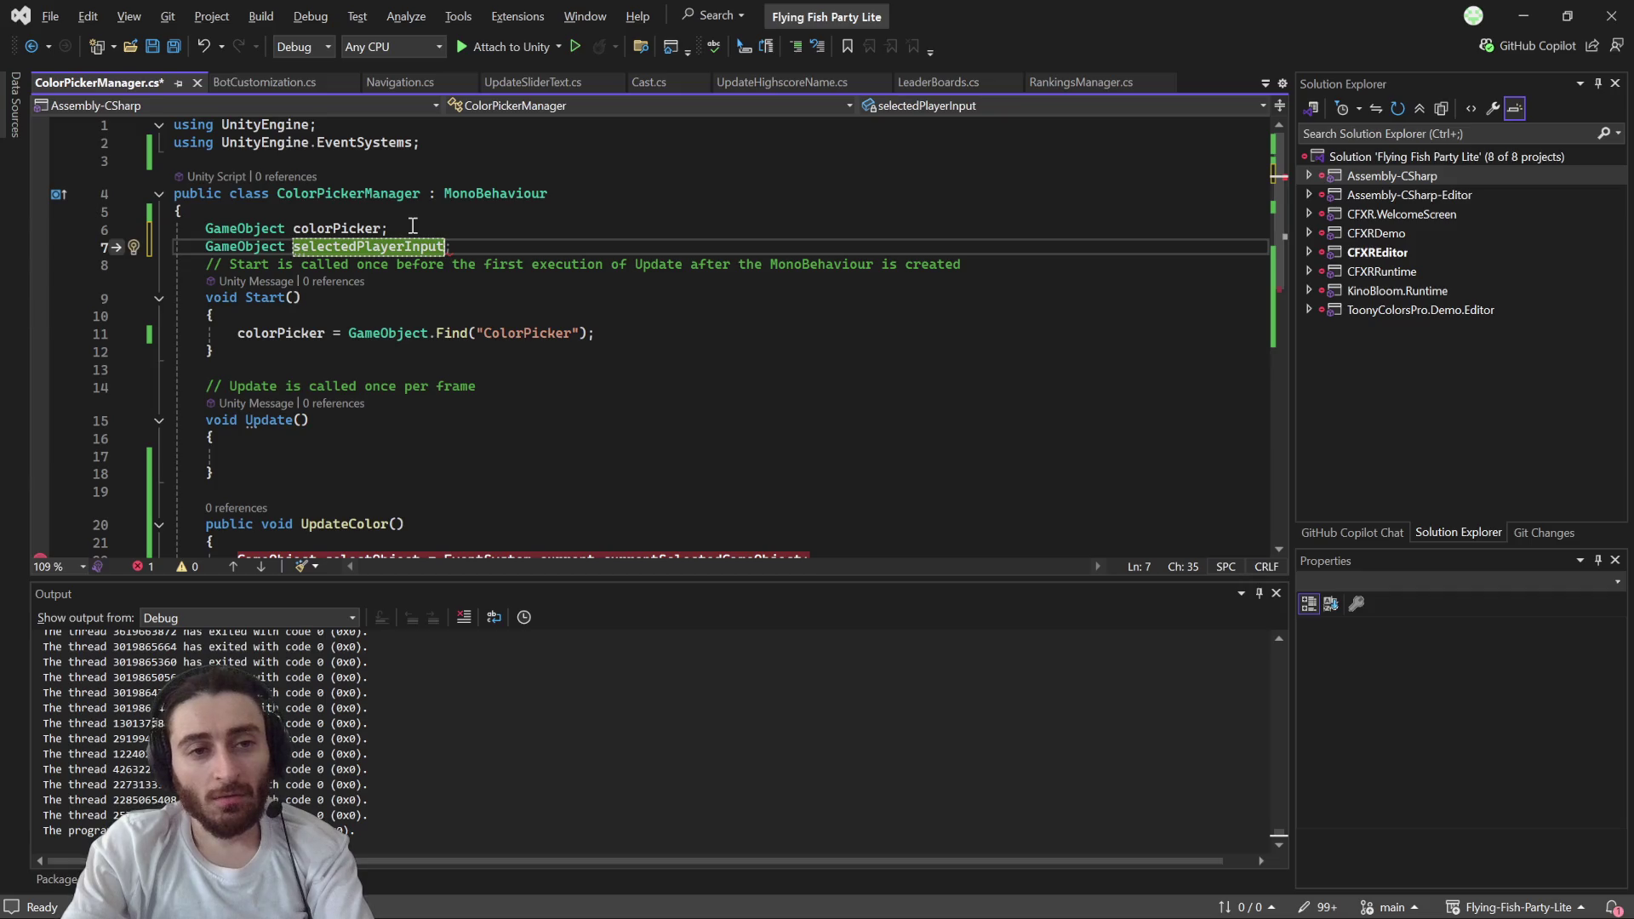
key("BackSpace")
key("BackSpace")
key("BackSpace")
type("Name")
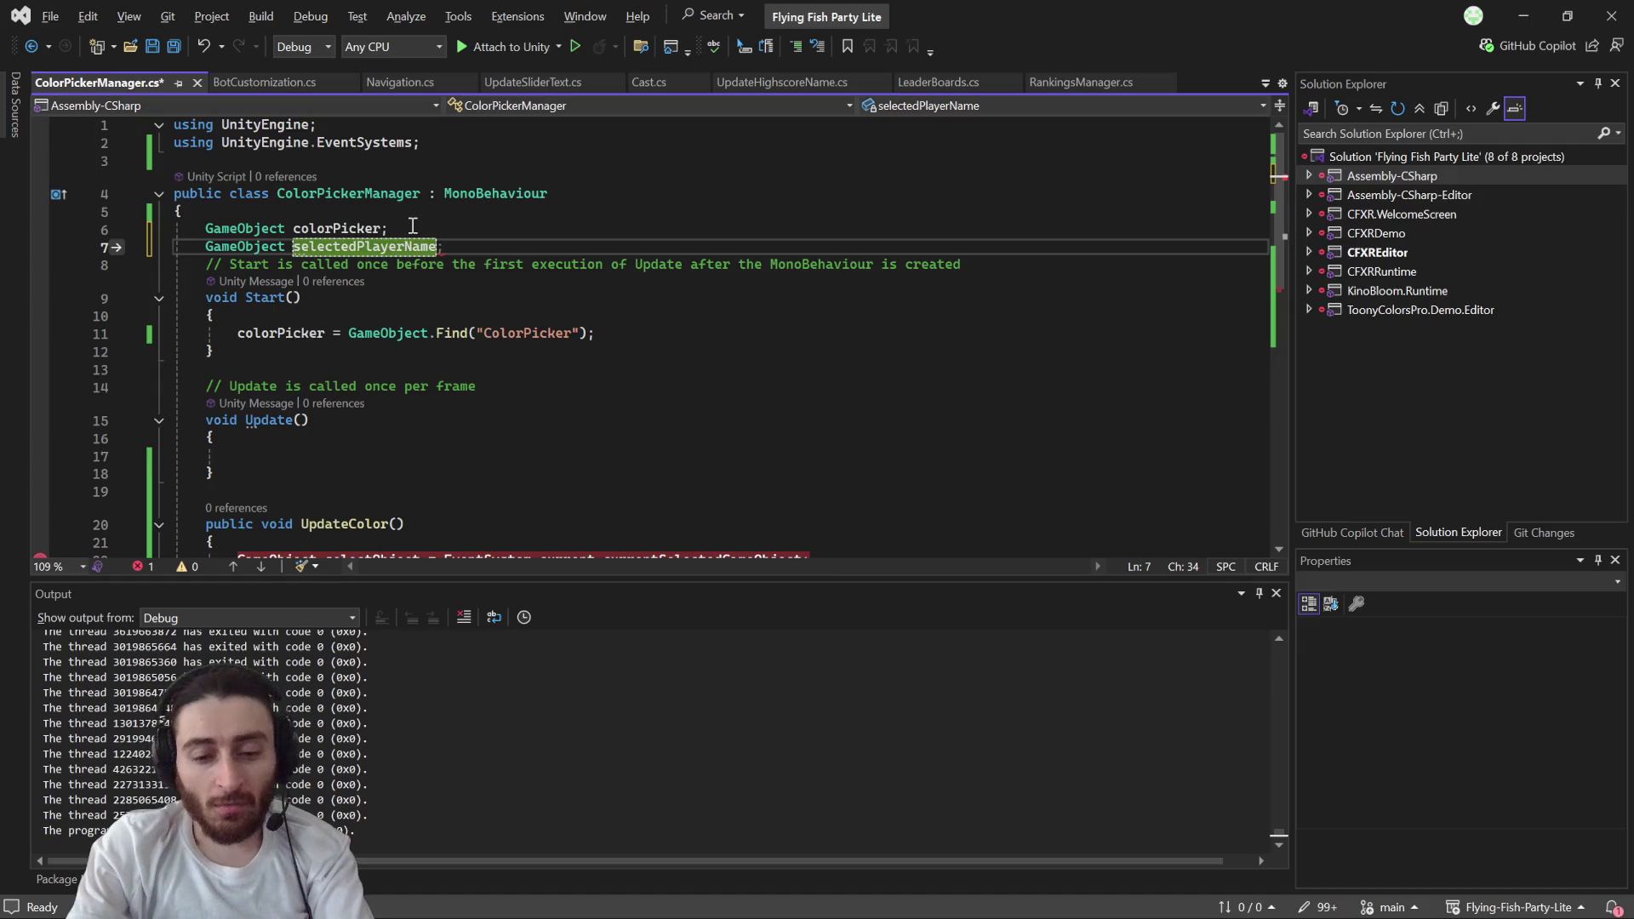
type("Input")
key("End")
- Copy the selectedPlayerNameInput name and add a new line at the start of DisplayColorPicker
left_click(413, 227)
double_click(397, 246)
key("ctrl+c")
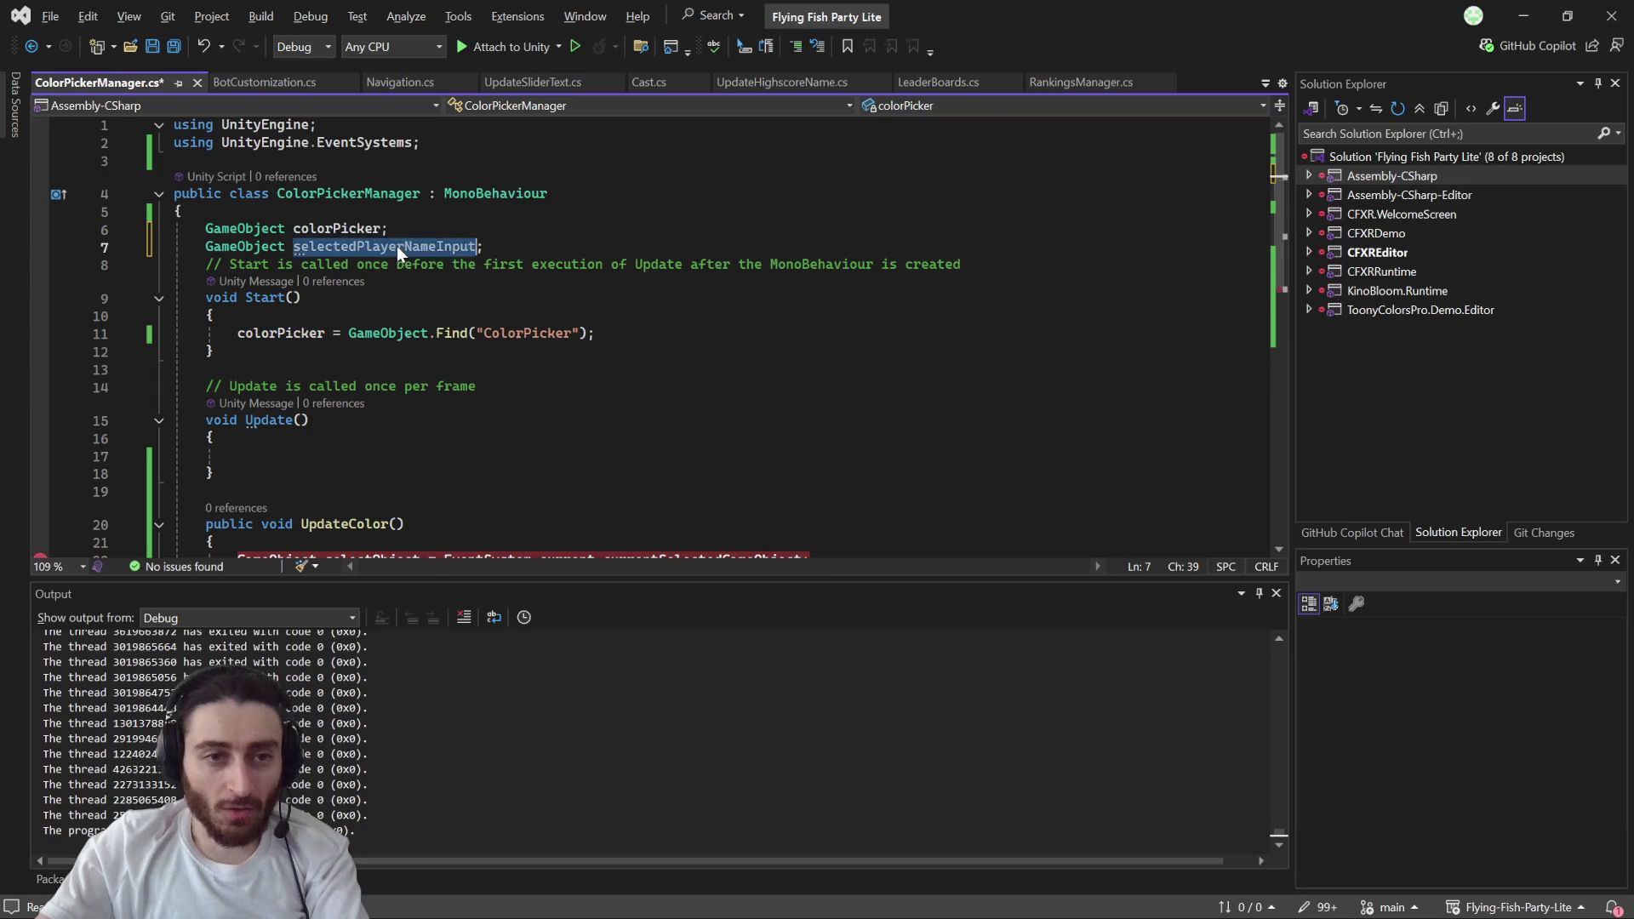
scroll(499, 405, "down", 1)
scroll(500, 405, "down", 5)
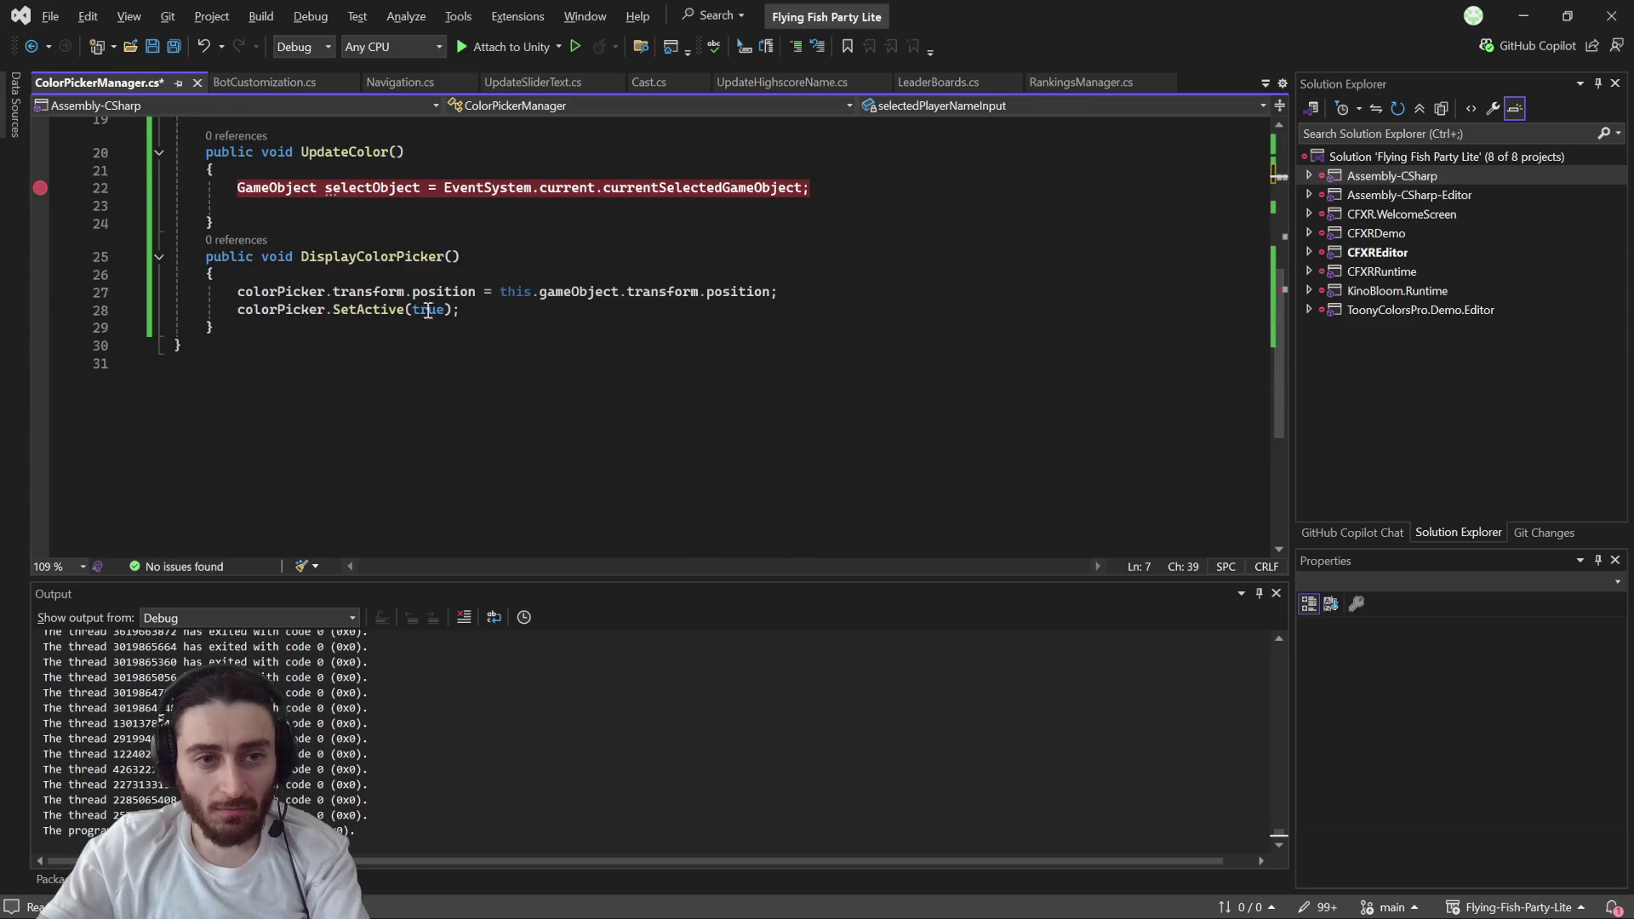
scroll(412, 306, "up", 1)
left_click(270, 325)
key("Return")
- Paste selectedPlayerNameInput in DisplayColorPicker and begin assigning it this.gameObject
key("ctrl+v")
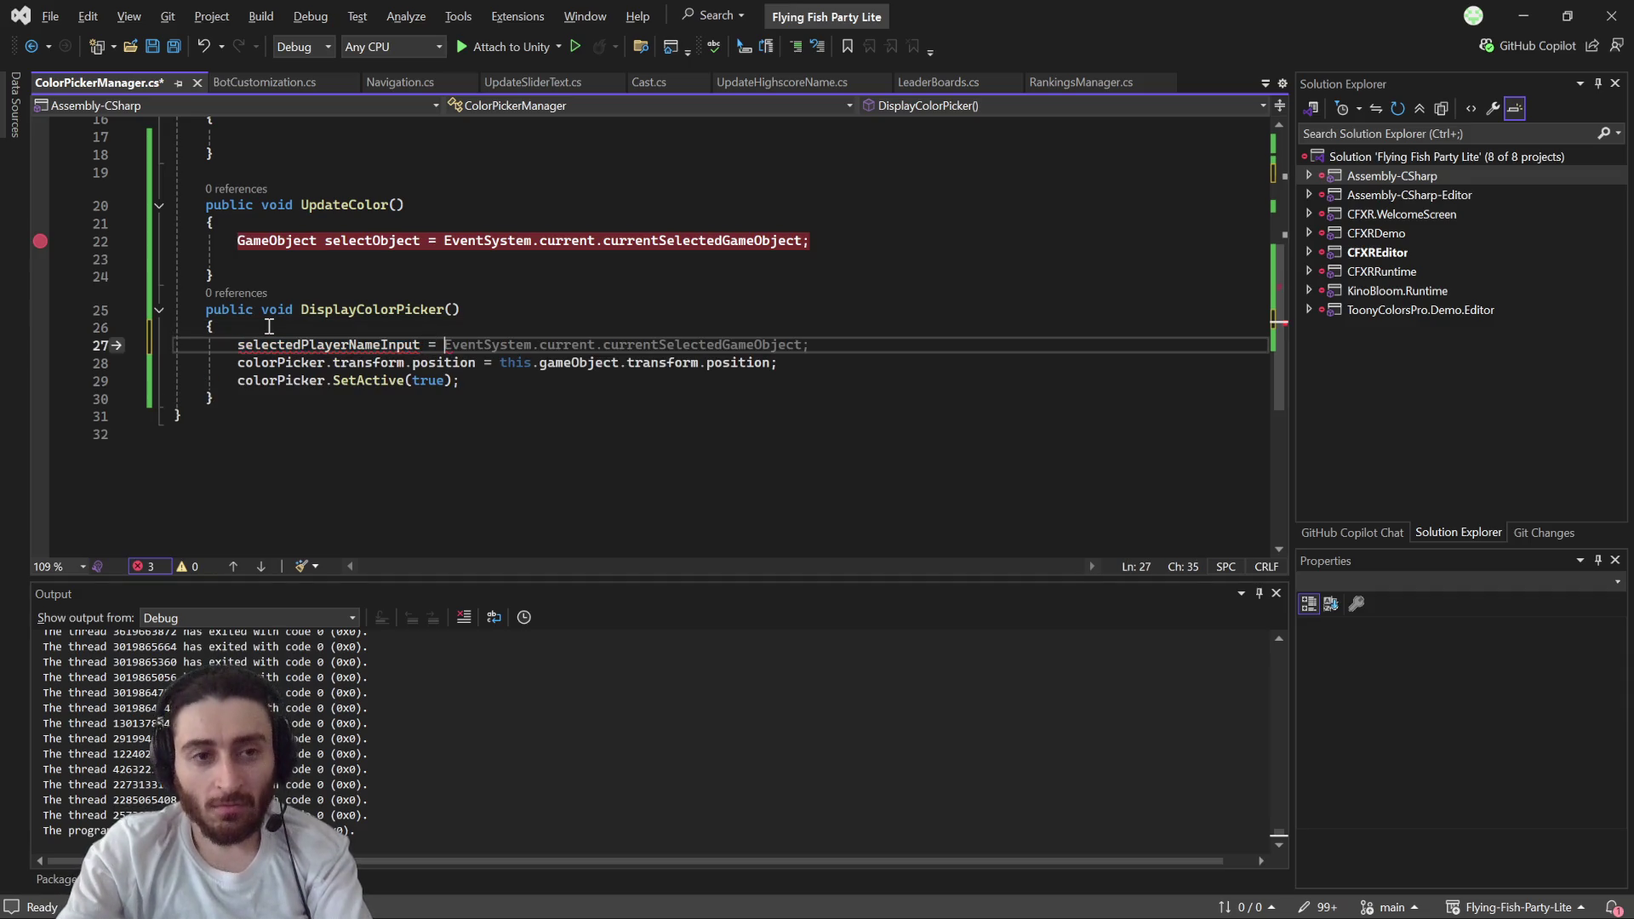
scroll(301, 366, "up", 5)
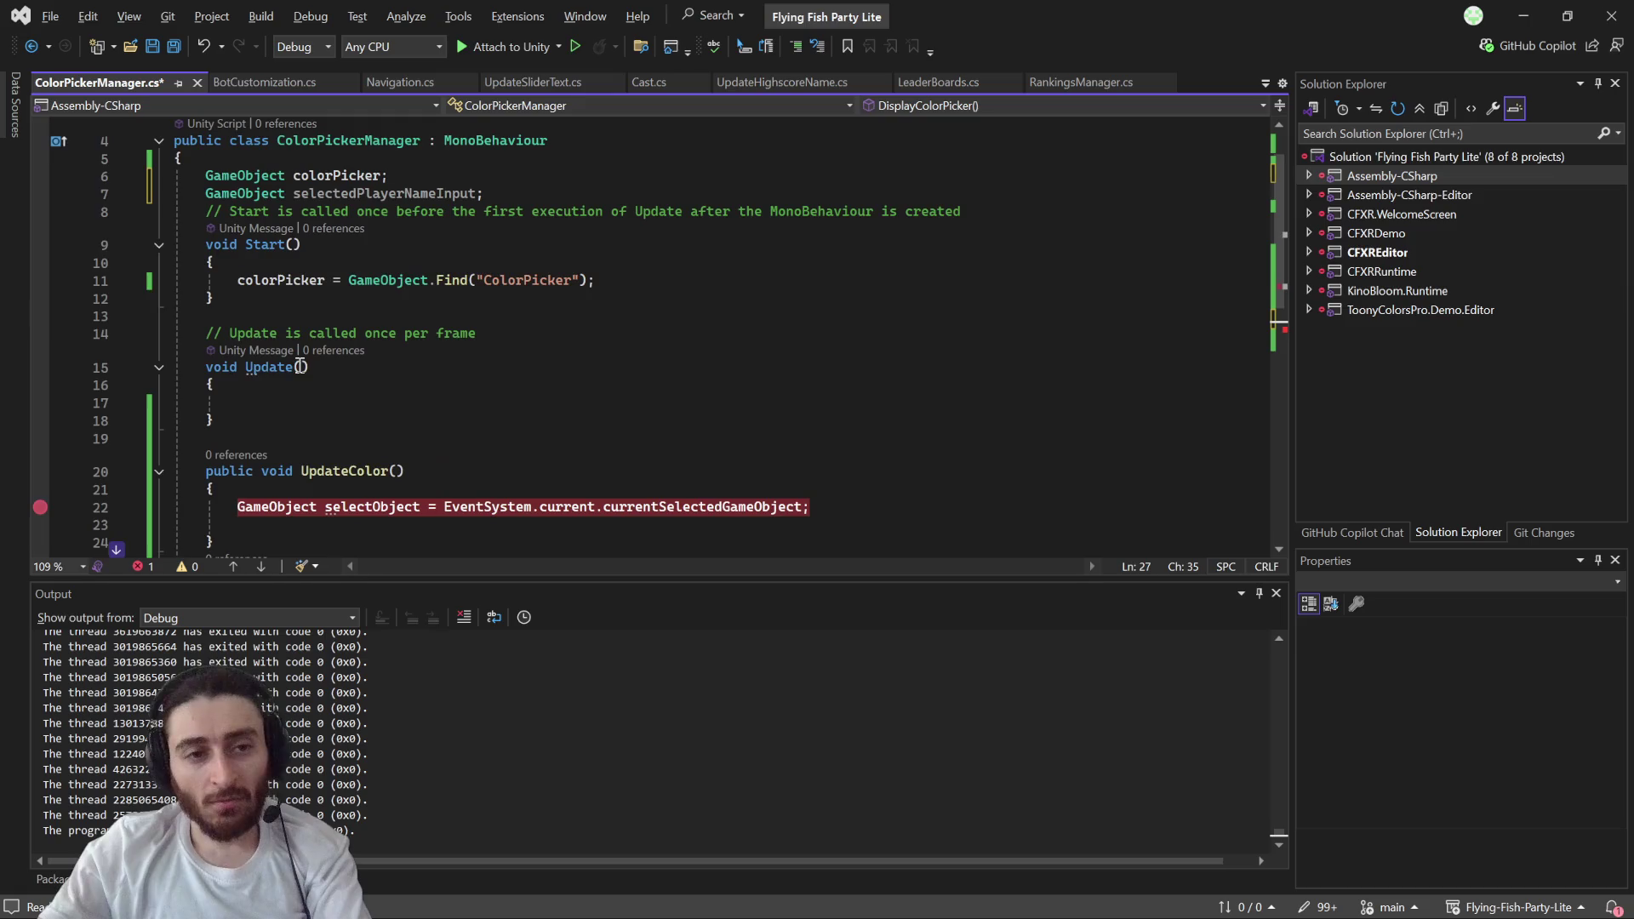
scroll(301, 367, "up", 1)
scroll(300, 367, "down", 3)
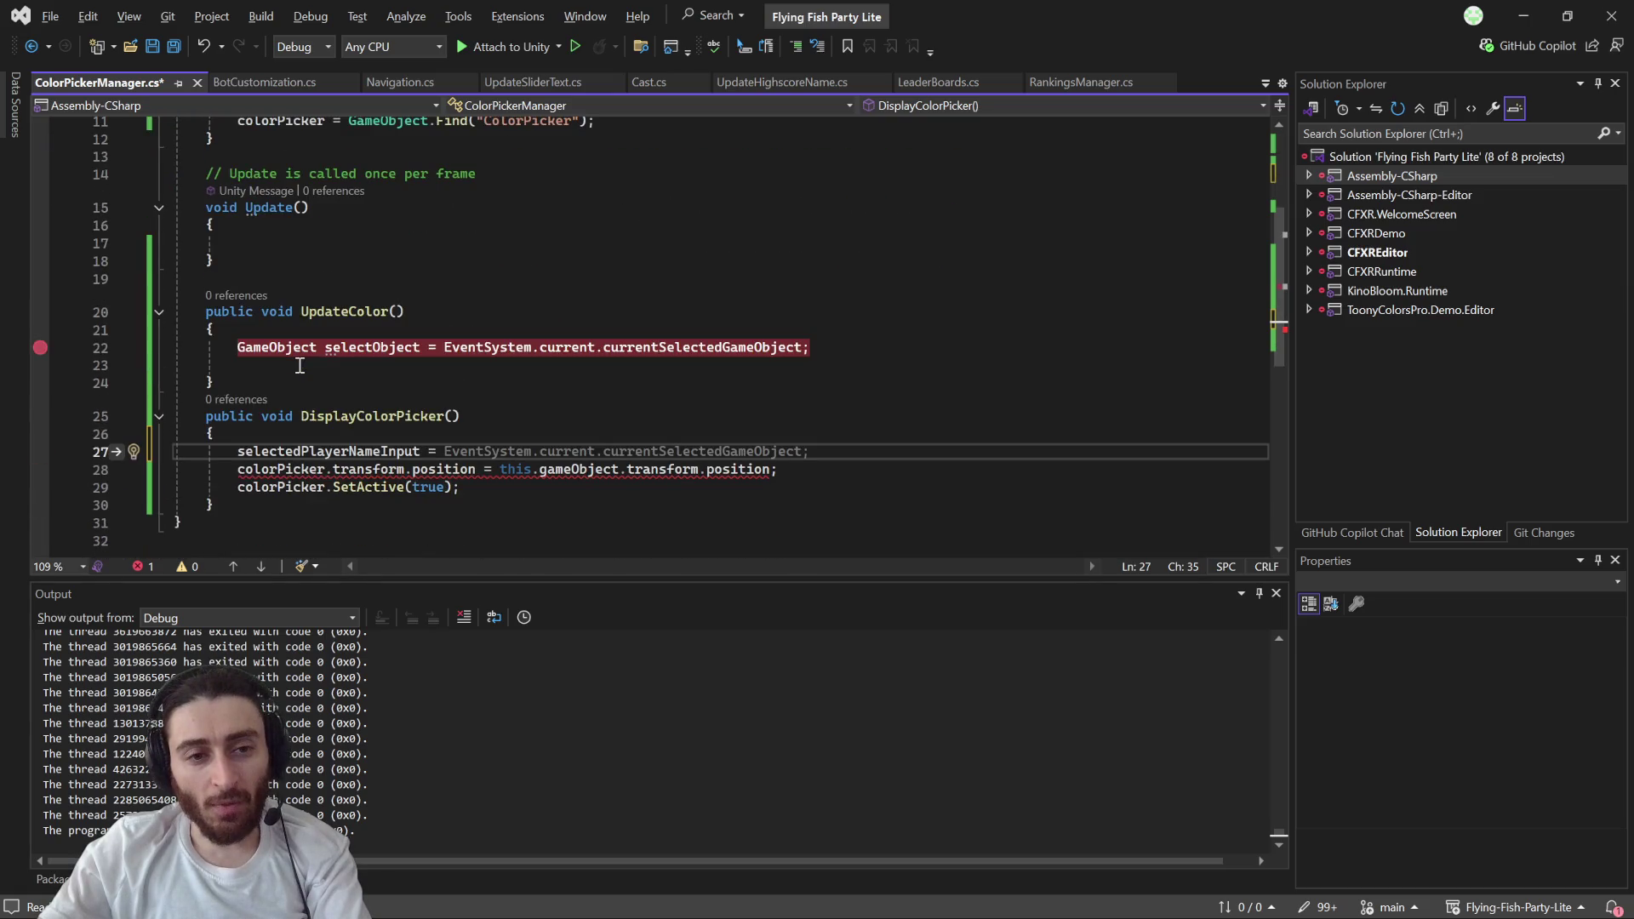
type("this")
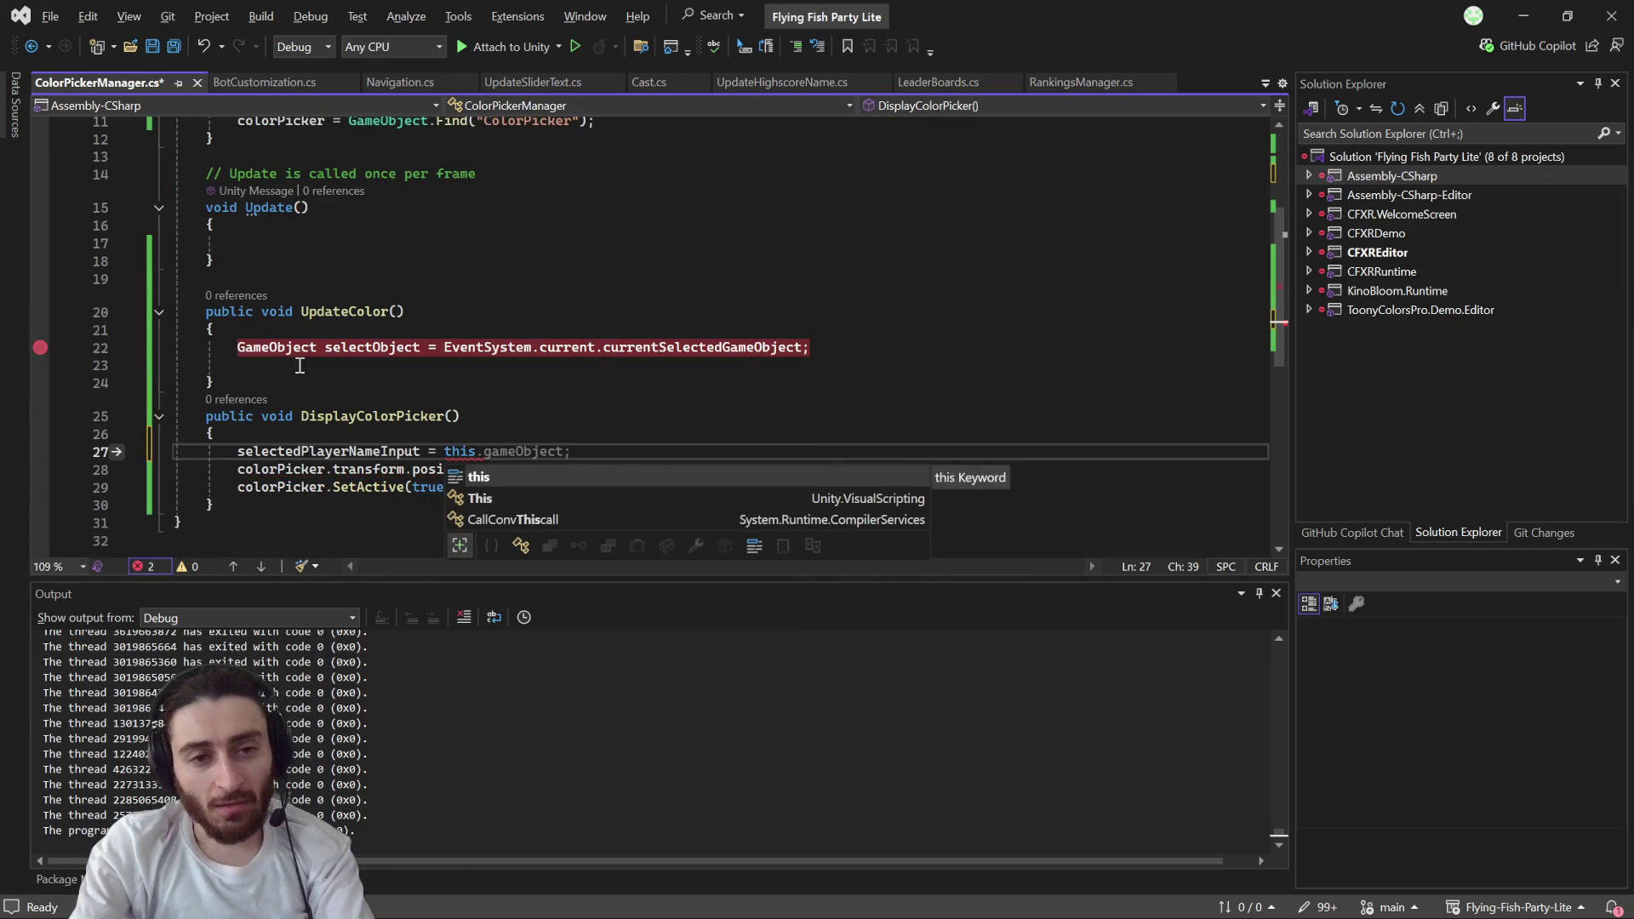
key("Tab")
type(".")
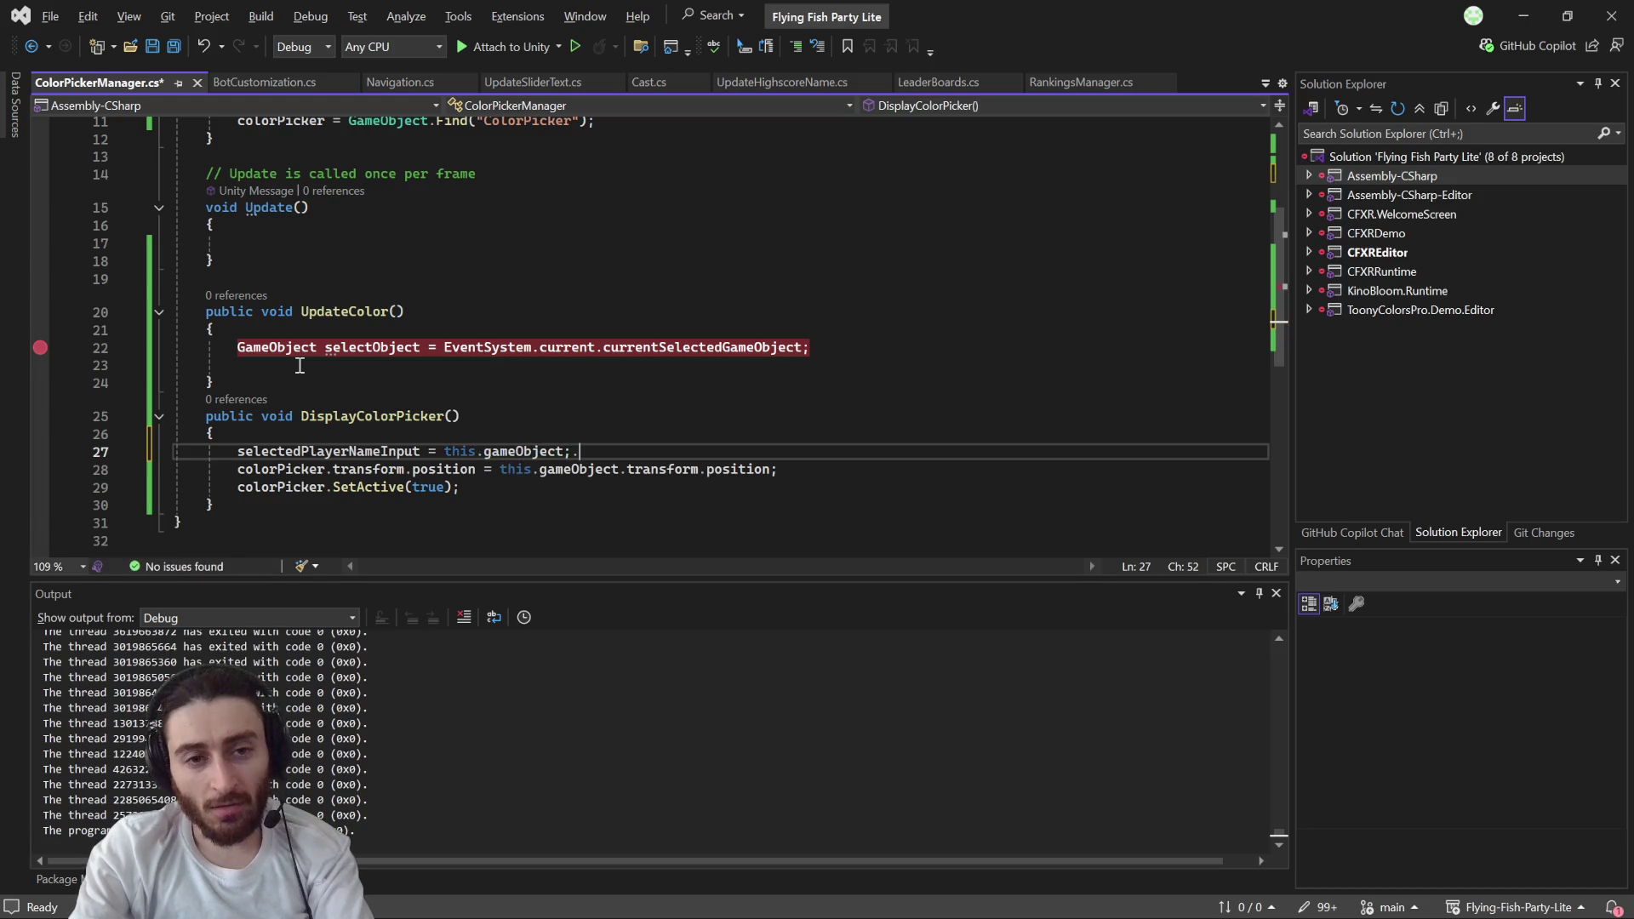
key("BackSpace")
key("BackSpace")
type(".")
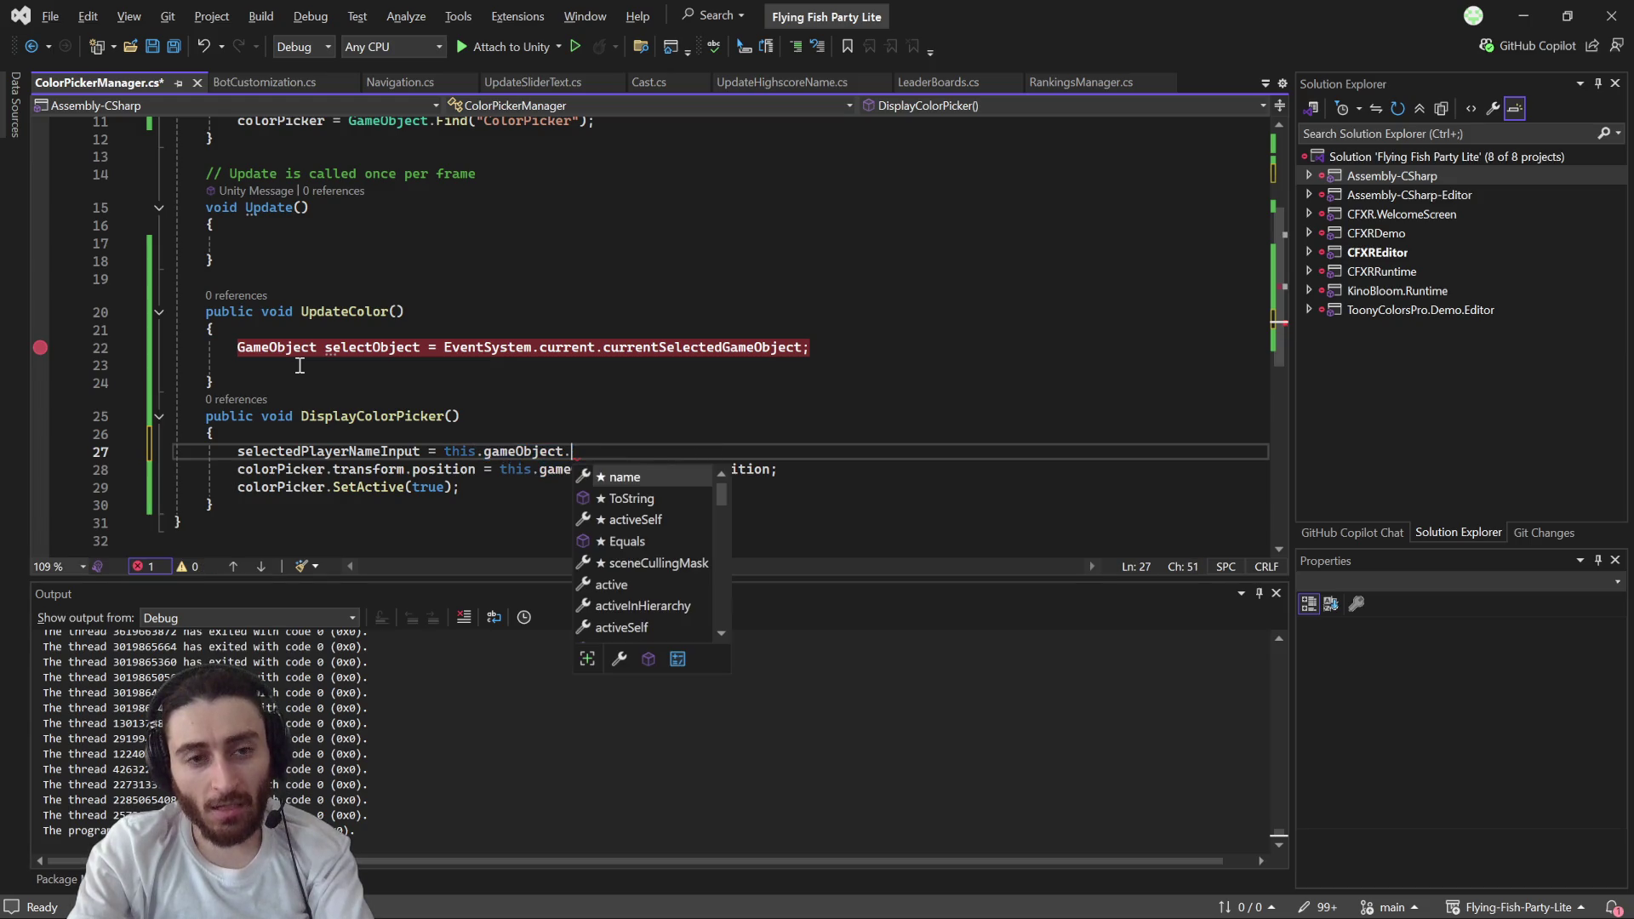
type("par")
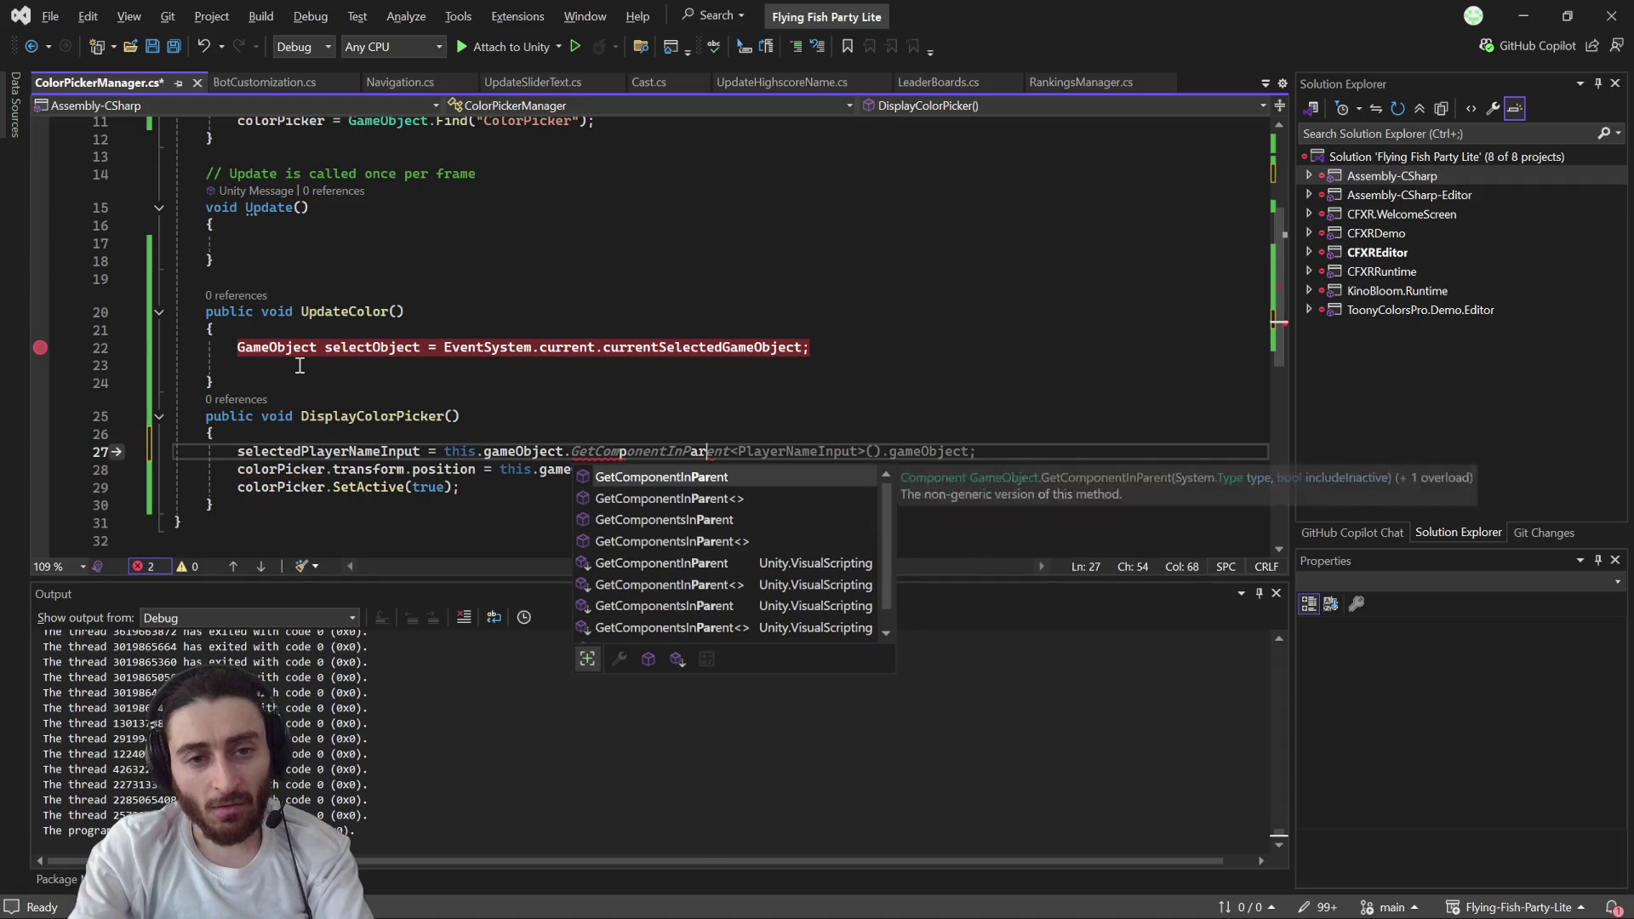
key("BackSpace")
key("BackSpace")
key("BackSpace")
- Complete the assignment as this.gameObject.transform.parent and switch back to Unity
type("ob")
key("Return")
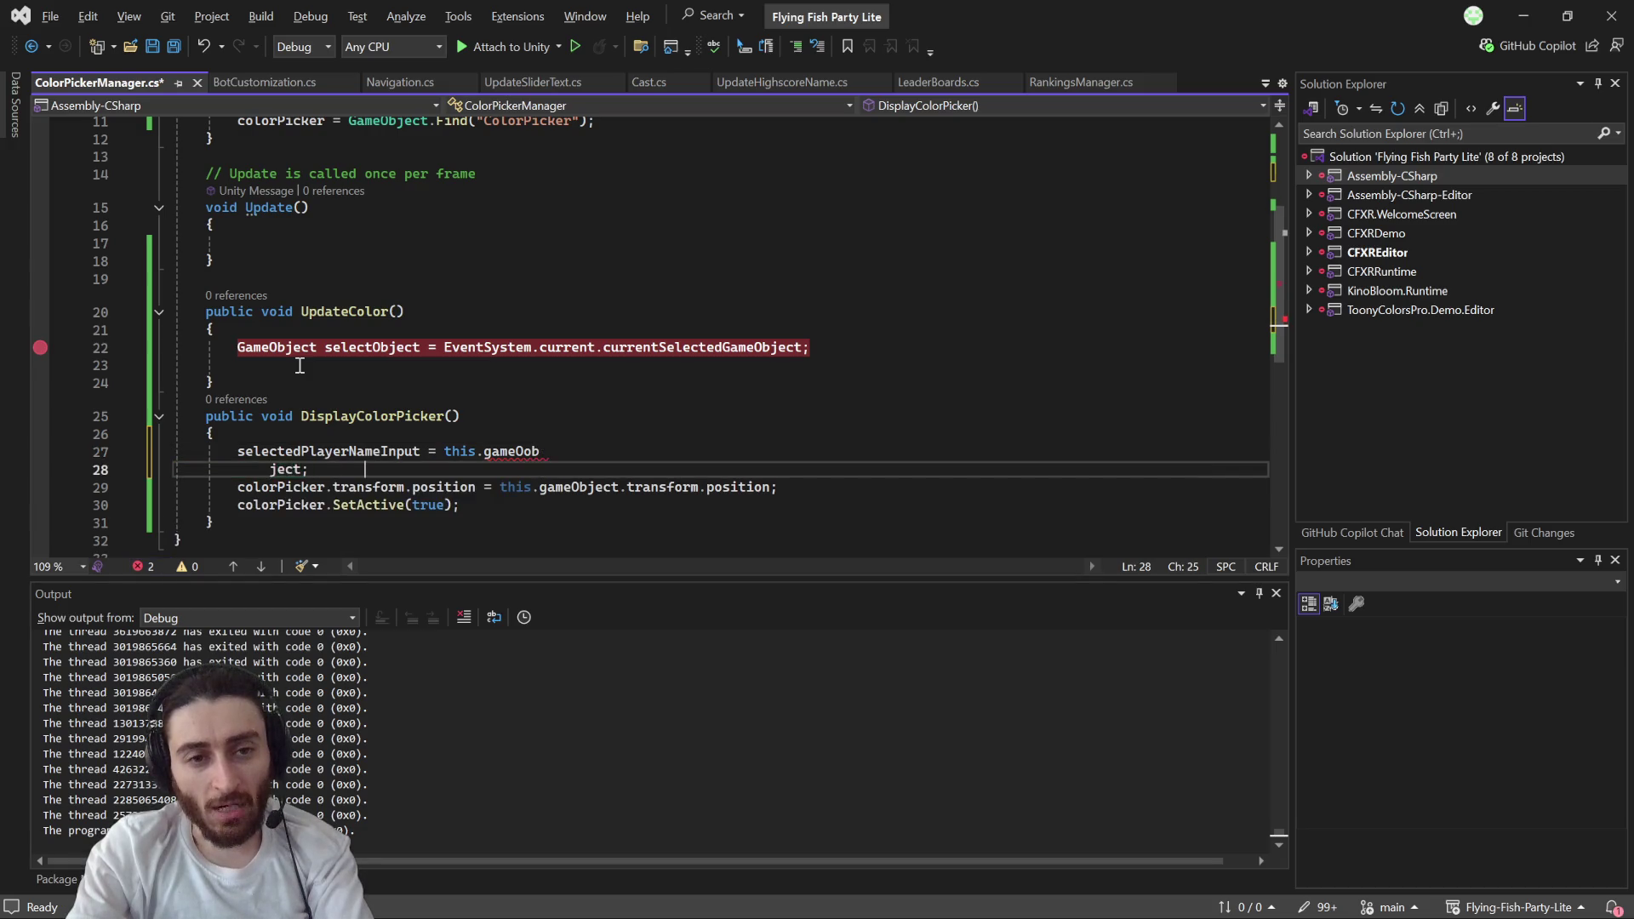
key("BackSpace")
key("BackSpace")
key("BackSpace")
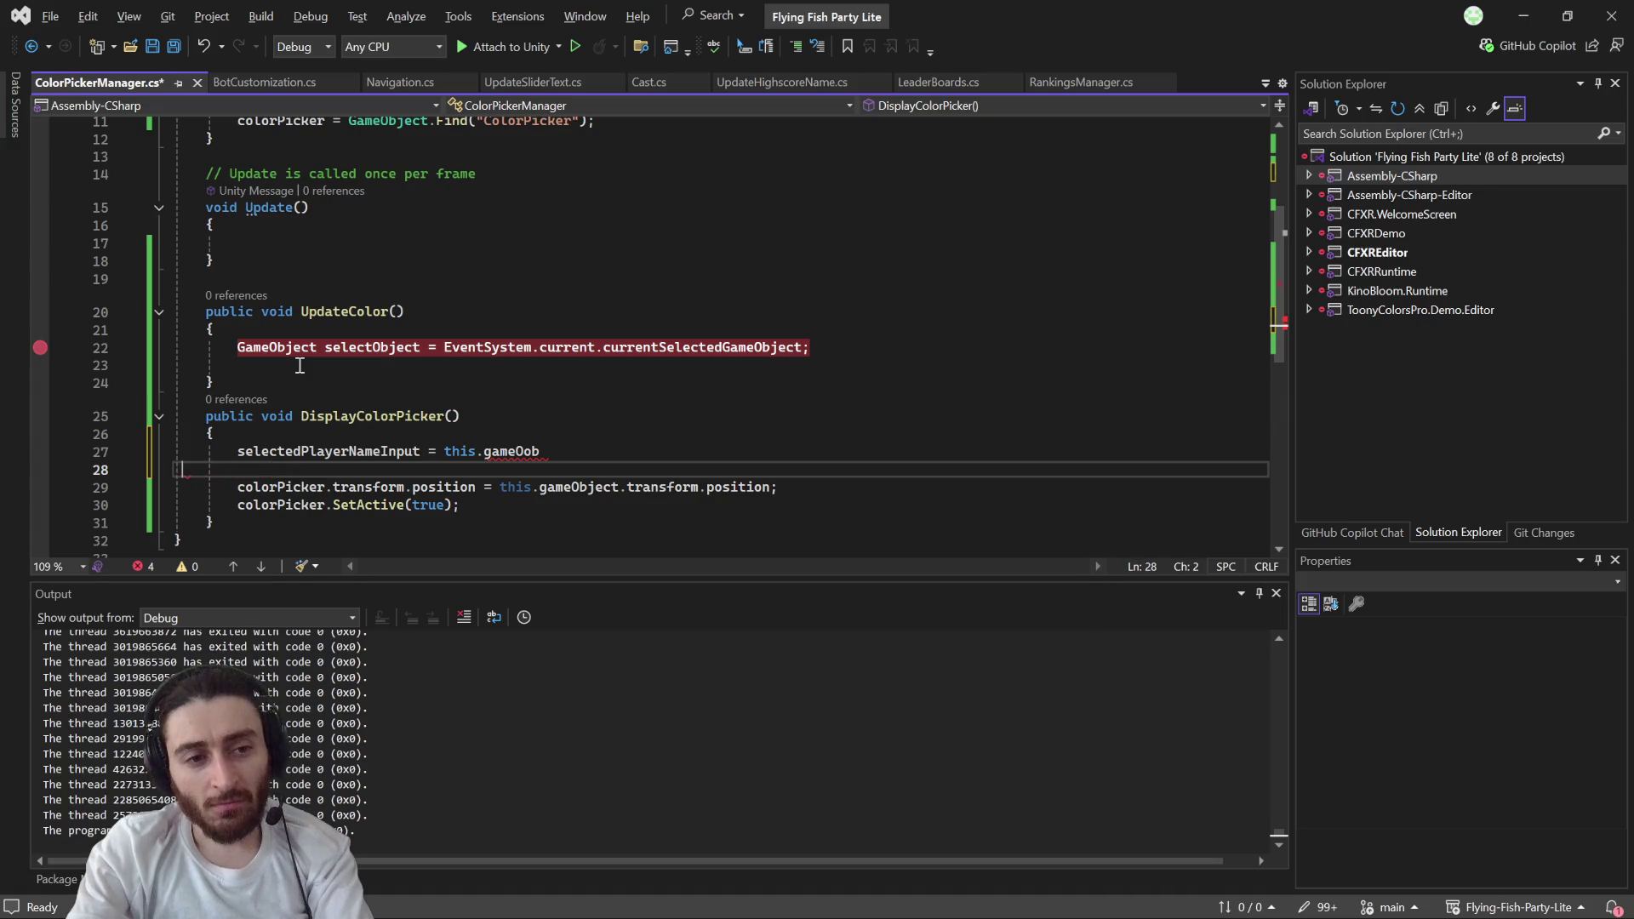
key("BackSpace")
key("BackSpace")
key("BackSpace")
key("BackSpace")
type("b")
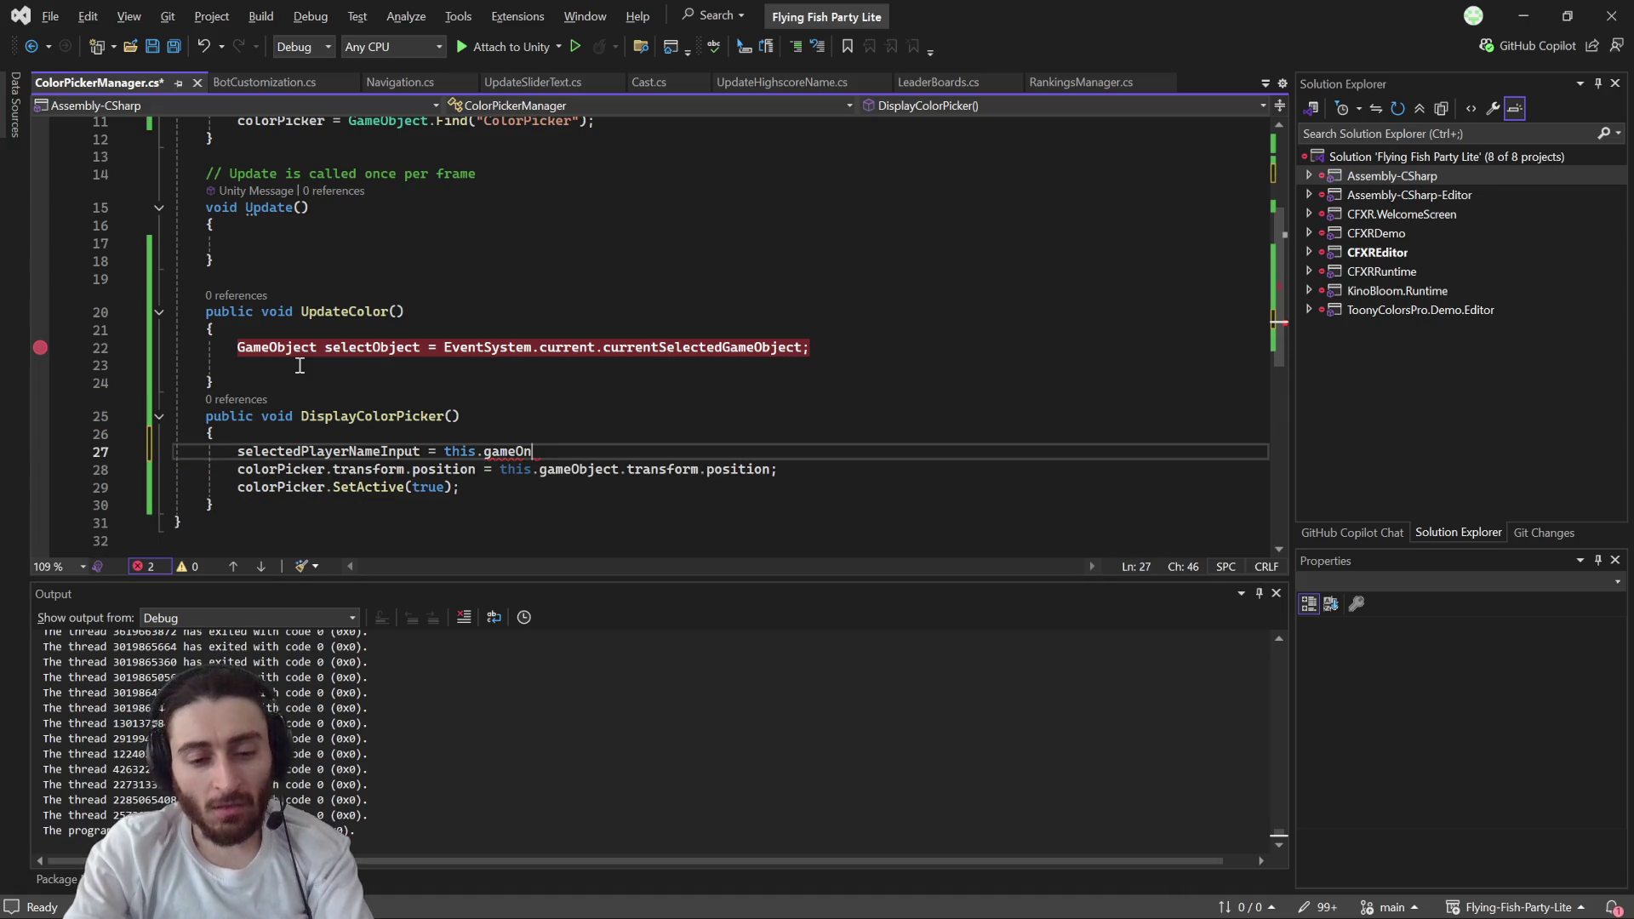
type("ject.")
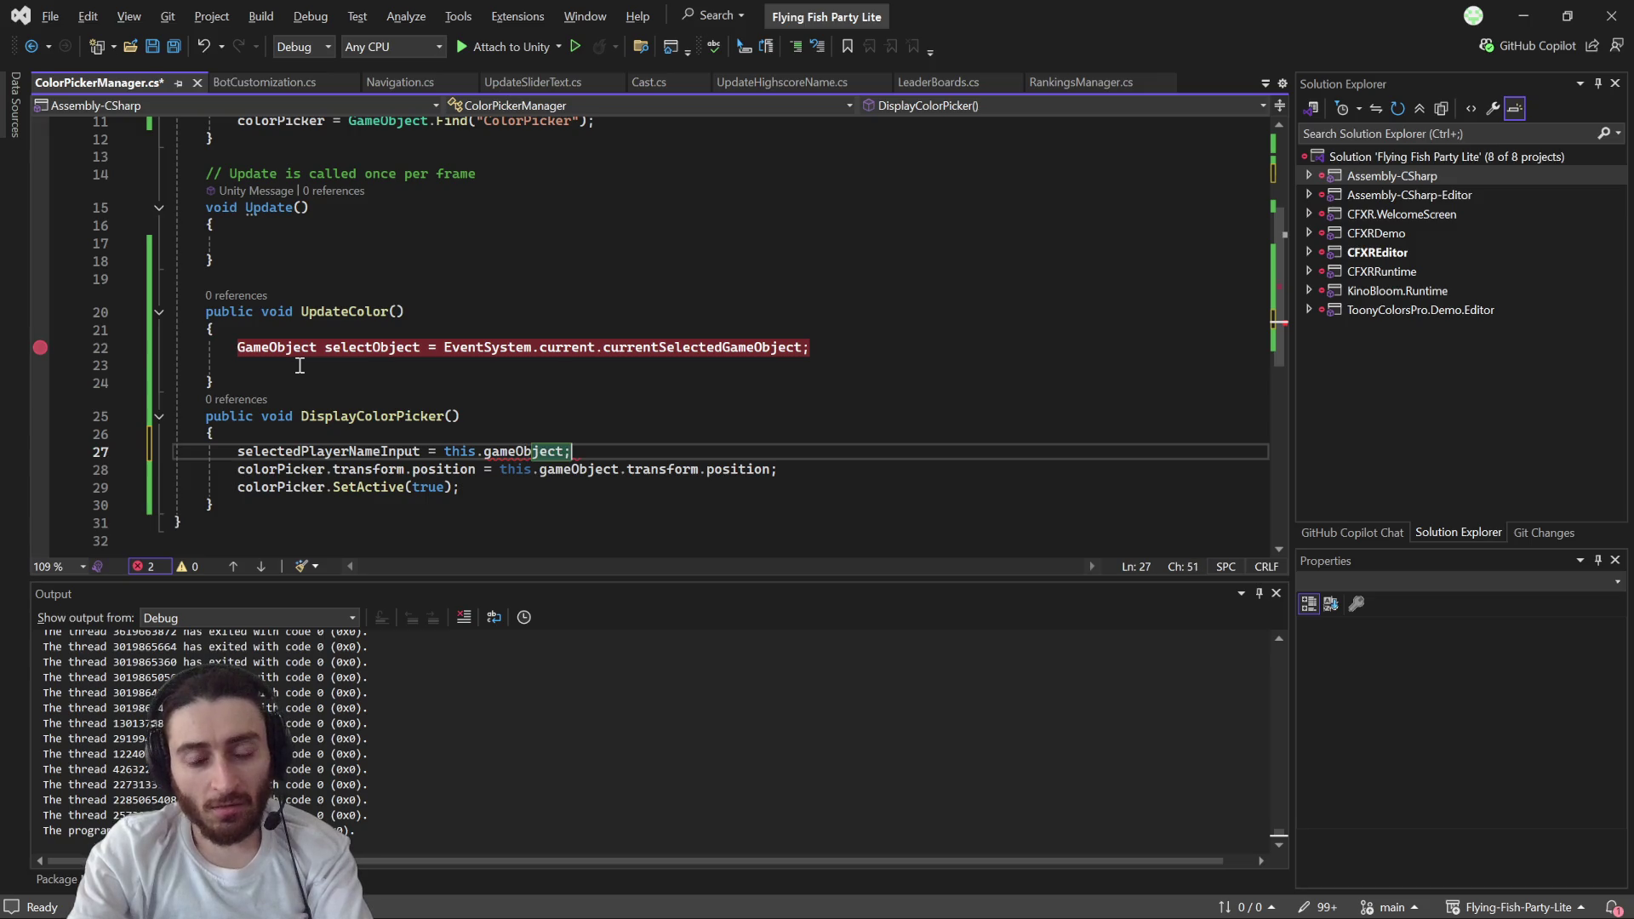
type("tr")
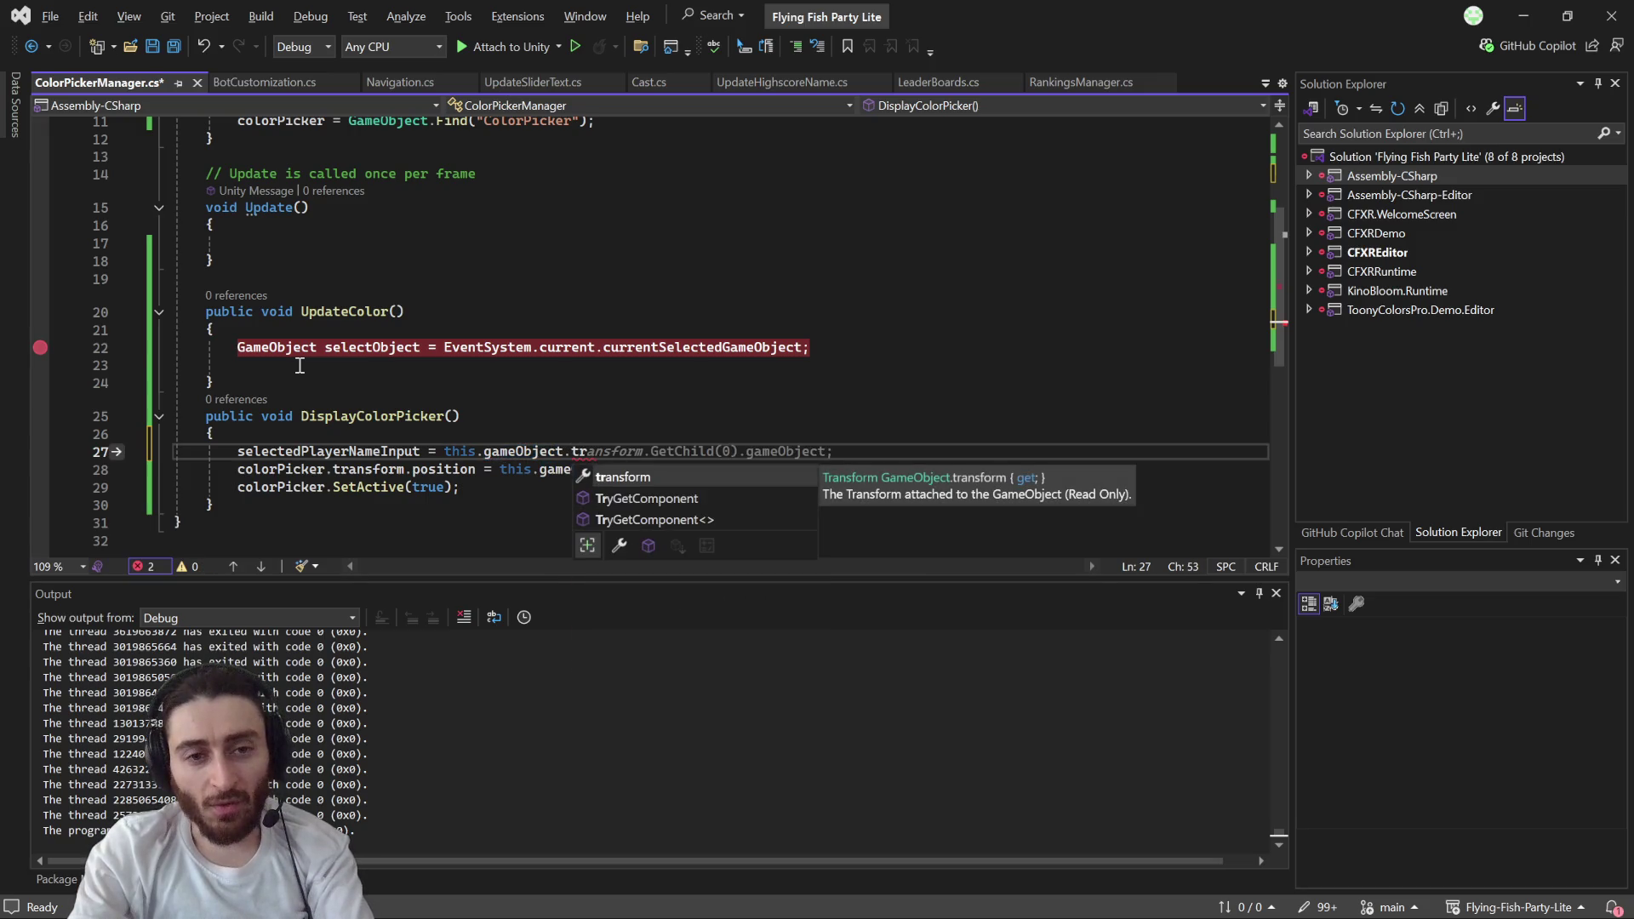
key("Tab")
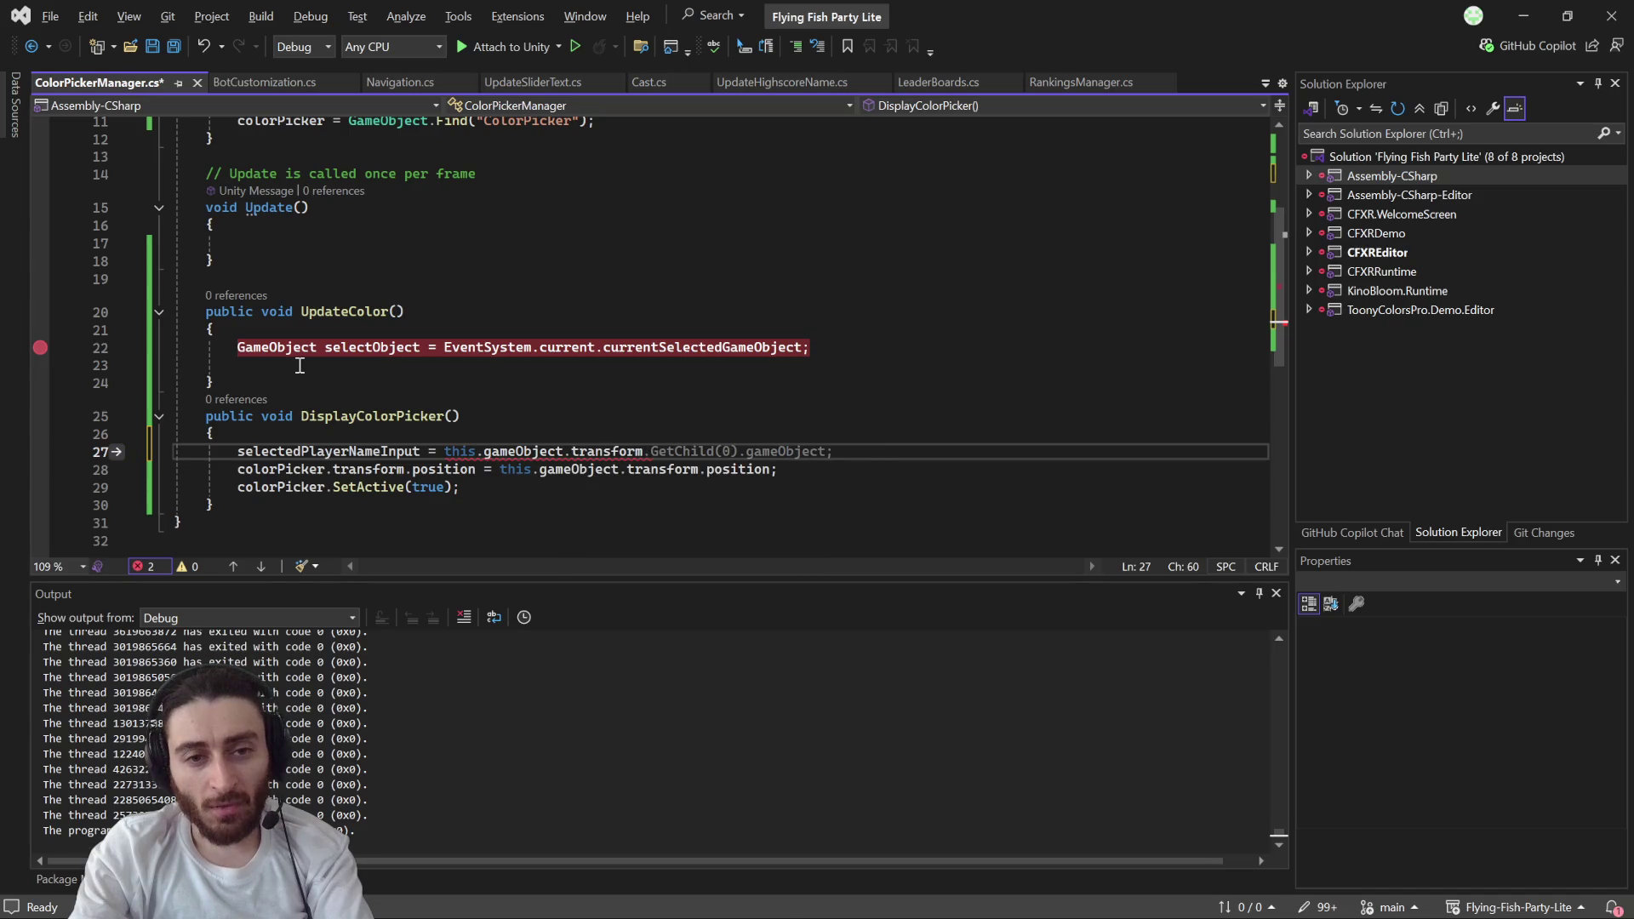
type(".p")
key("Tab")
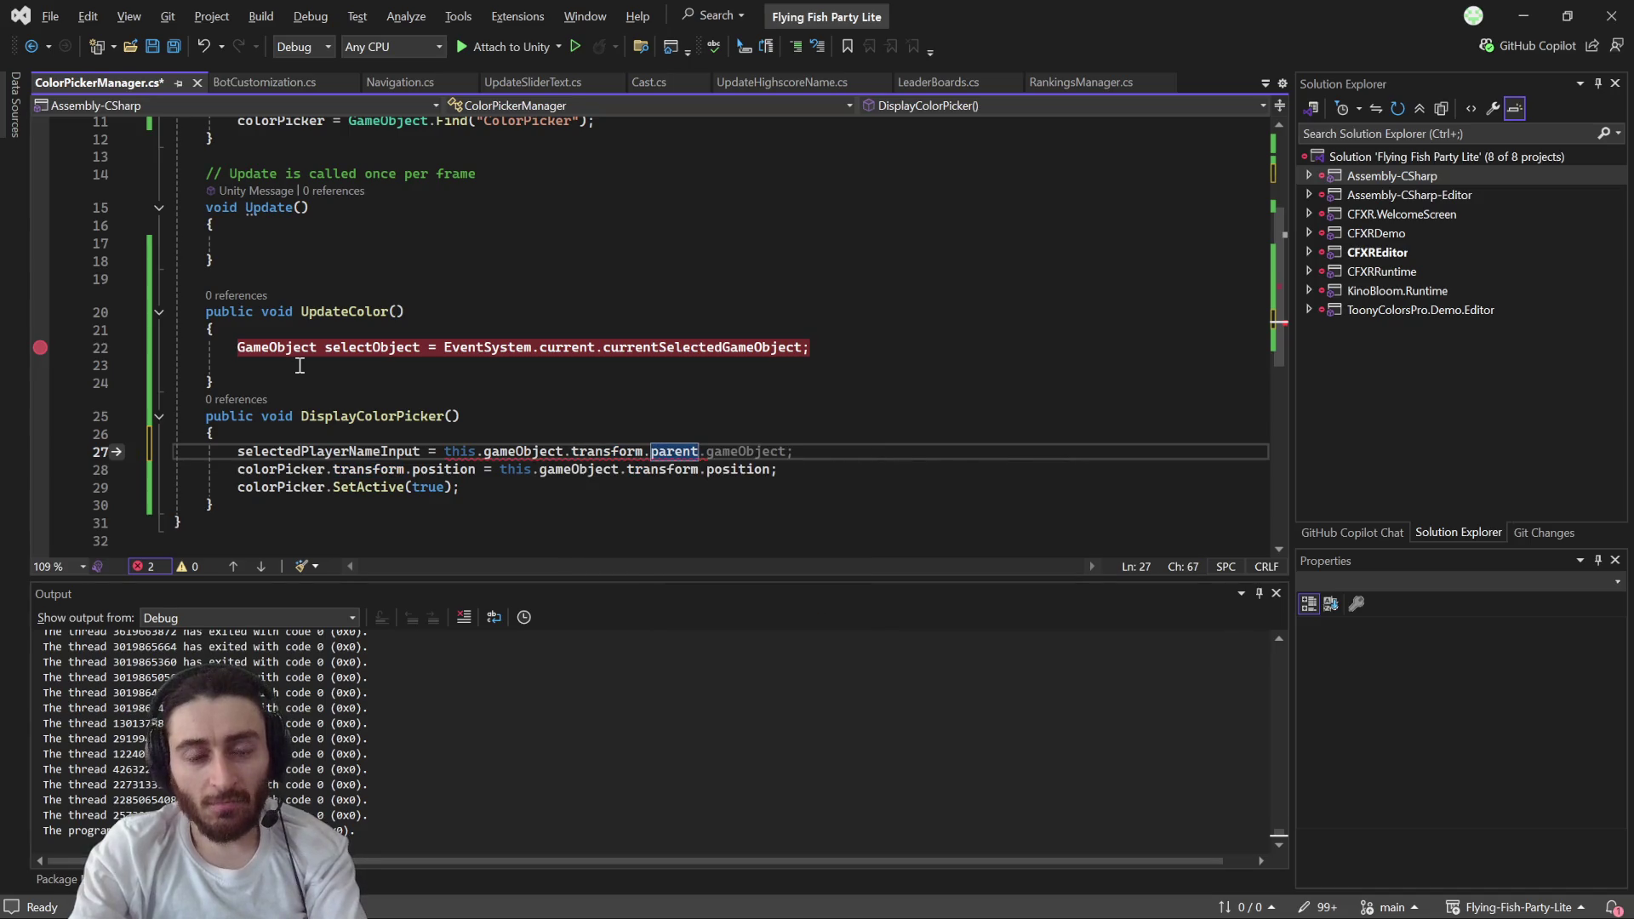
key("alt+Tab")
scroll(151, 361, "up", 5)
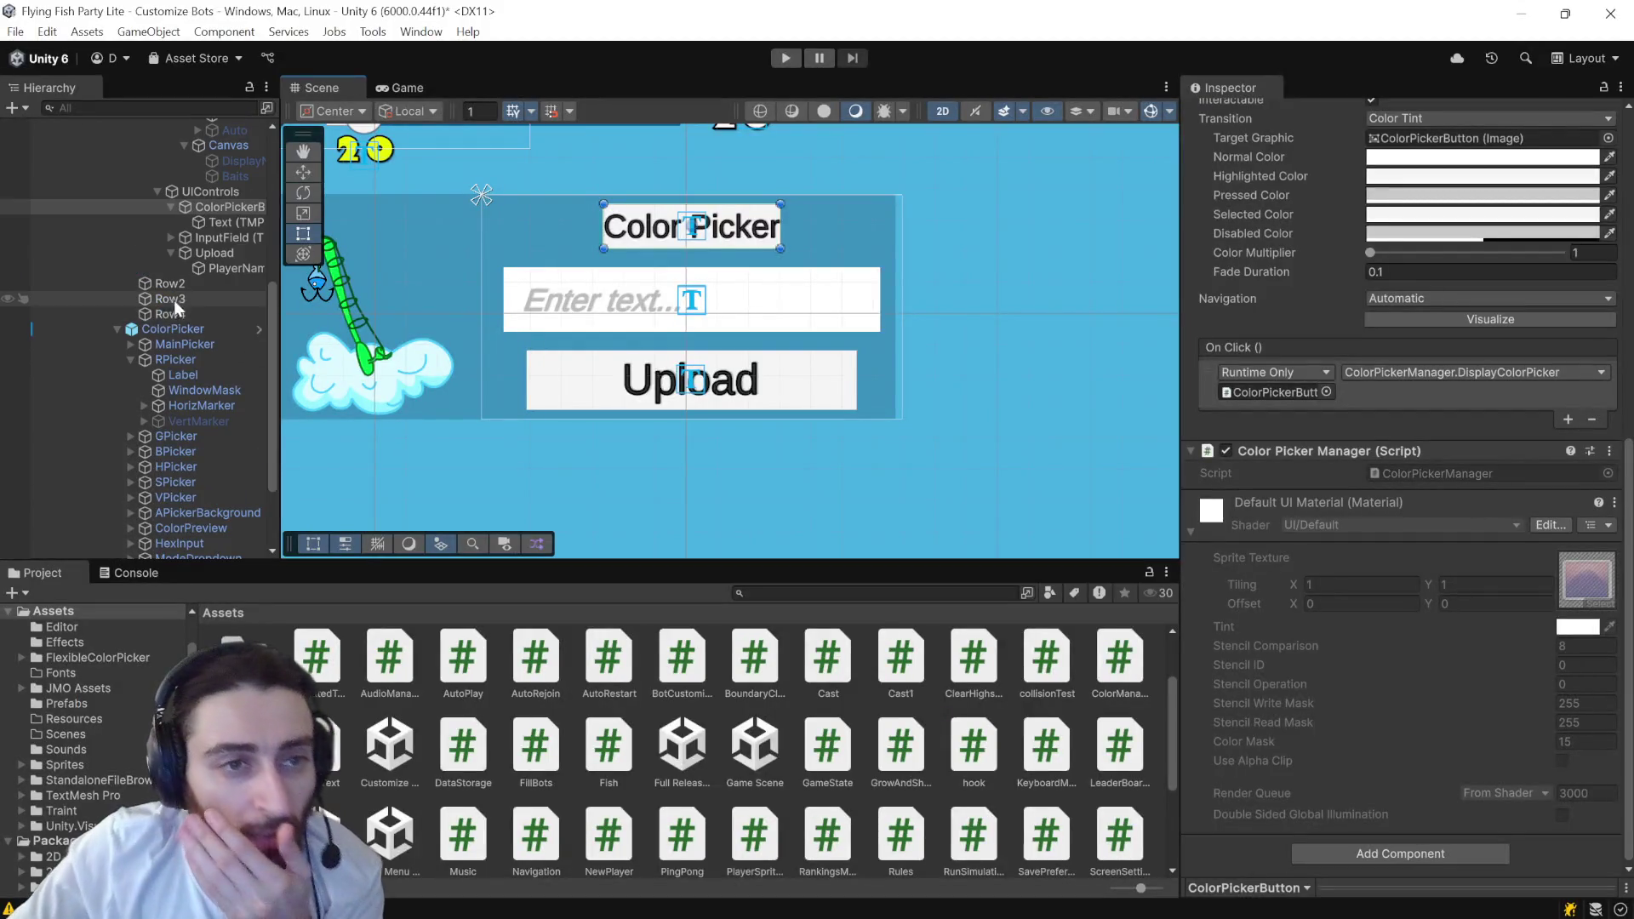
- Inspect the UIControls group's Vertical Layout Group settings, then return to the ColorPickerManager script
left_click(227, 324)
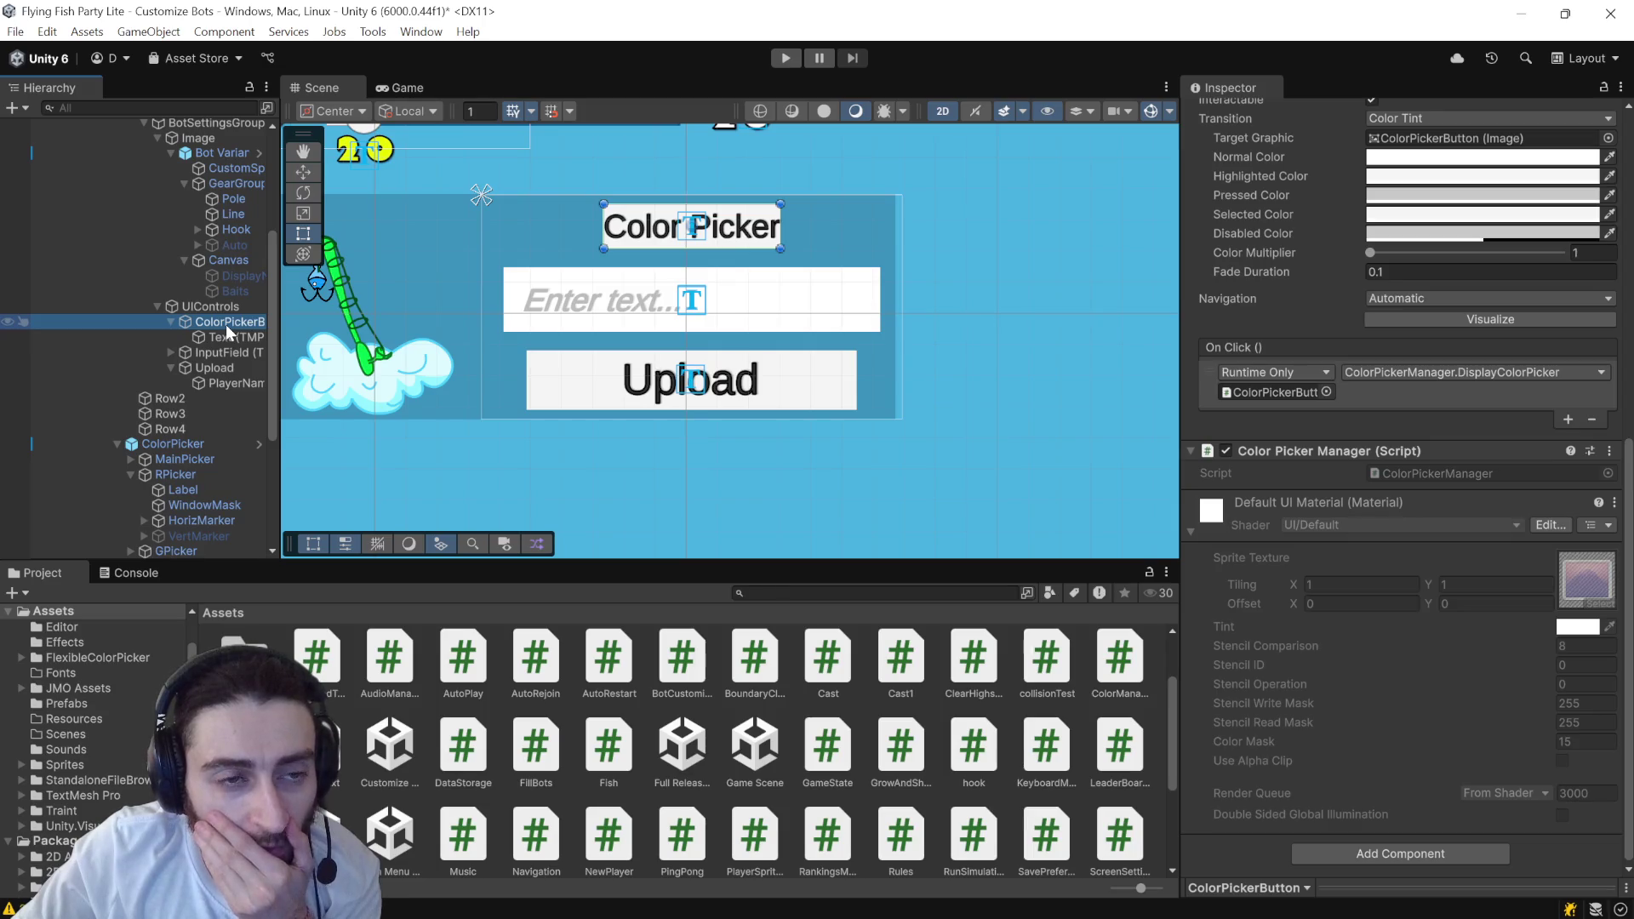
left_click(217, 309)
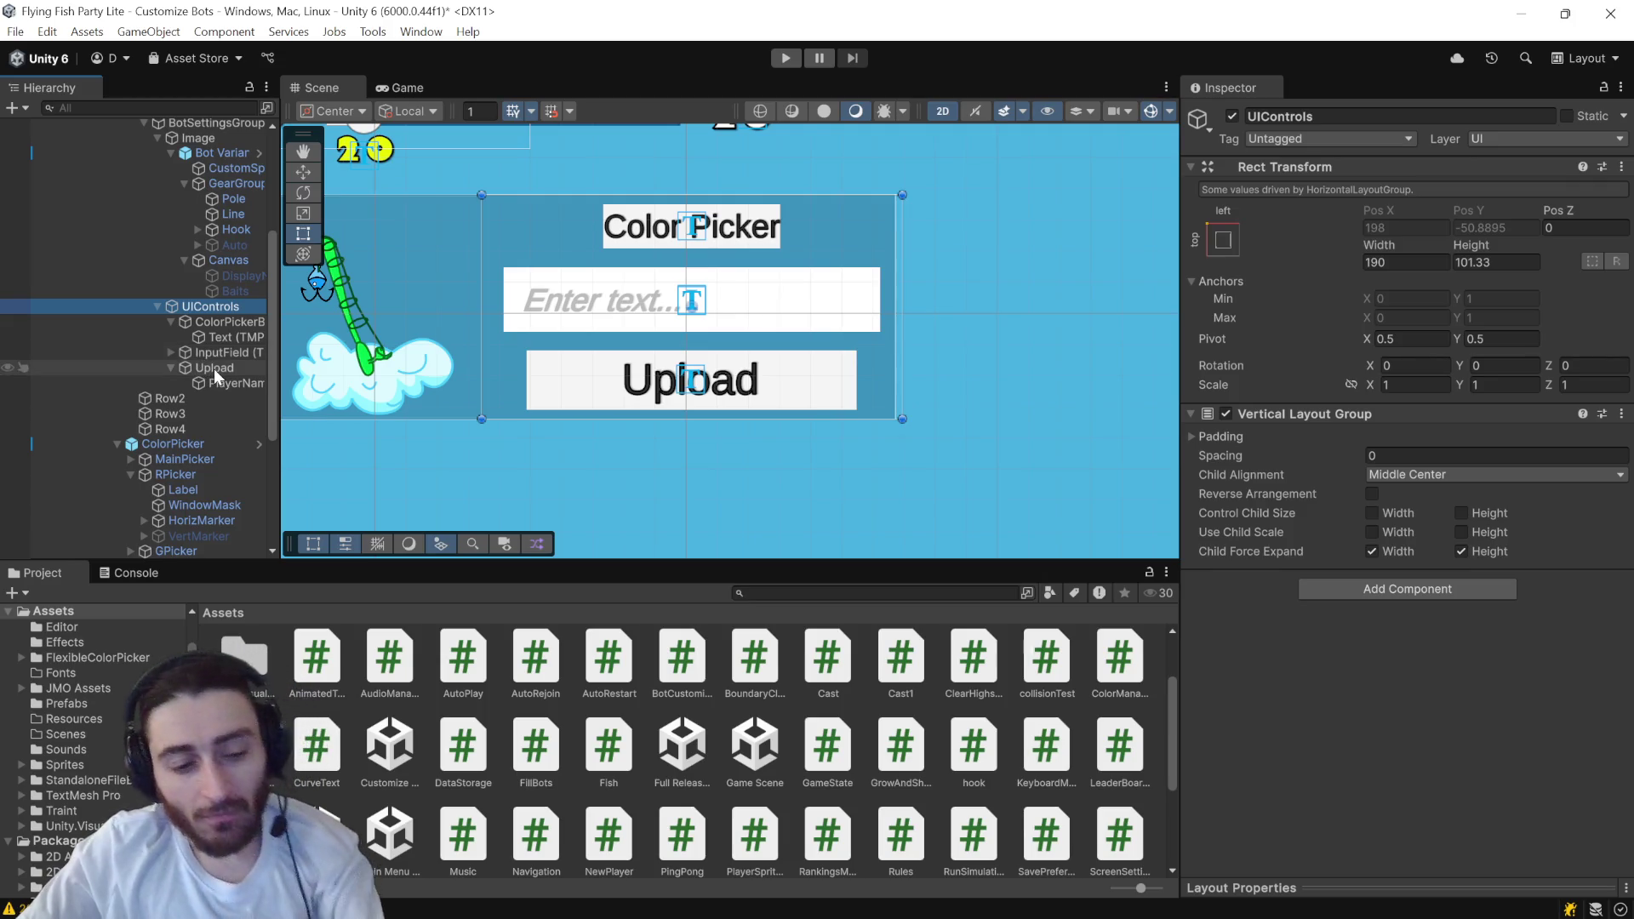
key("alt+Tab")
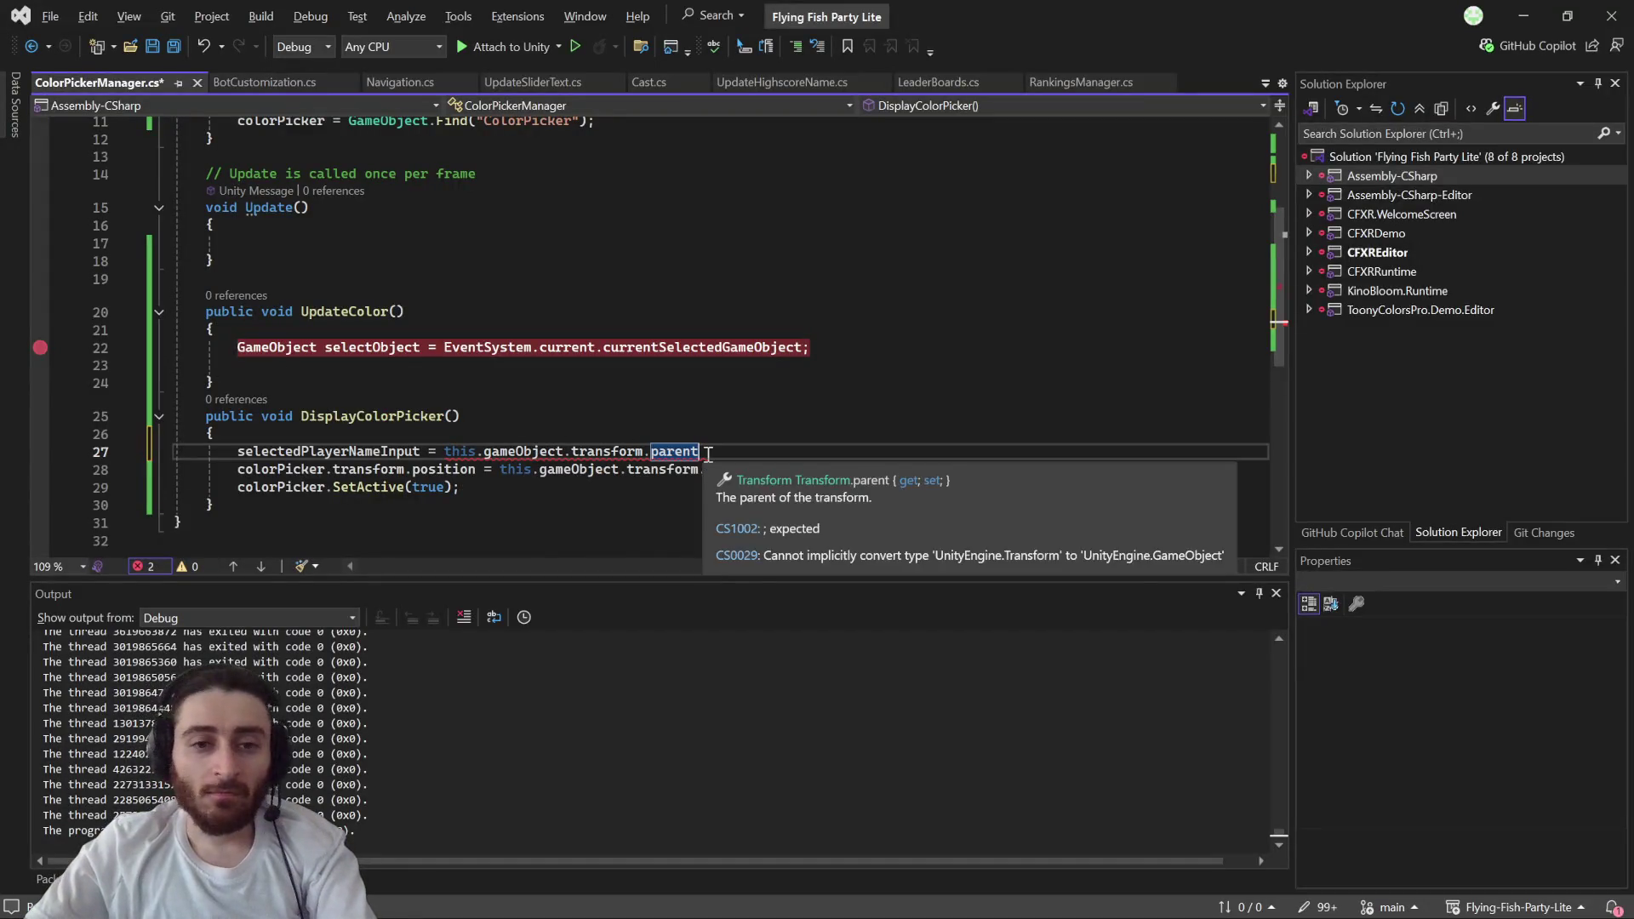
- Complete line 27 as transform.parent.Find("PlayerNameInput").gameObject using the suggested completion
type(".fin")
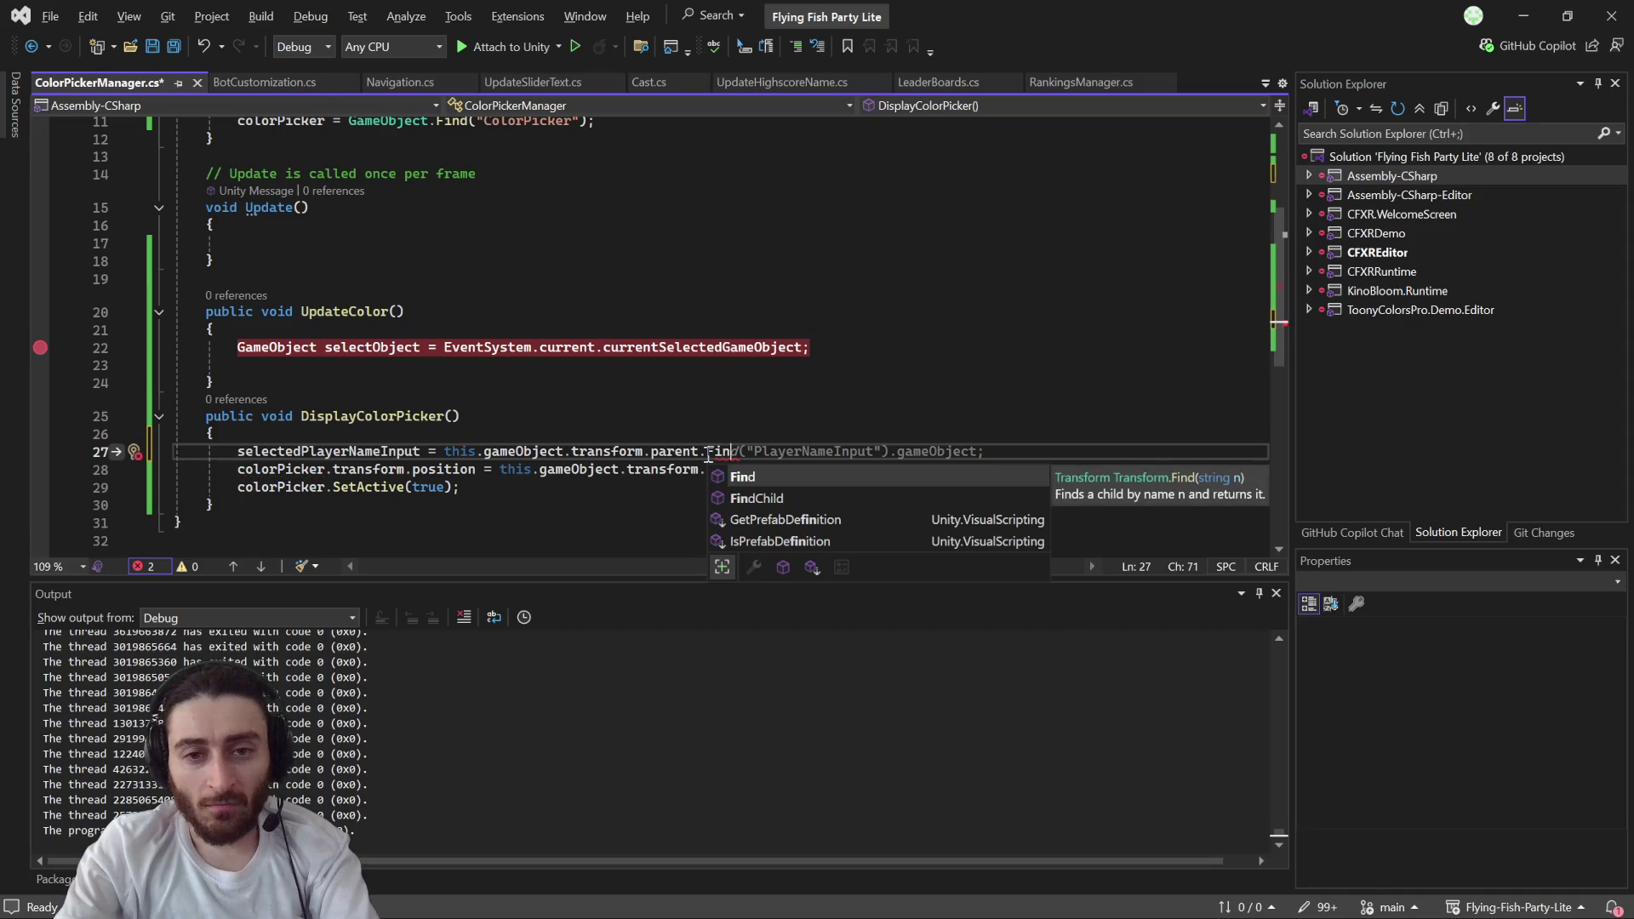
type("d")
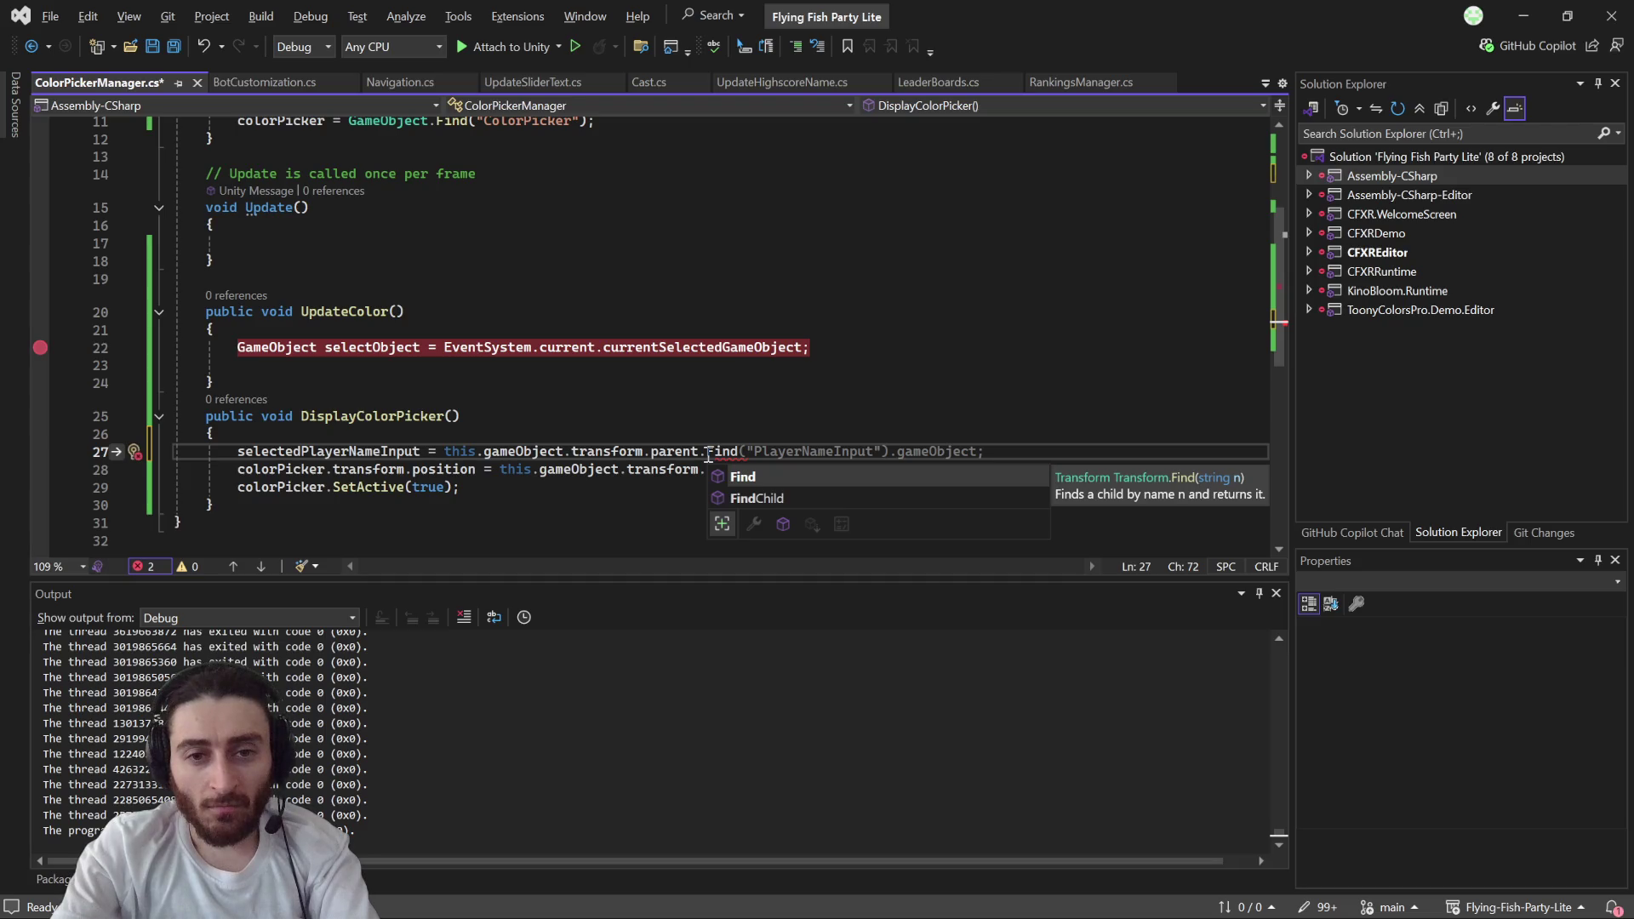
key("Escape")
key("Tab")
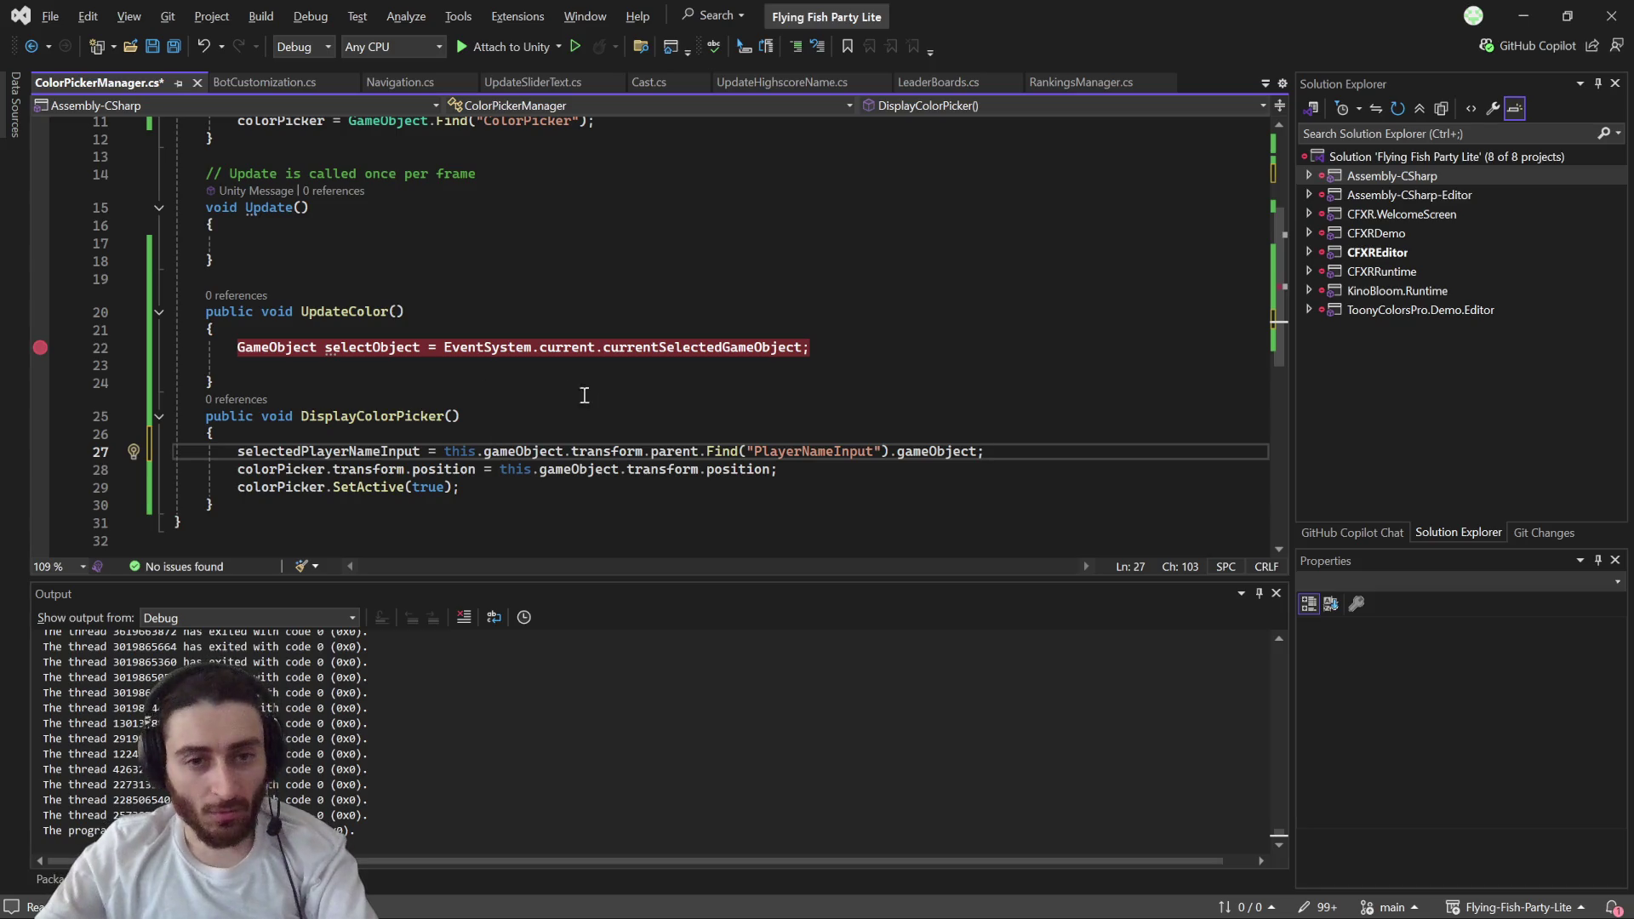
- Check the selectedPlayerNameInput declaration and select UpdateColor's old selectObject statement for replacement
scroll(385, 451, "up", 3)
scroll(385, 451, "down", 3)
scroll(398, 395, "up", 3)
double_click(398, 247)
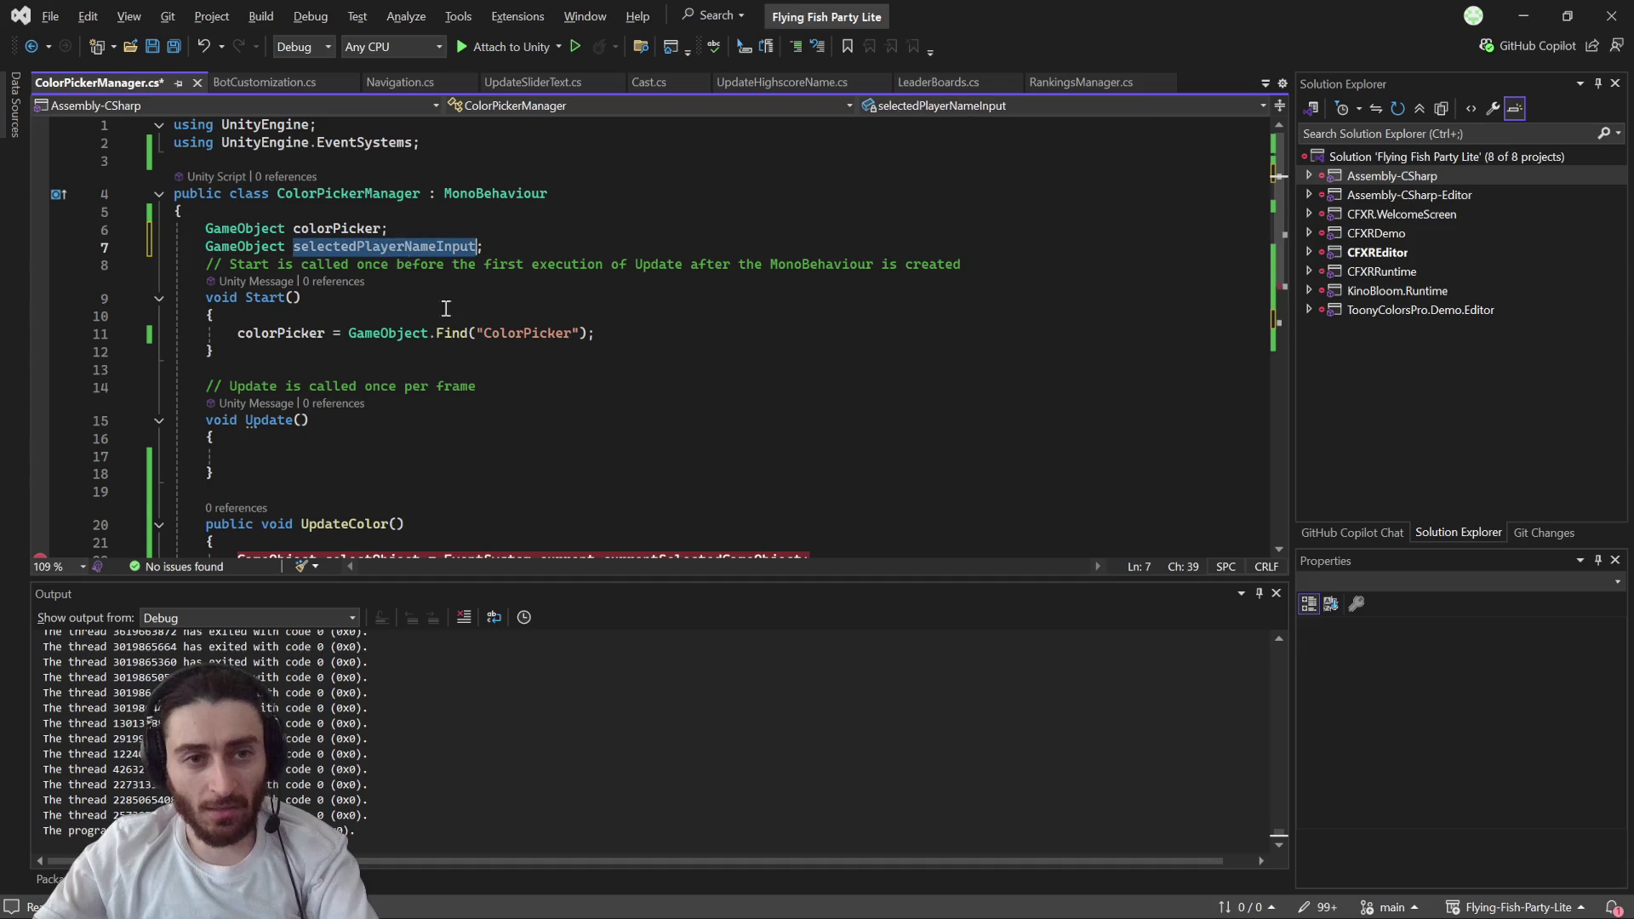
scroll(539, 449, "down", 3)
scroll(333, 473, "up", 1)
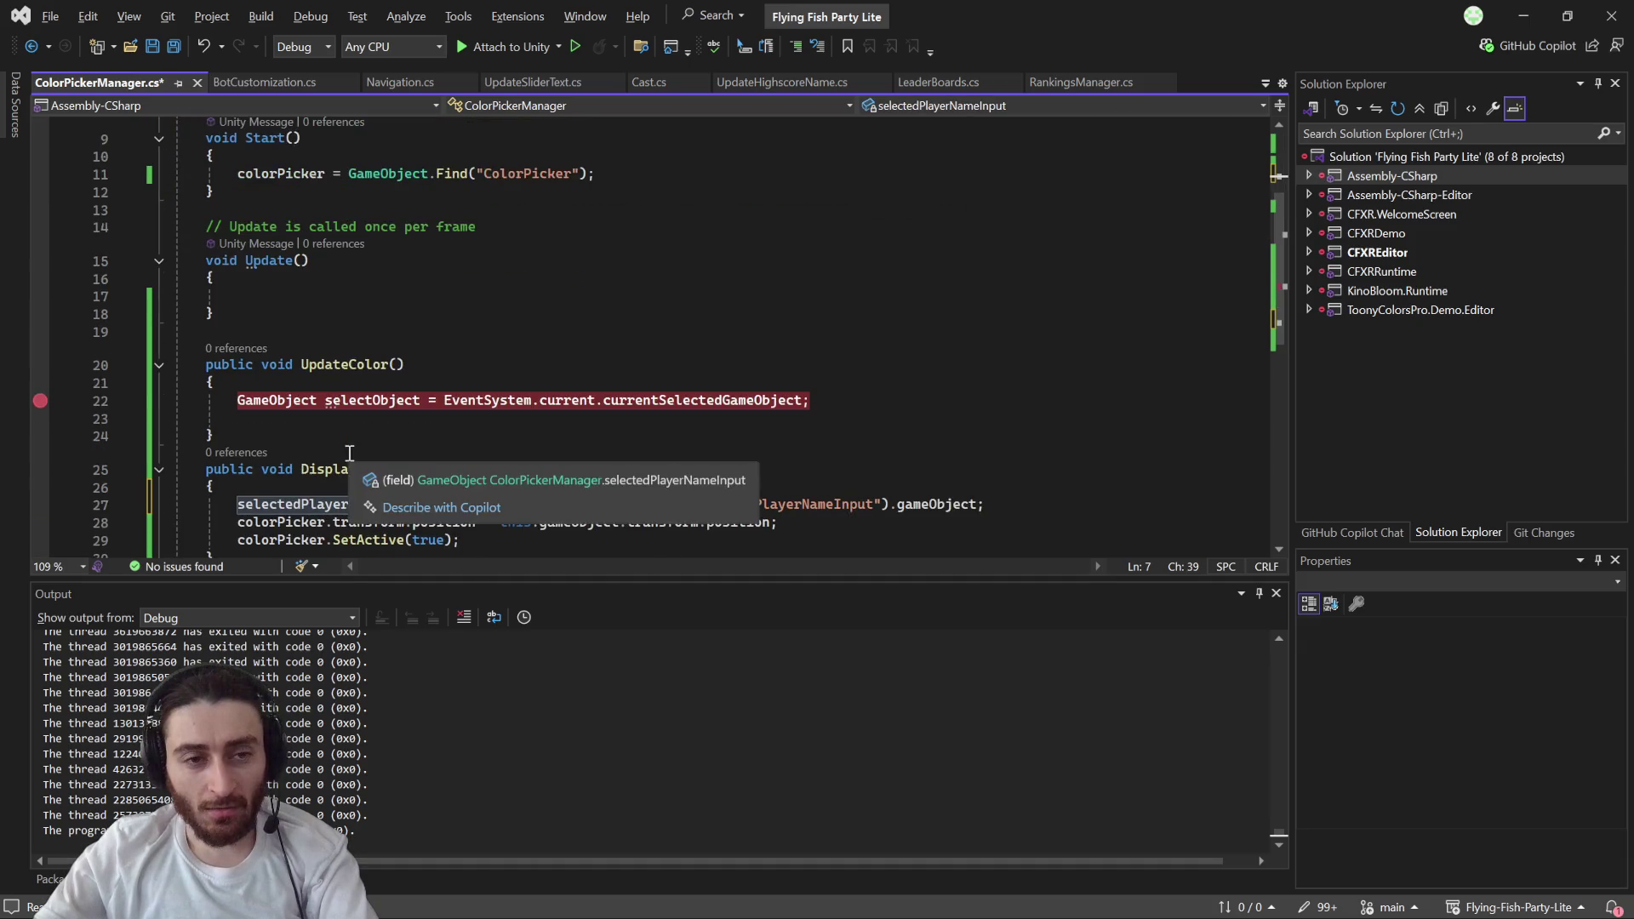
left_click(345, 504)
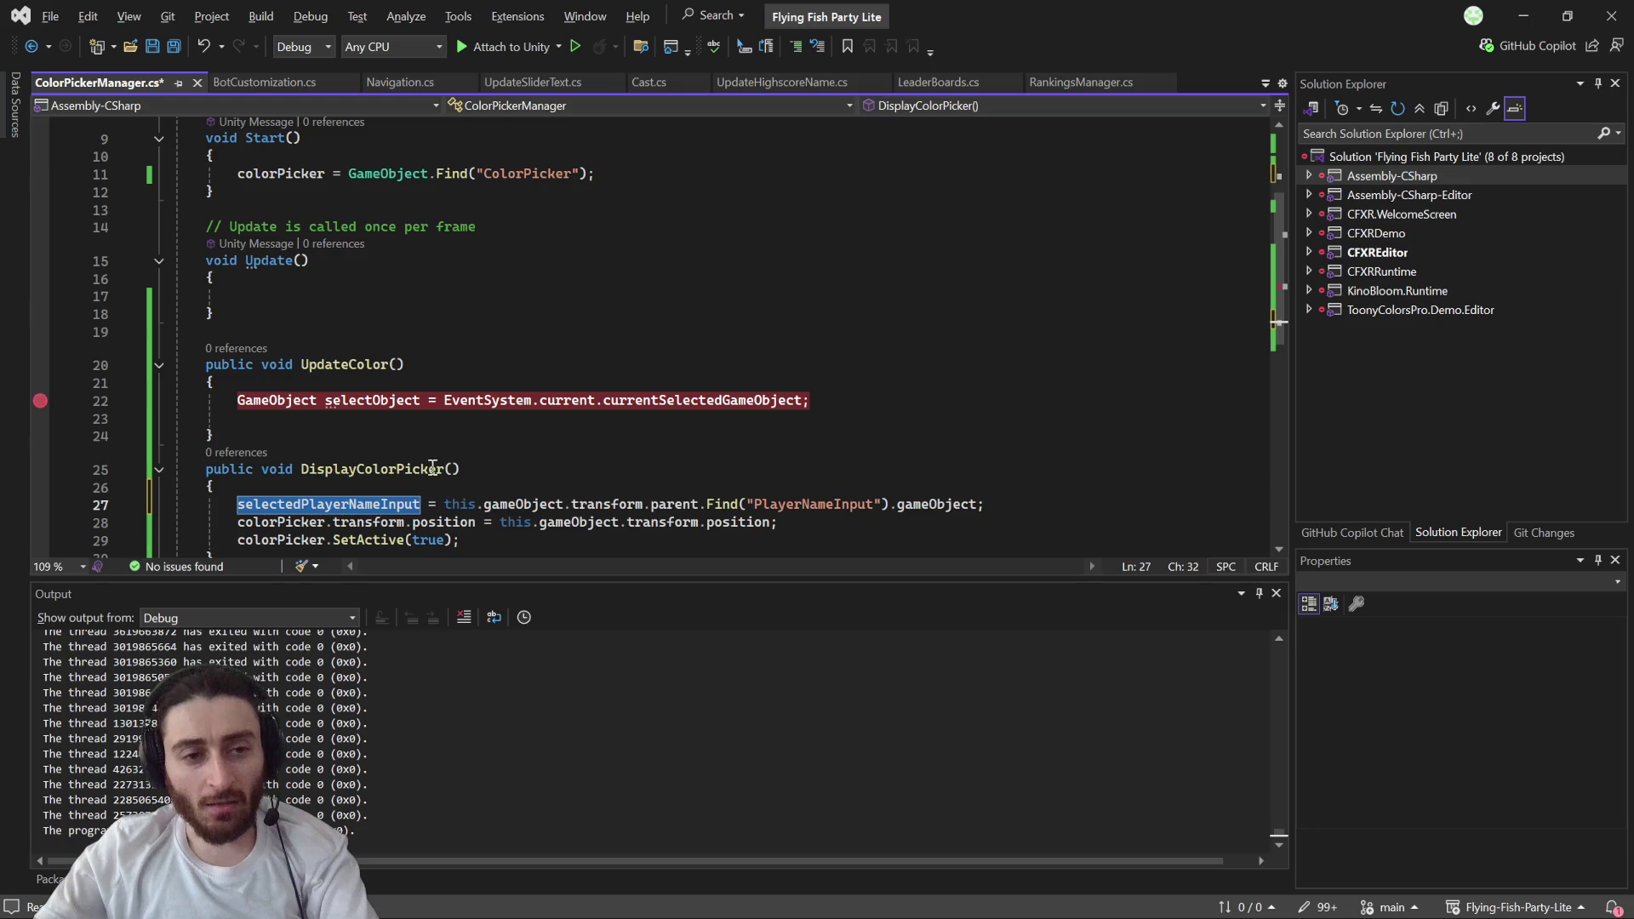
left_click(780, 383)
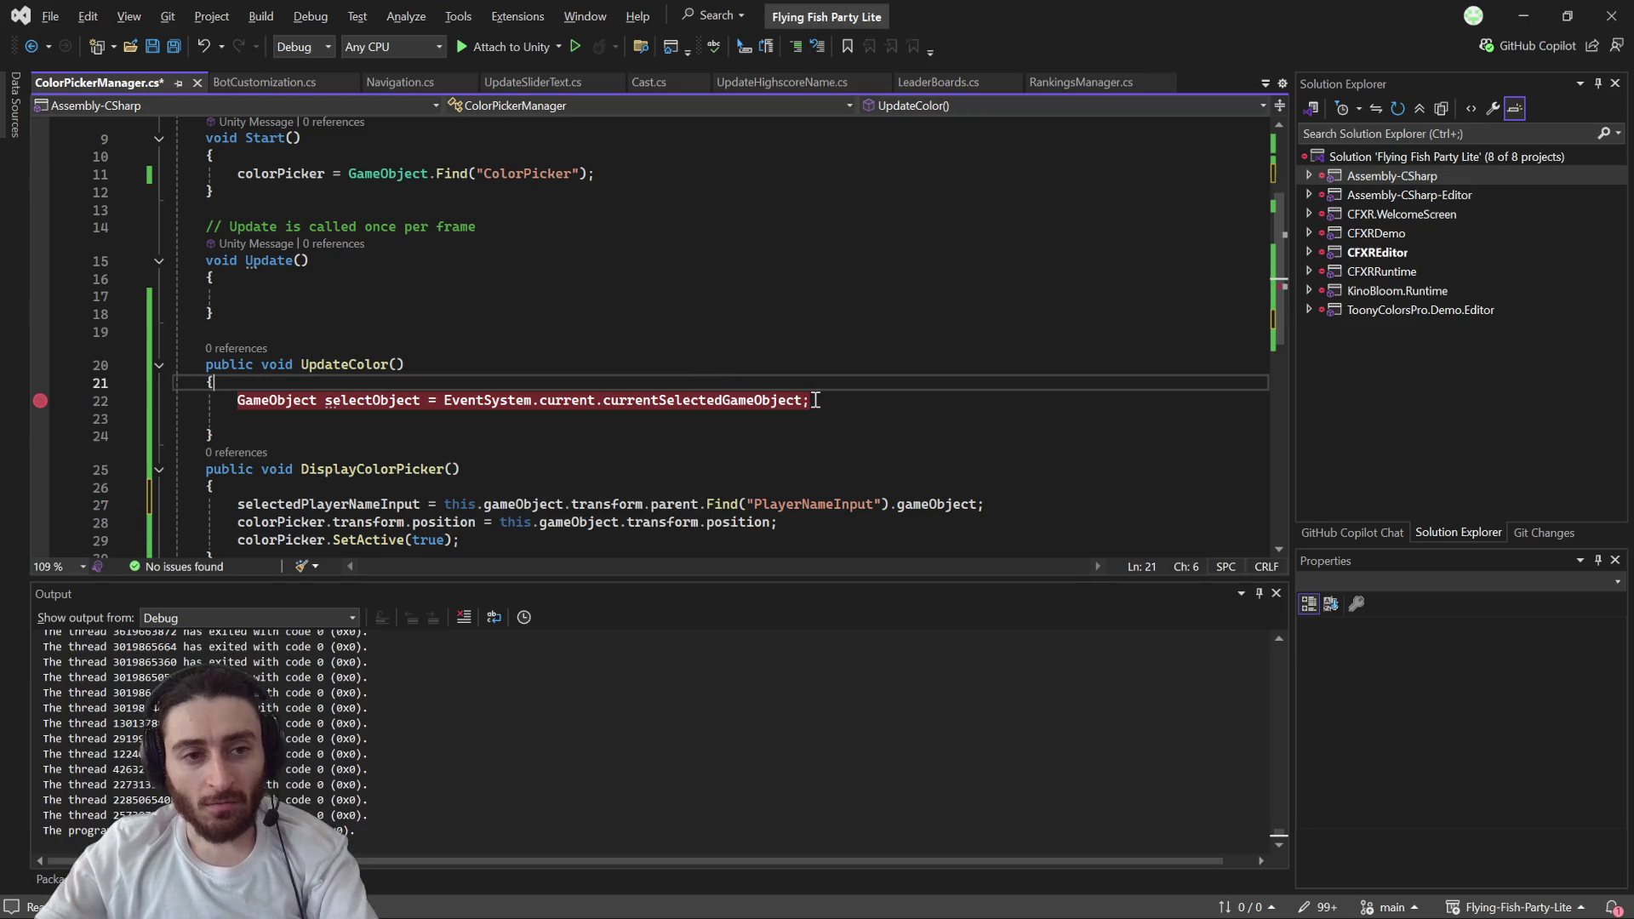
left_click_drag(817, 400, 240, 398)
- Make UpdateColor set selectedPlayerNameInput's InputField text to the picker's GetSelectedColorHex() value
type("selectedPlayerNameInput")
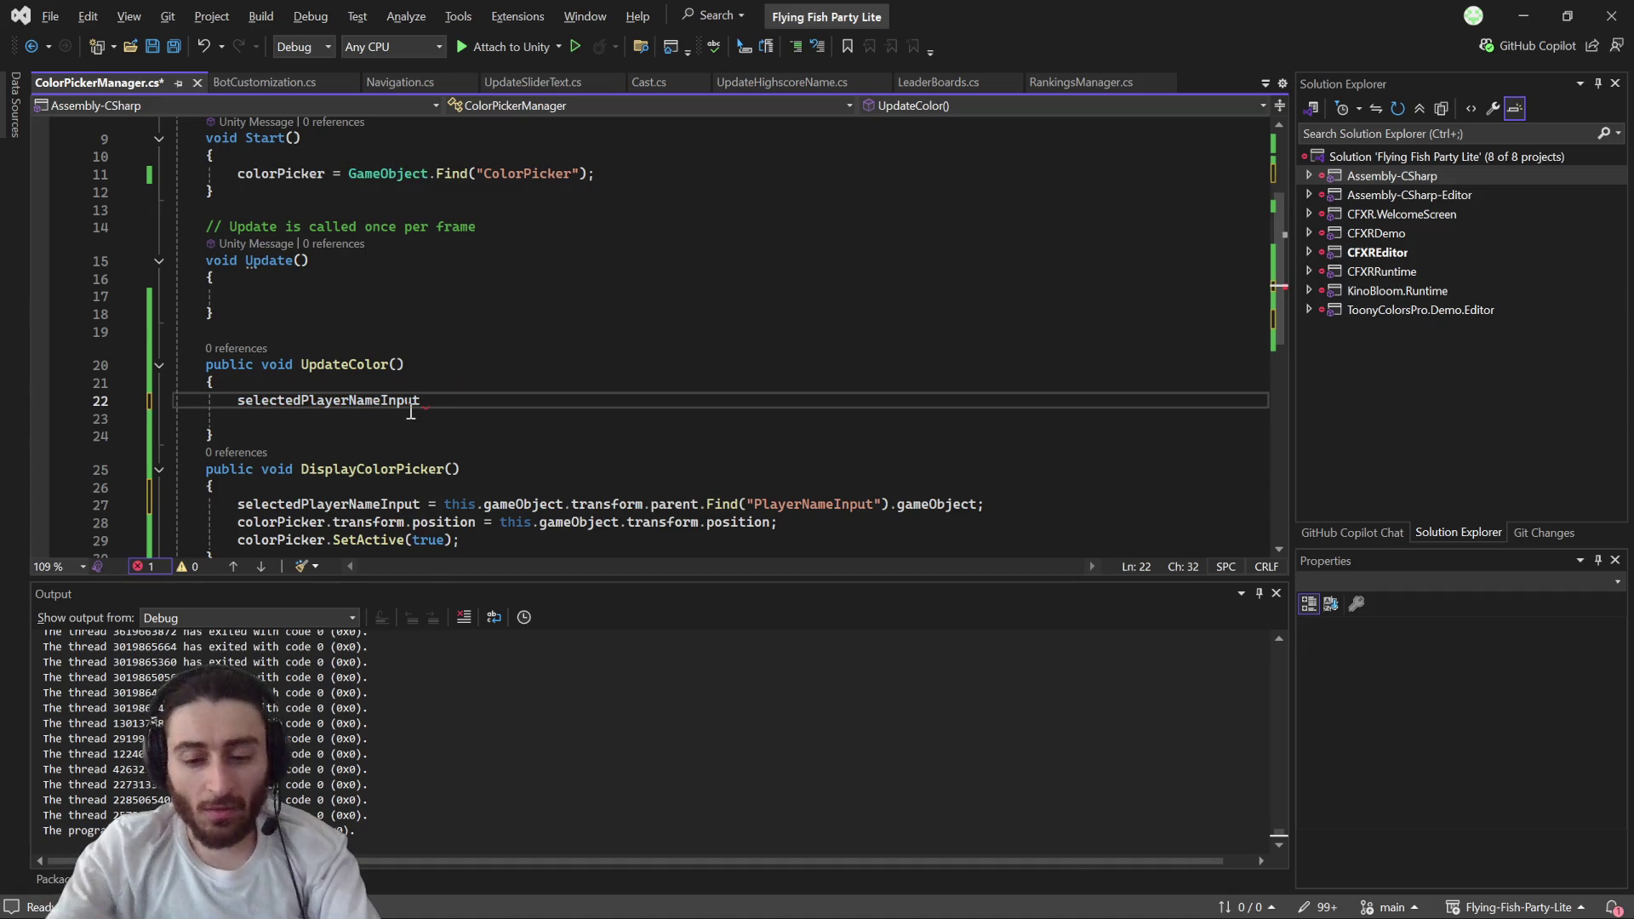
type(".get")
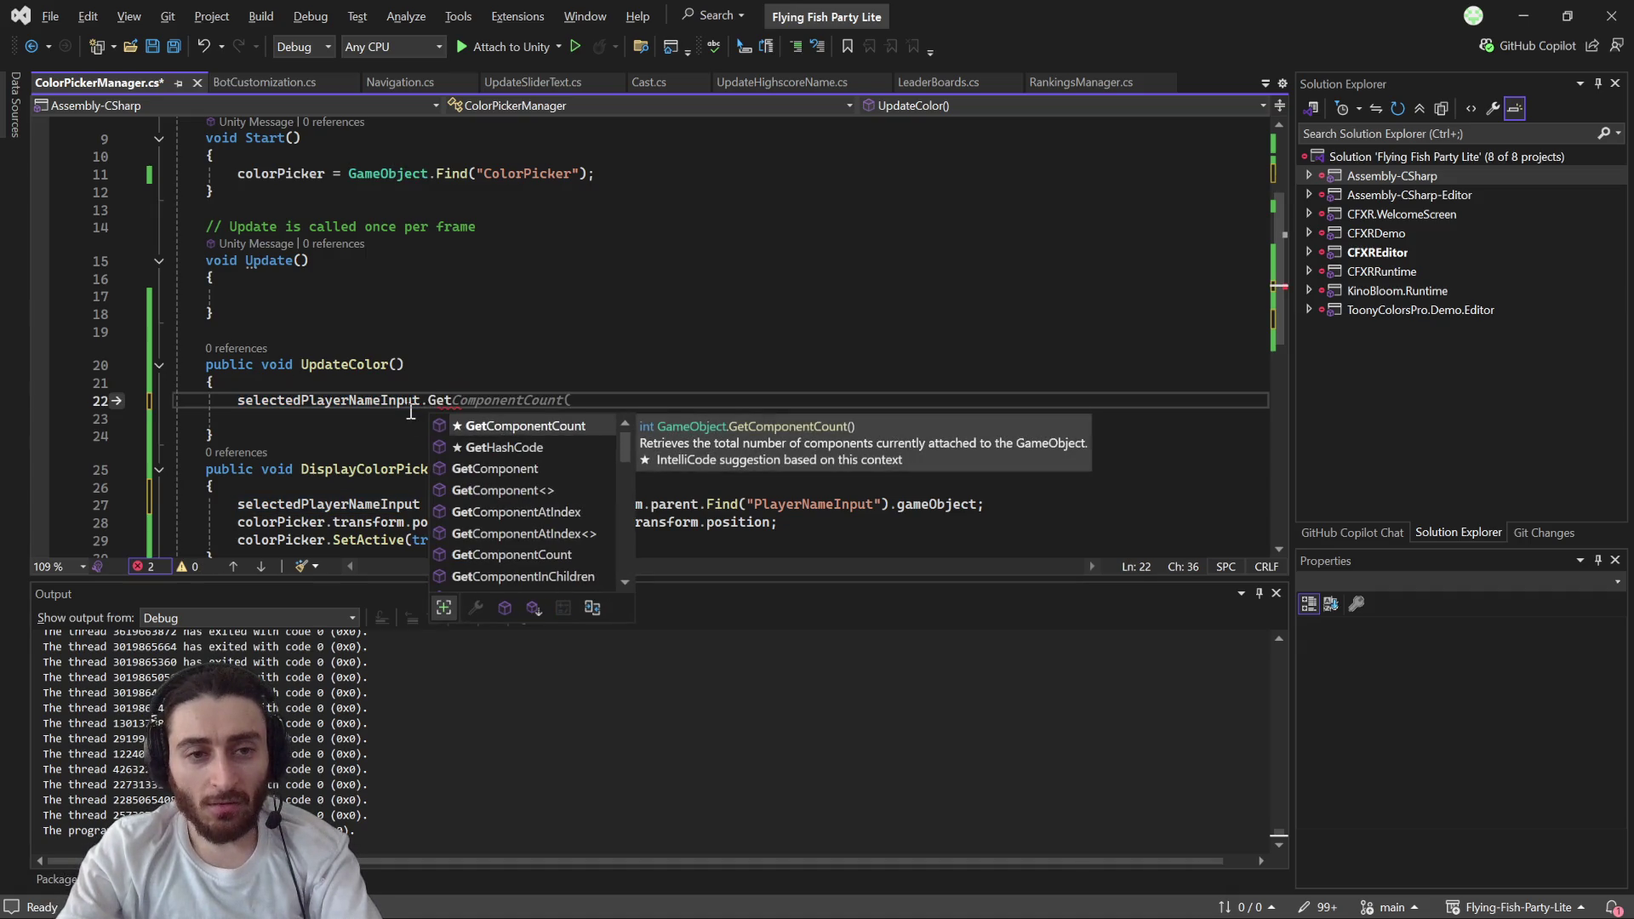
type("Component")
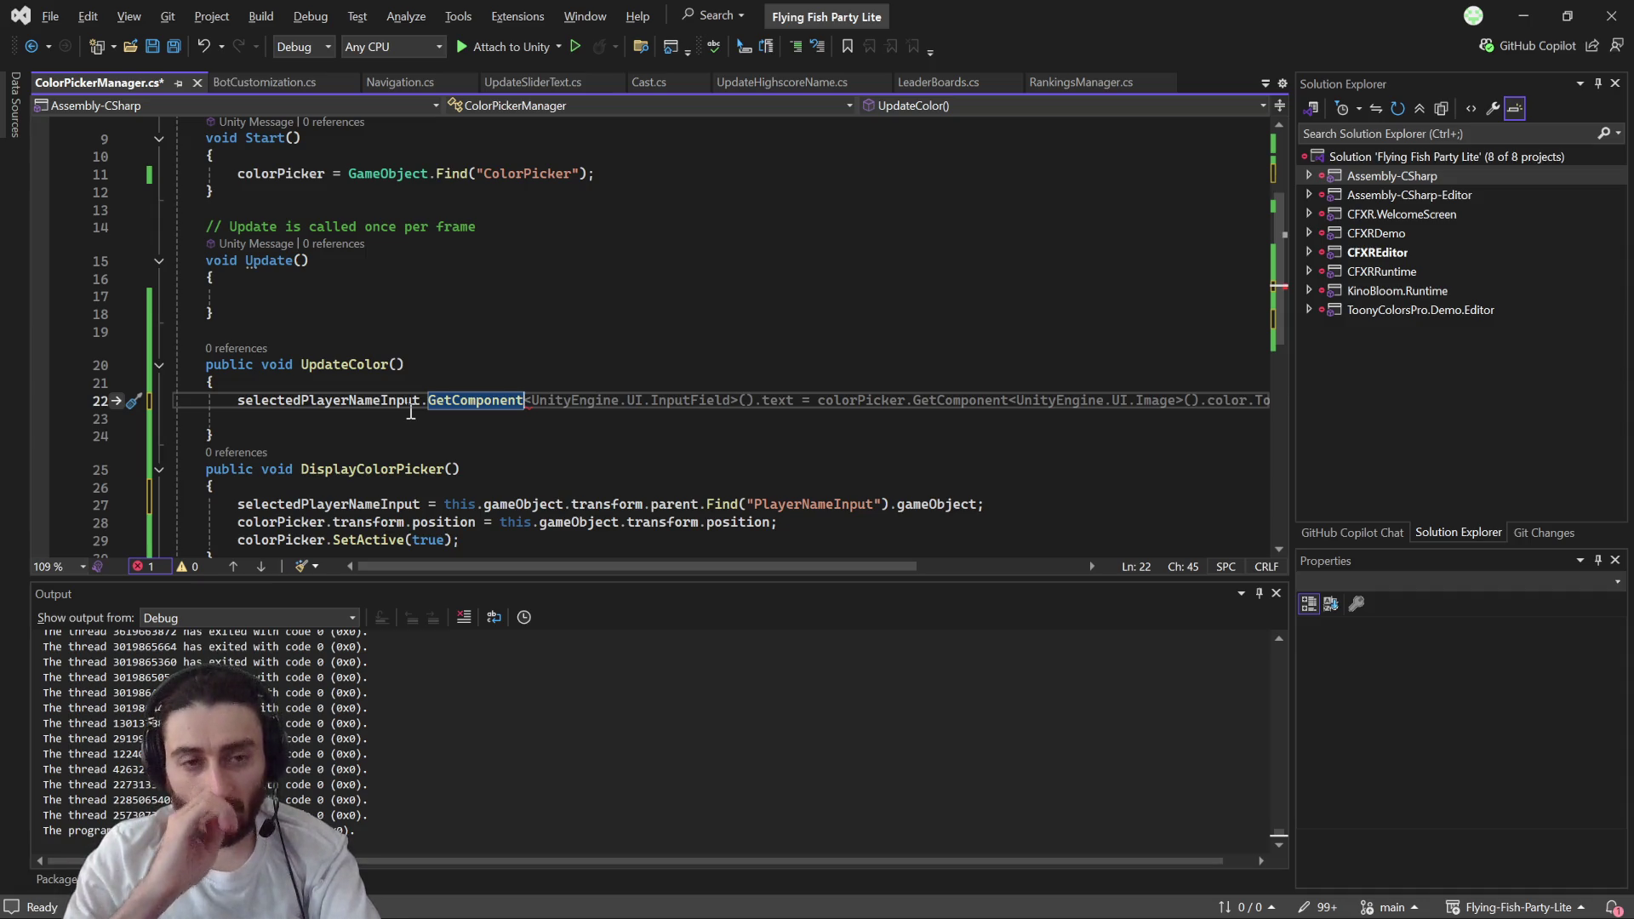
type("<Te")
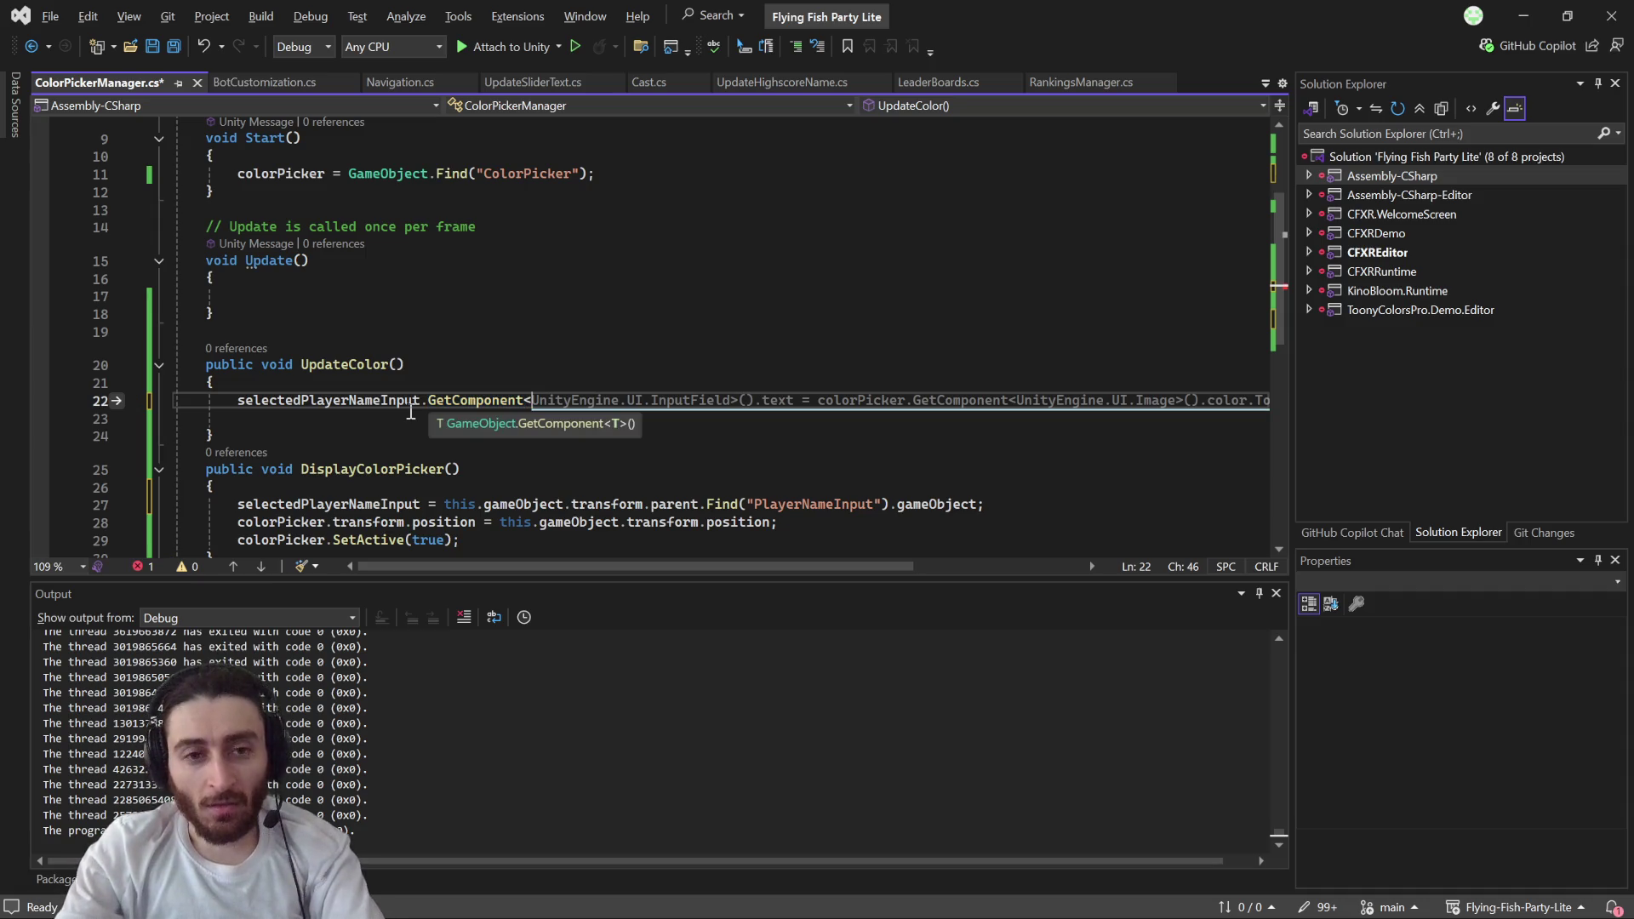
key("BackSpace")
key("BackSpace")
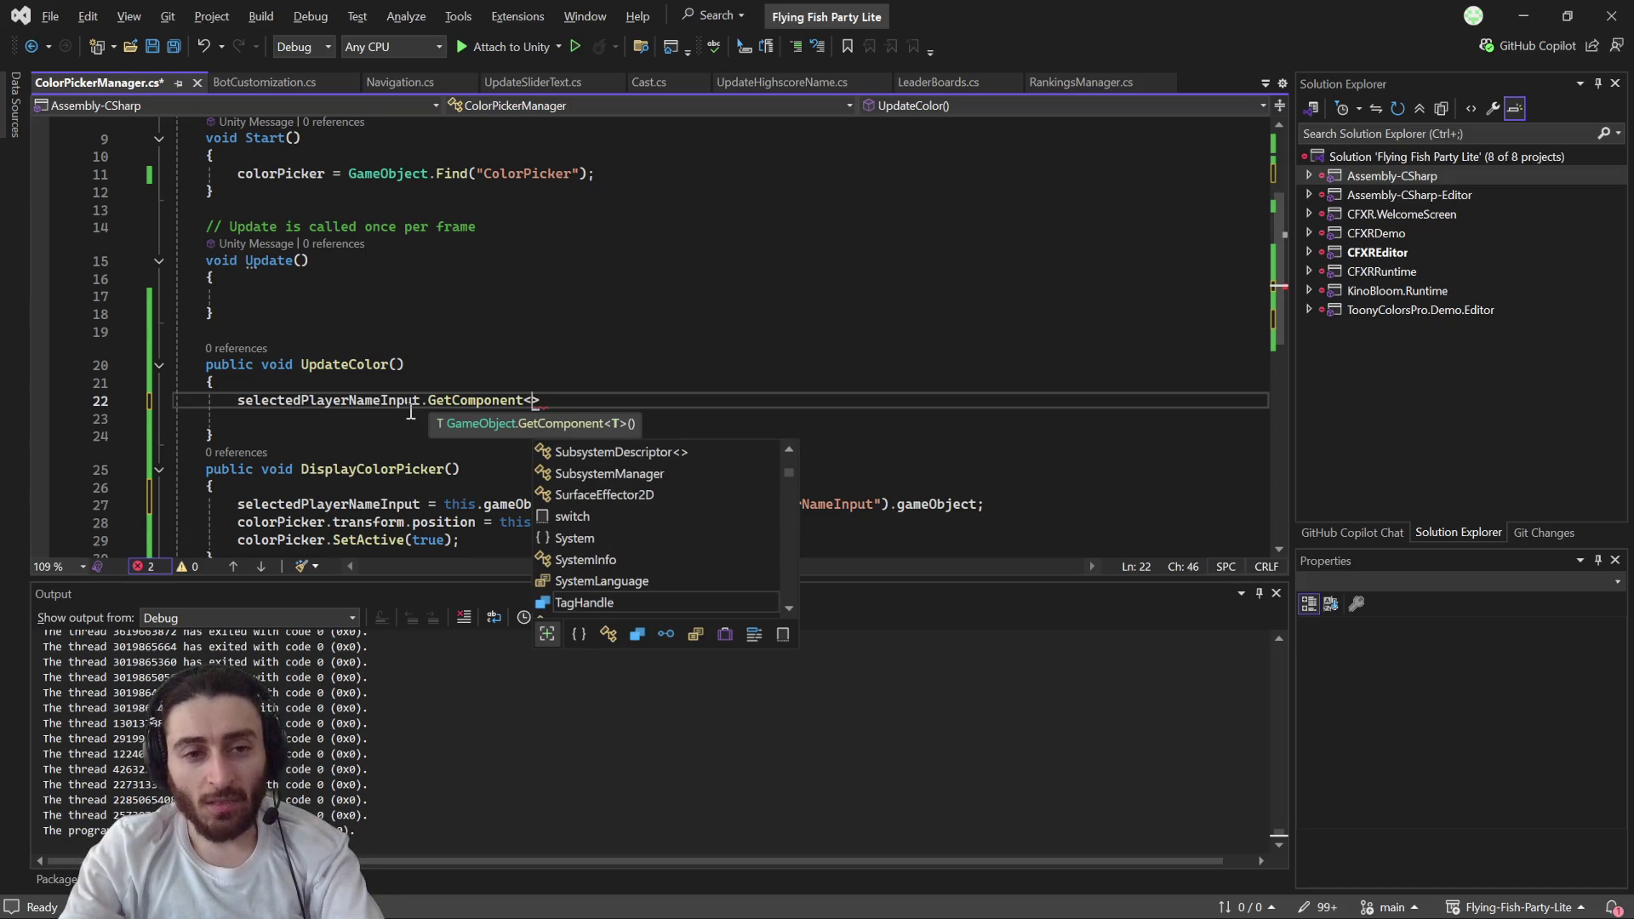
type("inpu")
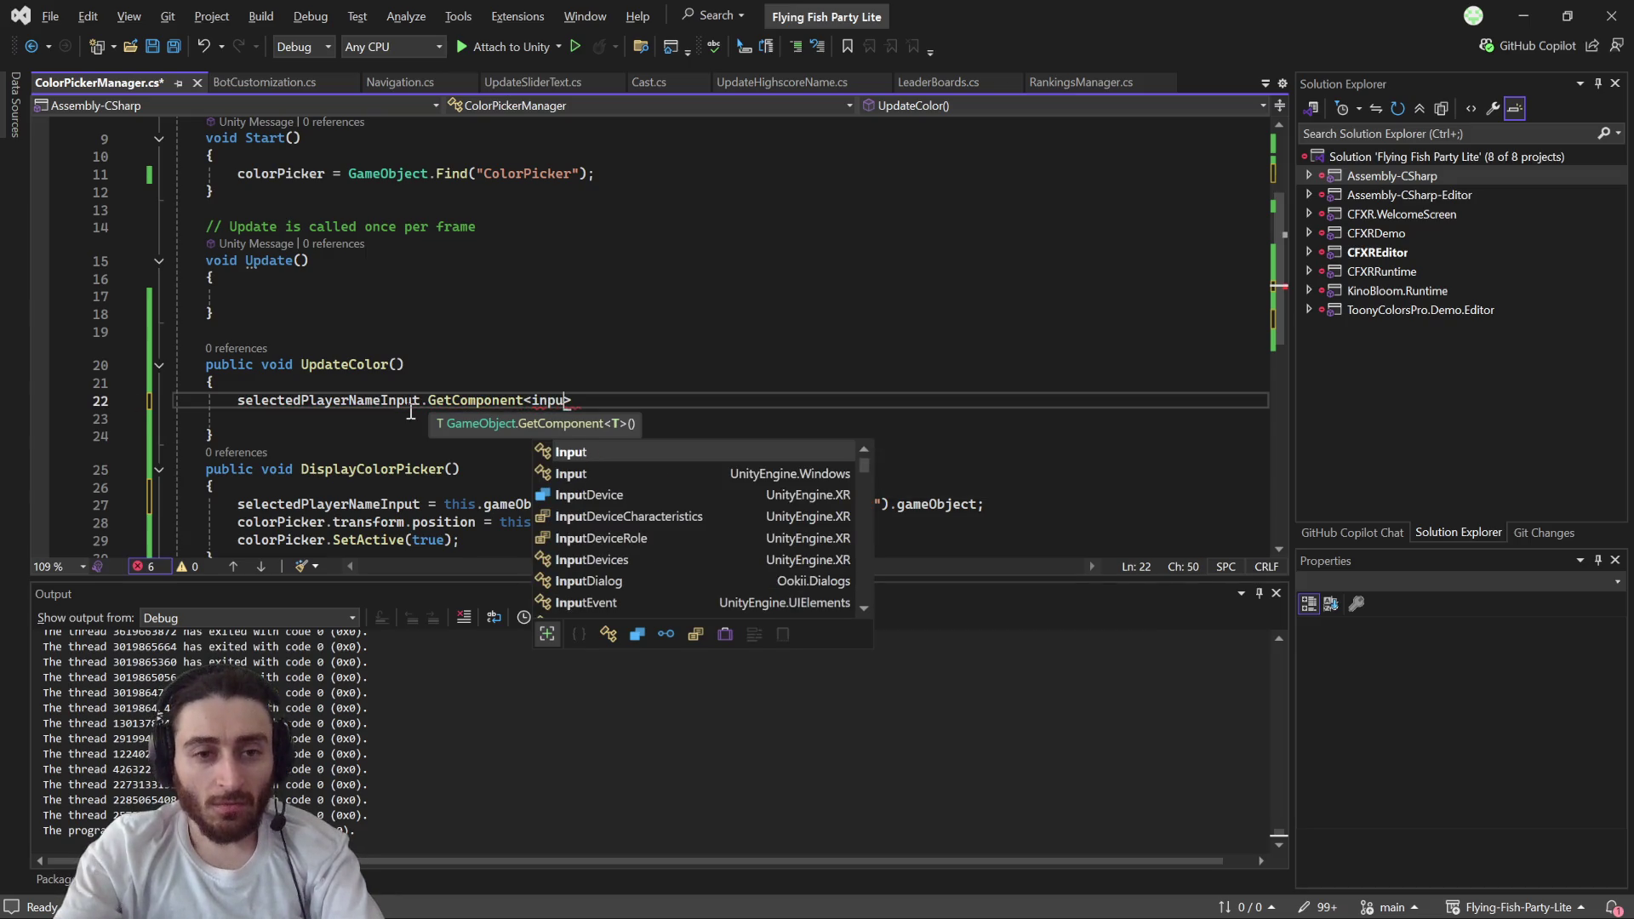
key("Tab")
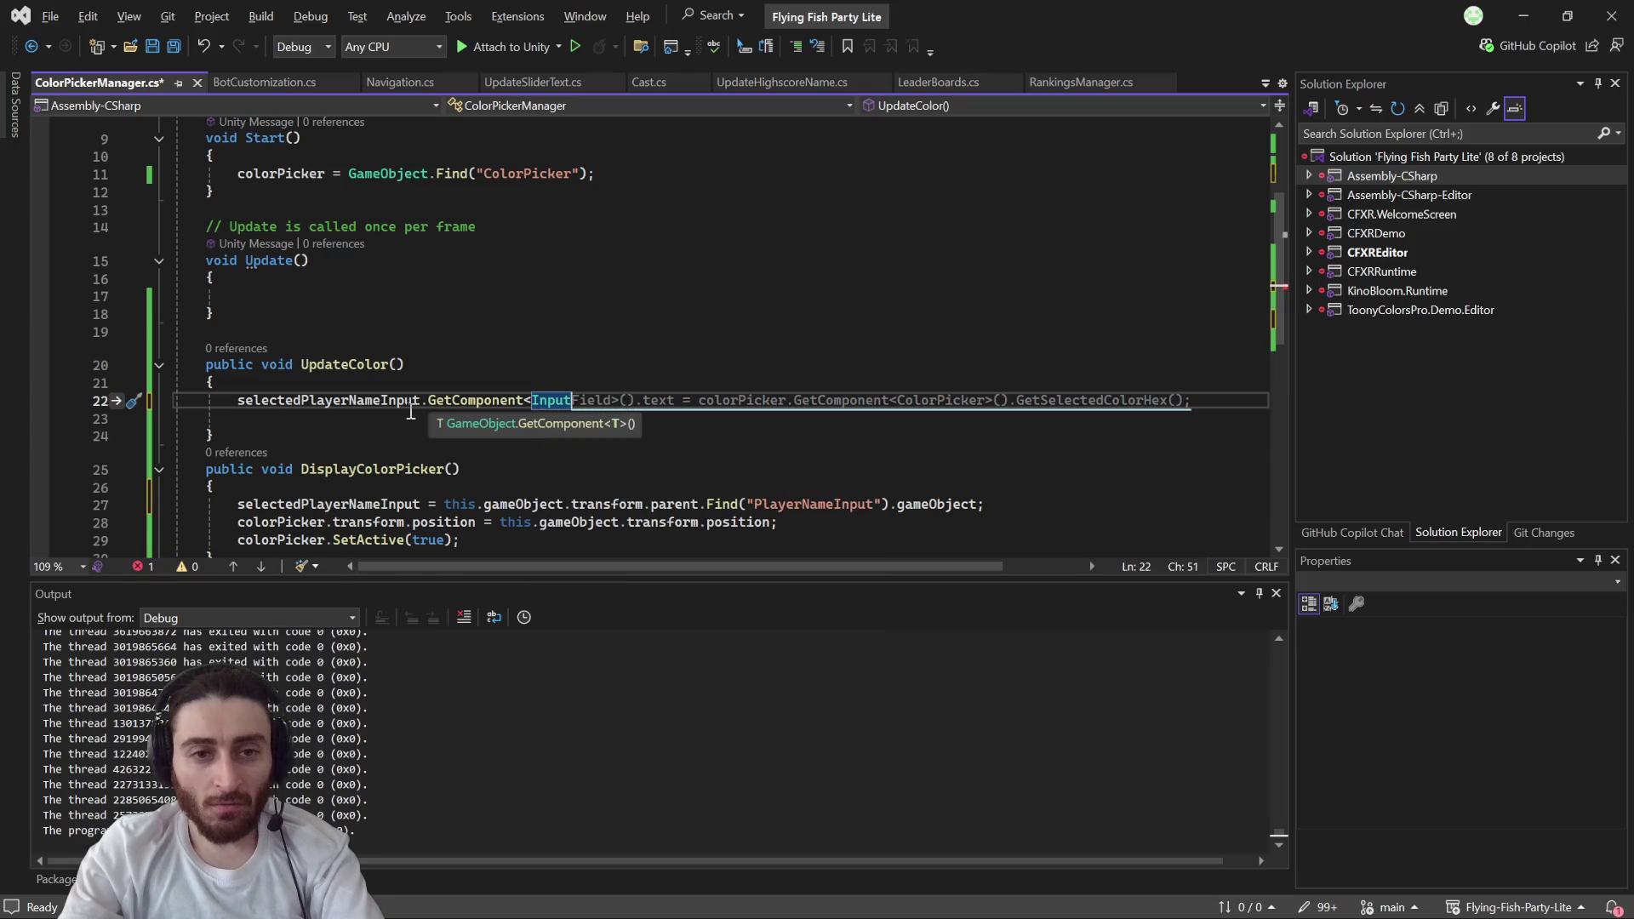
key("Tab")
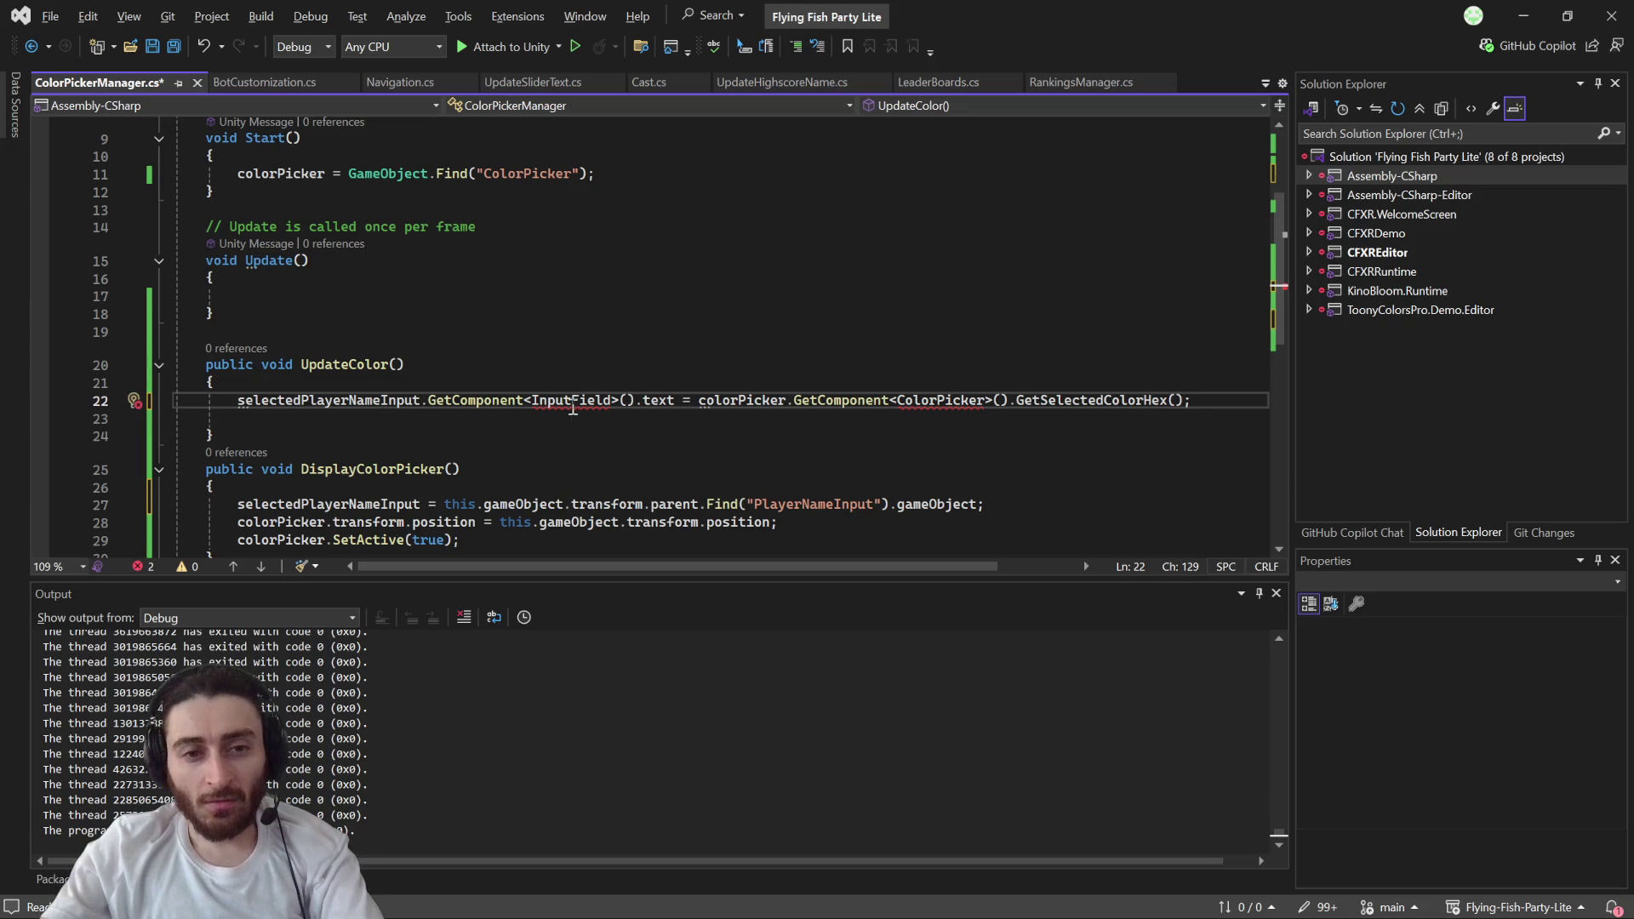
mouse_move(572, 408)
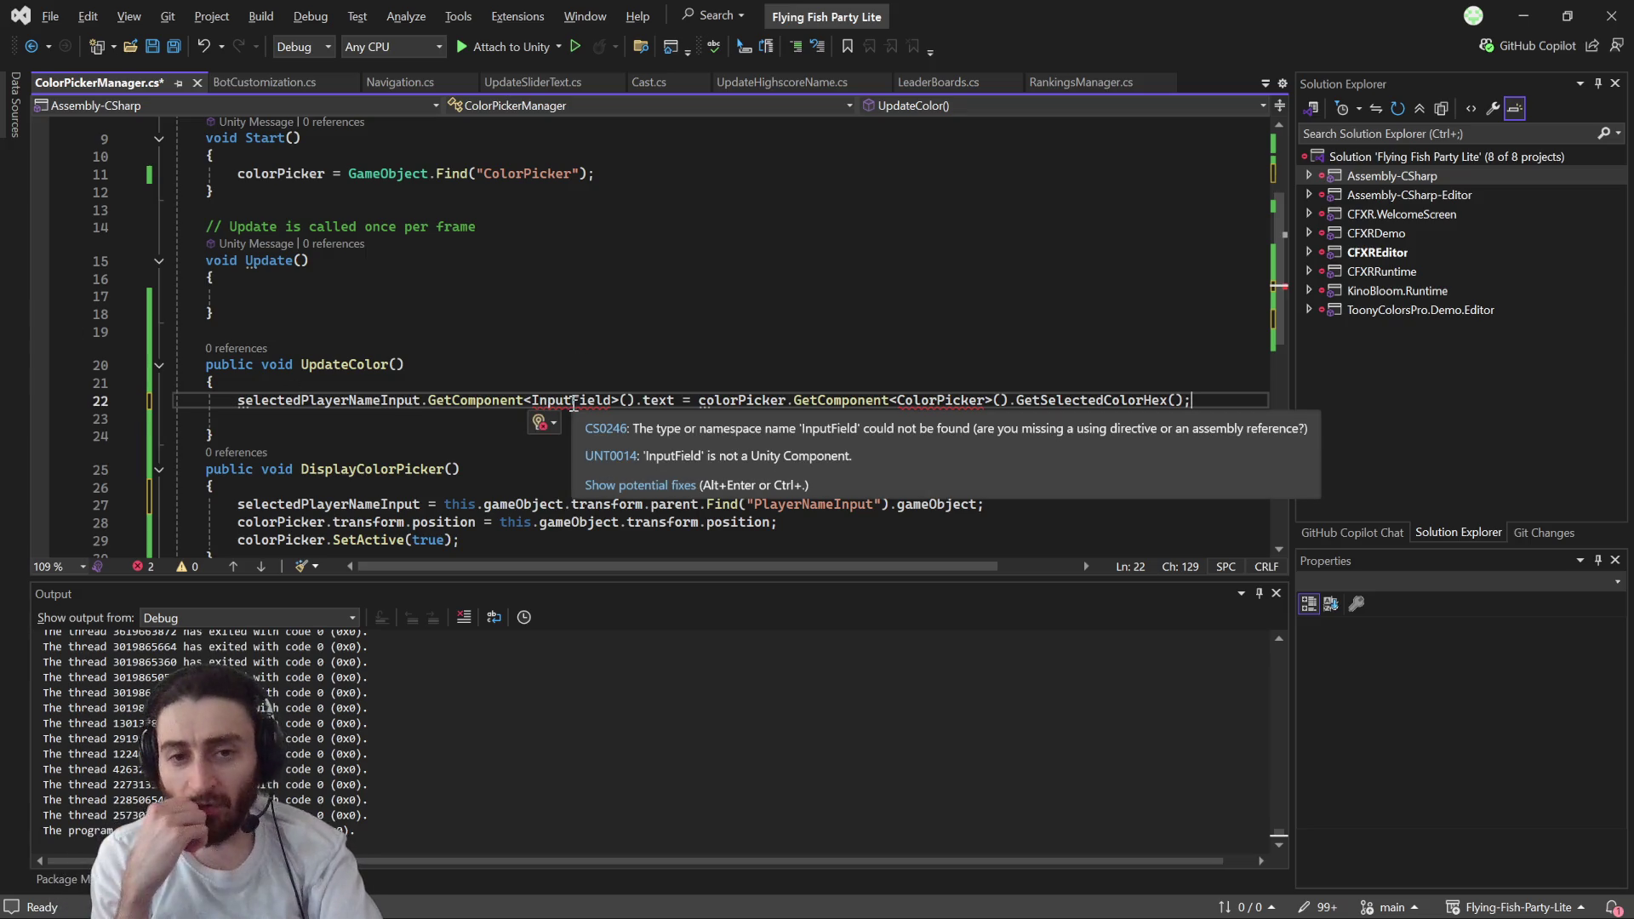
key("alt+Tab")
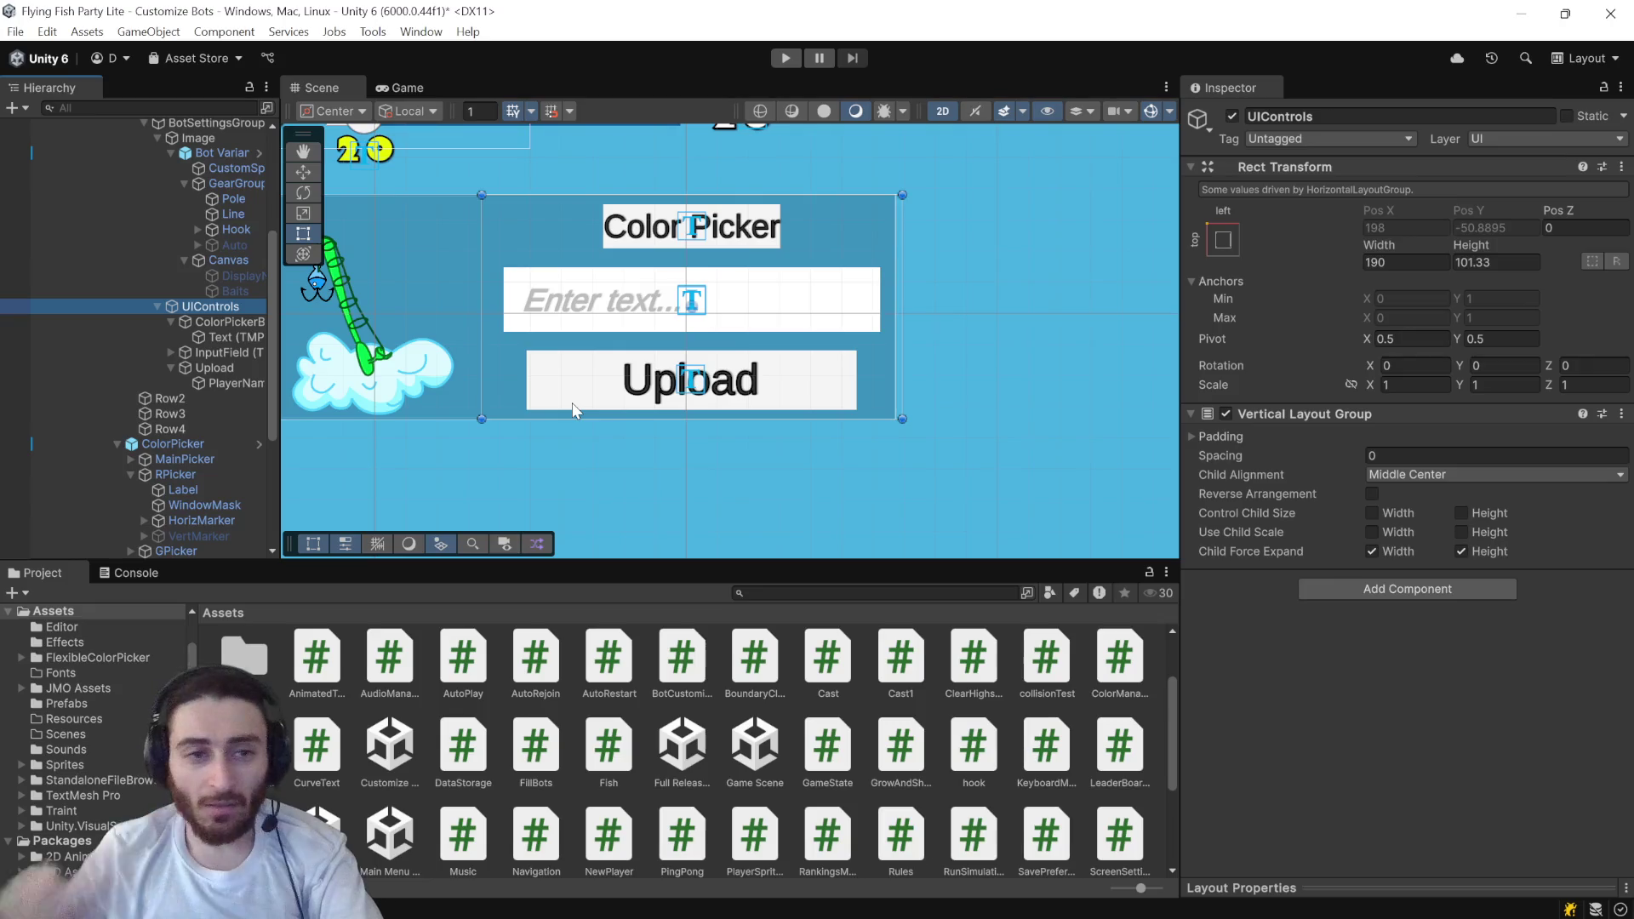
- Expand the InputField (TMP) object and inspect its Text Area child and PlayerNameInput
left_click(233, 358)
left_click(167, 354)
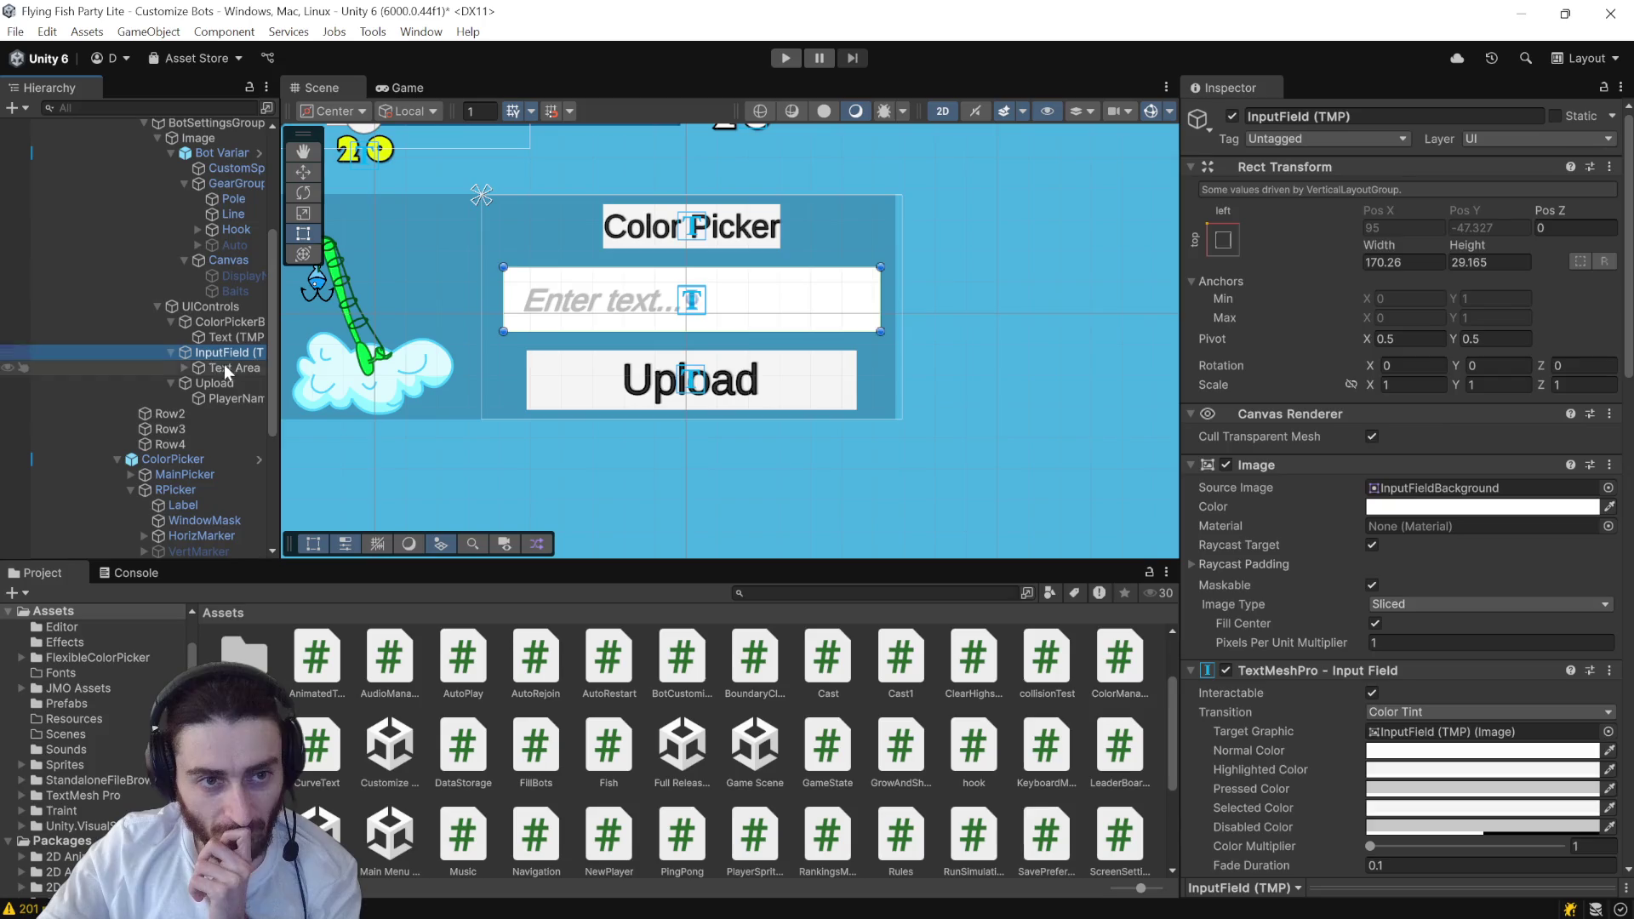
left_click(228, 366)
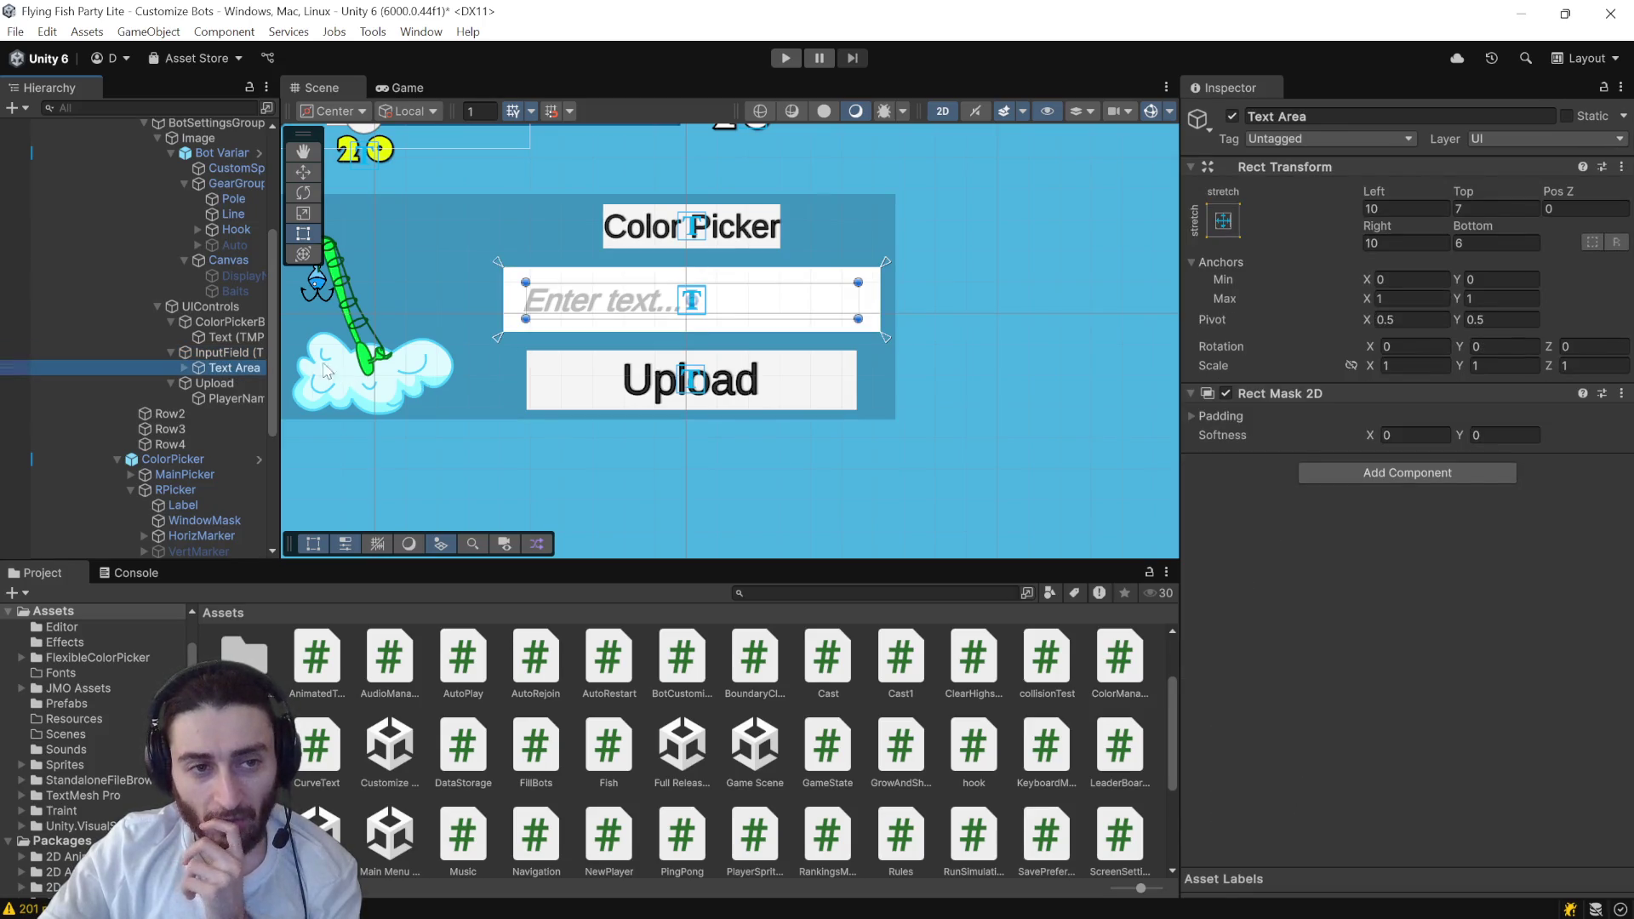
left_click(246, 353)
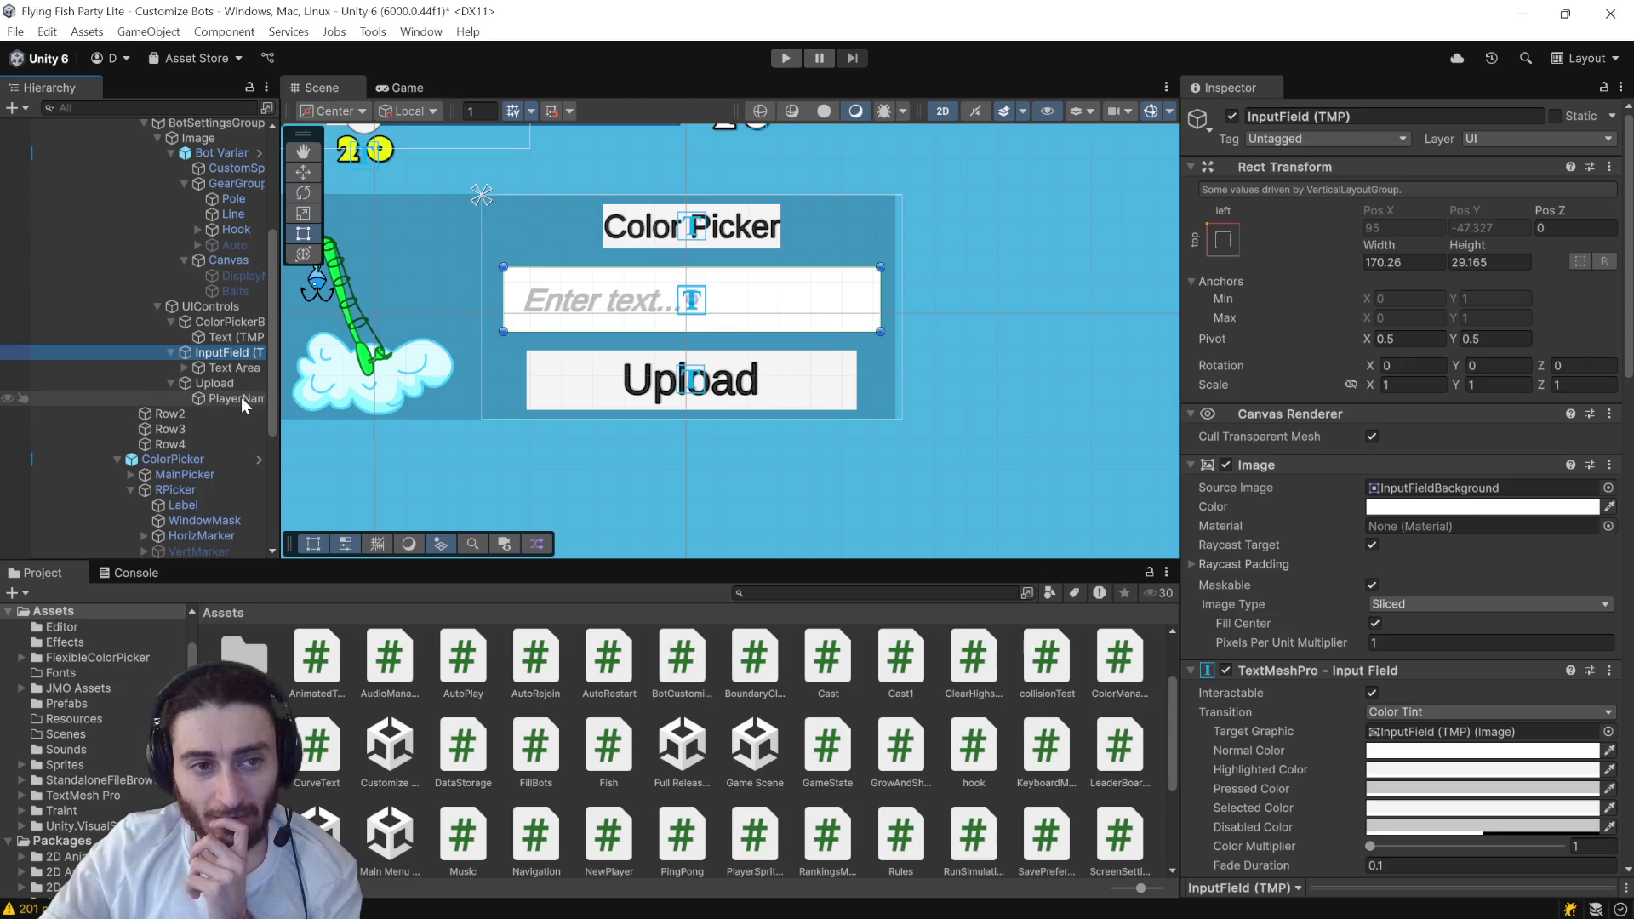
left_click(242, 397)
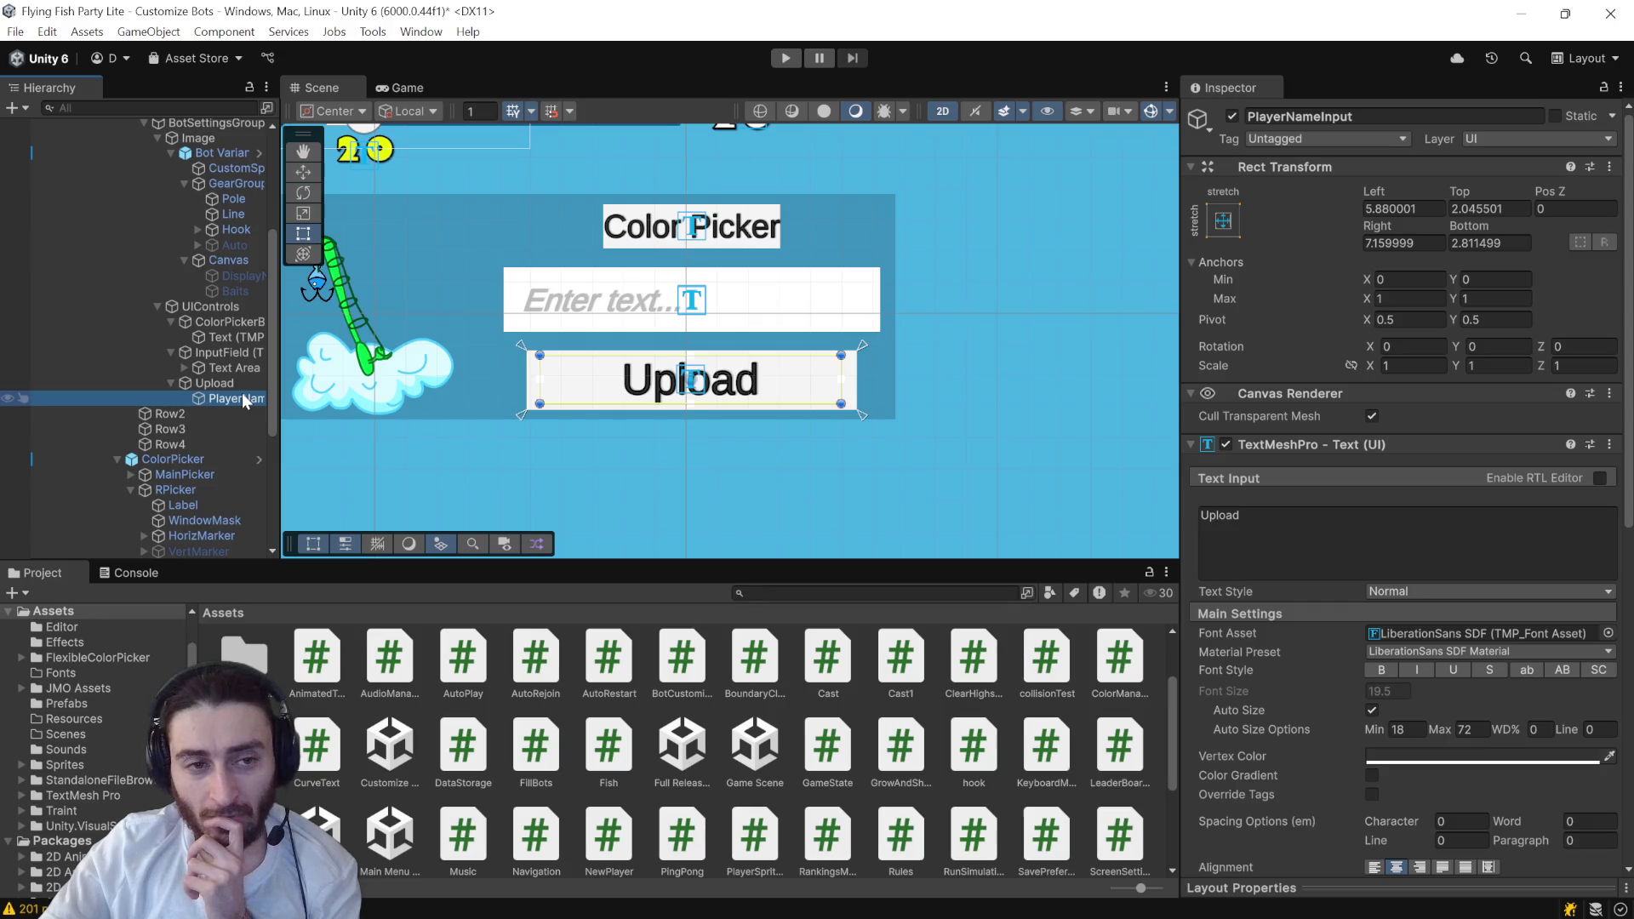
- Rename the Upload label object to UploadText
left_click(1376, 117)
left_click(223, 369)
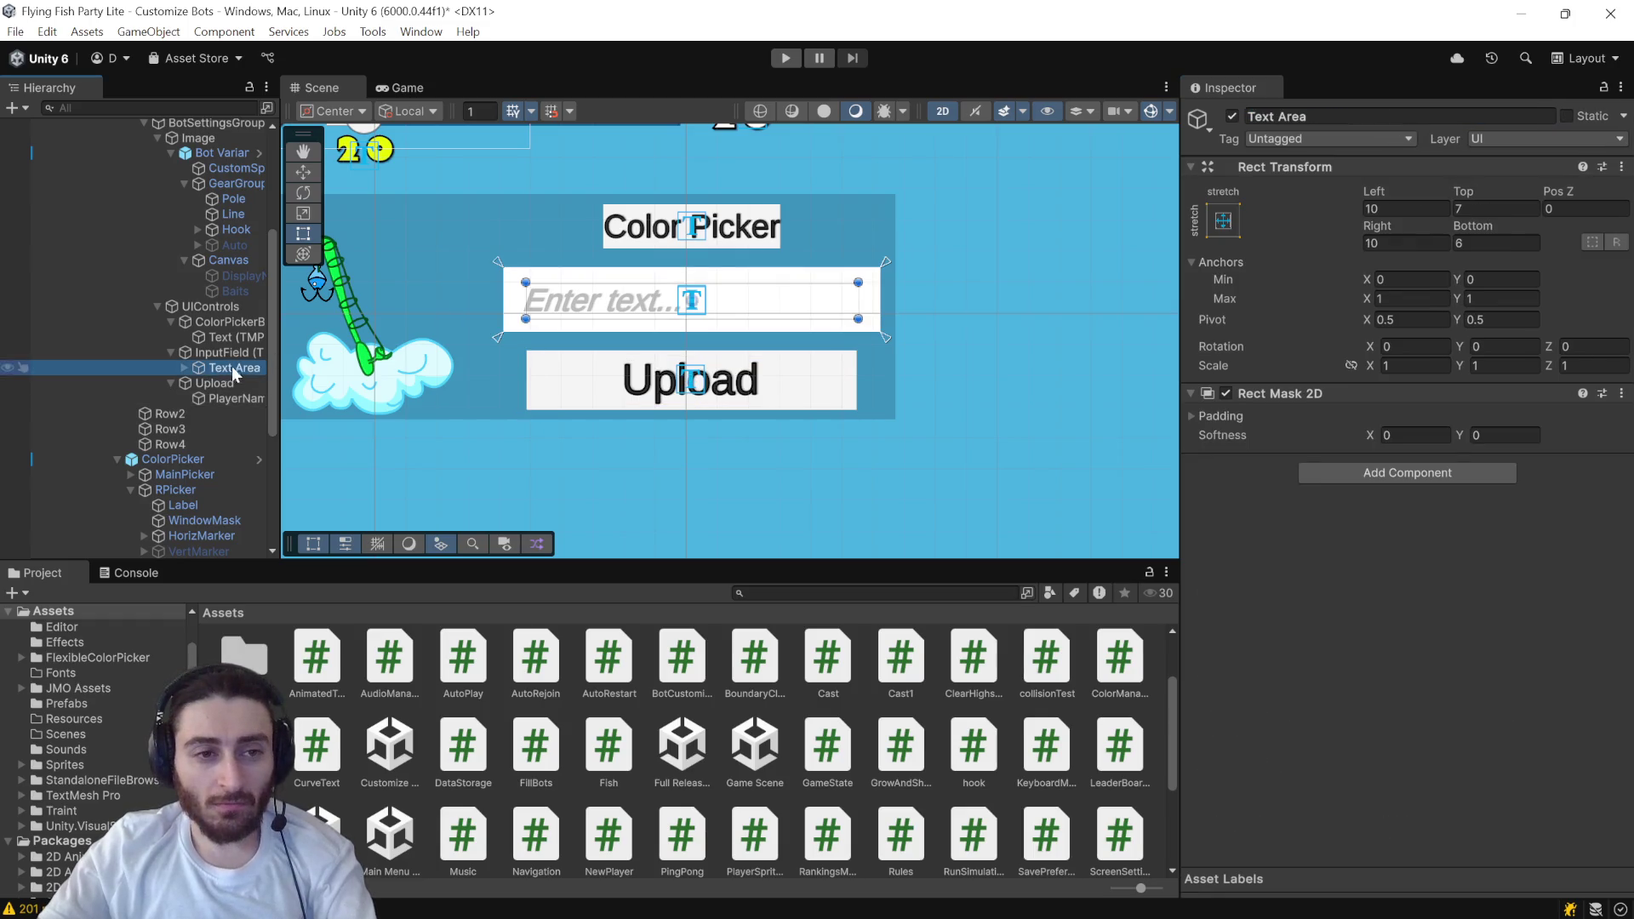
double_click(1332, 117)
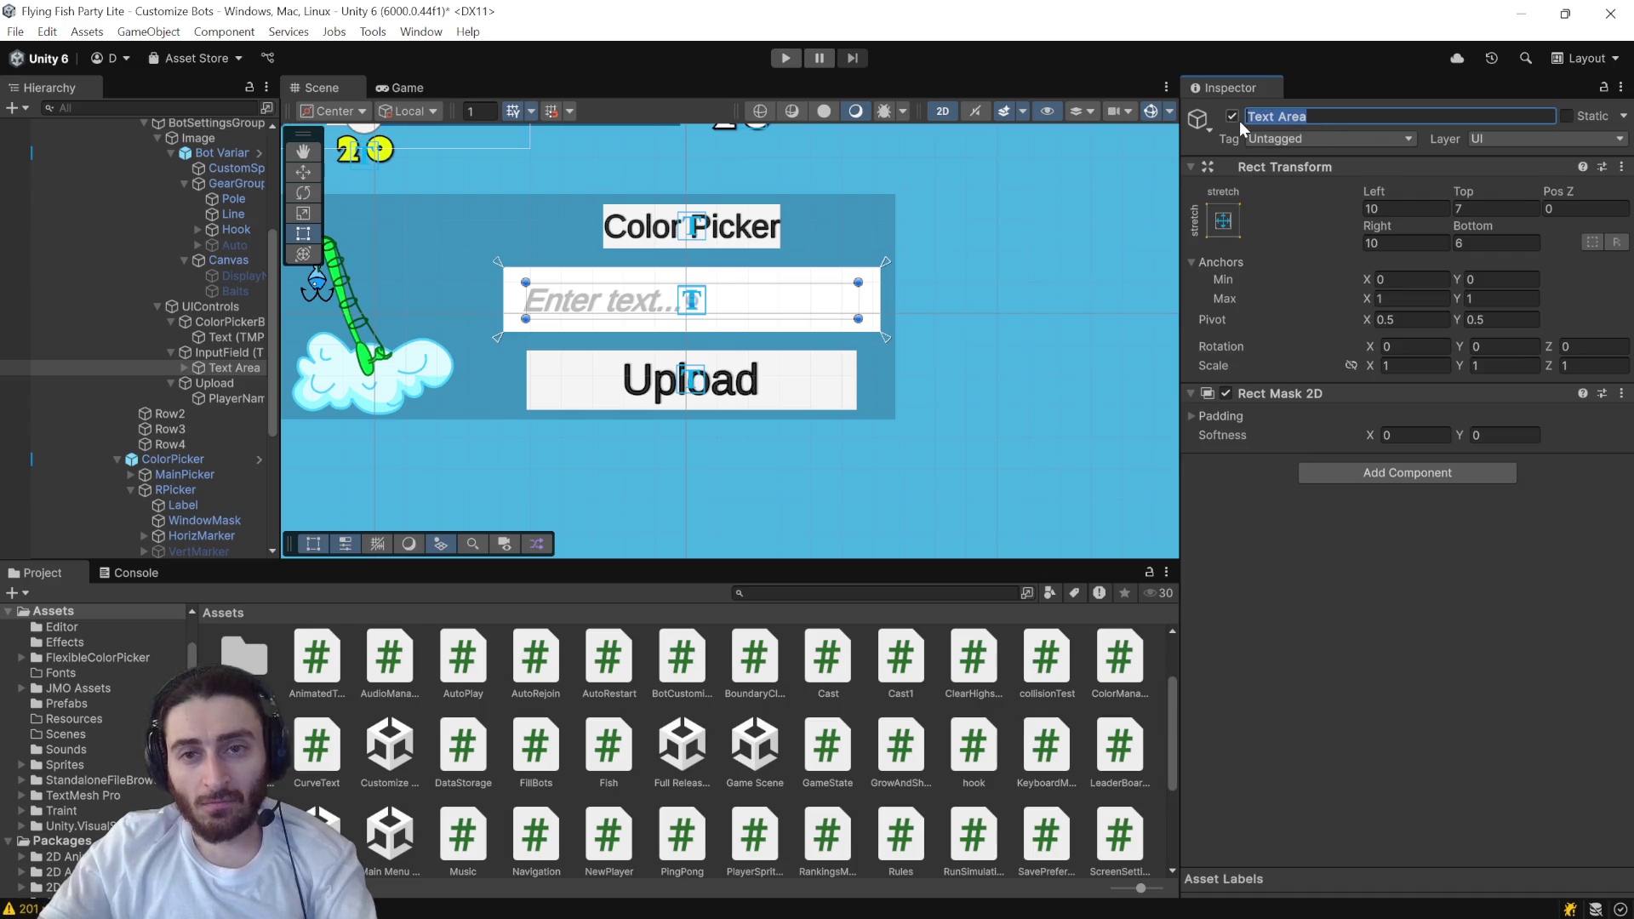
left_click(228, 399)
double_click(1316, 116)
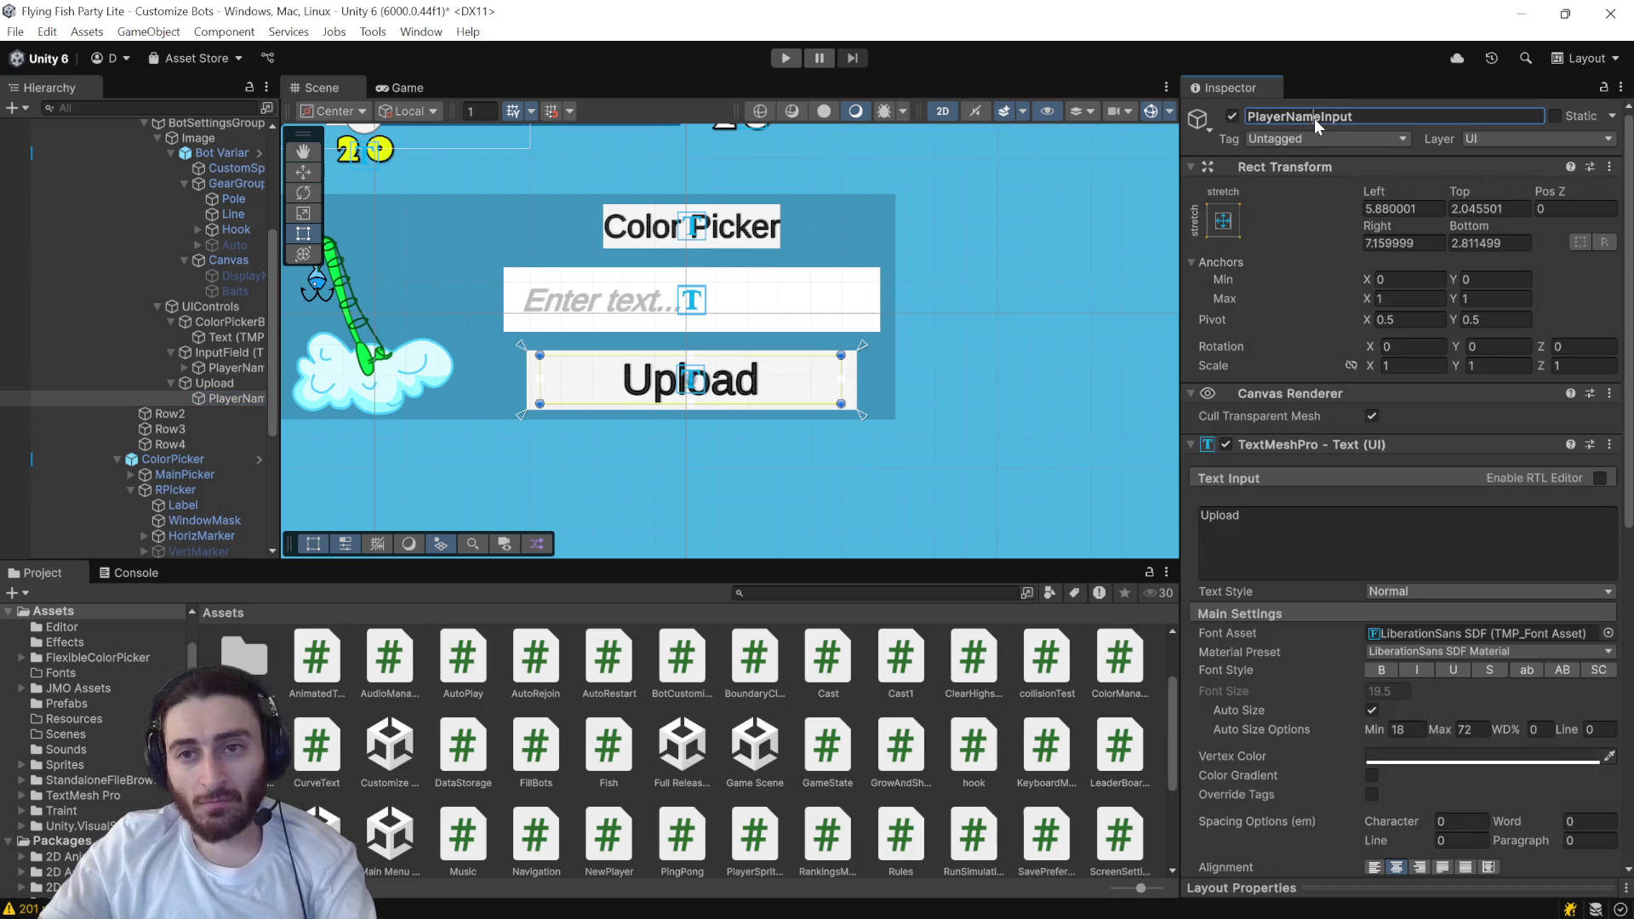
type("UploadText")
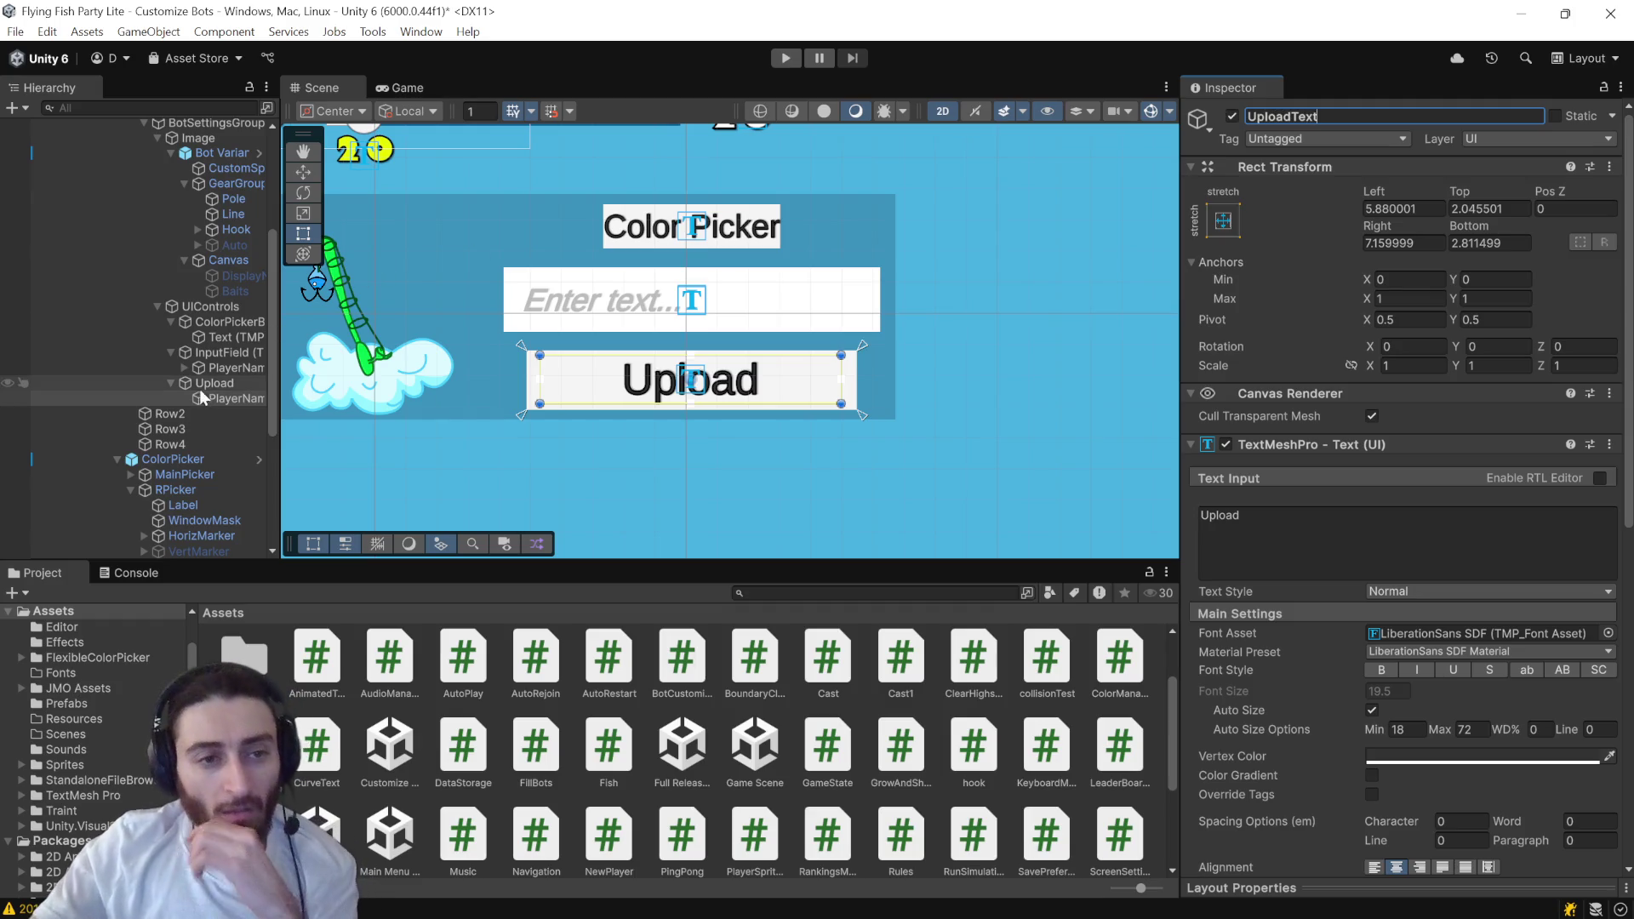
left_click(223, 372)
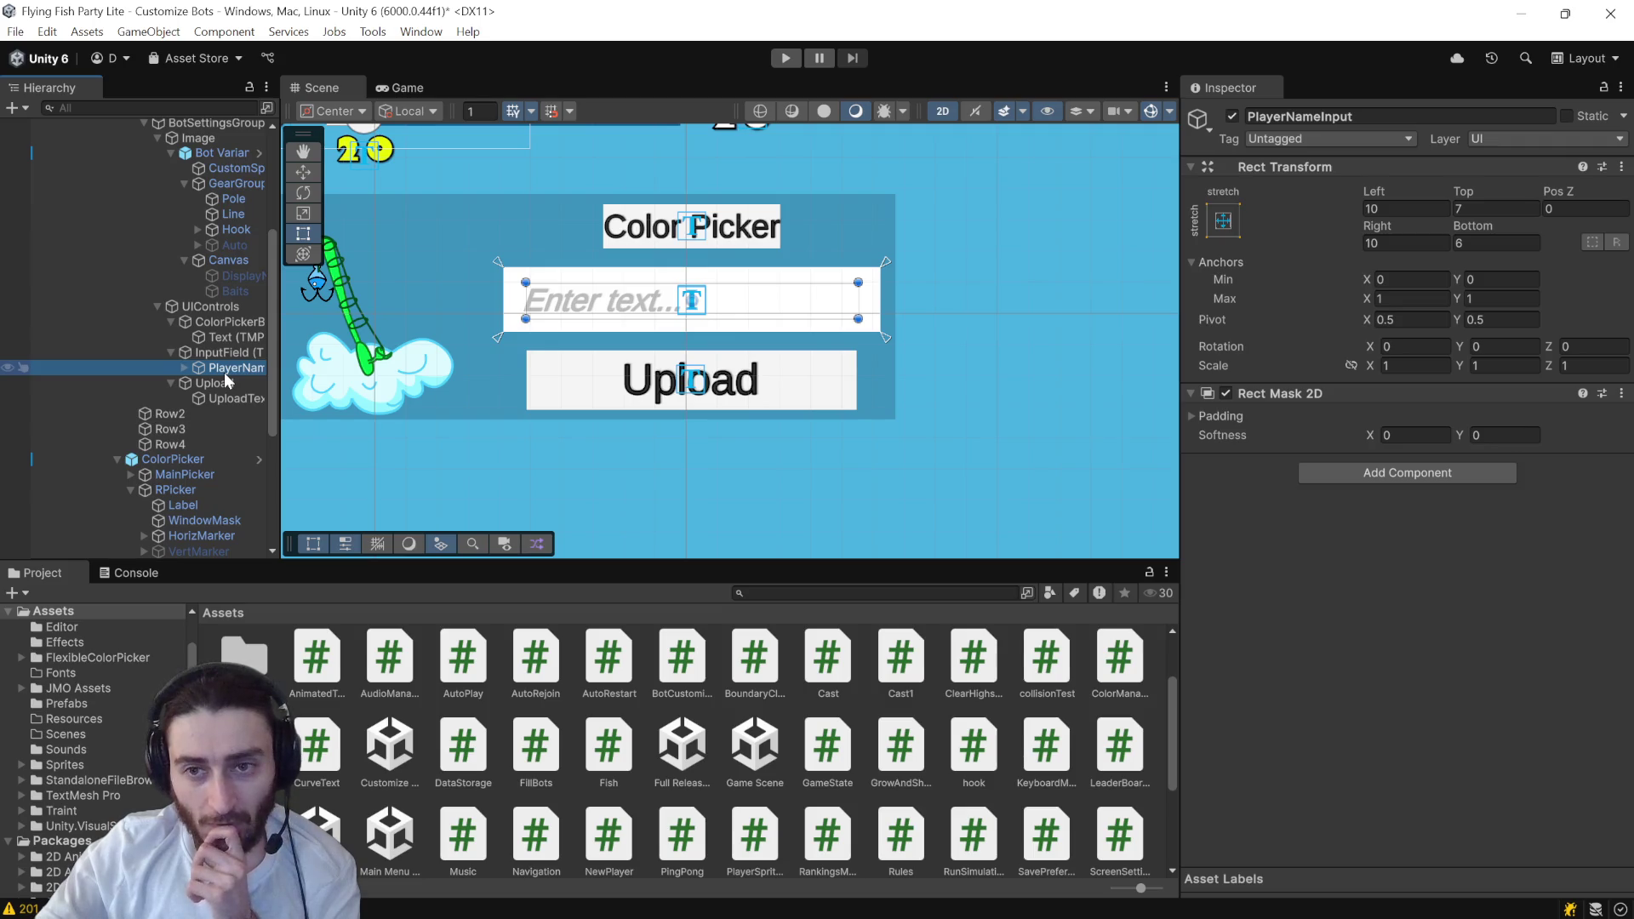
- Rename PlayerNameInput's Text child to PlayerNameInputText and return to Visual Studio
left_click(184, 369)
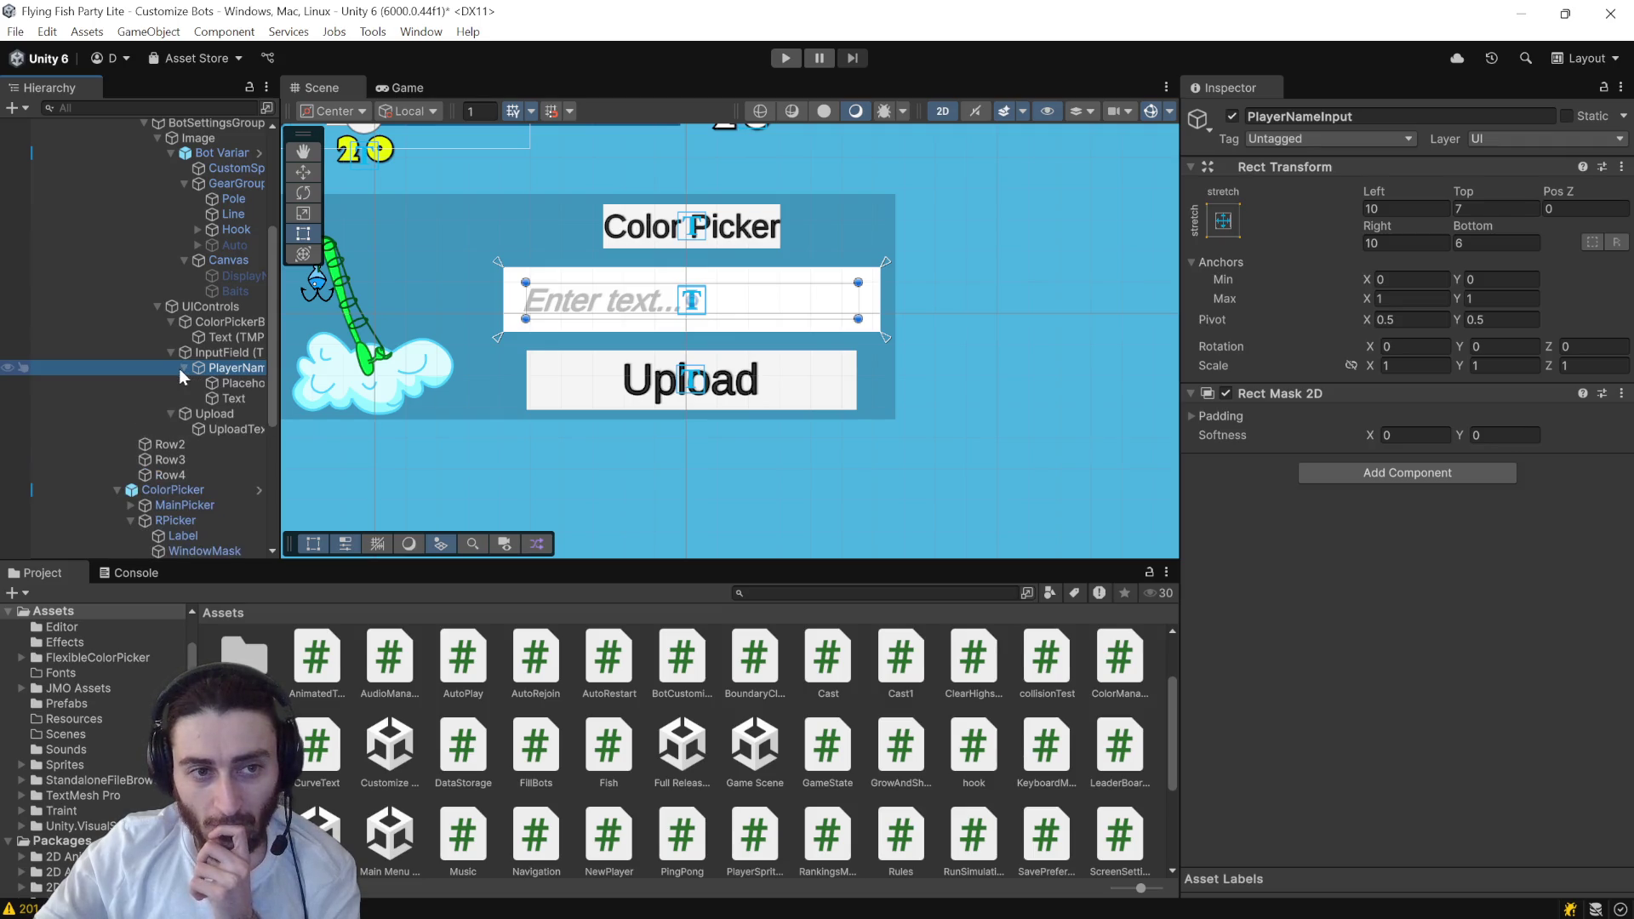
left_click(236, 396)
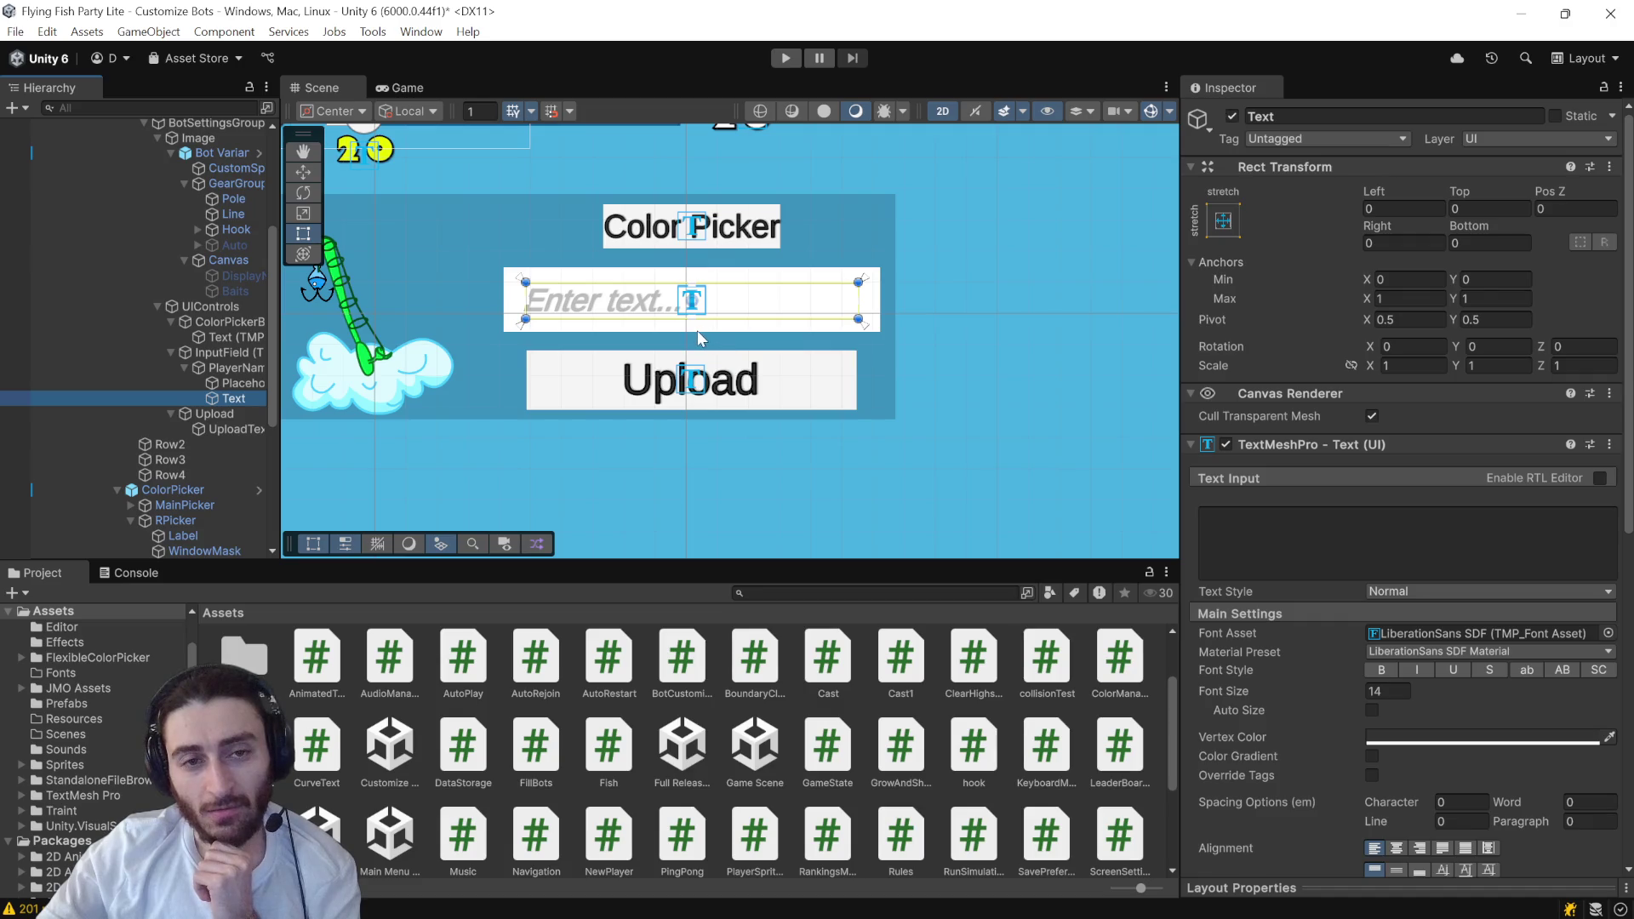
left_click(246, 368)
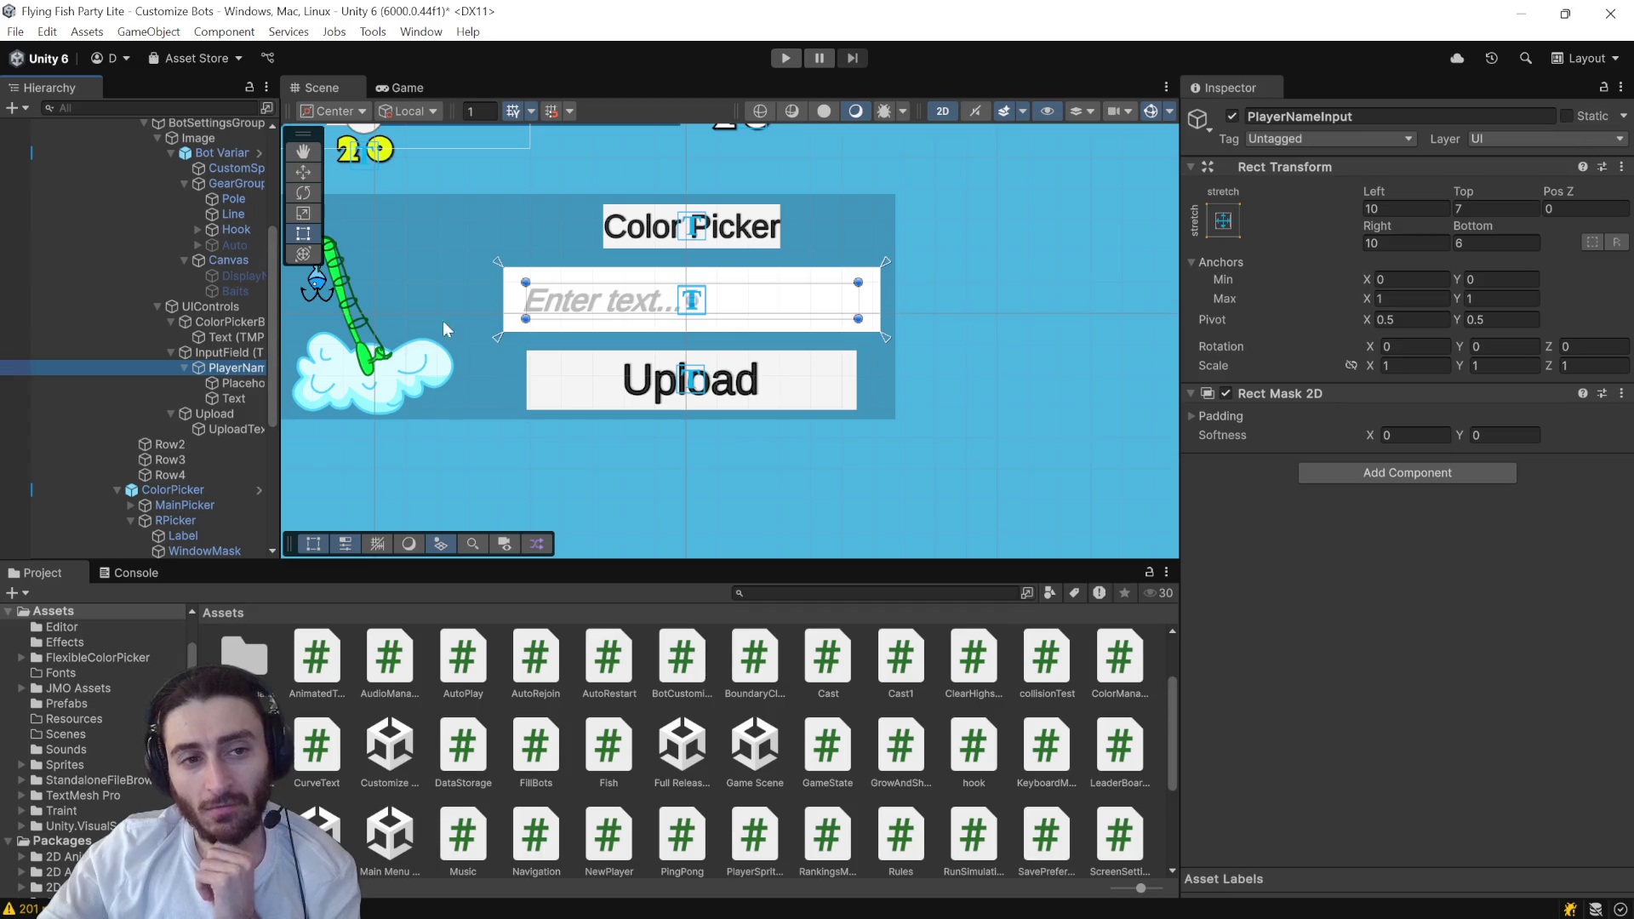
left_click(1336, 116)
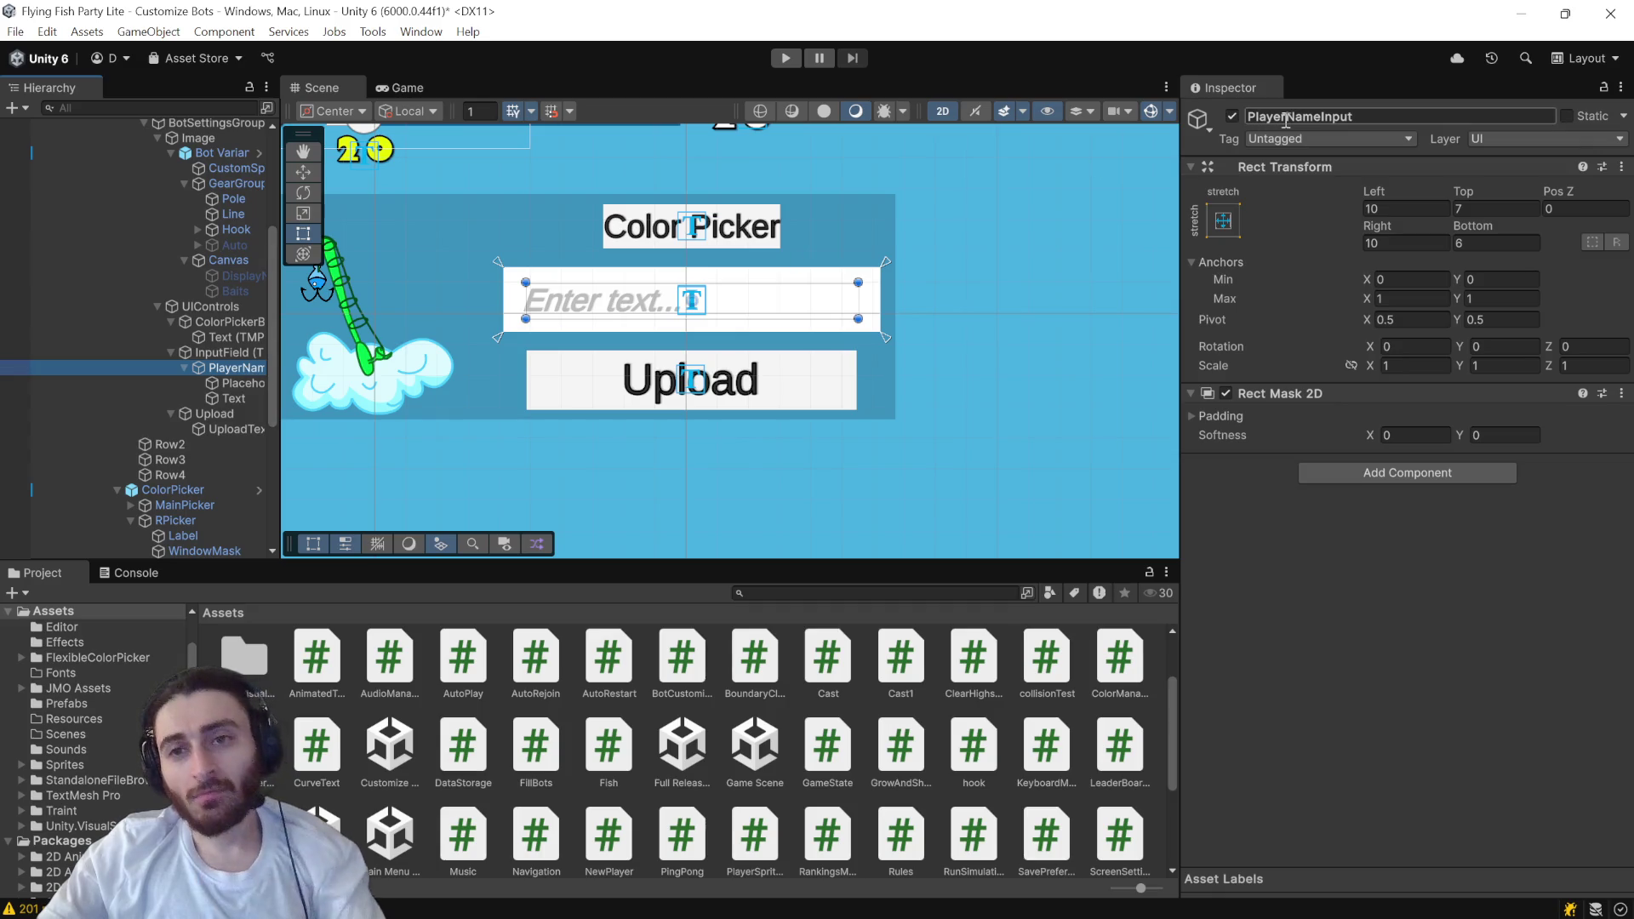
left_click(229, 398)
left_click(1297, 117)
type("PlayerNameInput")
type("Text")
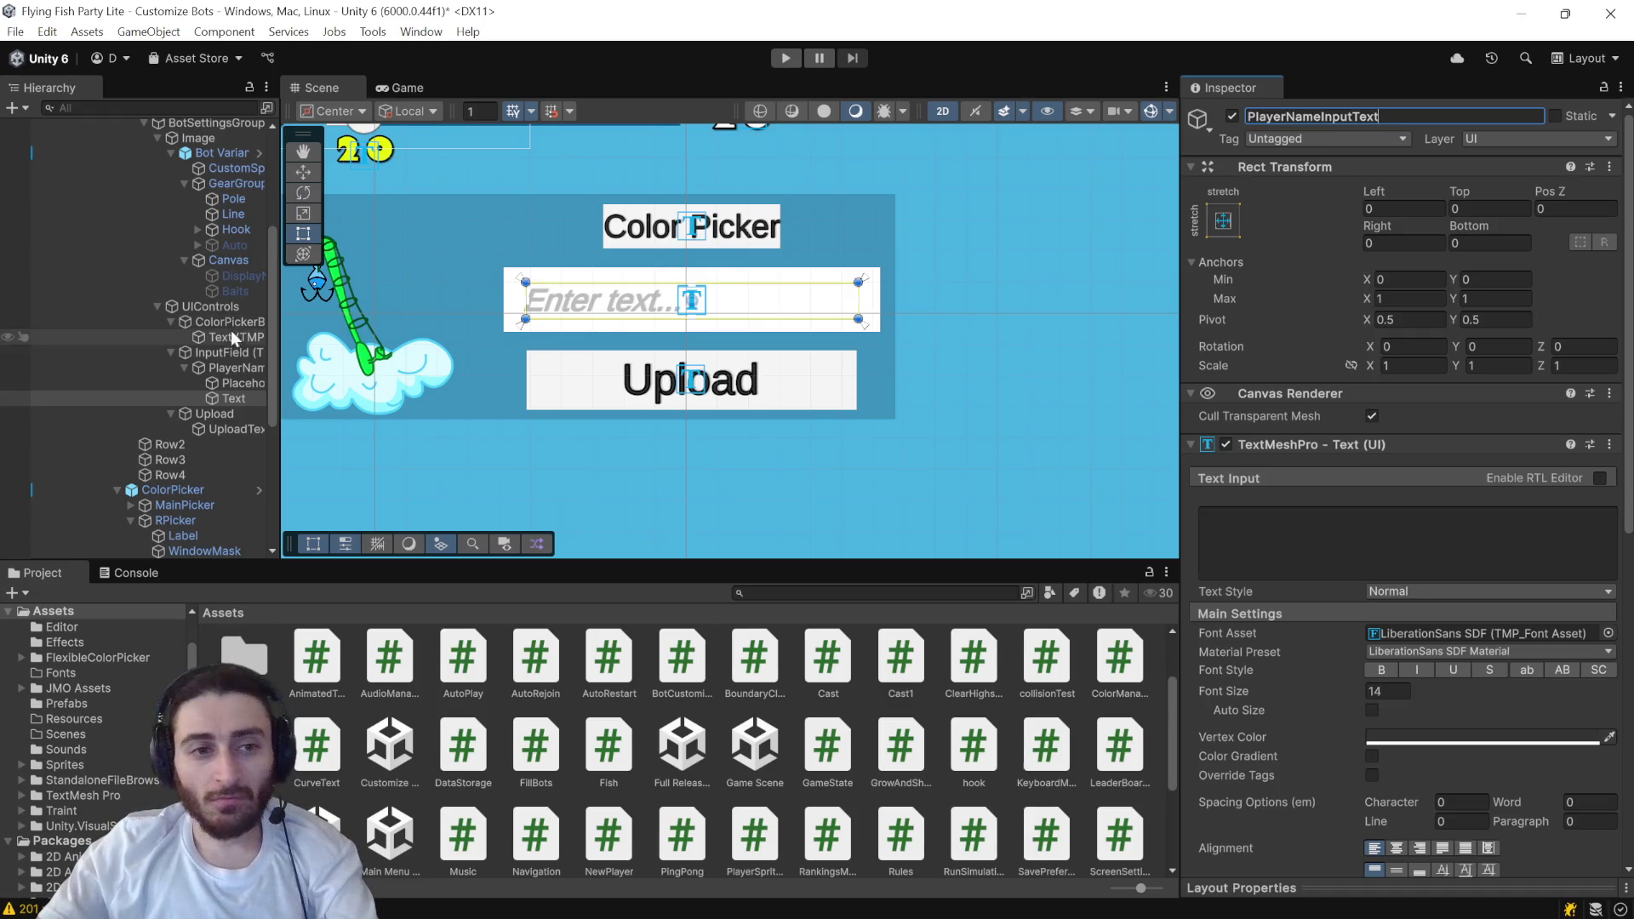
left_click(220, 369)
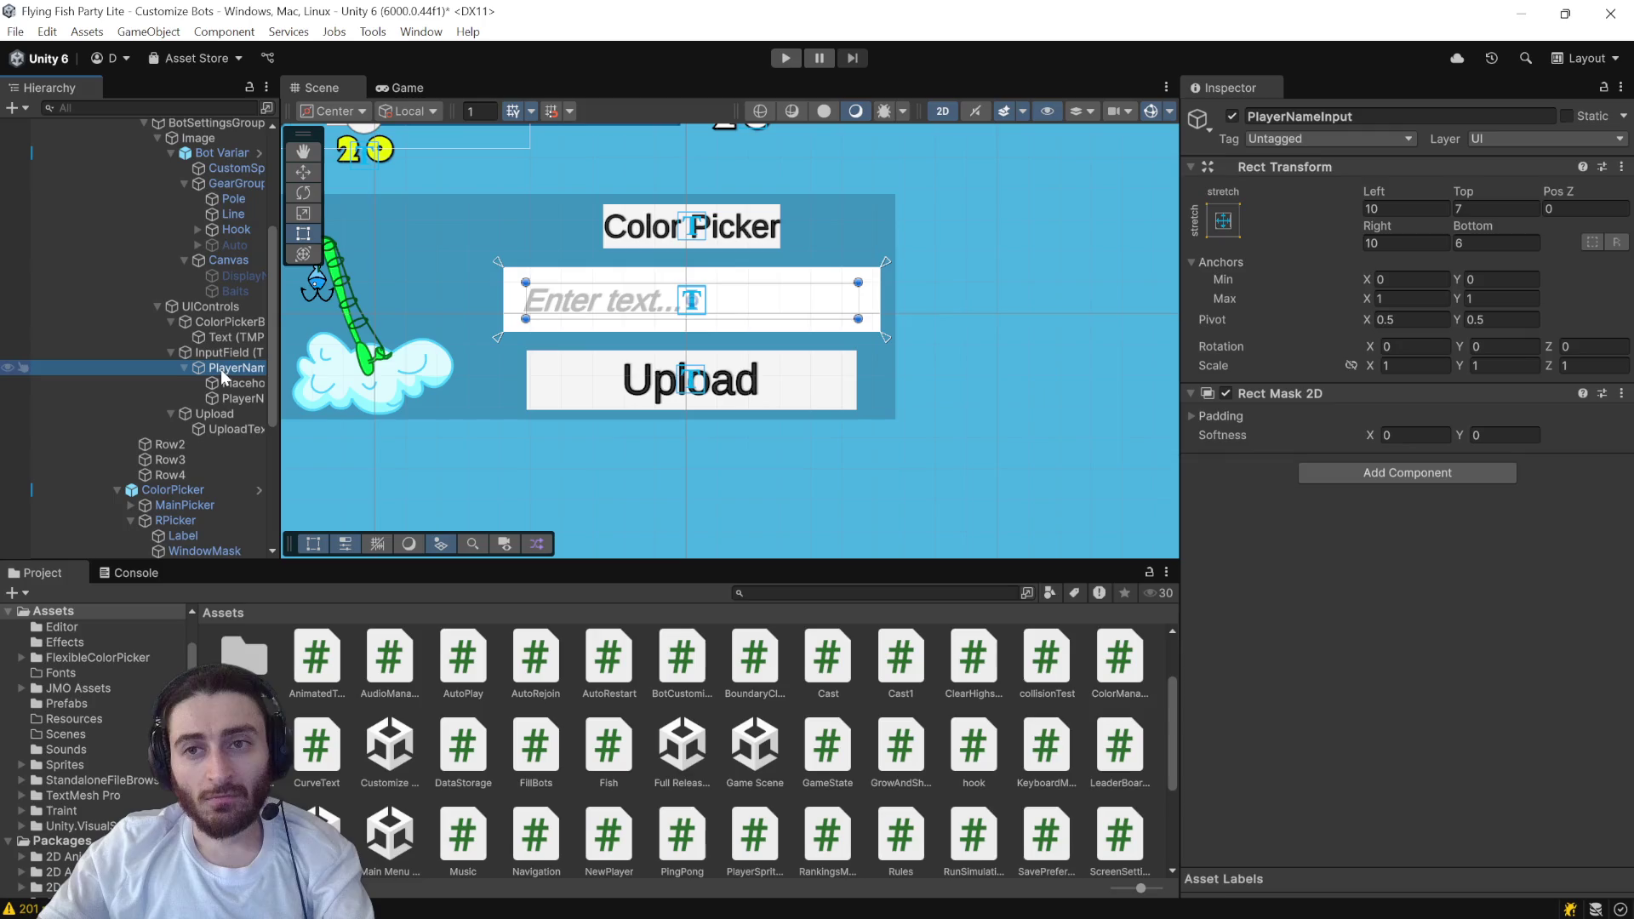
key("alt+Tab")
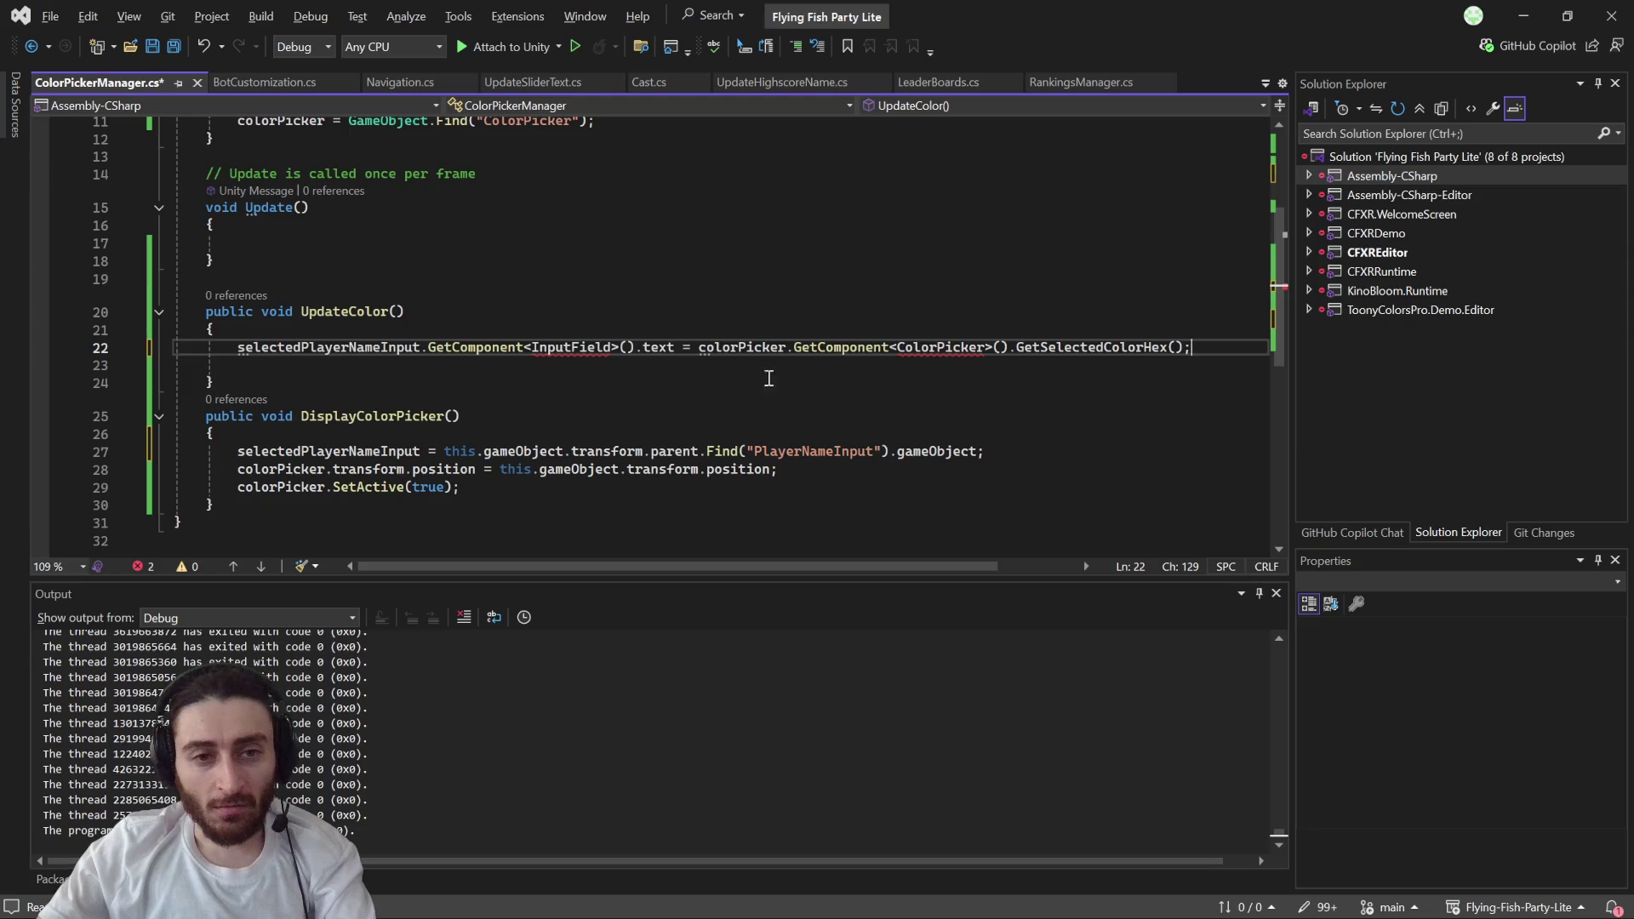
- Change UpdateColor's GetComponent type from InputField to TextMeshProUGUI, then switch back to Unity
double_click(569, 348)
type("Te")
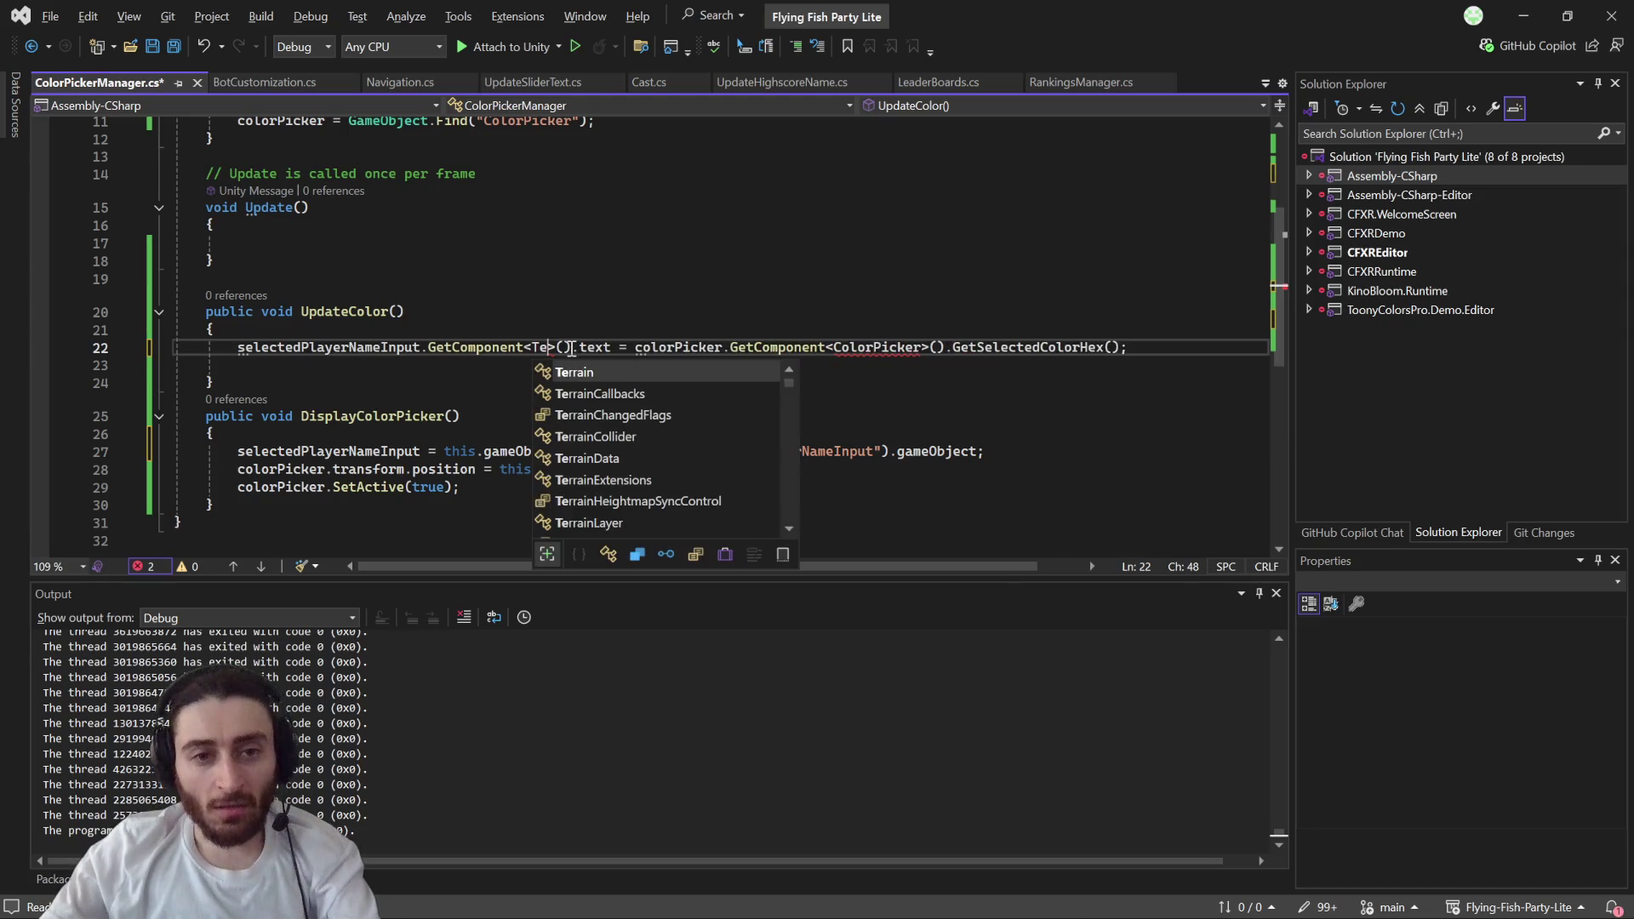
type("xt")
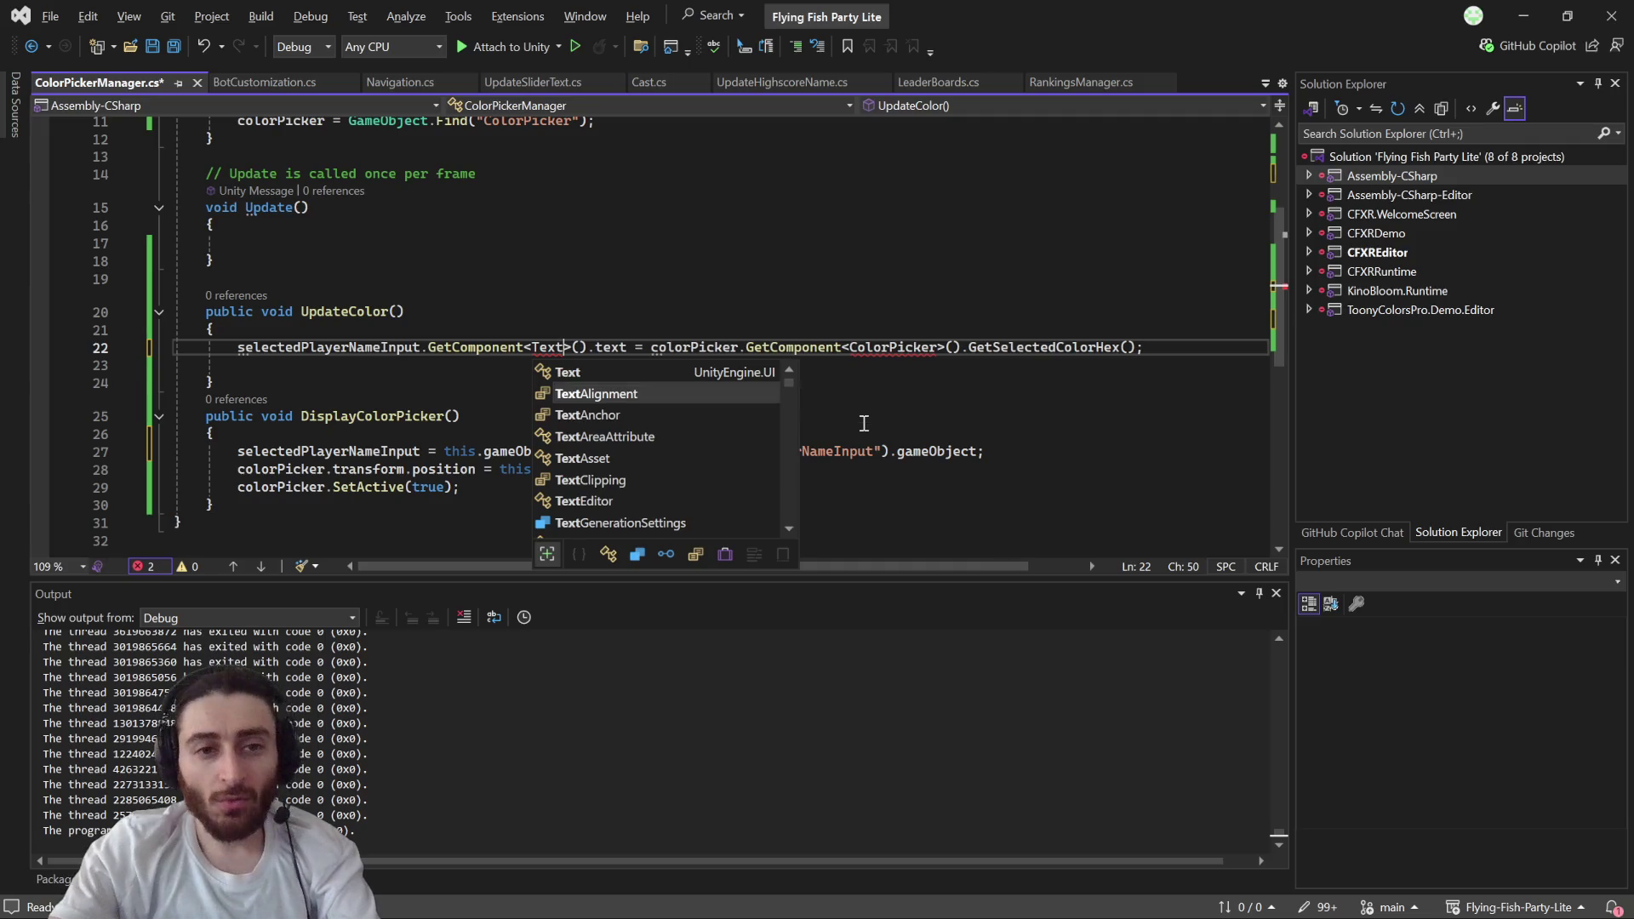
type("mes")
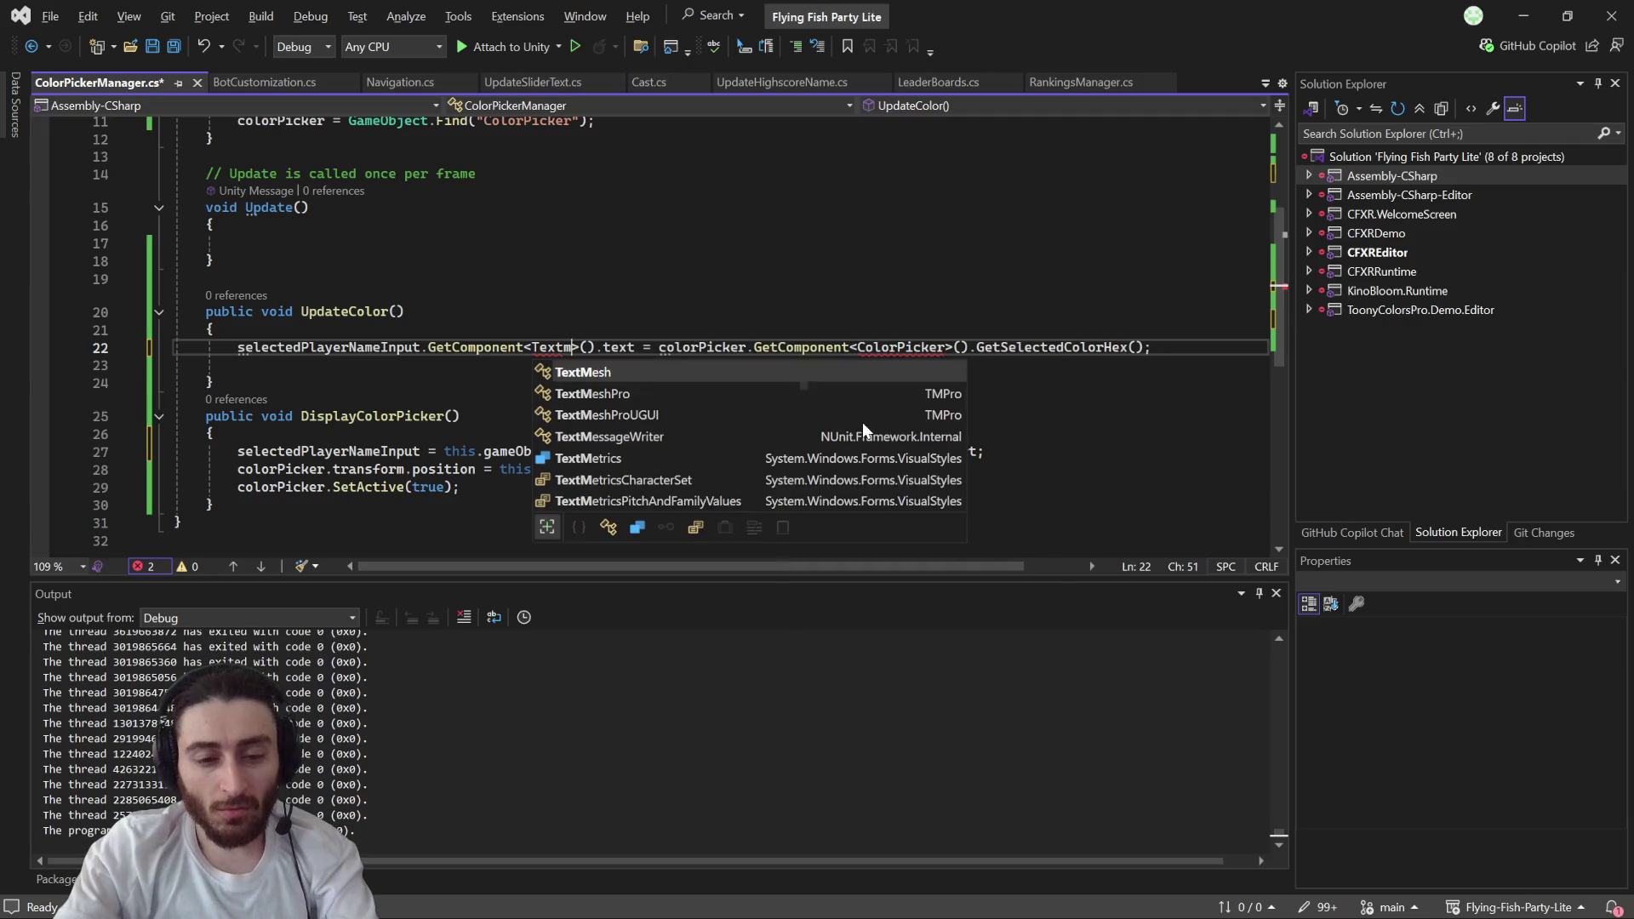
double_click(656, 413)
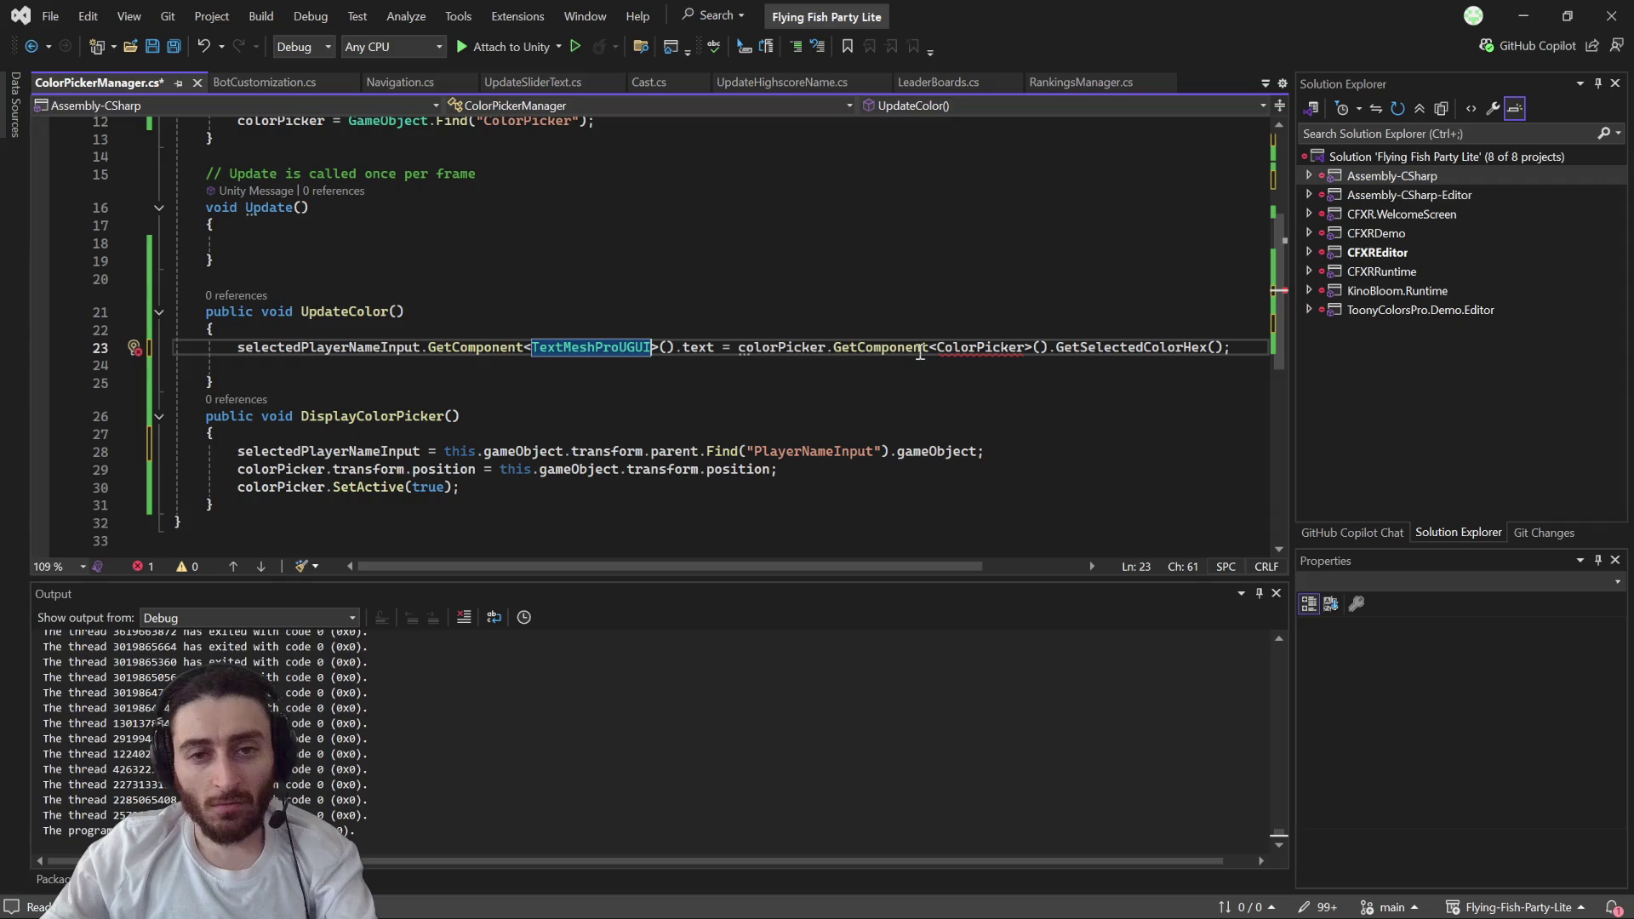
mouse_move(1002, 350)
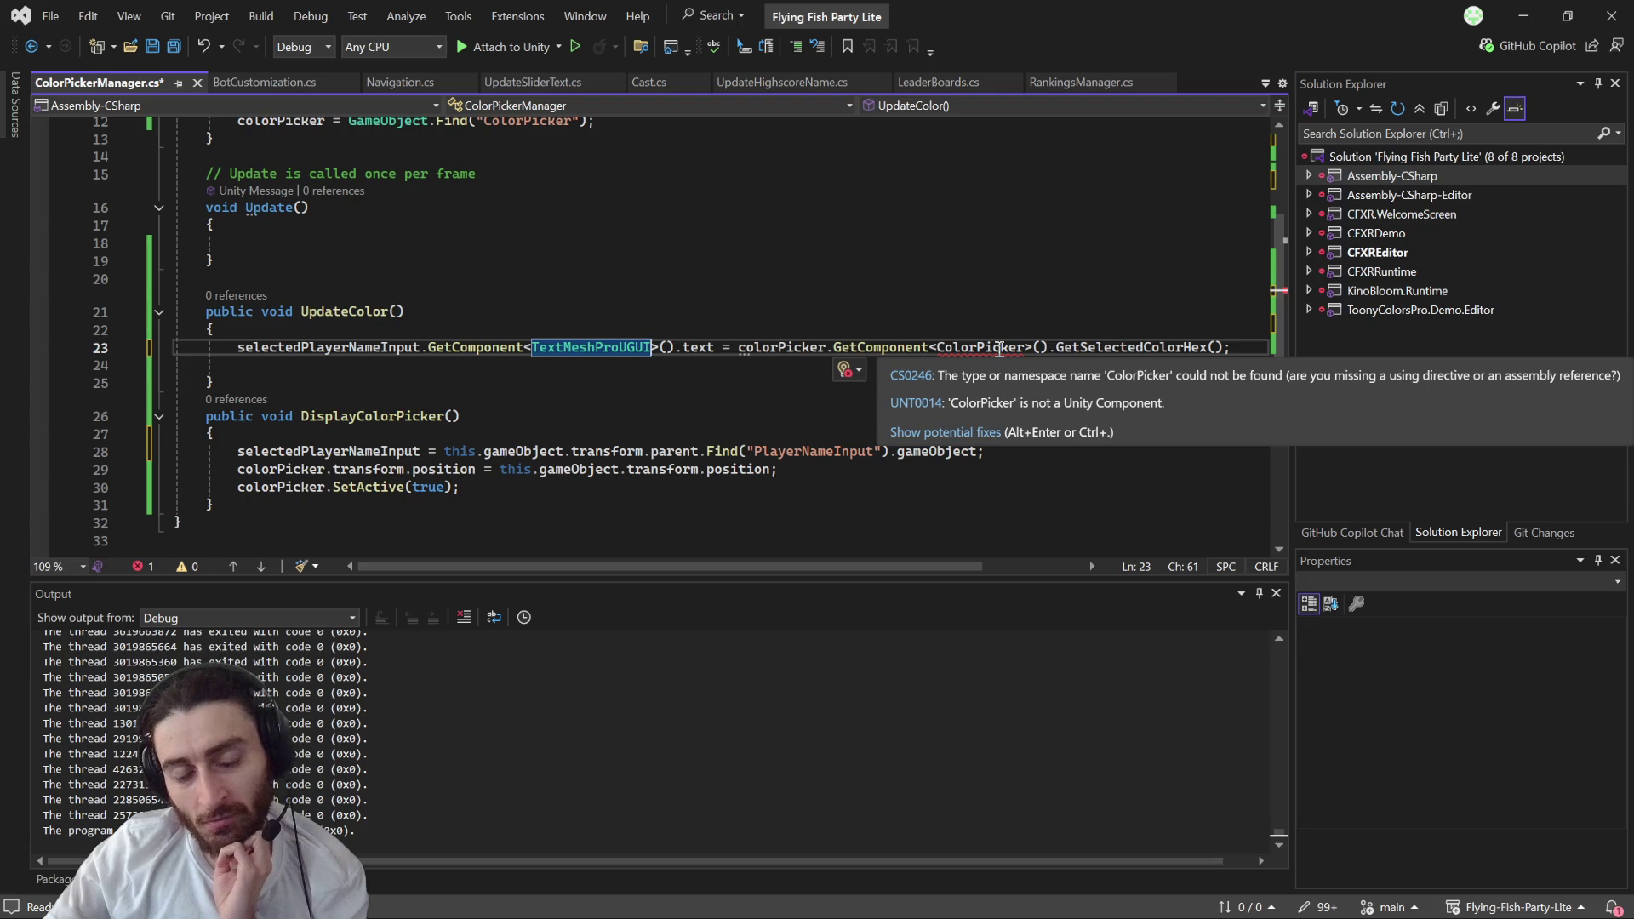
left_click_drag(738, 347, 1232, 347)
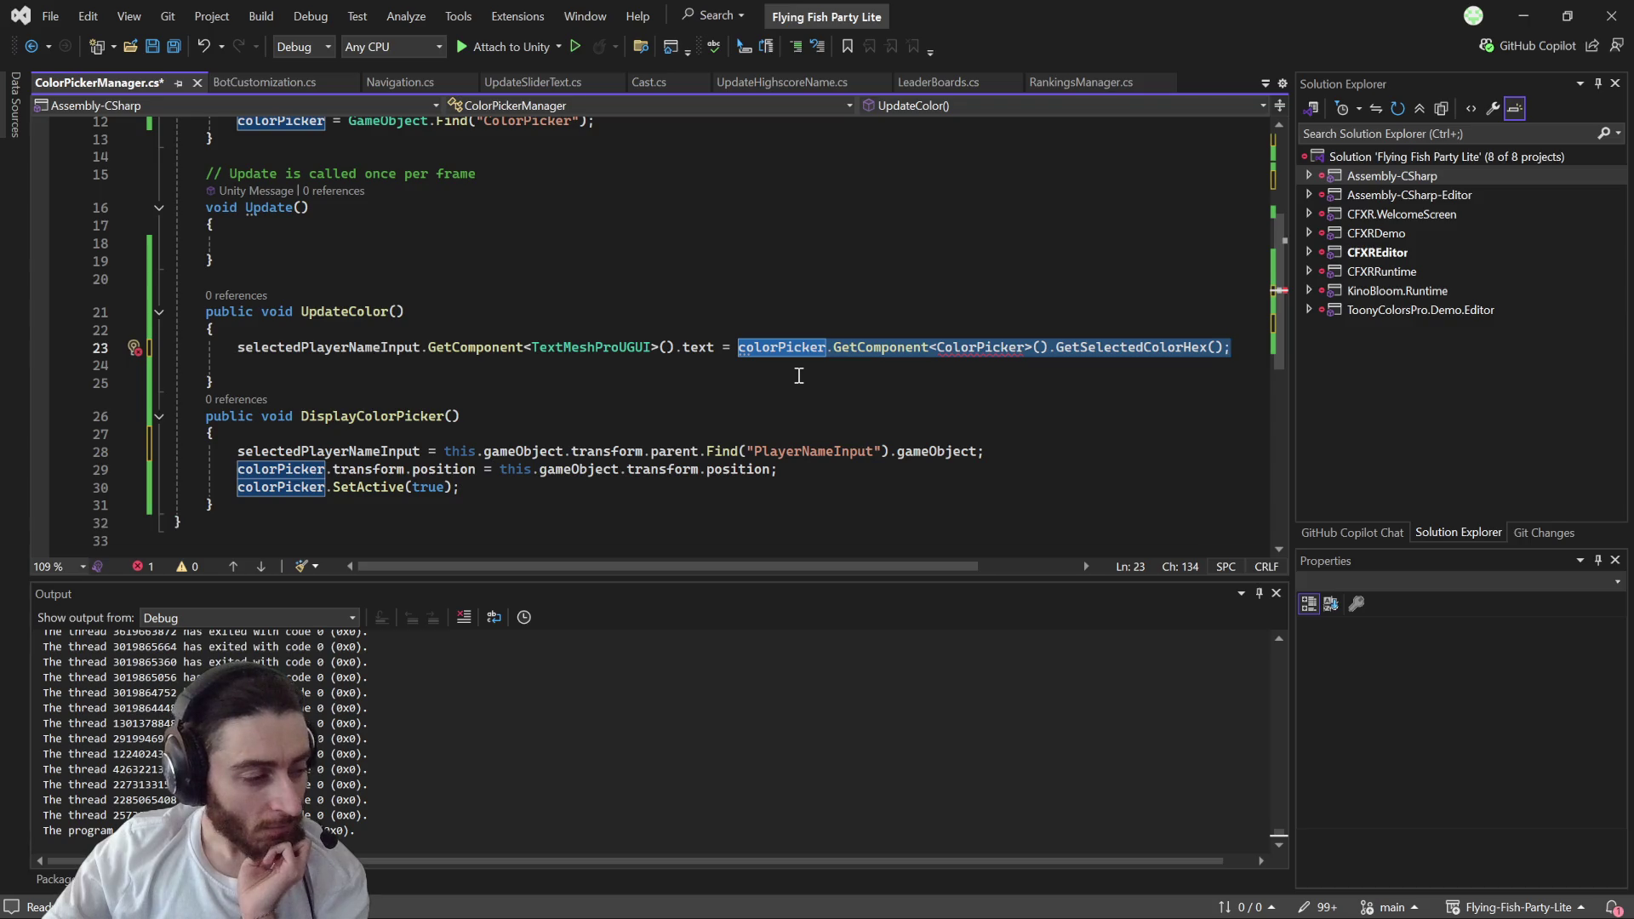
key("alt+Tab")
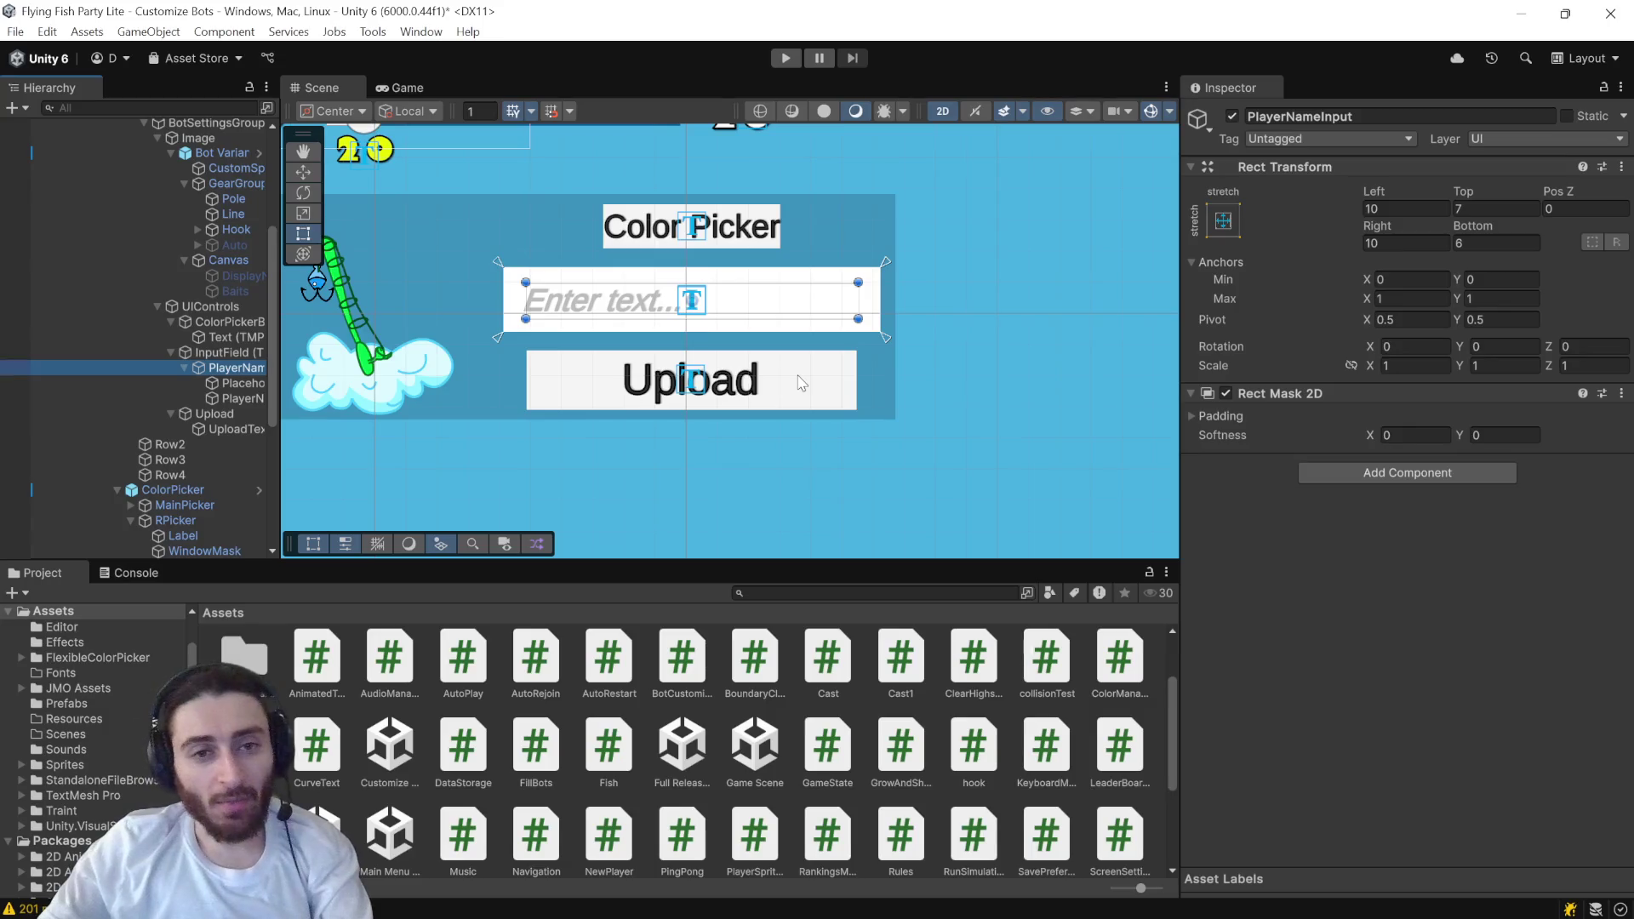
key("alt+Tab")
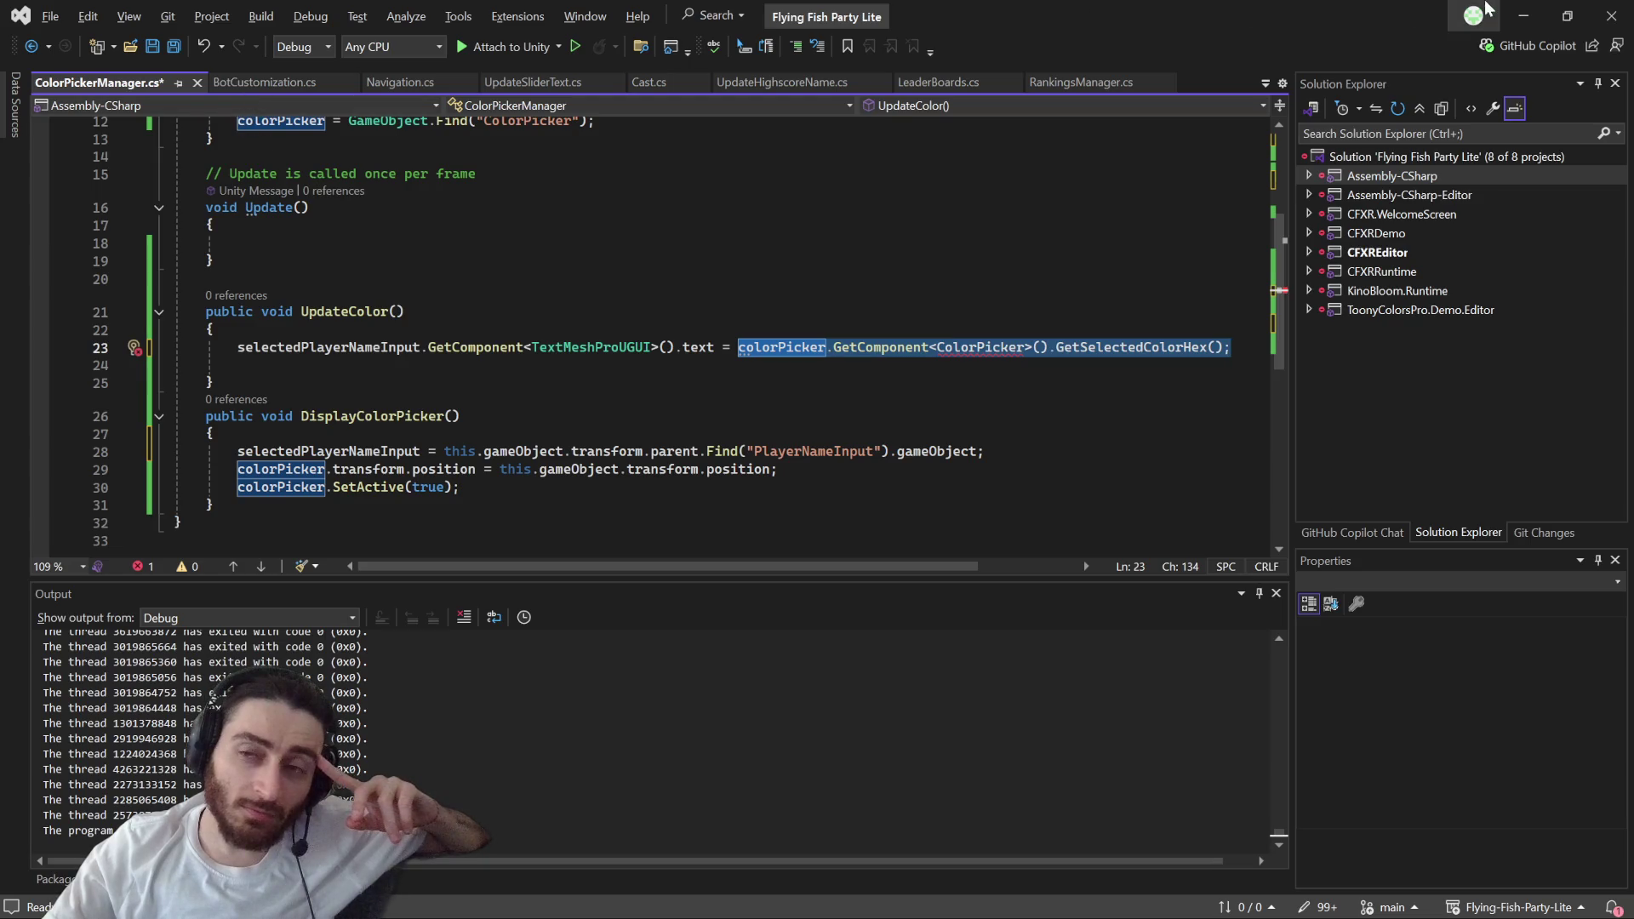
key("alt+Tab")
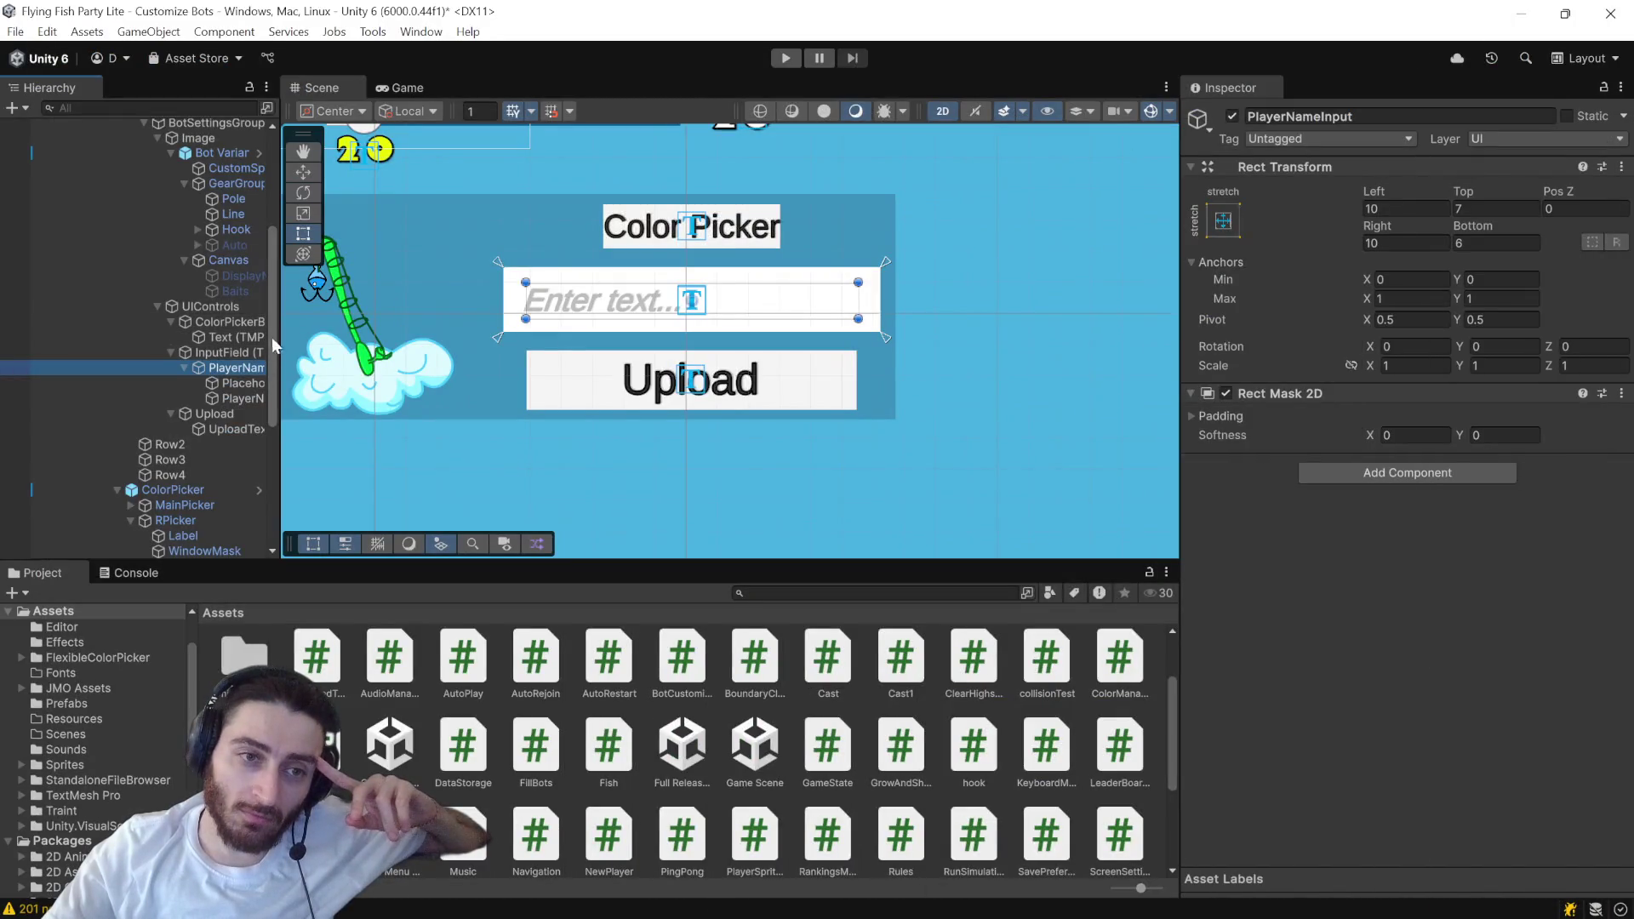
scroll(221, 167, "up", 2)
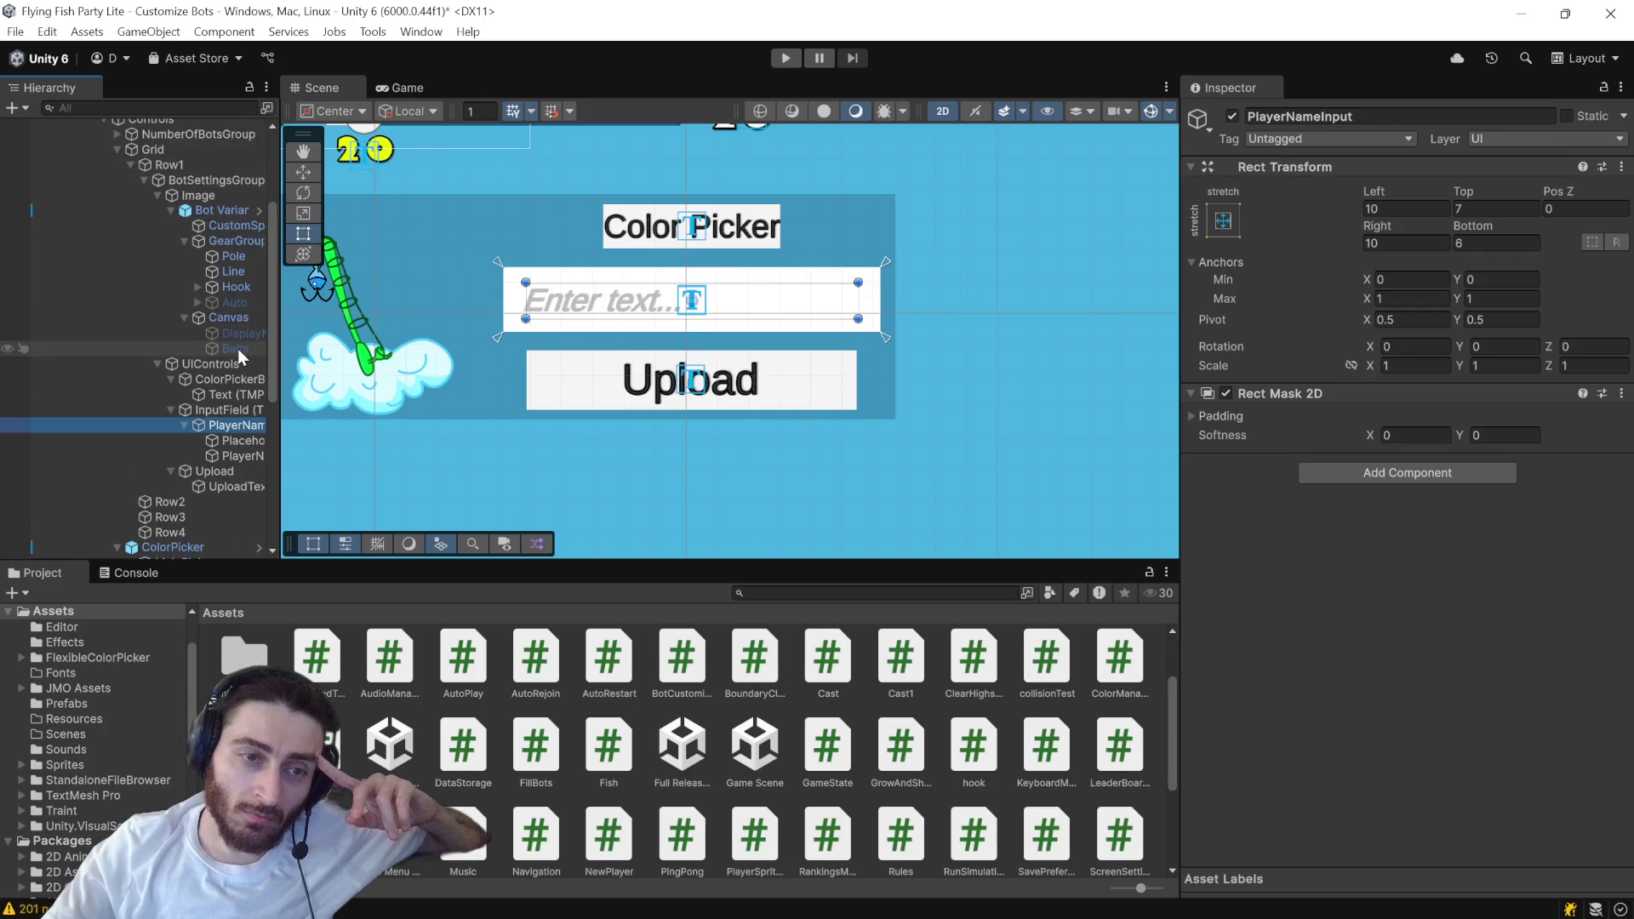
scroll(238, 349, "down", 6)
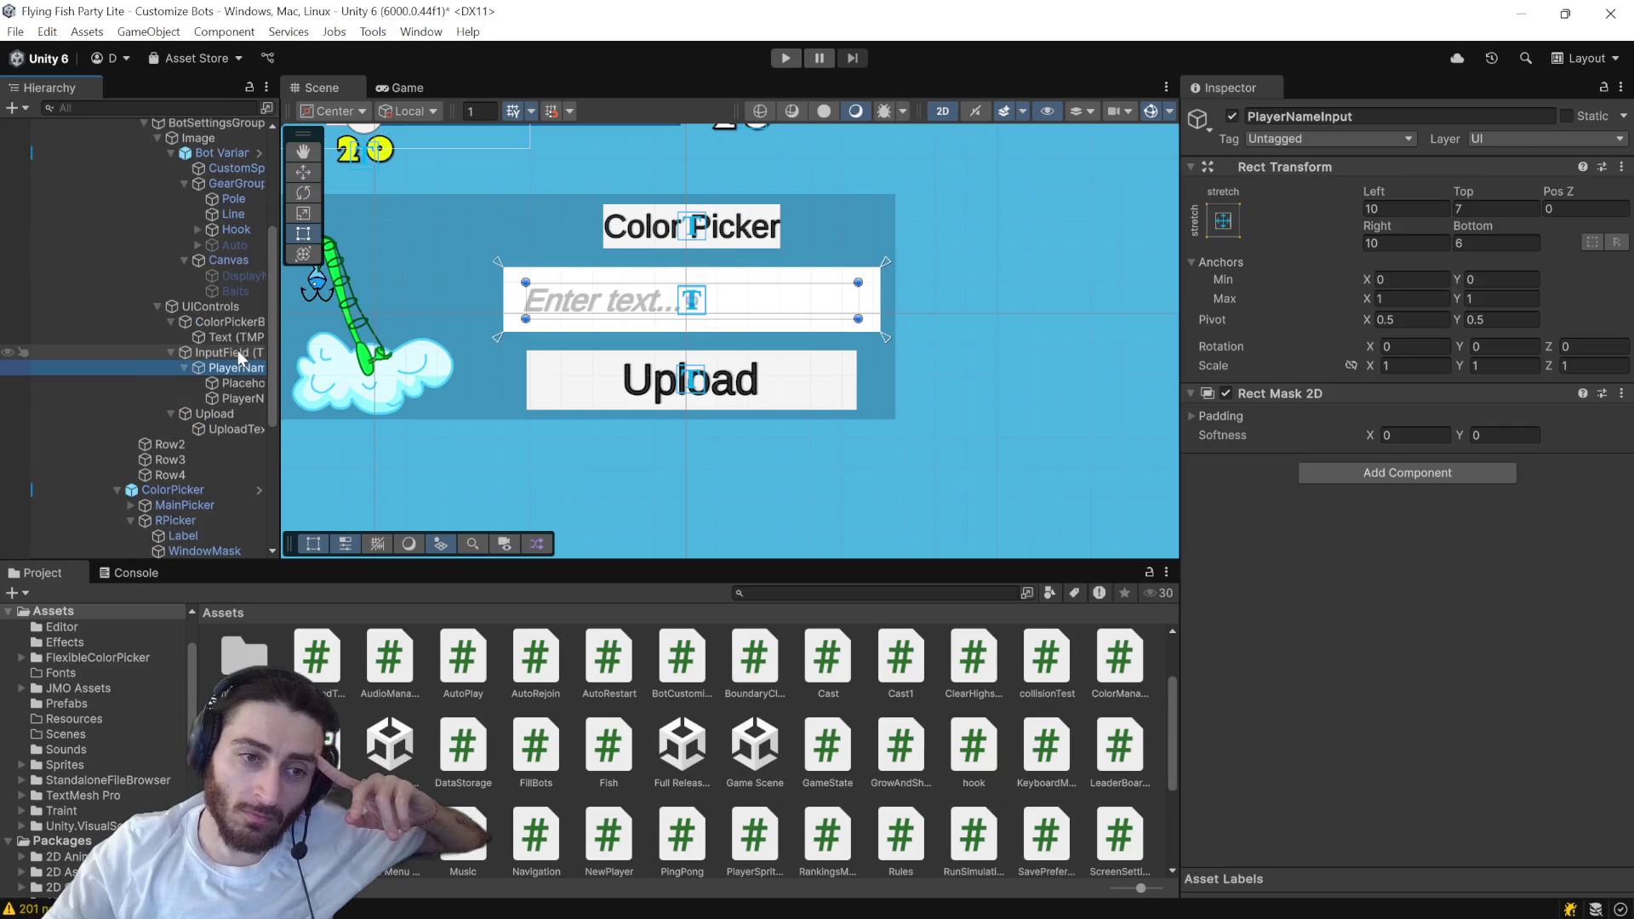
scroll(234, 369, "down", 4)
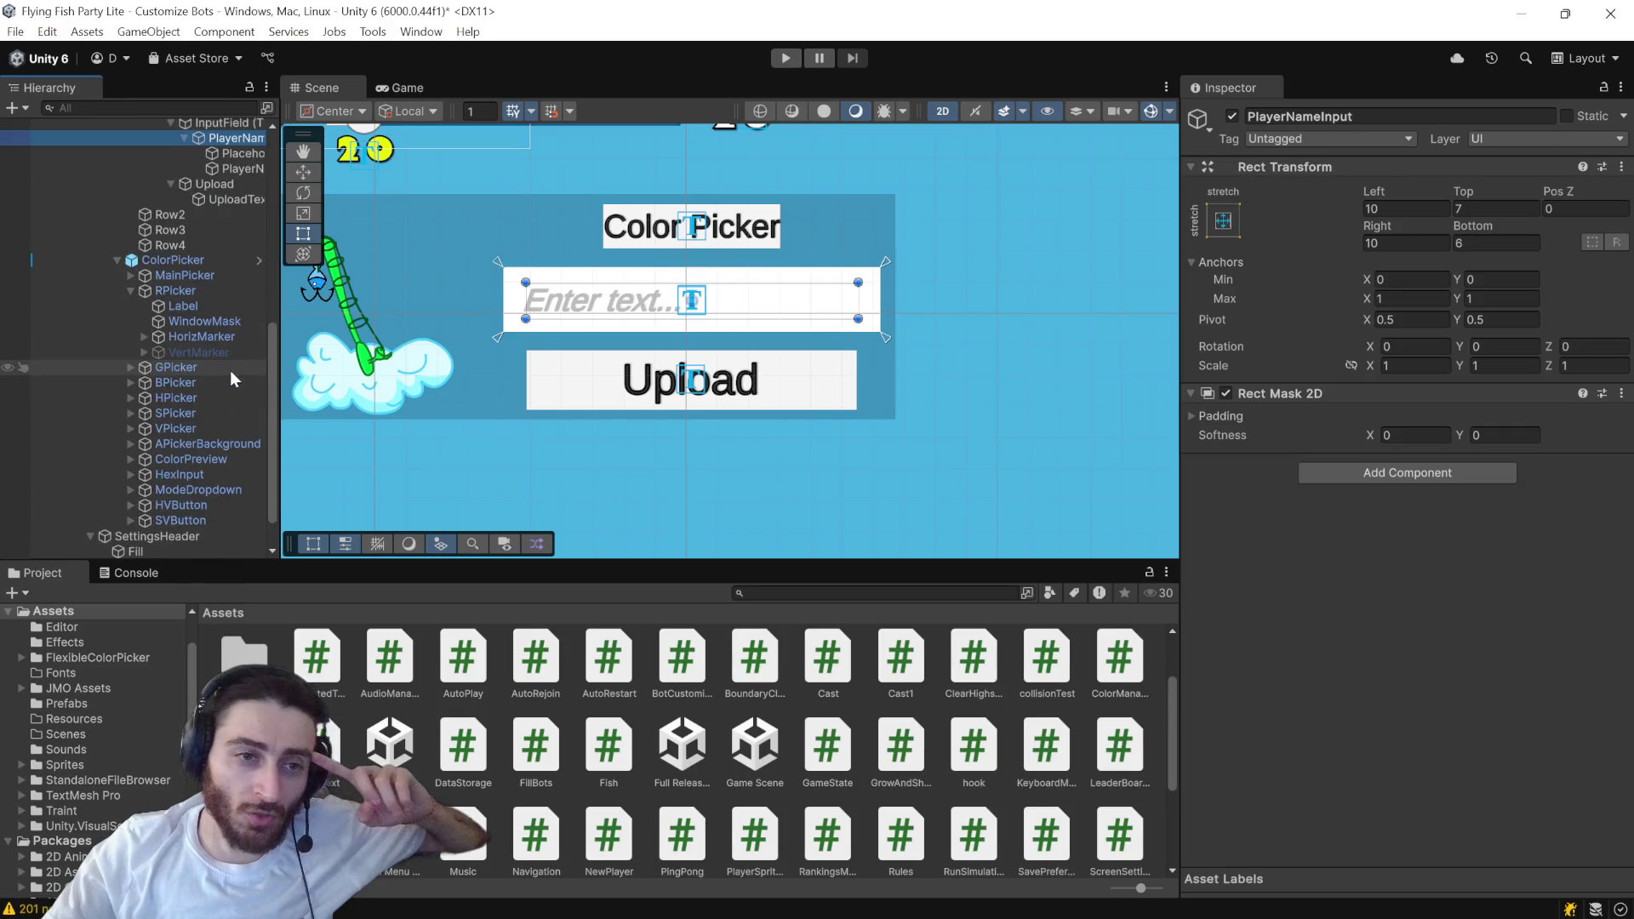
left_click(201, 262)
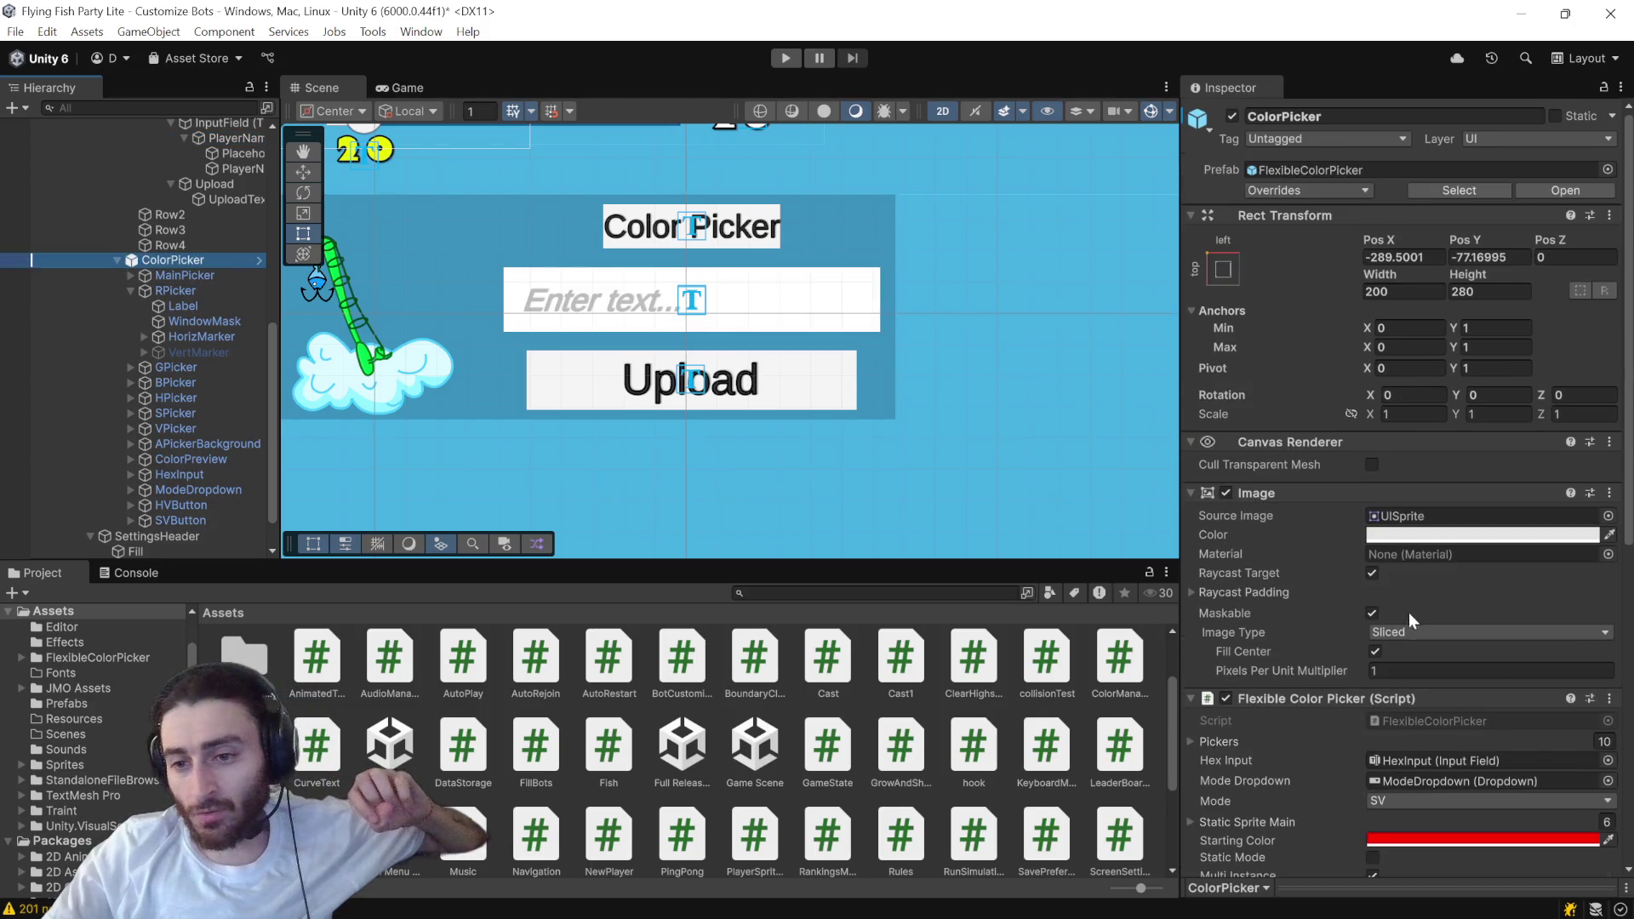
- Set the Flexible Color Picker's Starting Color on ColorPicker to black (000000)
scroll(1408, 611, "down", 3)
scroll(1408, 611, "down", 4)
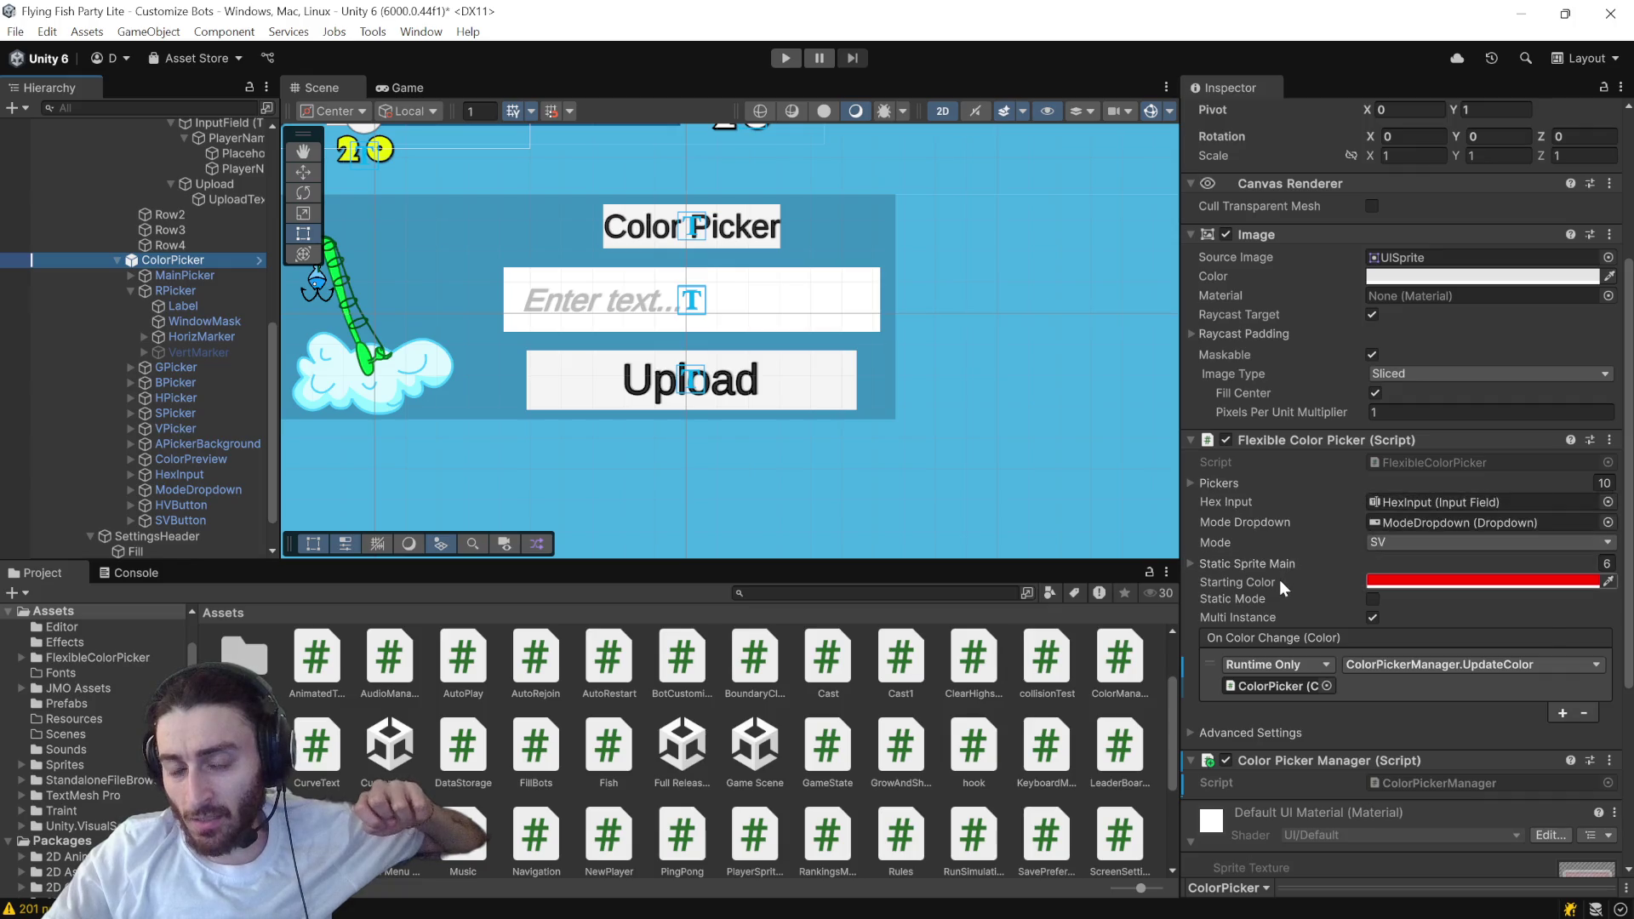
left_click(1521, 583)
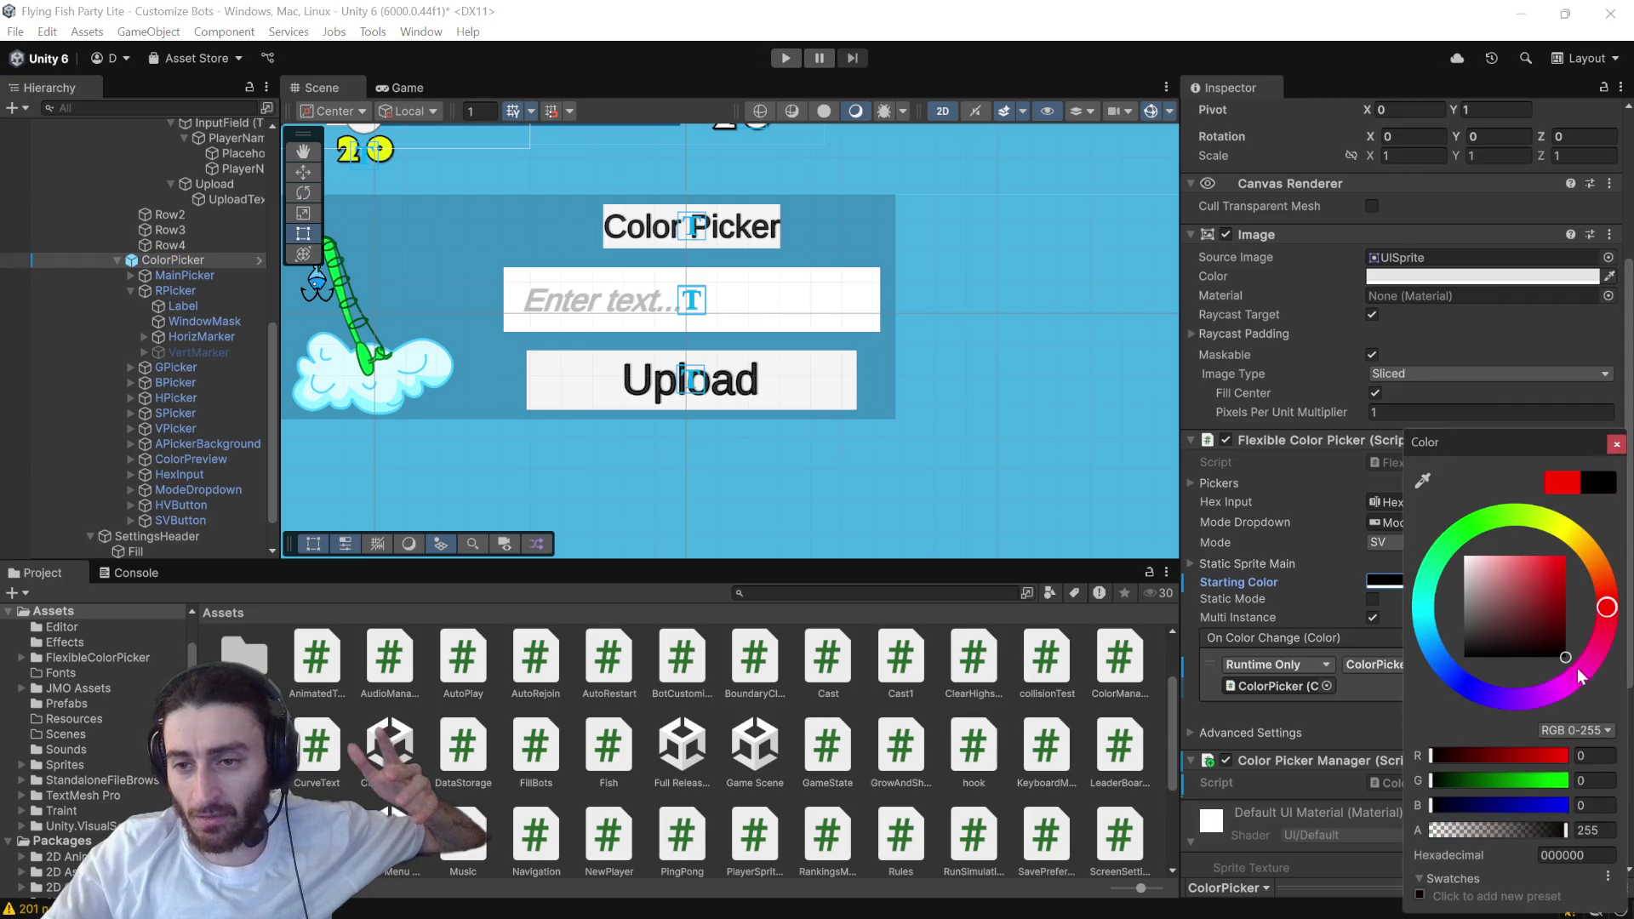
left_click(1616, 443)
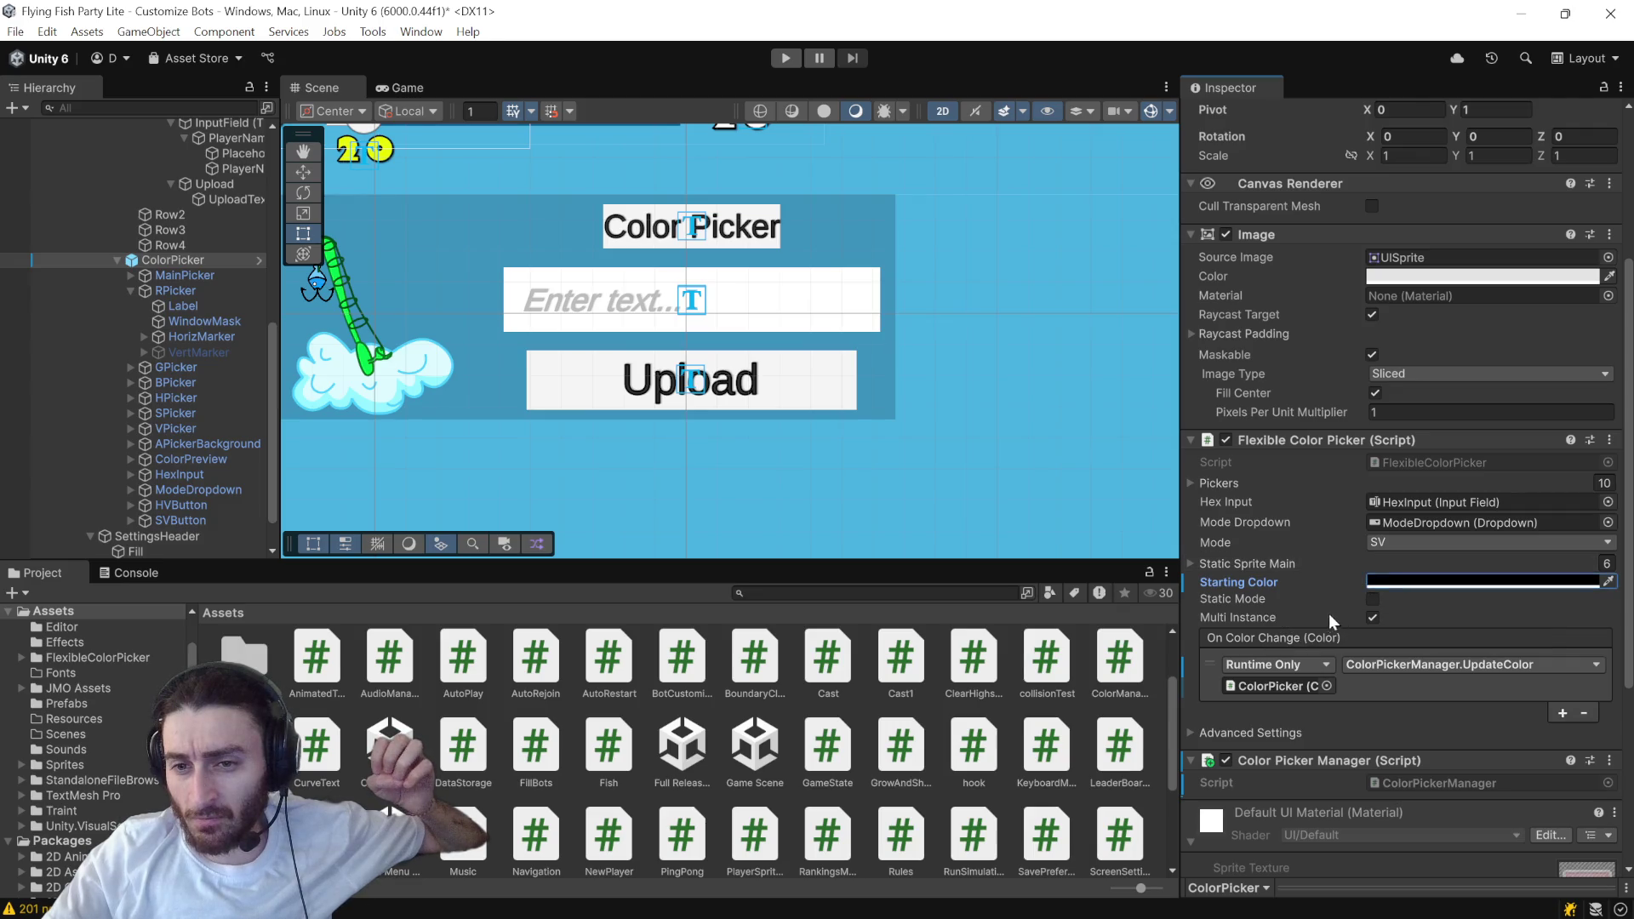
left_click(1190, 483)
left_click(1190, 483)
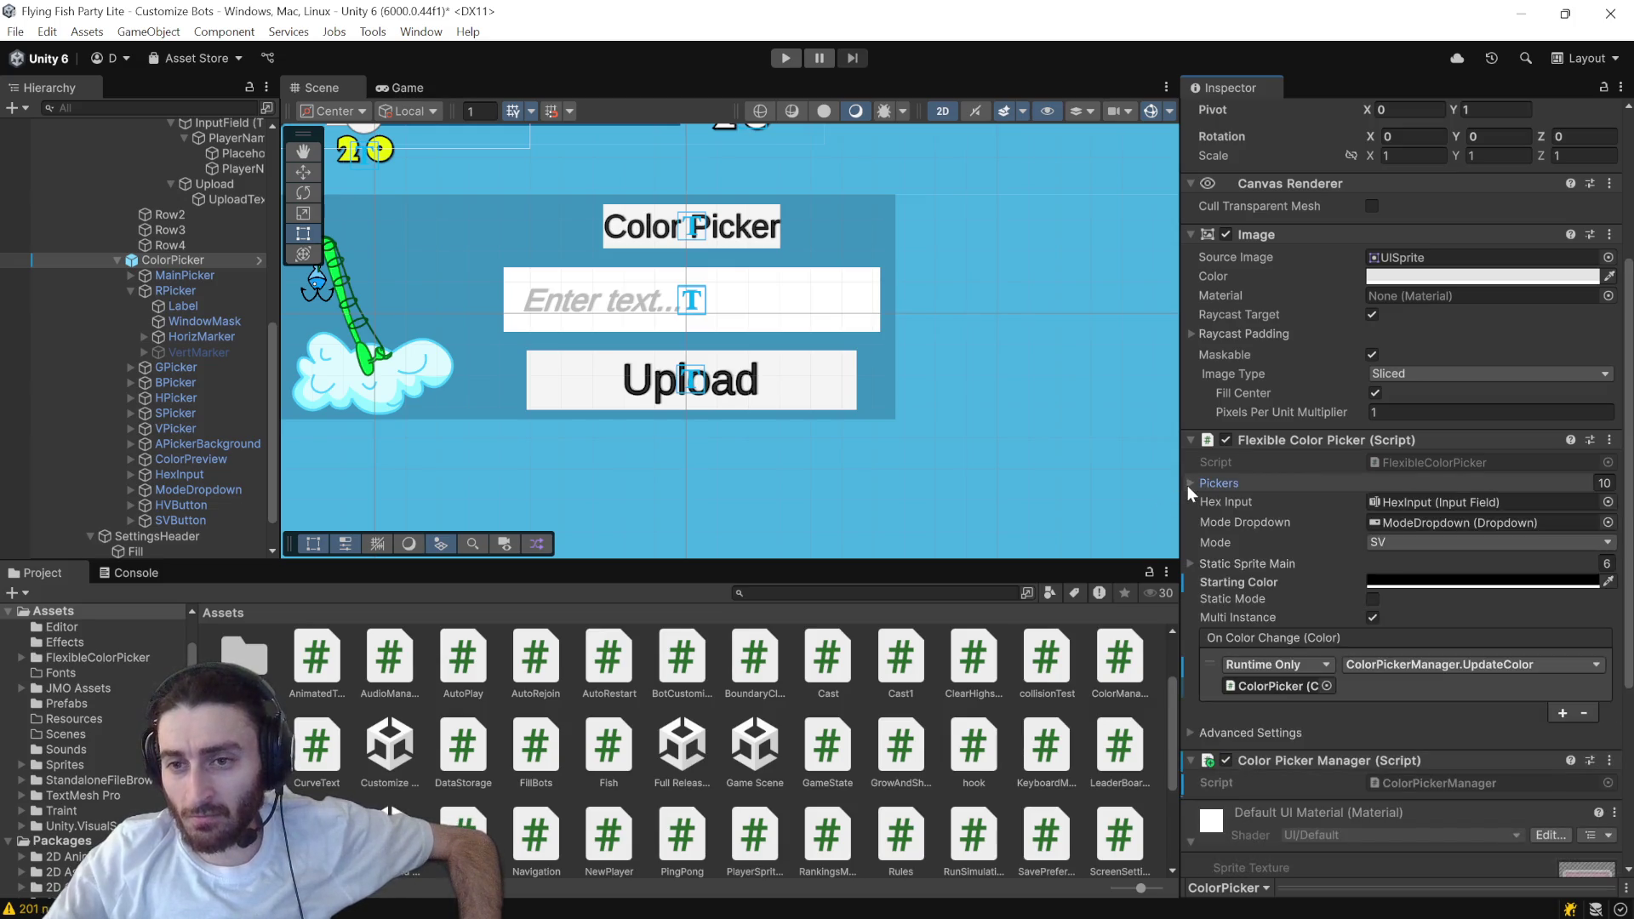
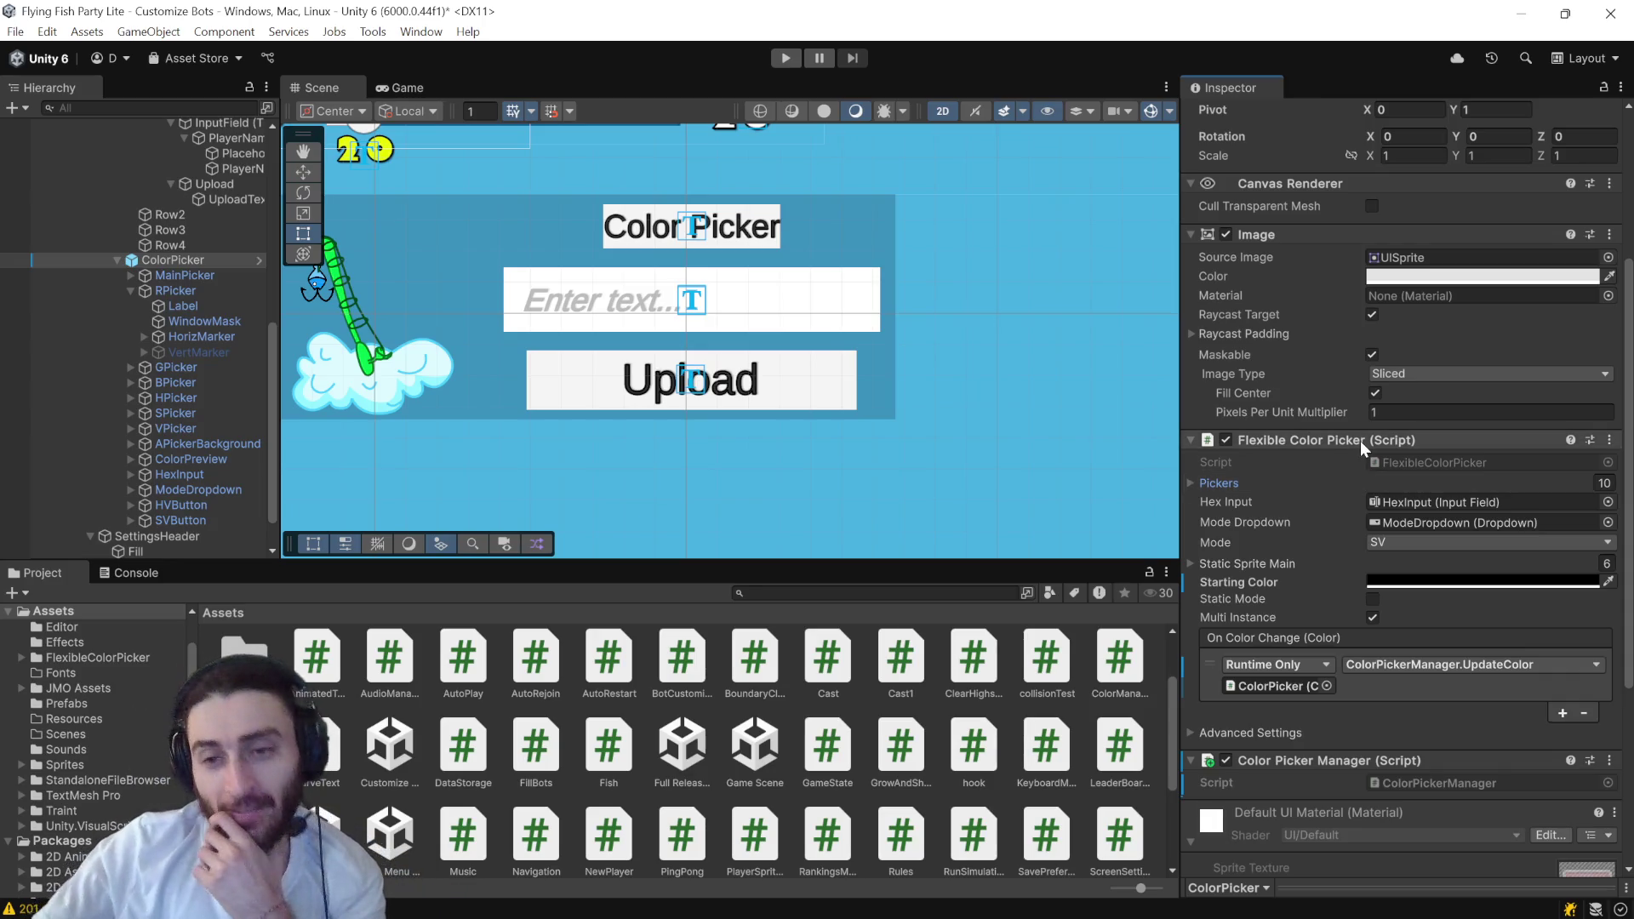
- Open FlexibleColorPicker.cs in Visual Studio from the Inspector's Script field
scroll(1440, 587, "up", 1)
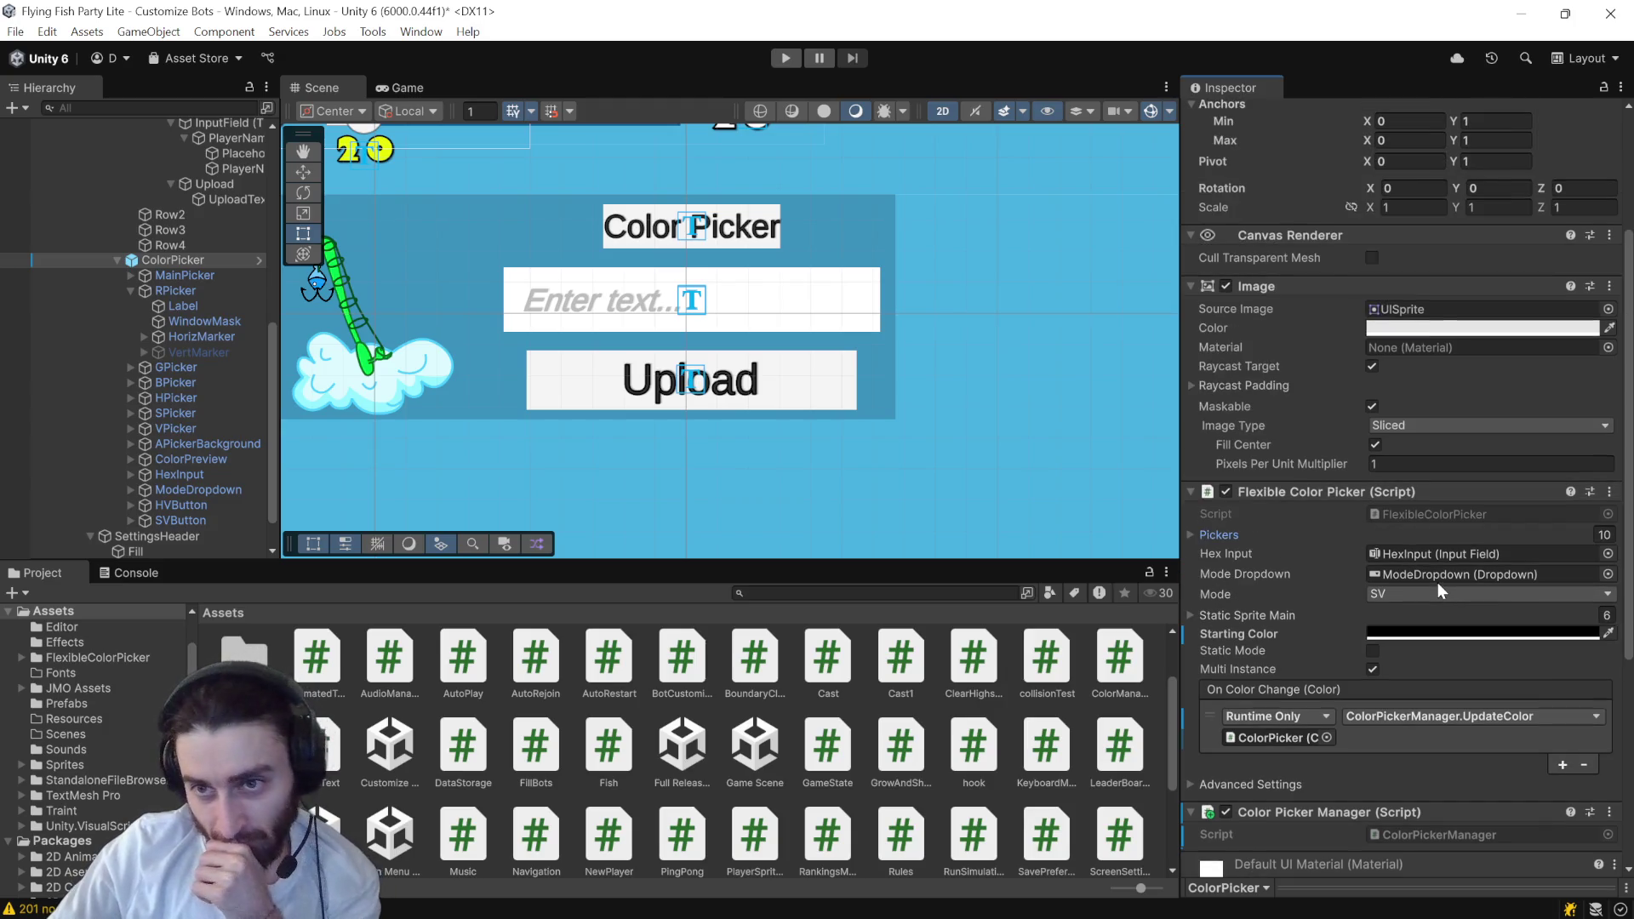
scroll(1438, 587, "up", 4)
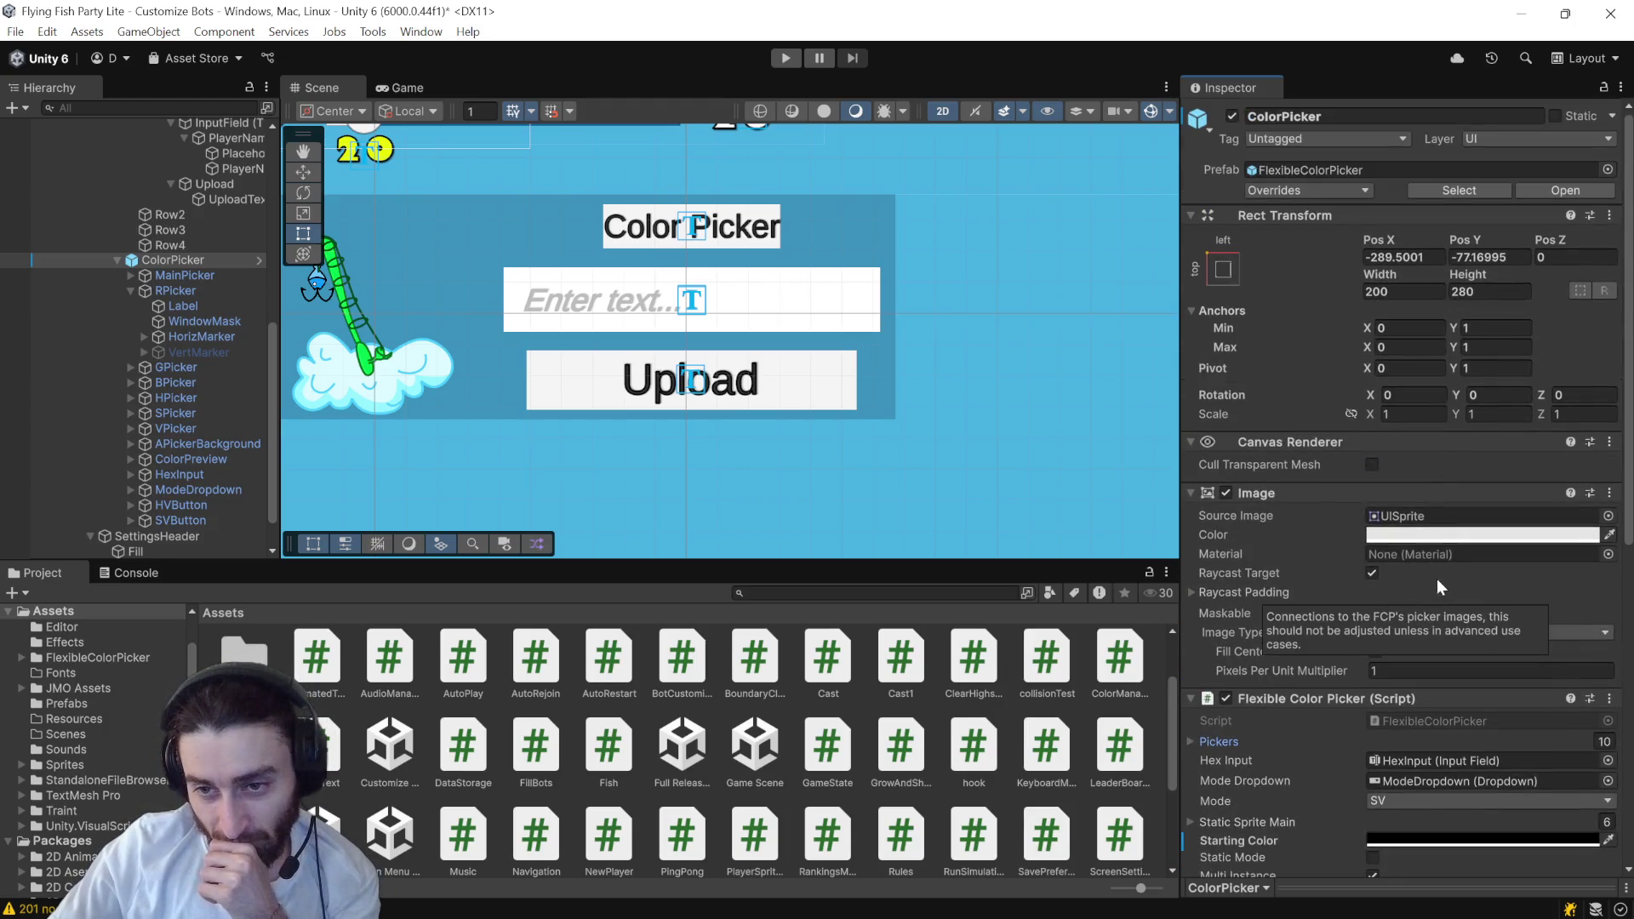
double_click(1460, 725)
- Scroll through FlexibleColorPicker.cs to find its color get/set property
scroll(603, 394, "down", 17)
scroll(603, 394, "down", 15)
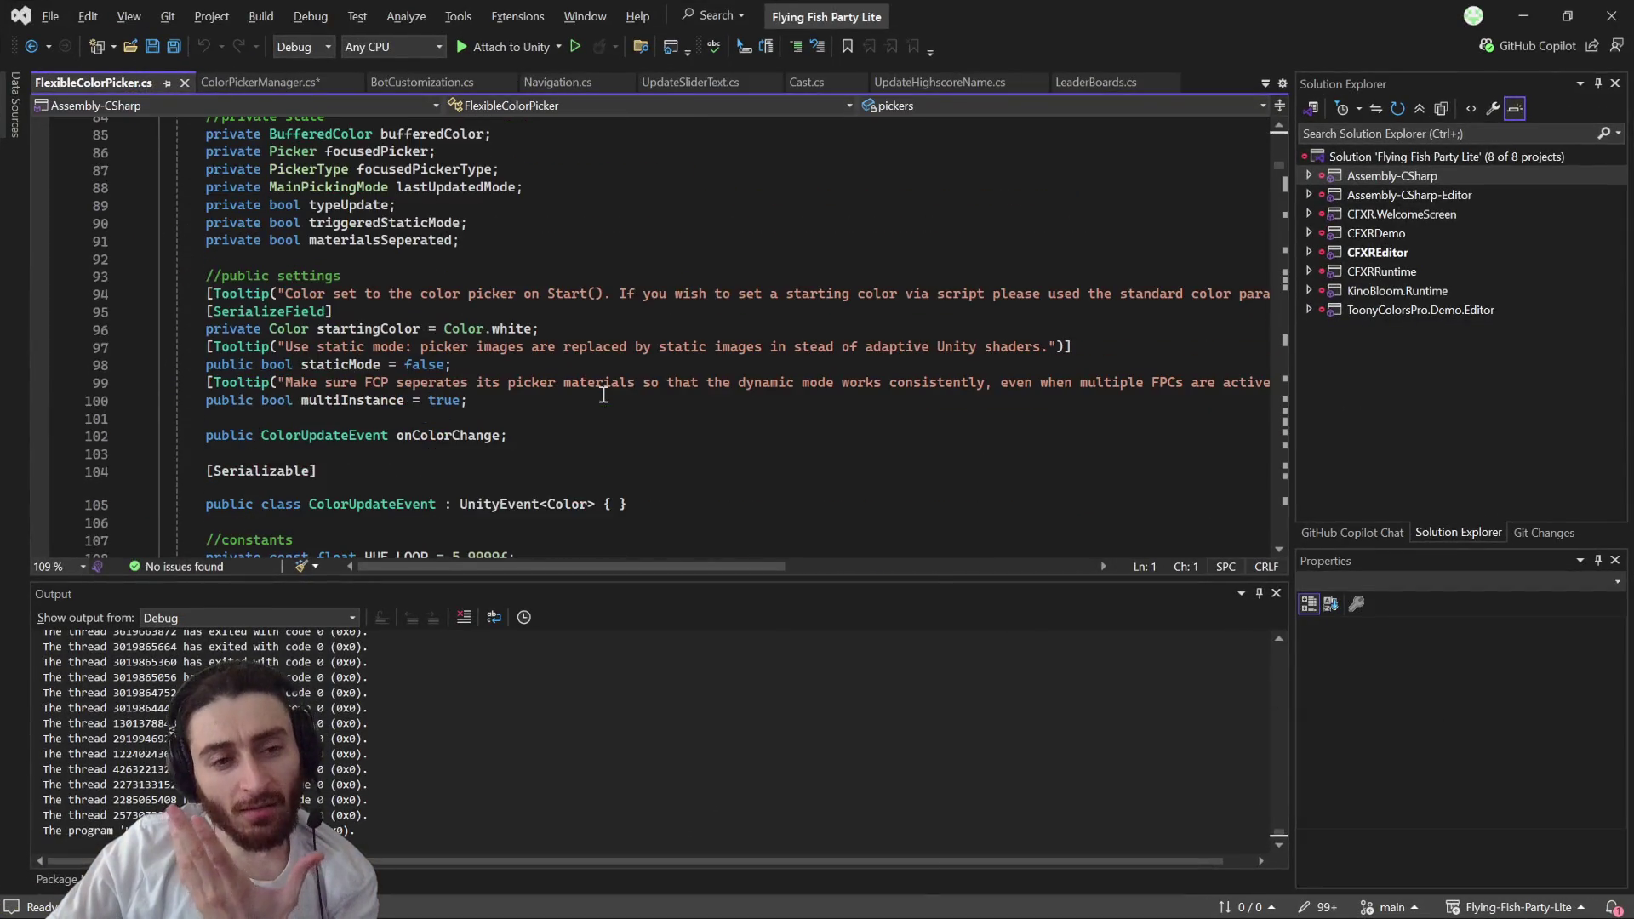
scroll(604, 394, "down", 10)
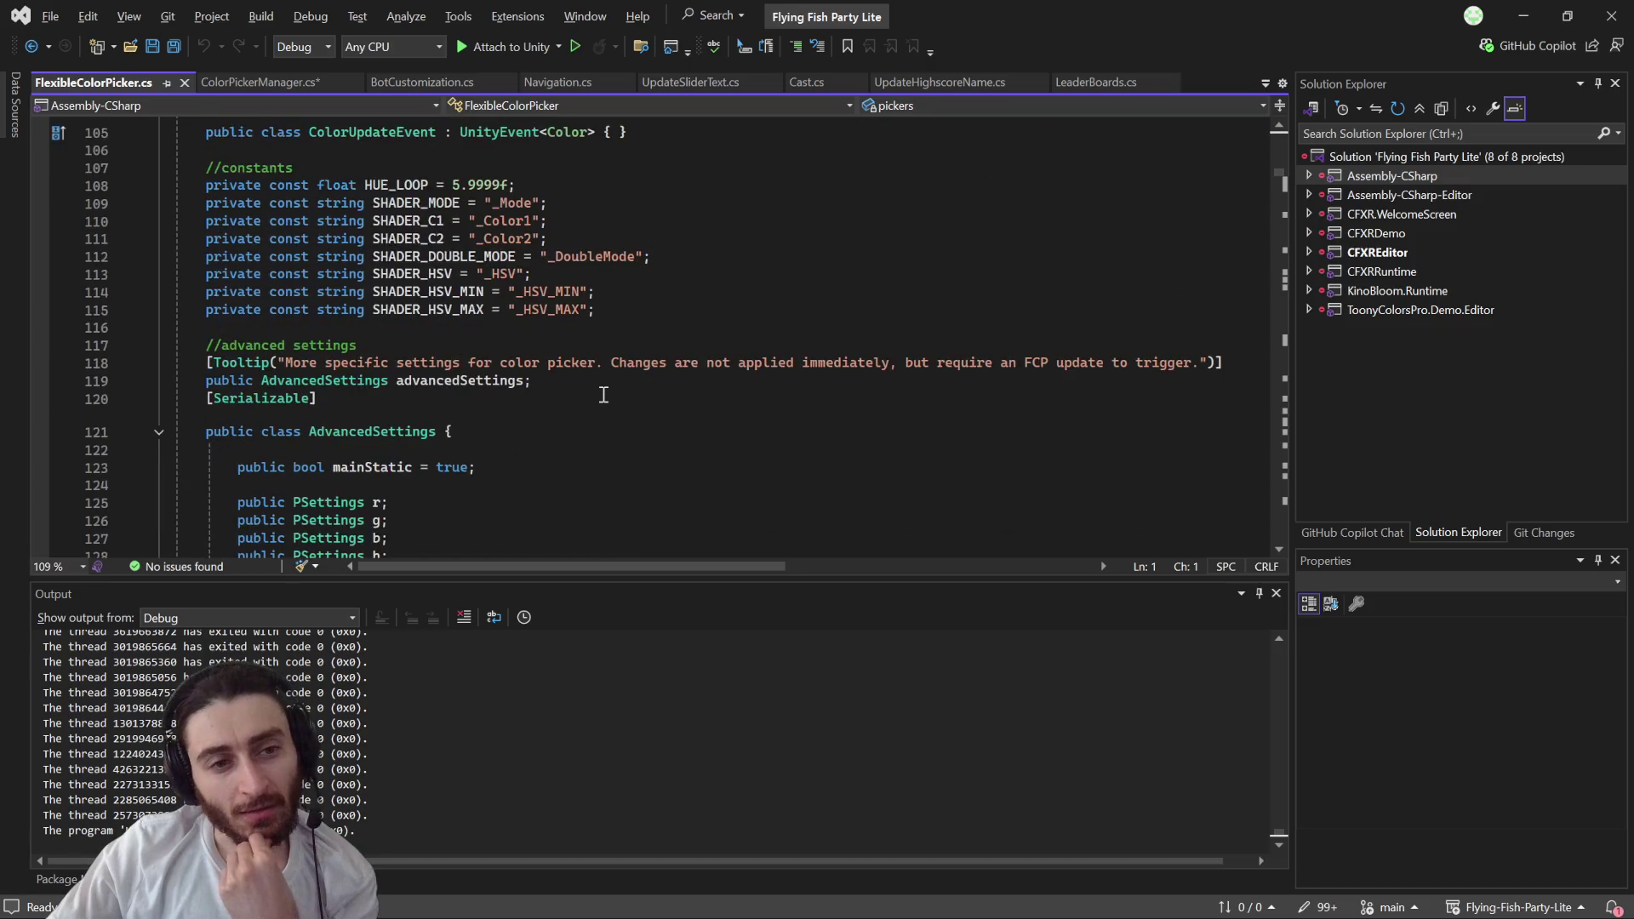
scroll(603, 395, "down", 3)
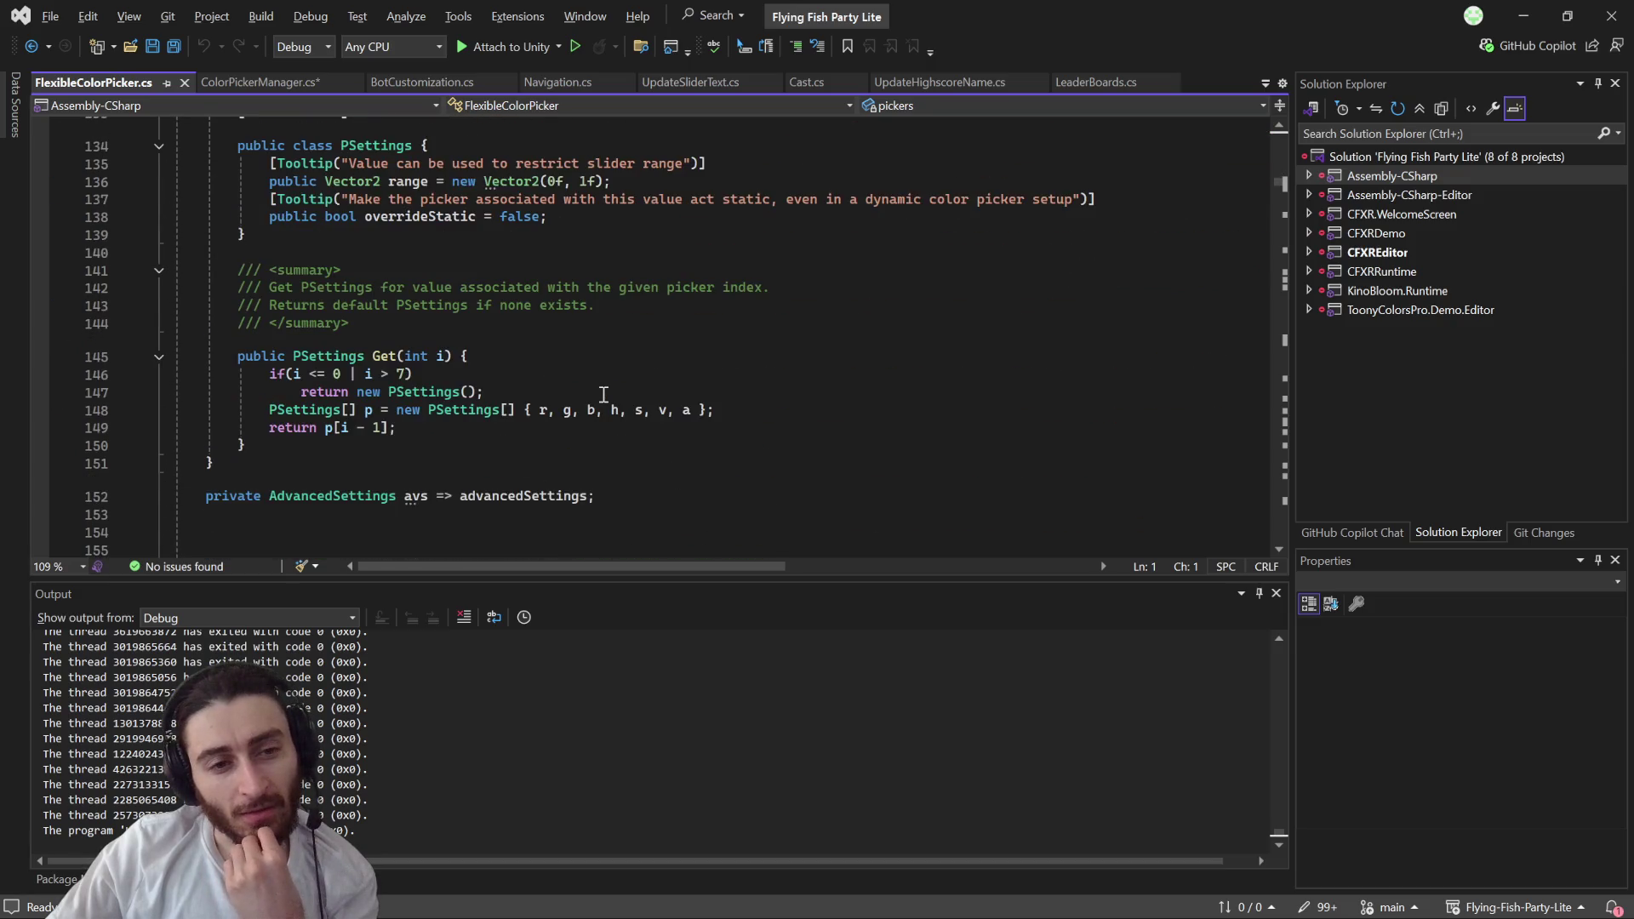
scroll(604, 394, "down", 4)
scroll(604, 394, "down", 3)
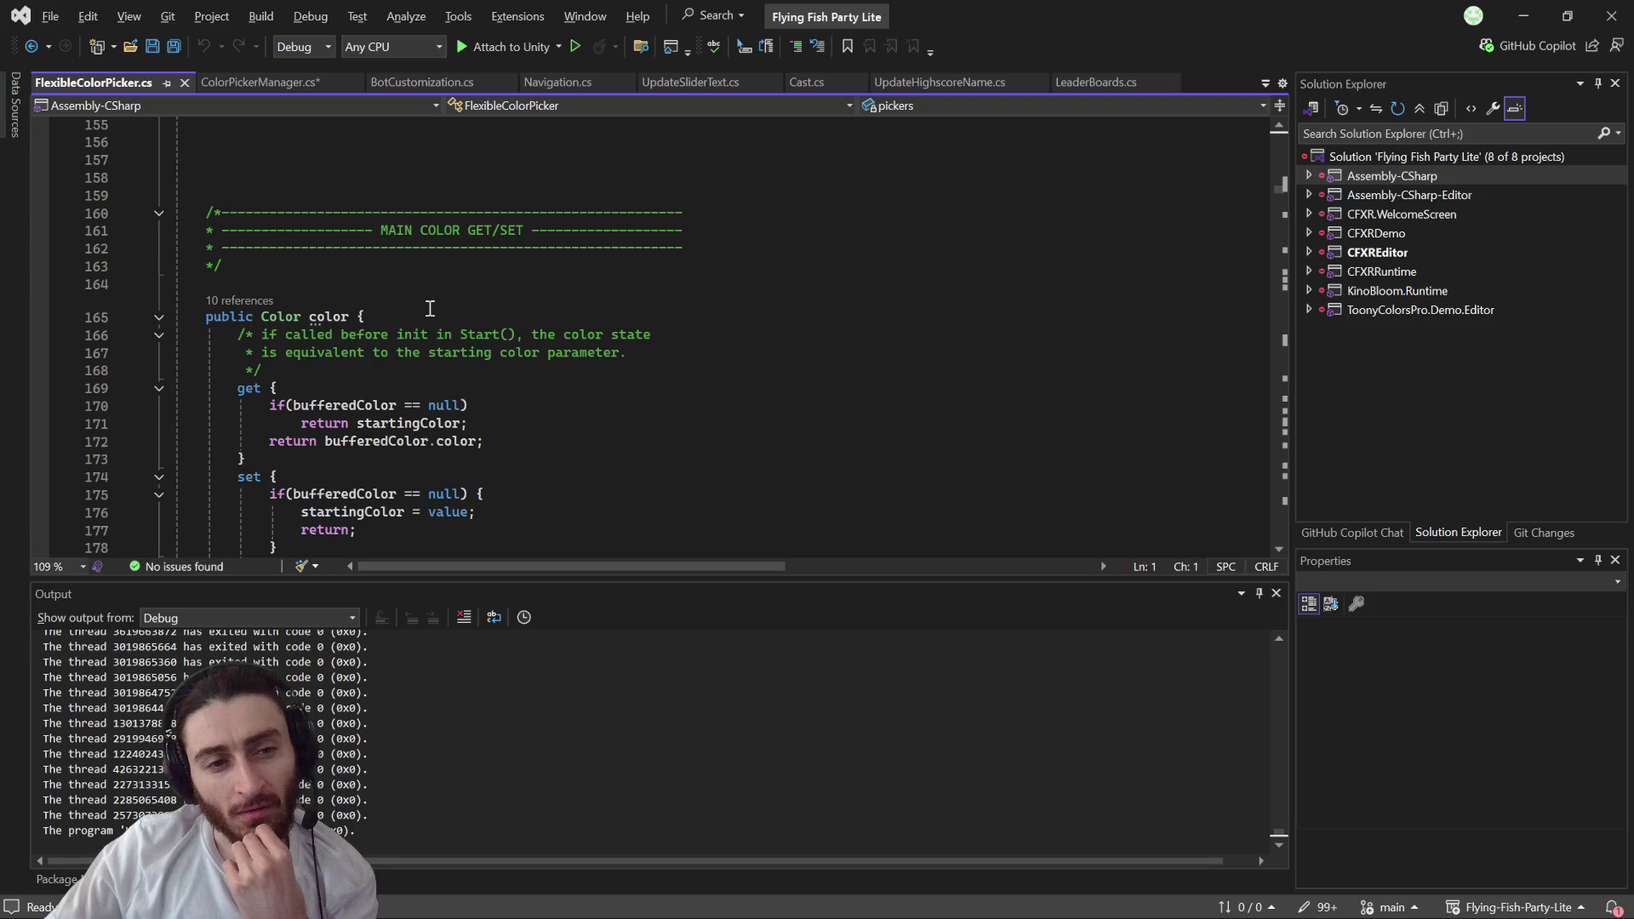
scroll(430, 308, "down", 2)
mouse_move(323, 204)
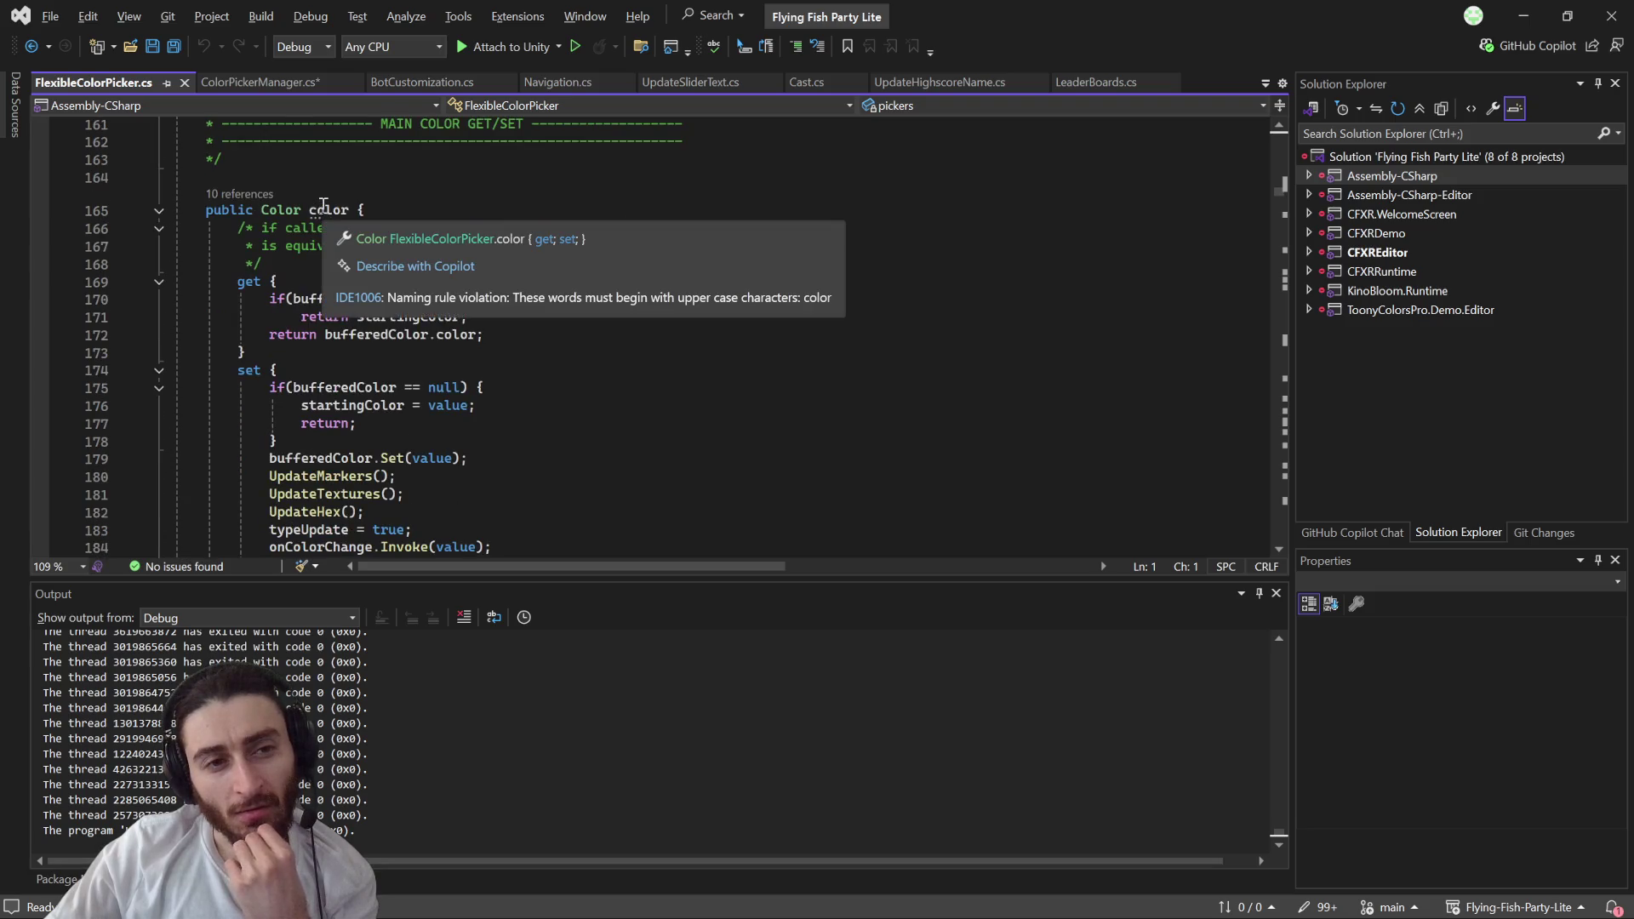
scroll(289, 211, "up", 3)
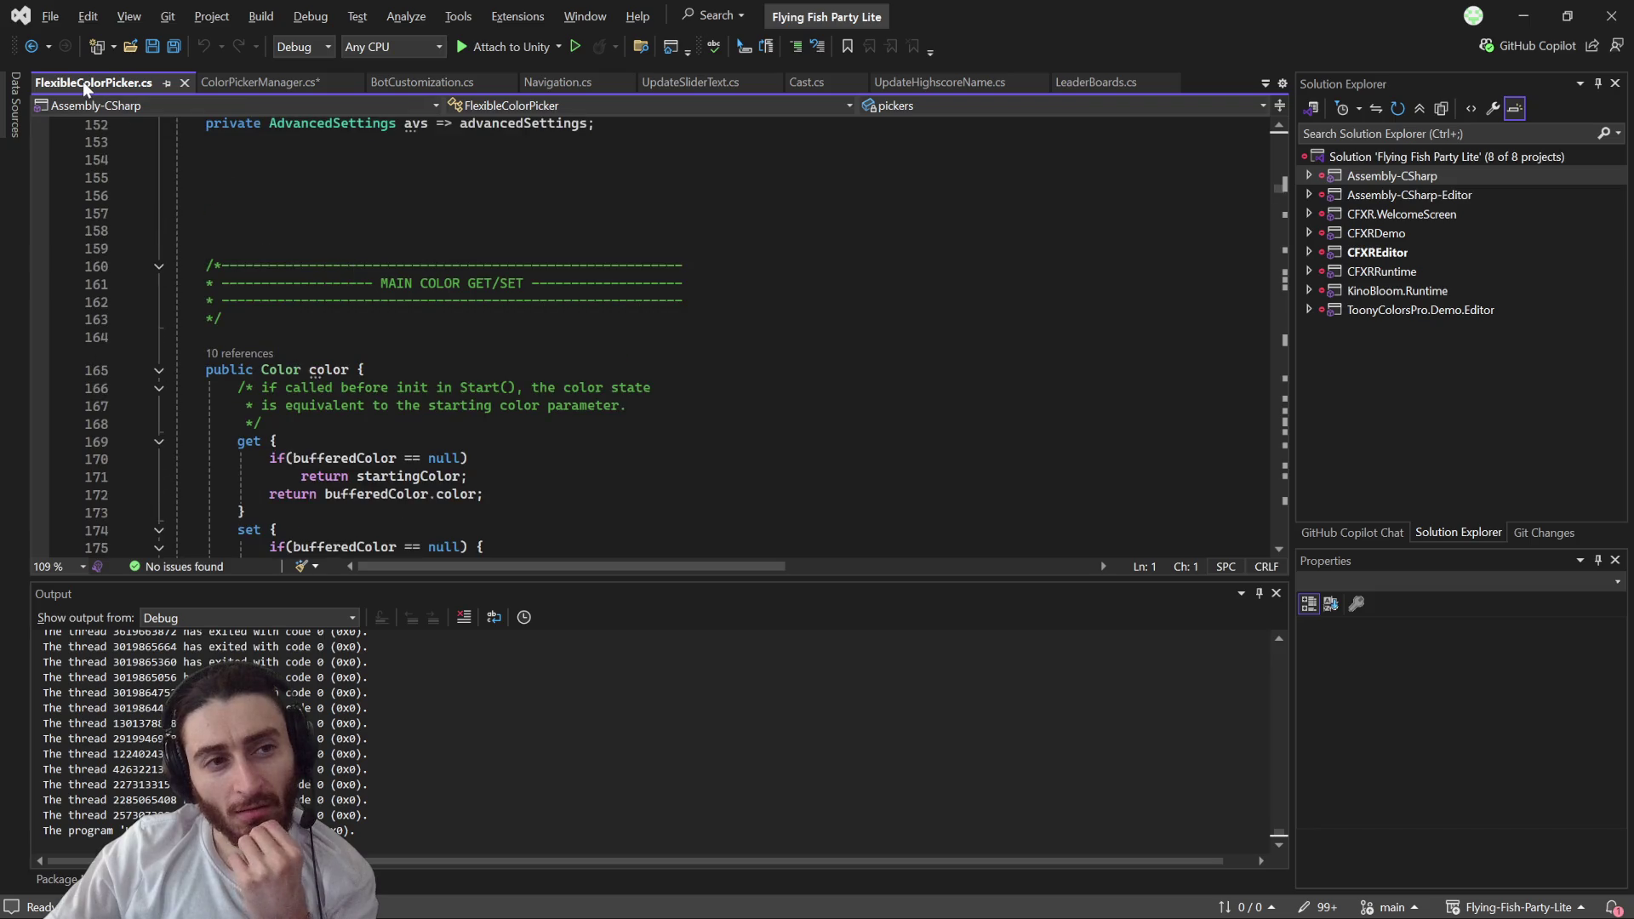
- Return to the ColorPickerManager.cs script in Visual Studio
left_click(1530, 15)
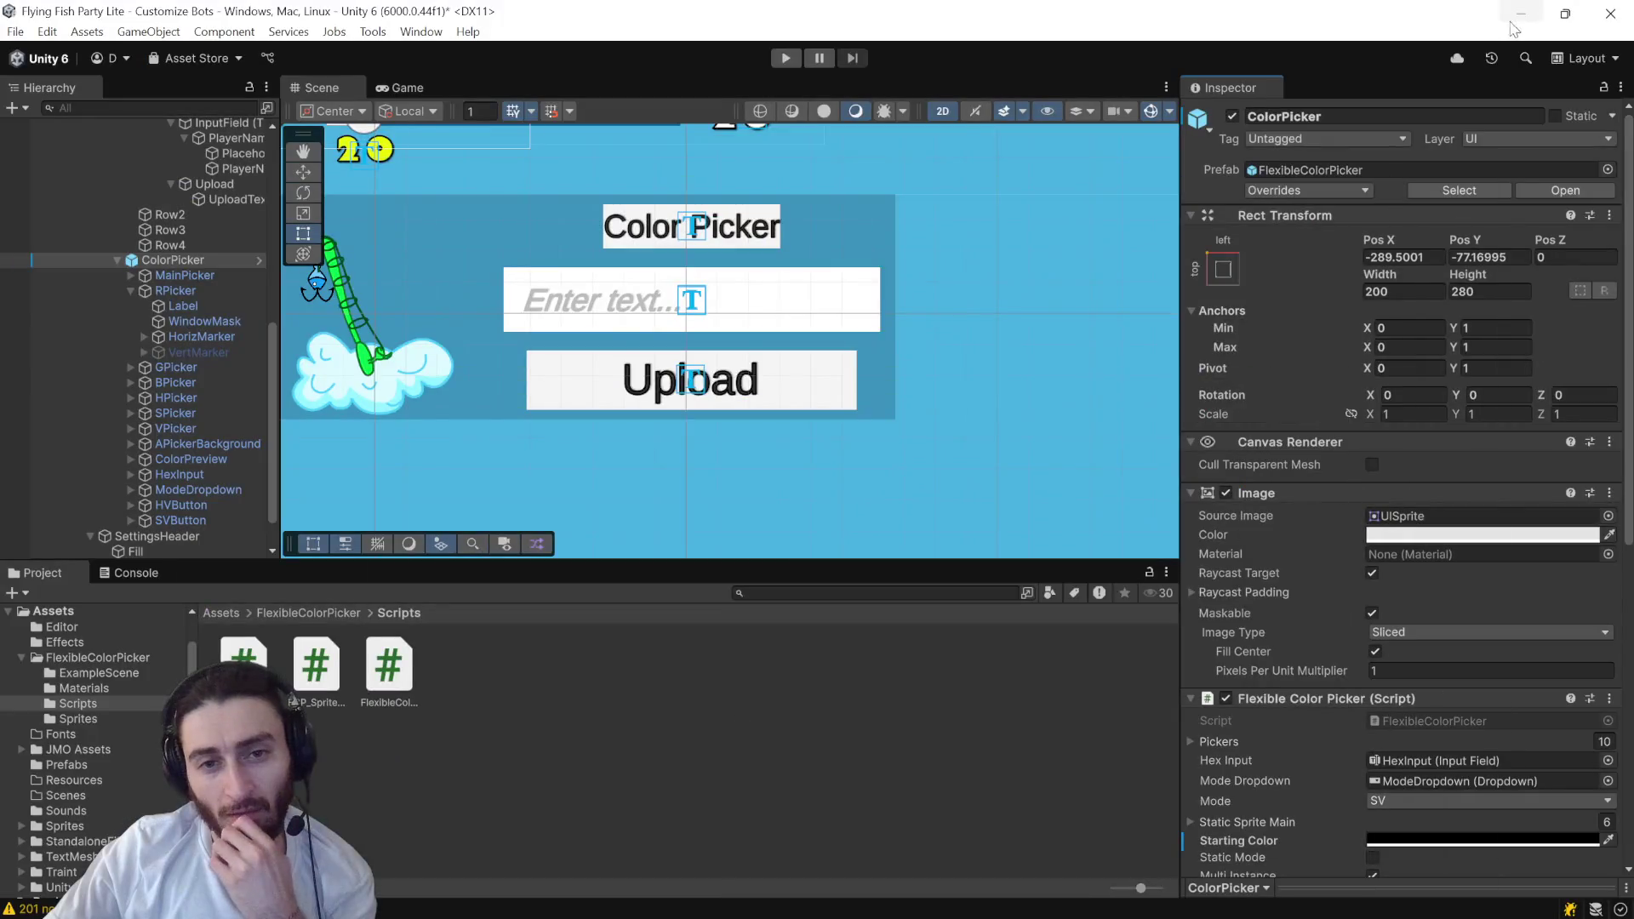
key("alt+Tab")
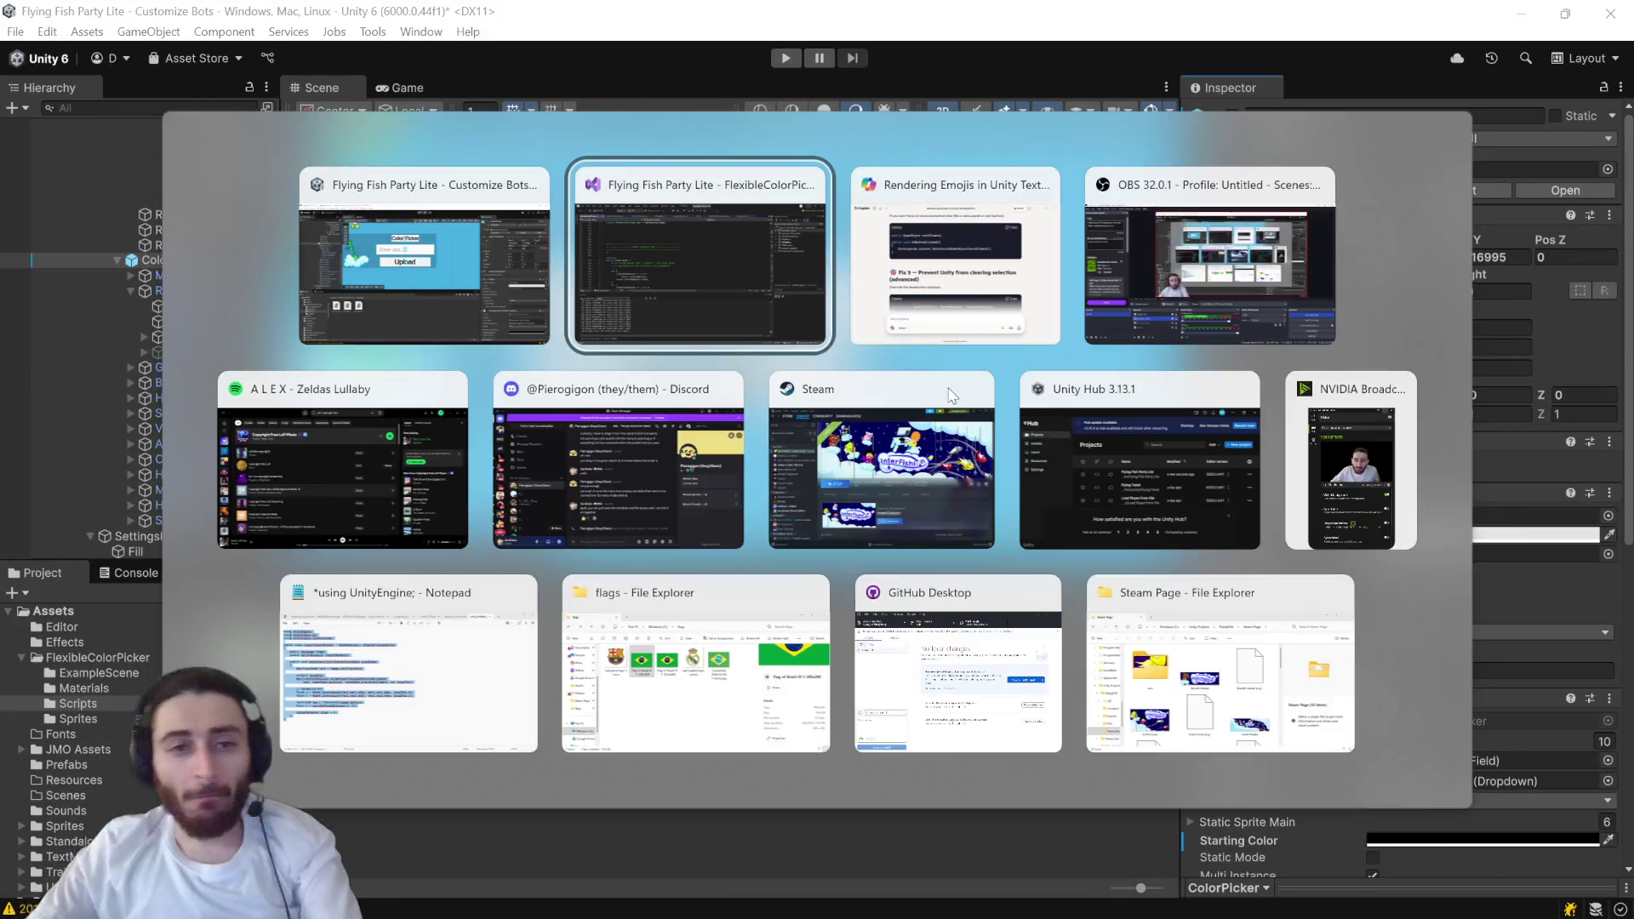
left_click(218, 83)
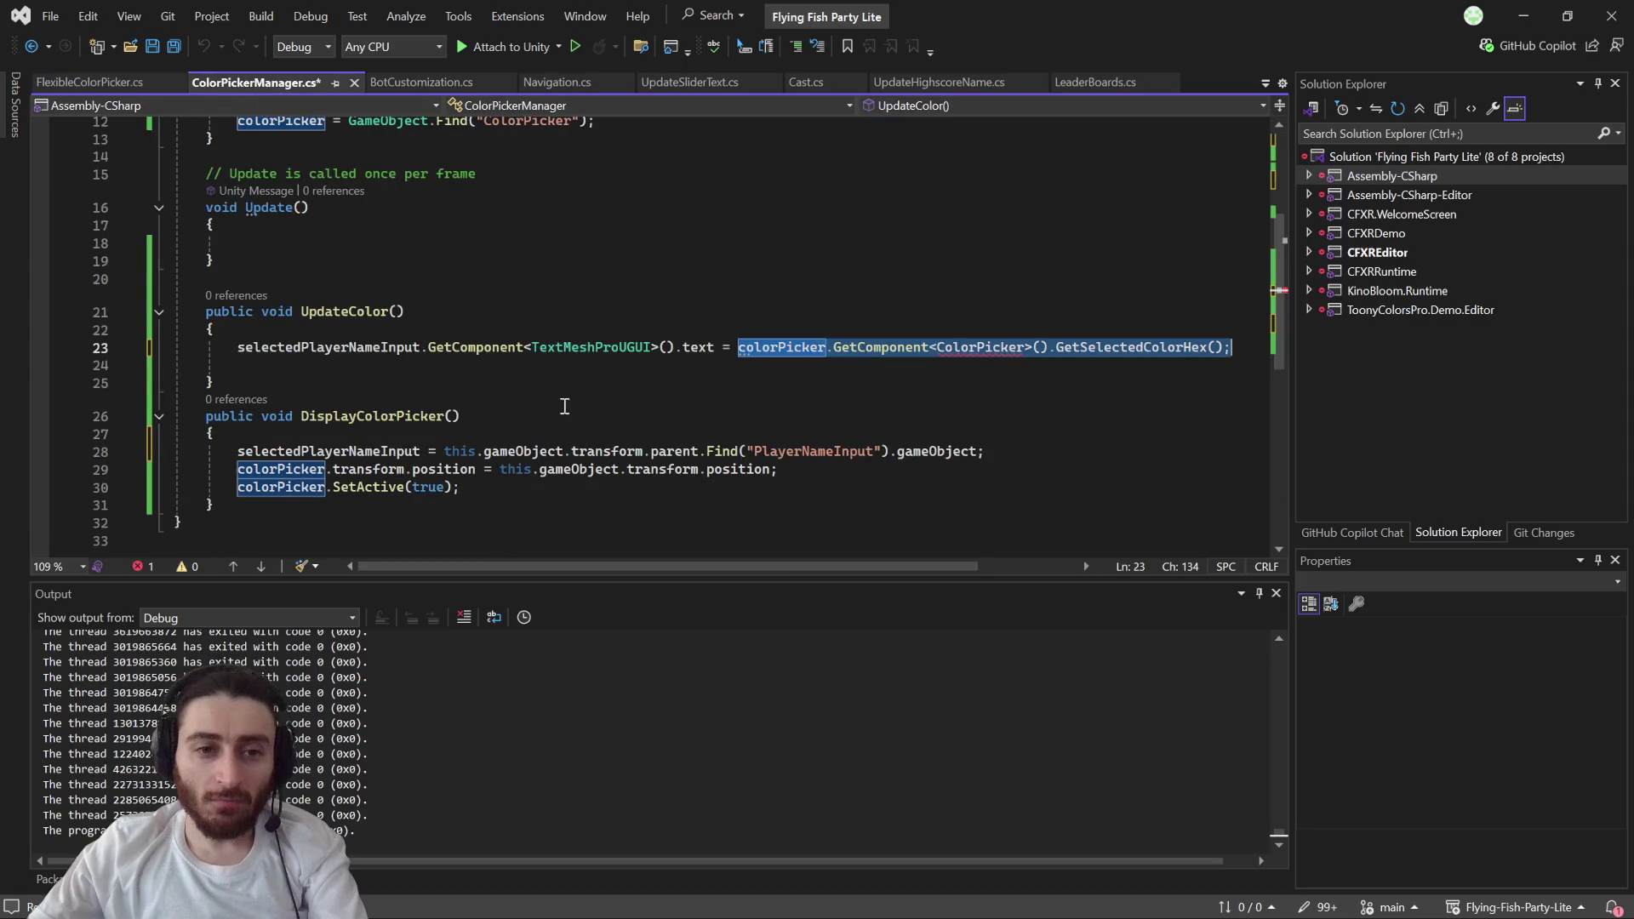
- On line 23, change the ColorPicker component type to FlexibleColorPicker
left_click(856, 349)
mouse_move(992, 349)
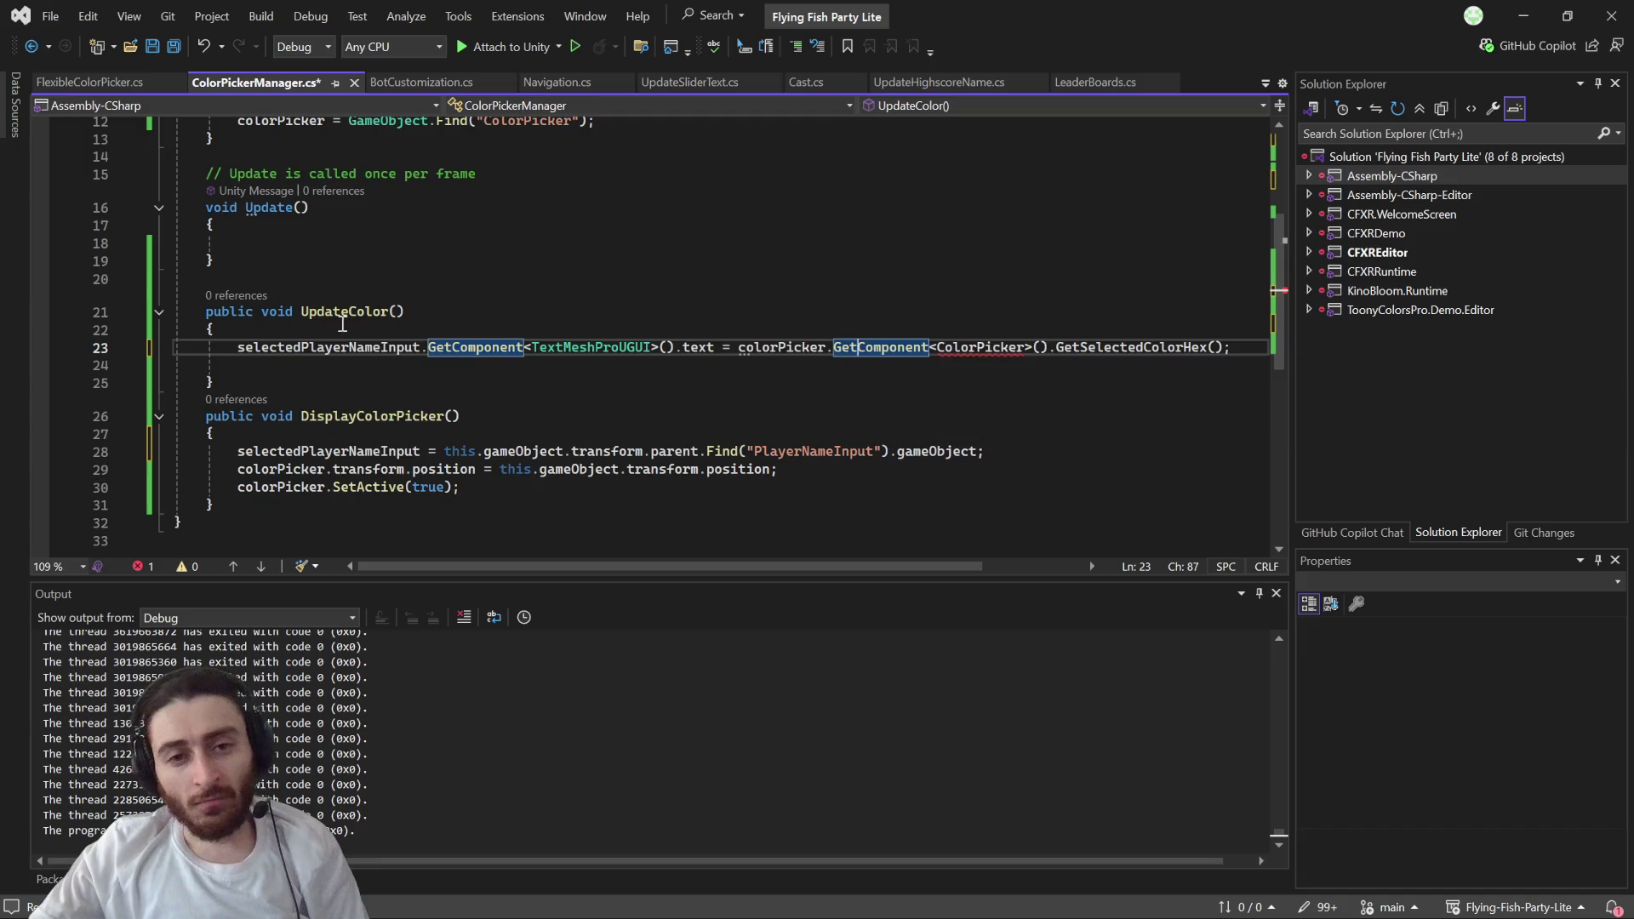
scroll(348, 338, "up", 4)
scroll(347, 338, "down", 4)
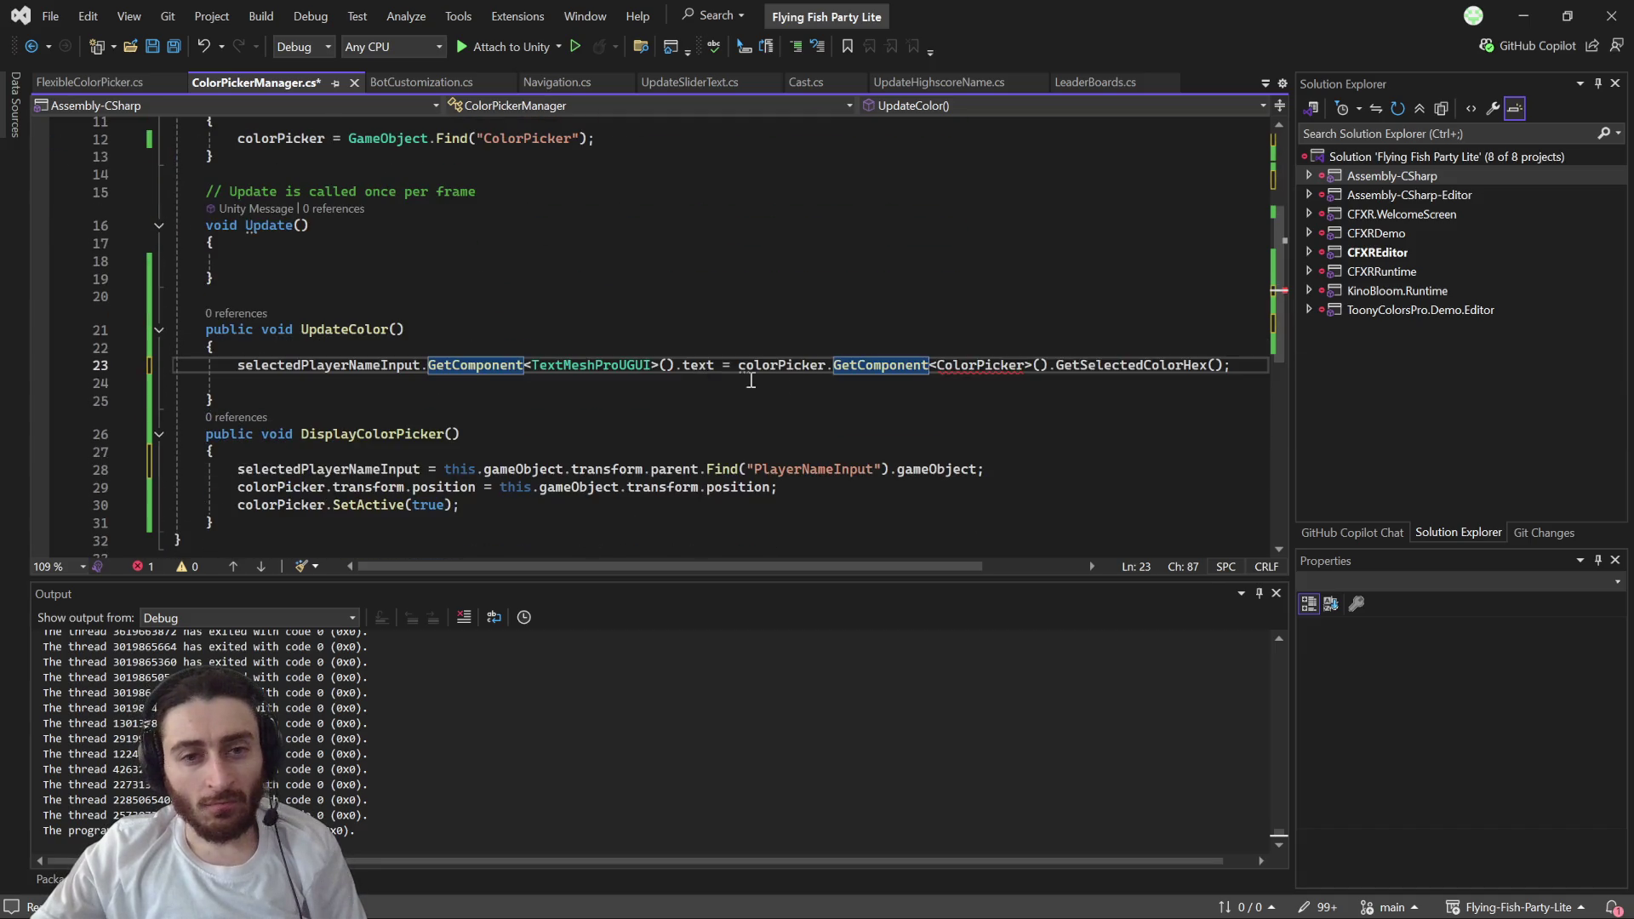
double_click(958, 361)
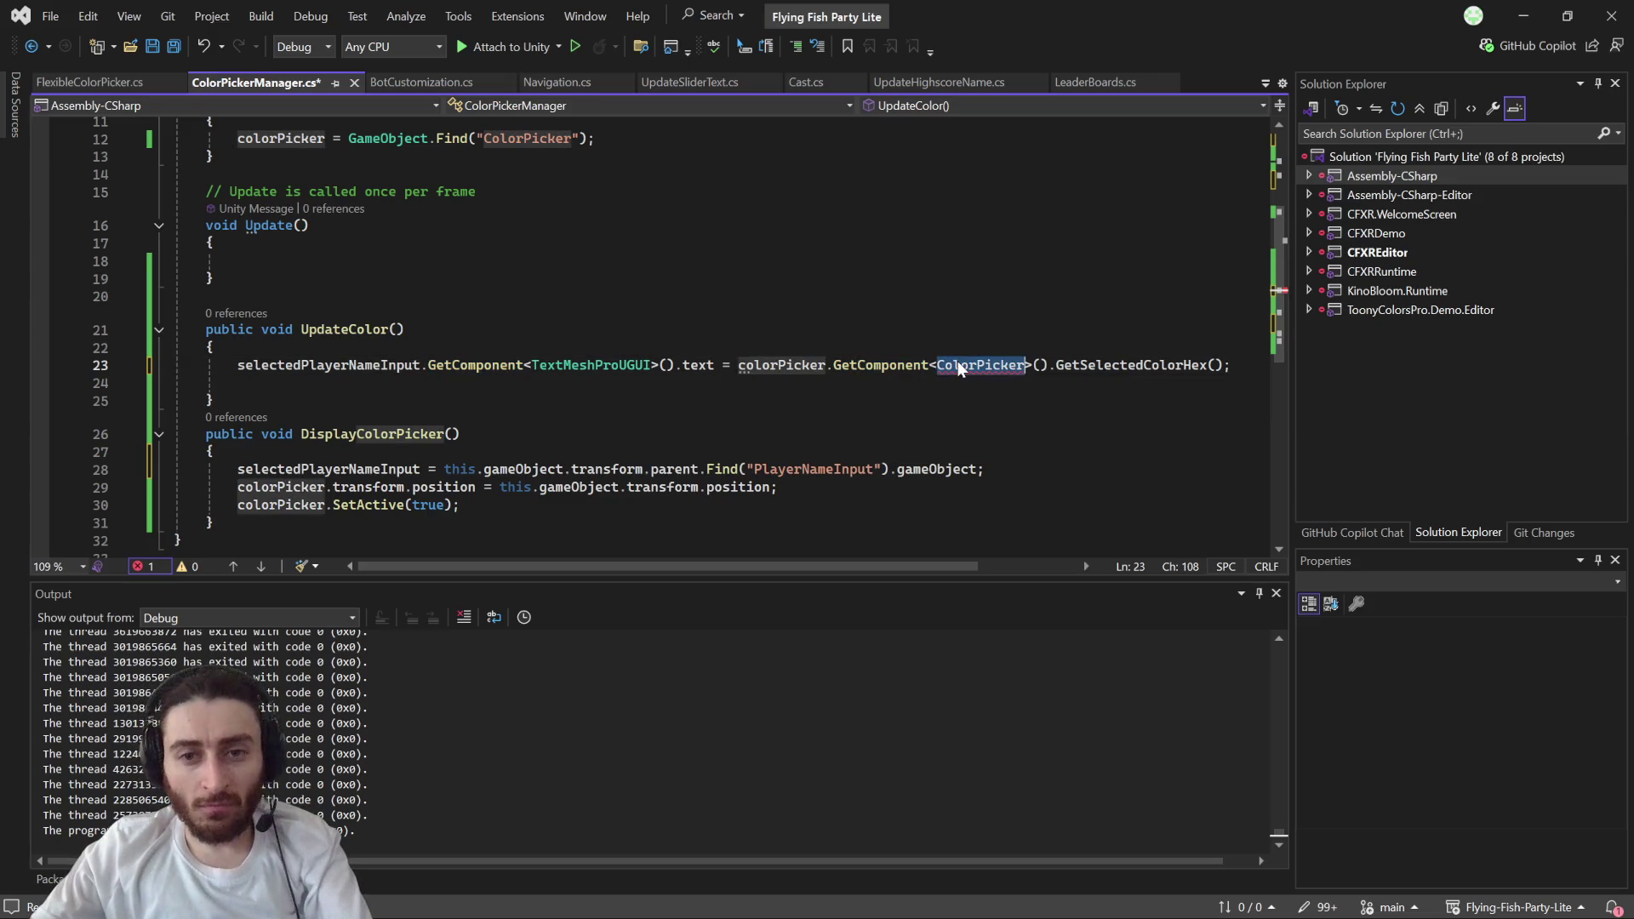
type("Flex")
key("Tab")
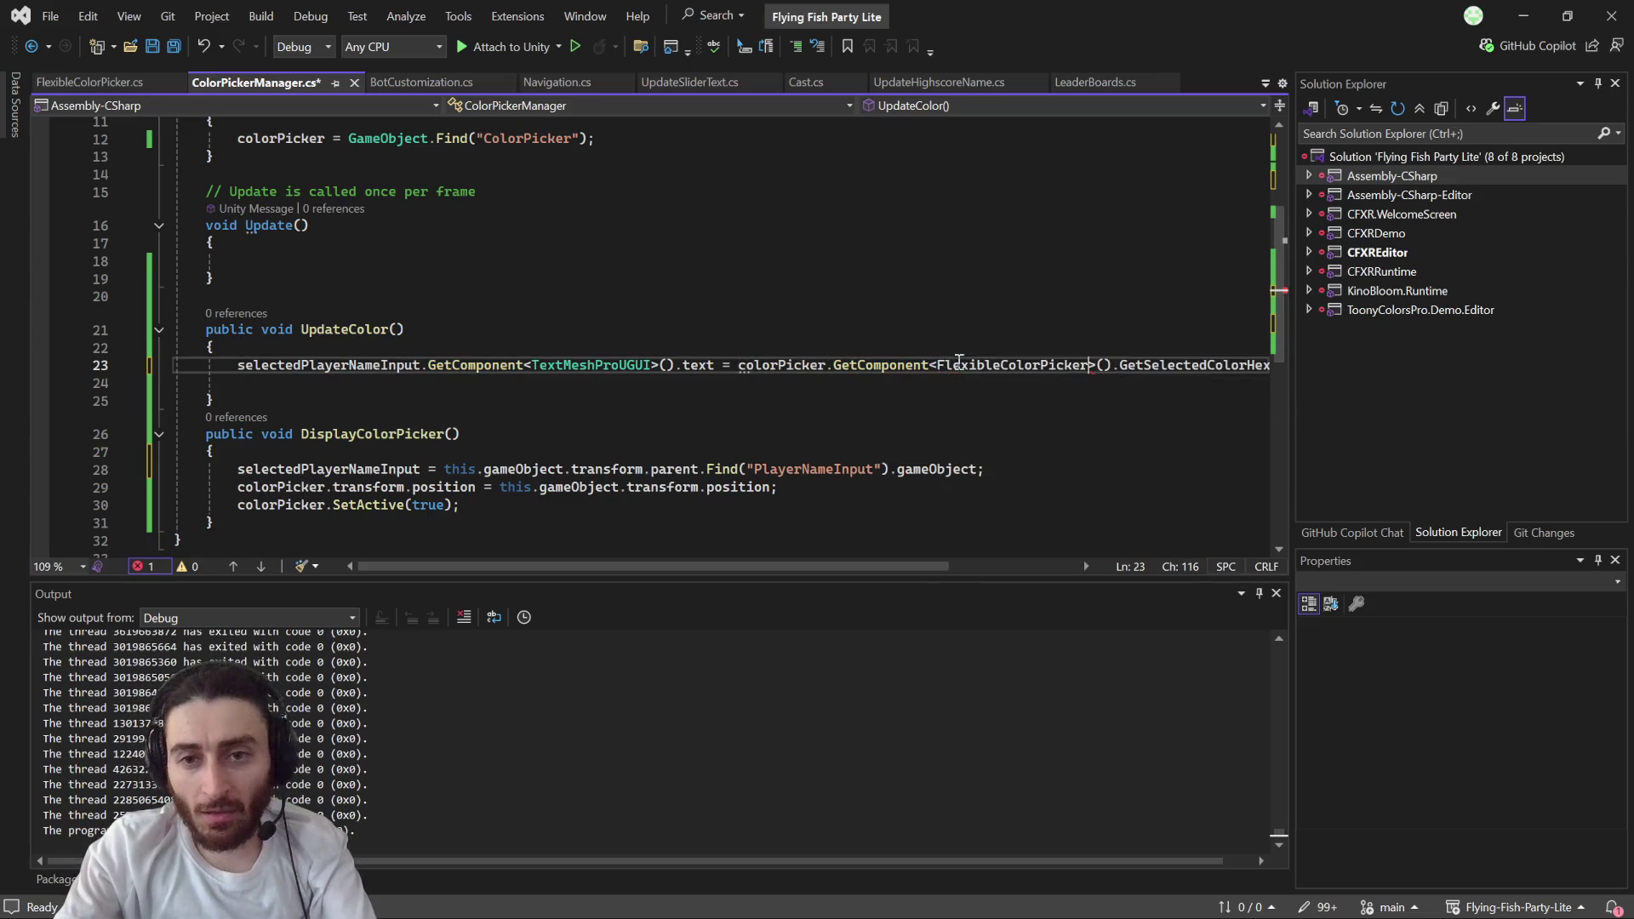
- Replace the GetSelectedColorHex() call on line 23 with .Color
left_click_drag(893, 566, 998, 556)
left_click(1040, 366)
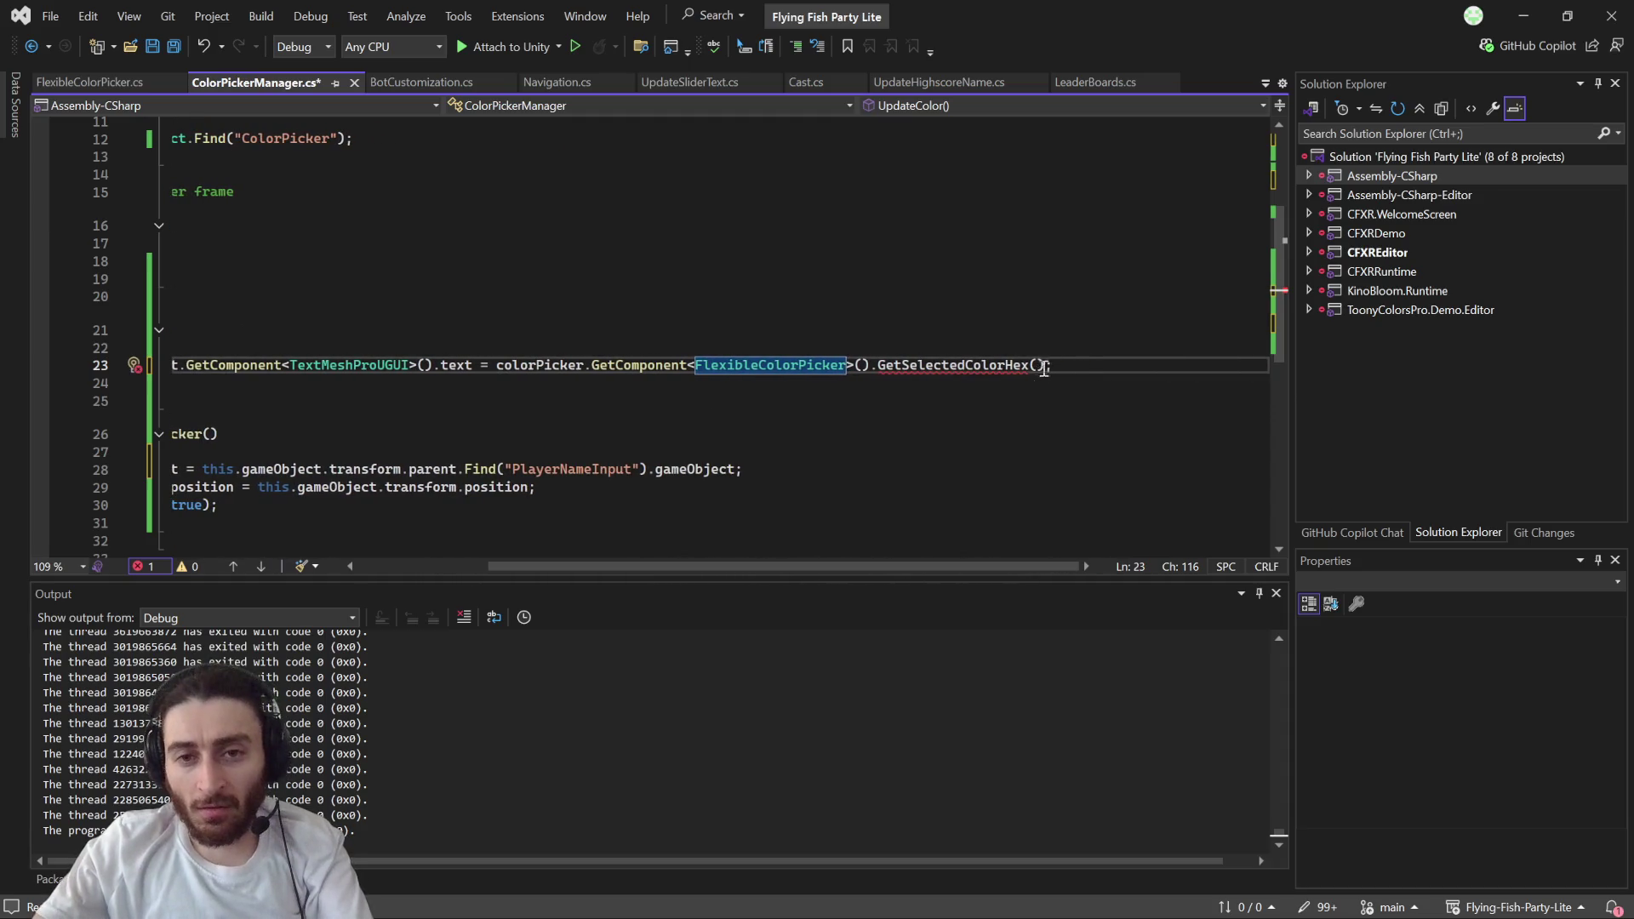
key("shift+Up")
left_click_drag(1248, 364, 1078, 365)
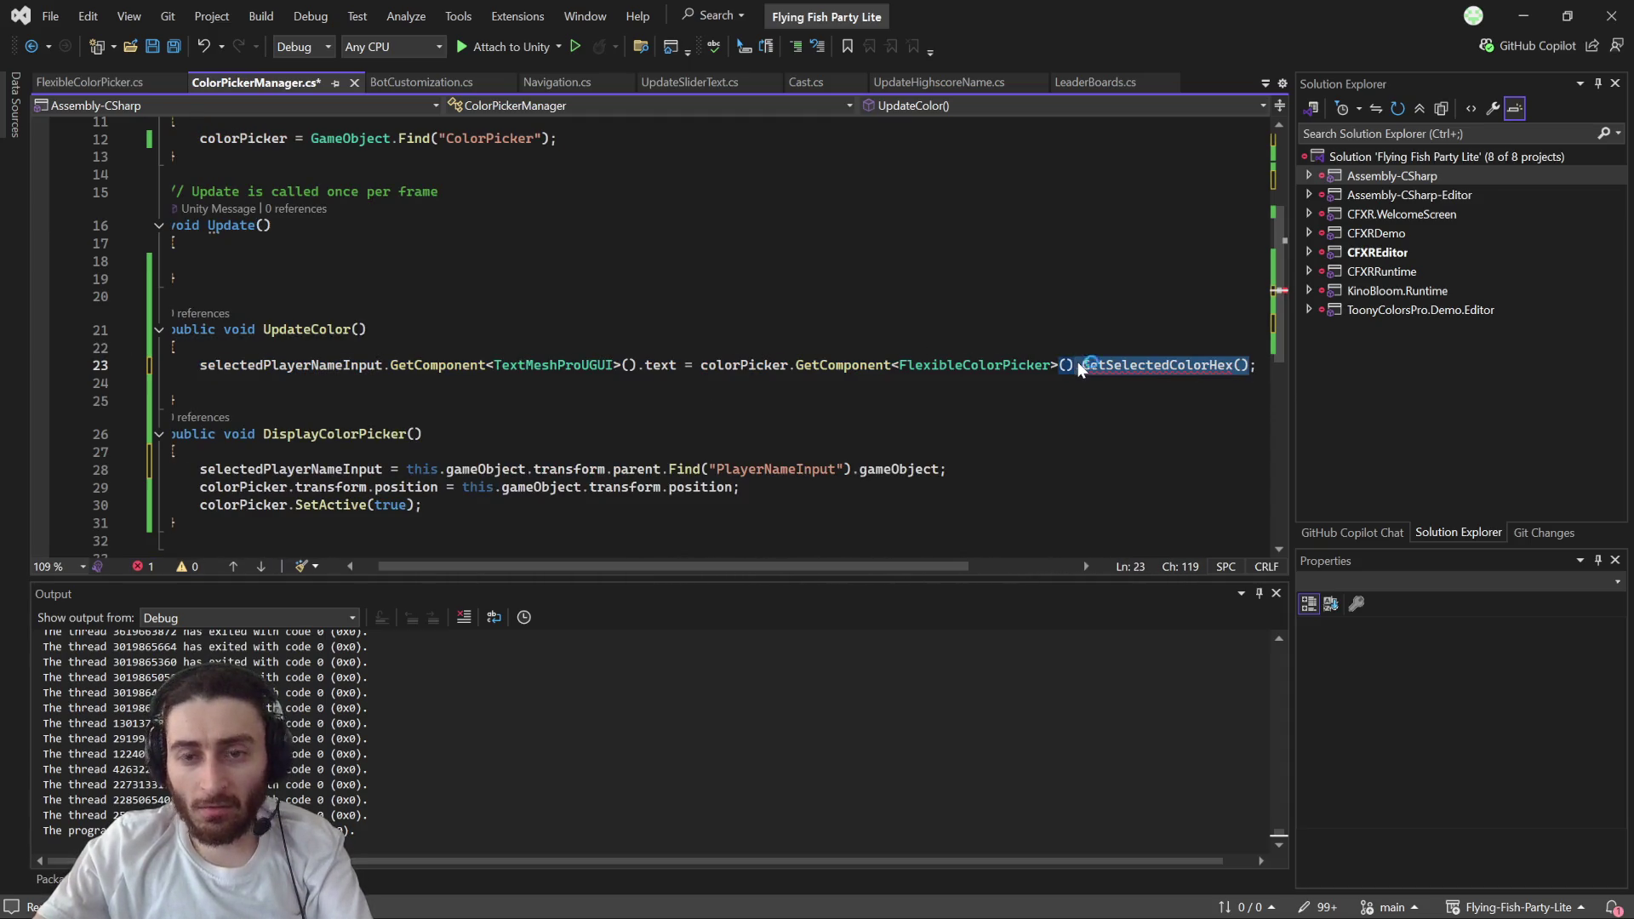
type("co")
key("Tab")
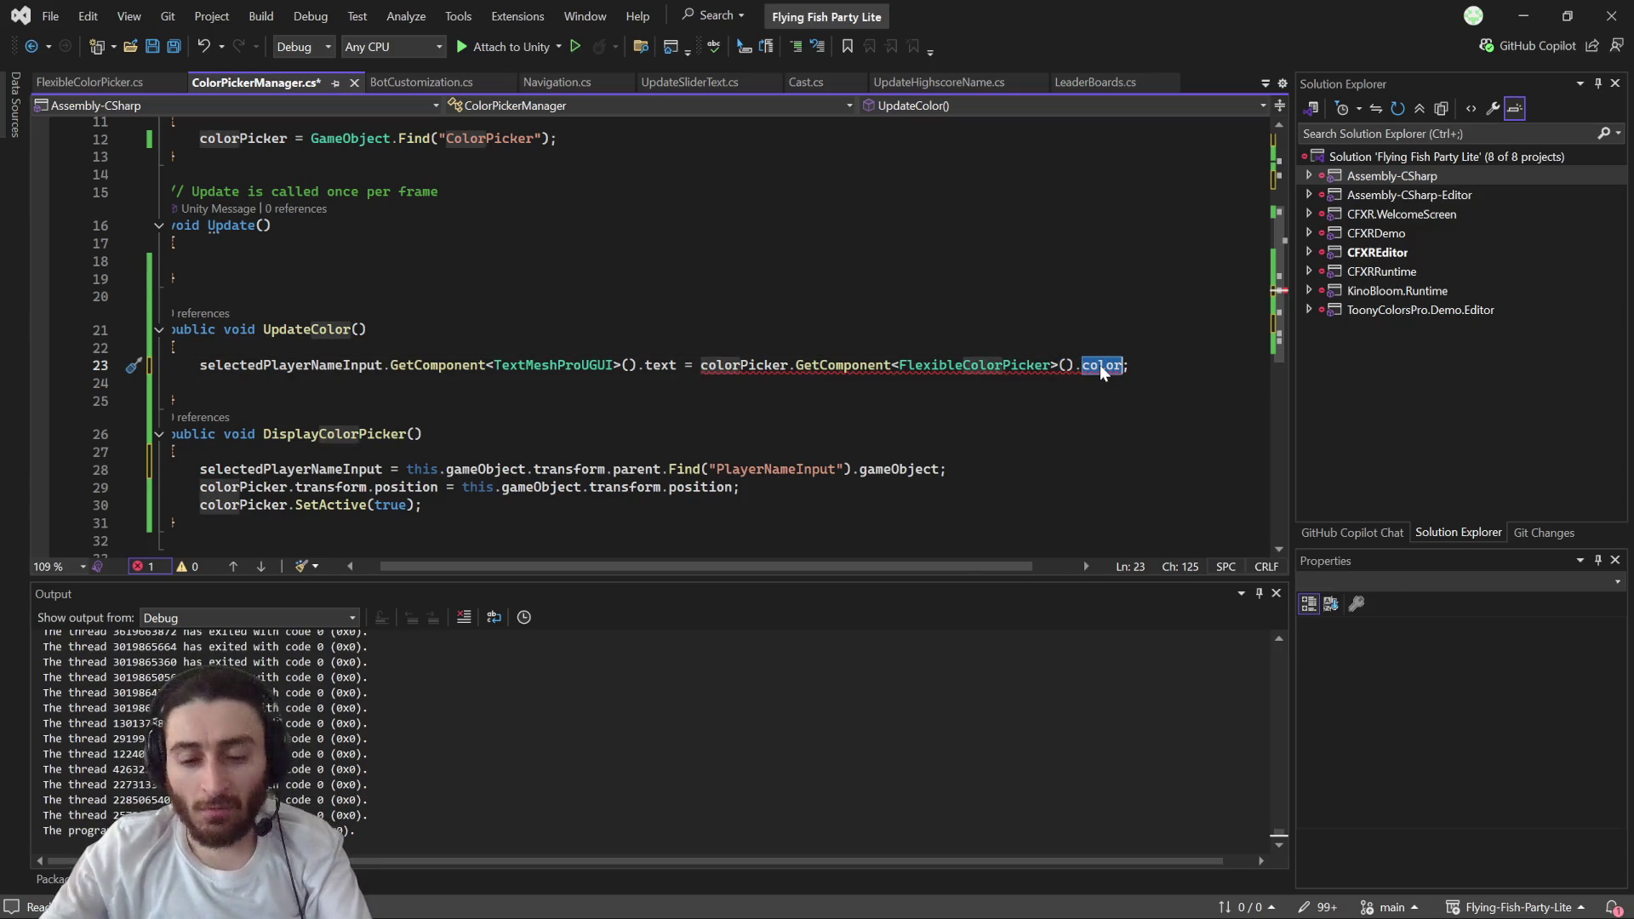
key("BackSpace")
key("BackSpace")
type(".Colo")
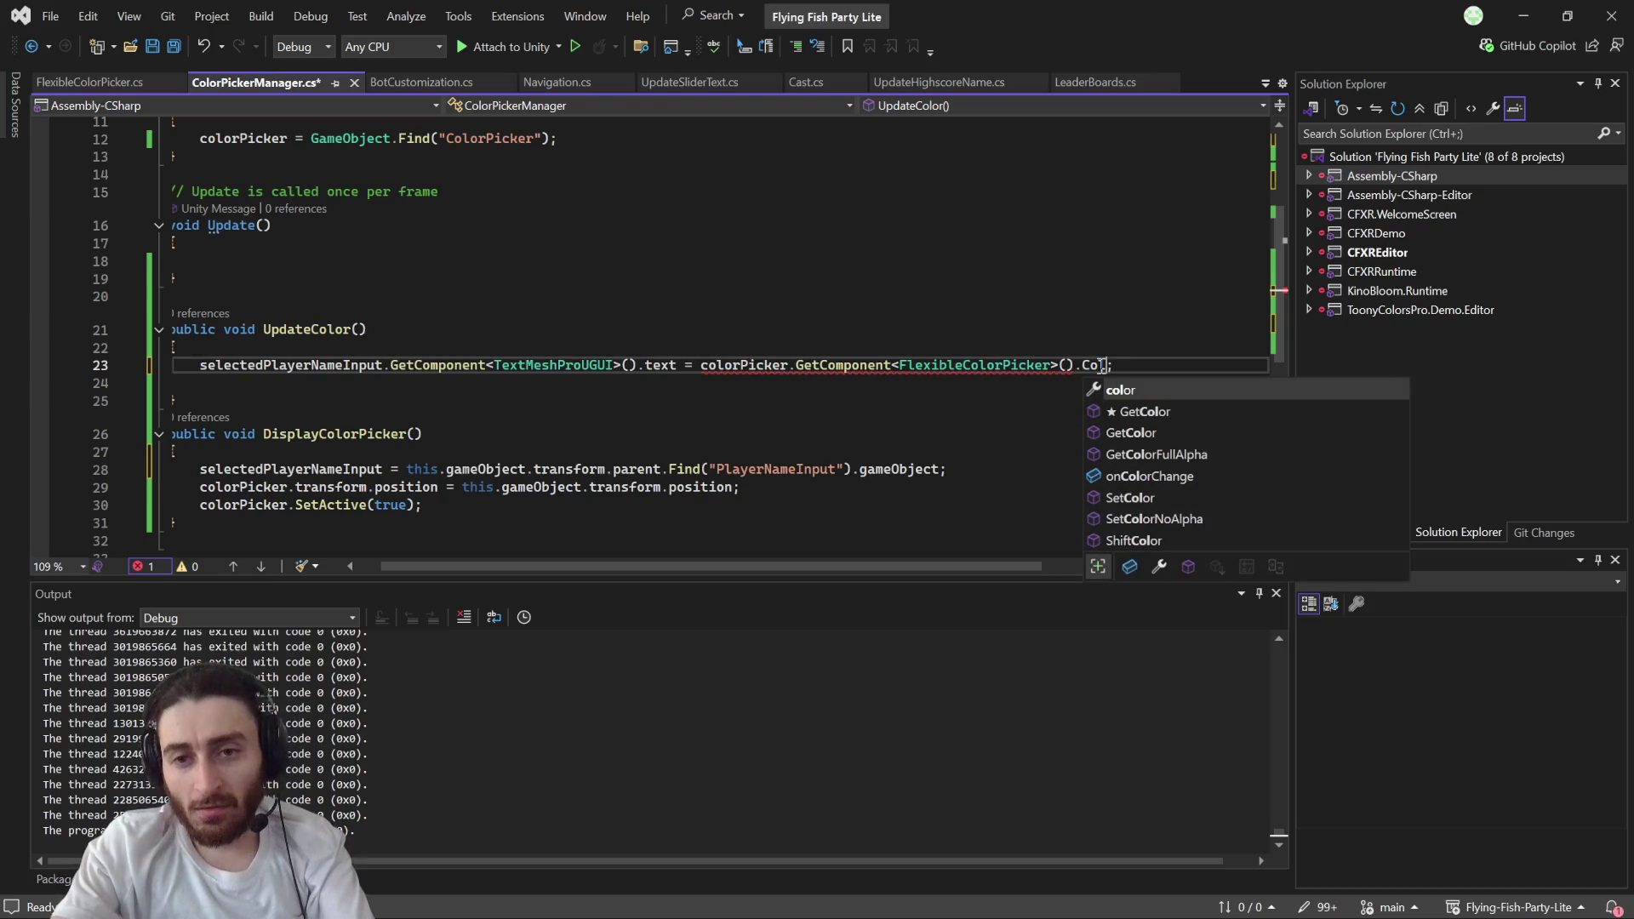
type("r")
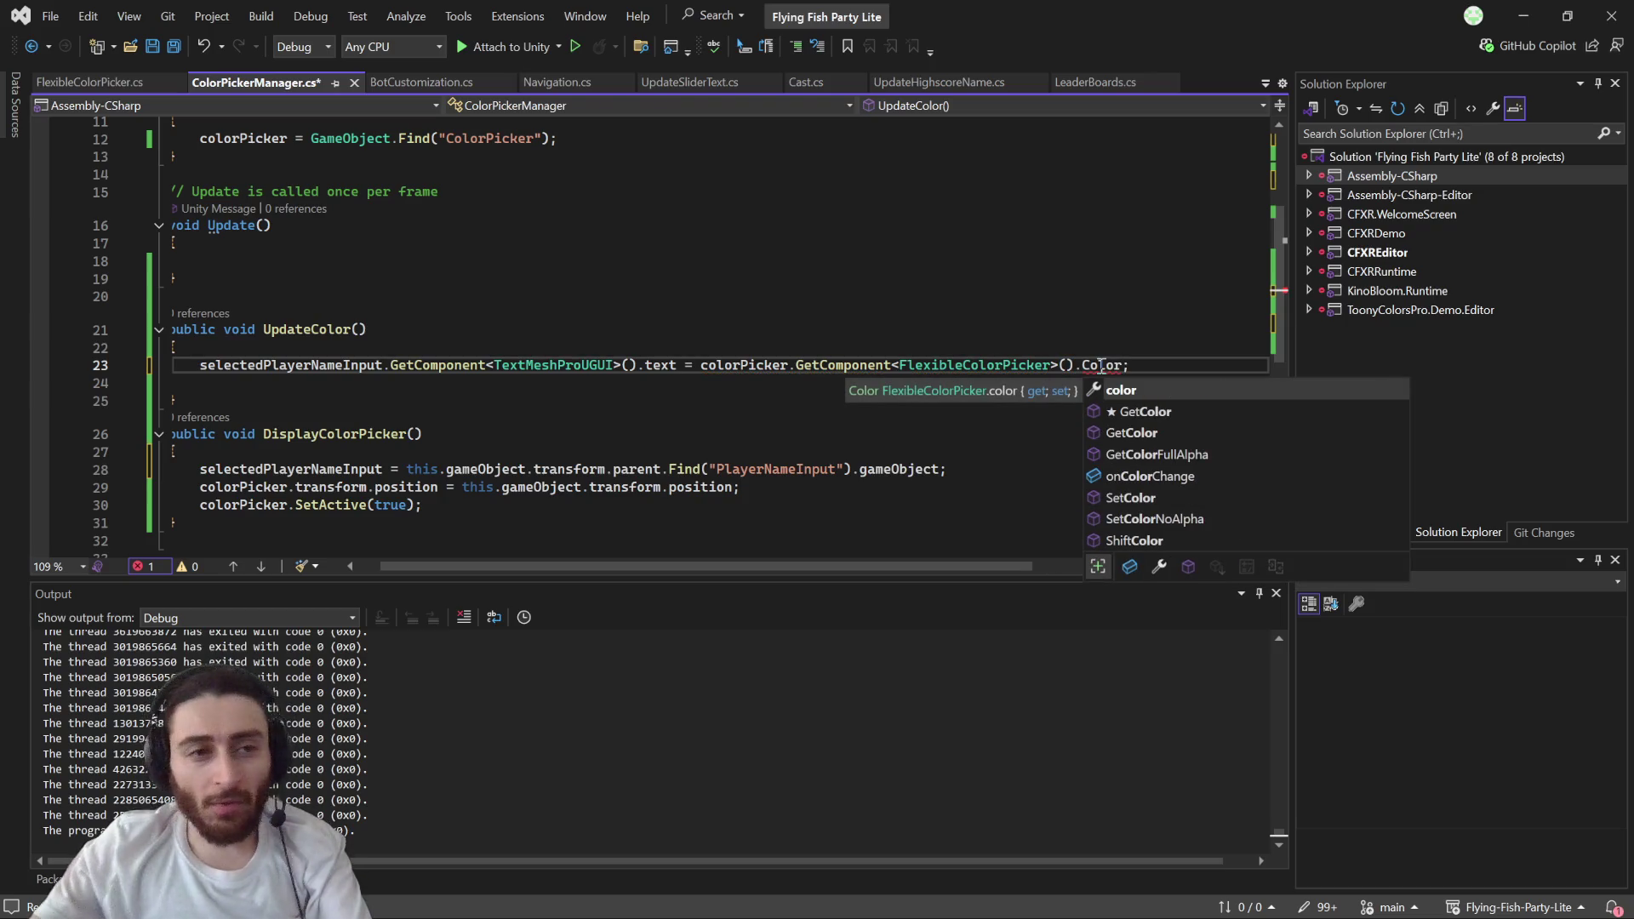
- Check the color property defined in FlexibleColorPicker.cs
left_click(112, 89)
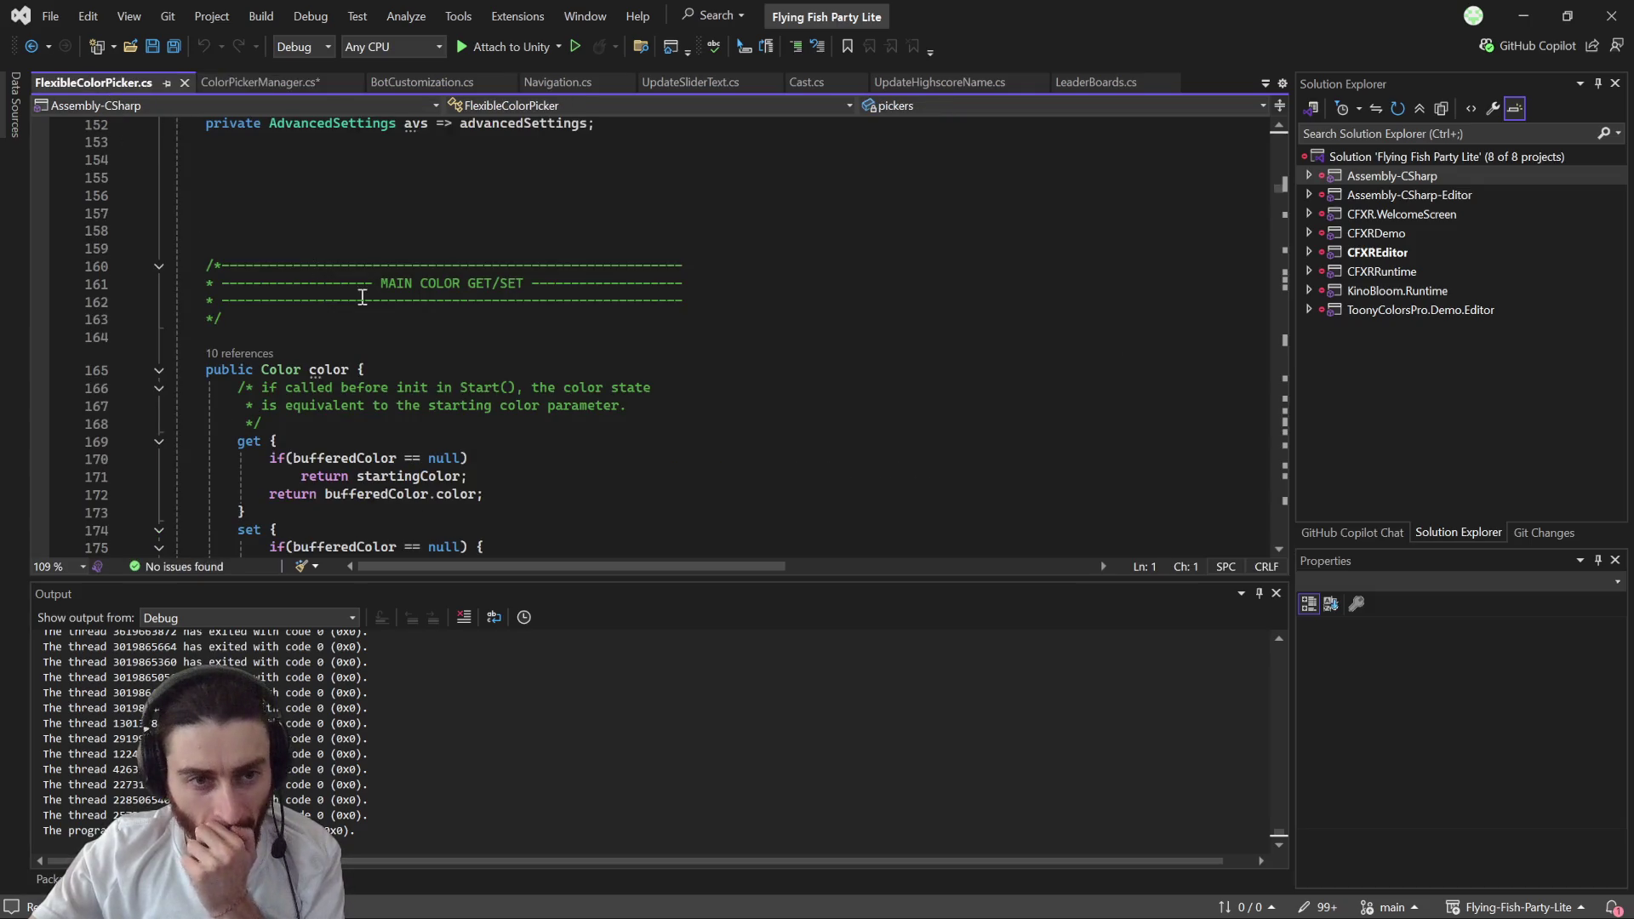
mouse_move(326, 366)
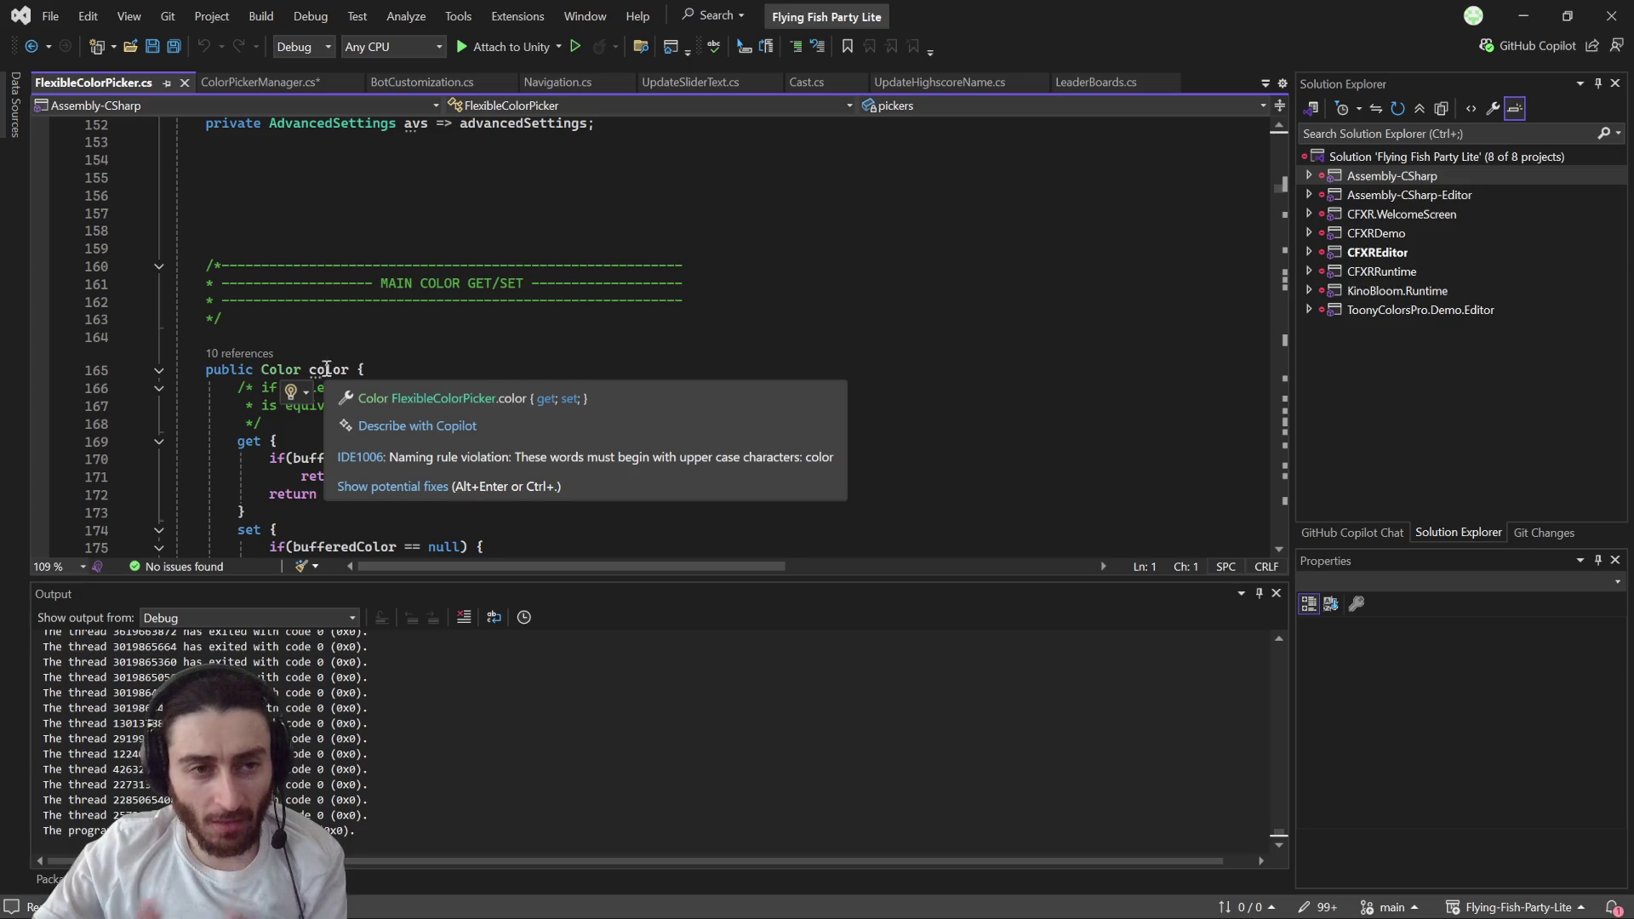
scroll(349, 365, "down", 6)
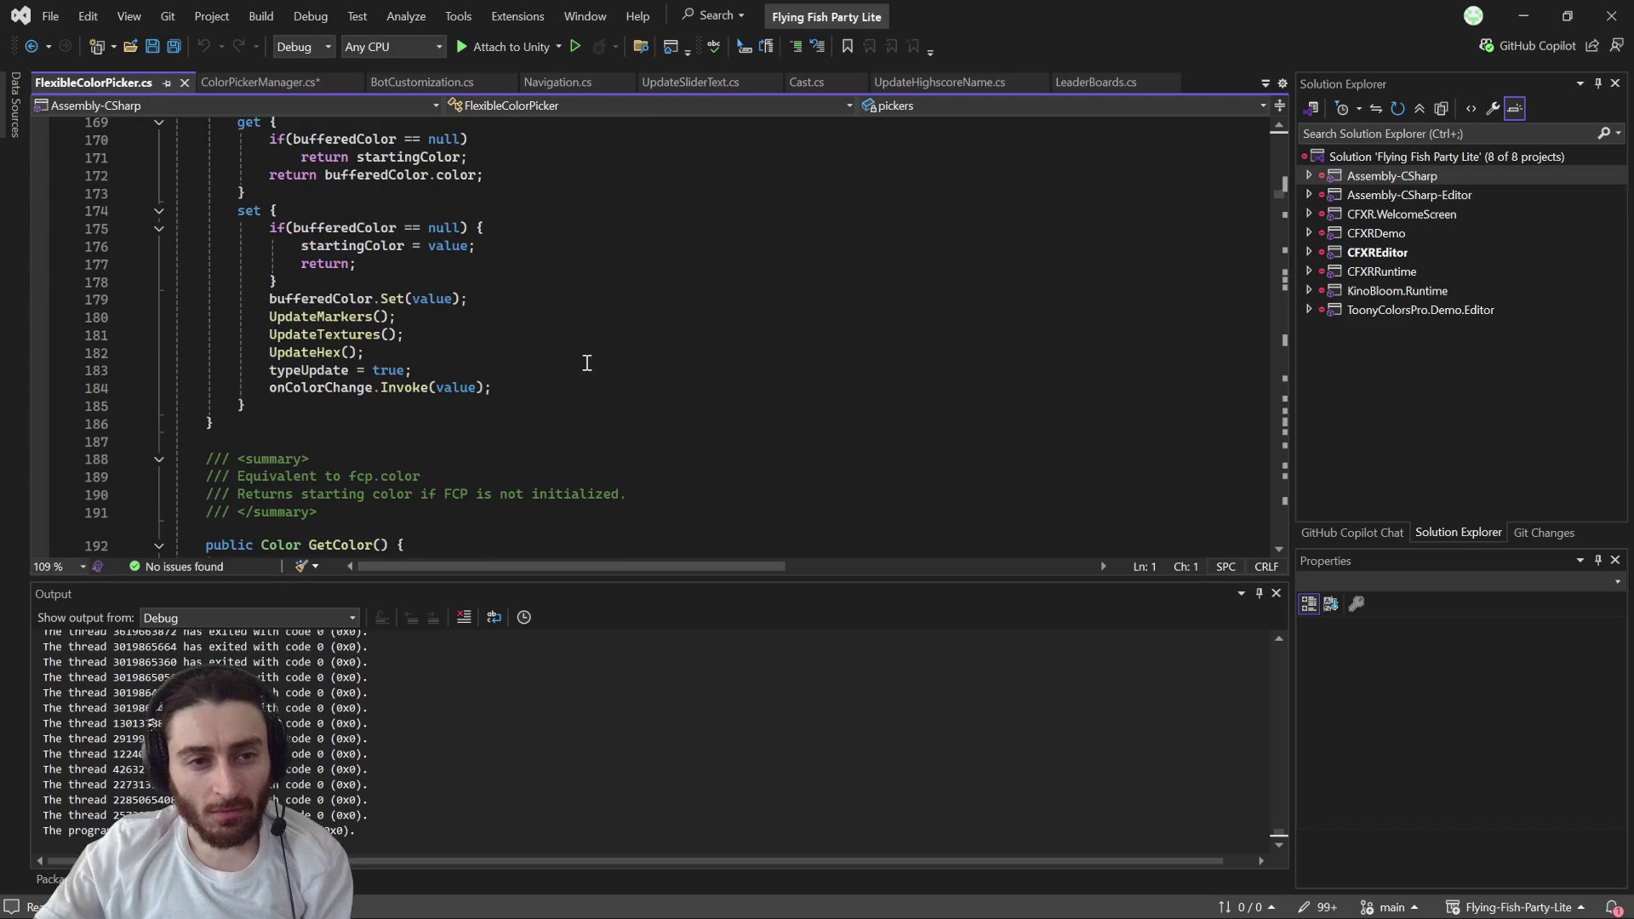
scroll(587, 363, "down", 1)
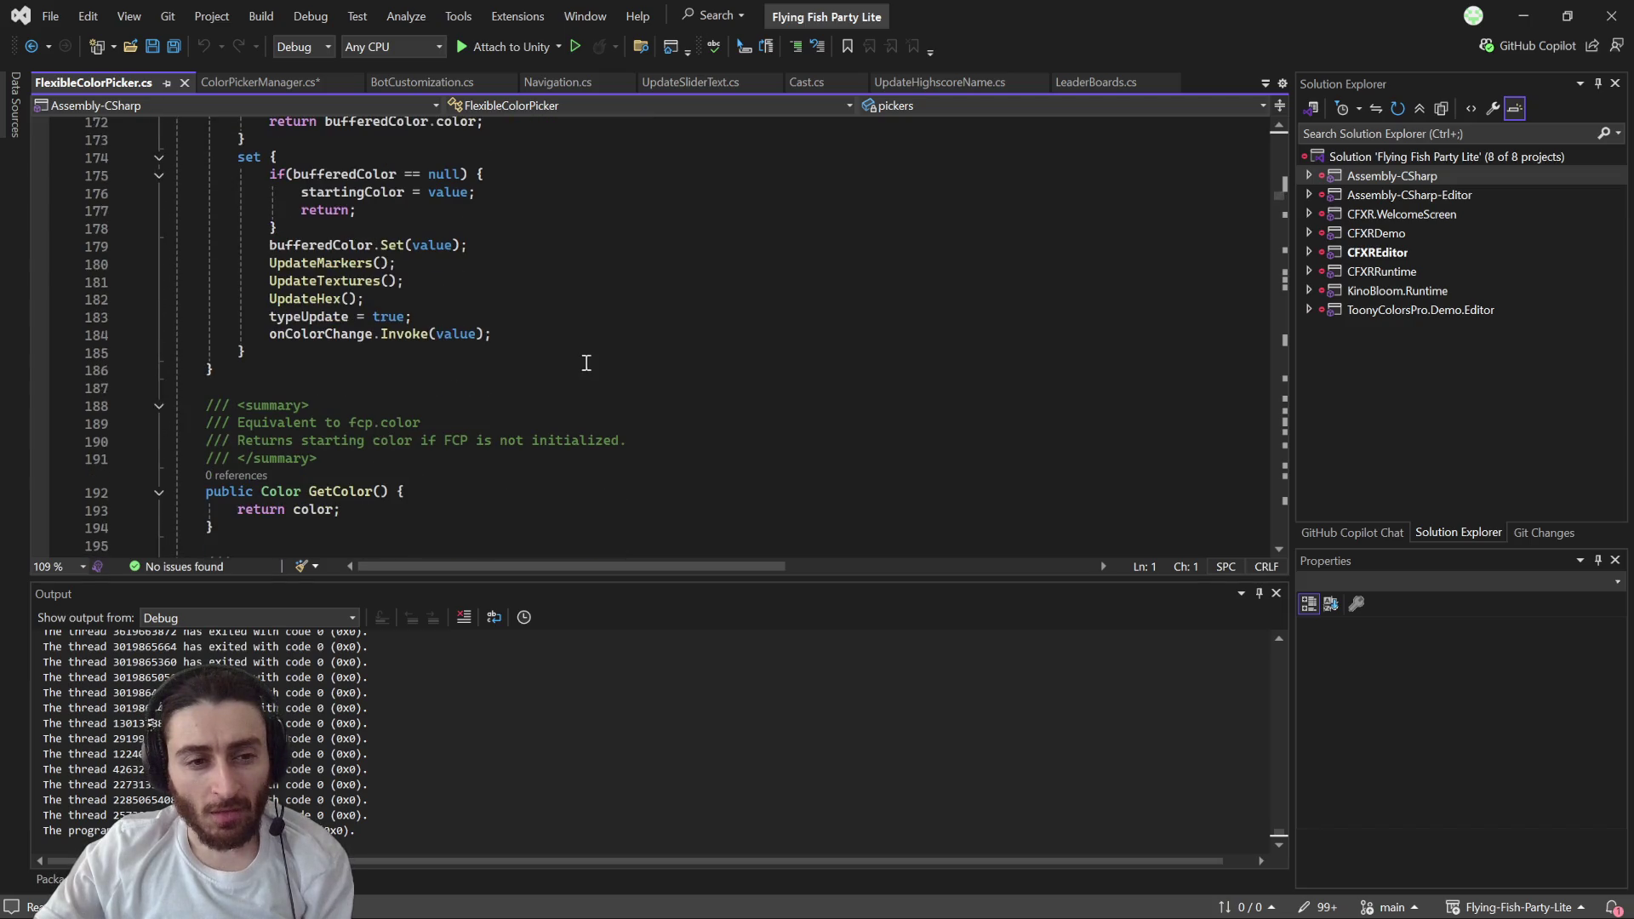
- In ColorPickerManager's UpdateColor, replace Color with a GetColor() call
left_click(244, 83)
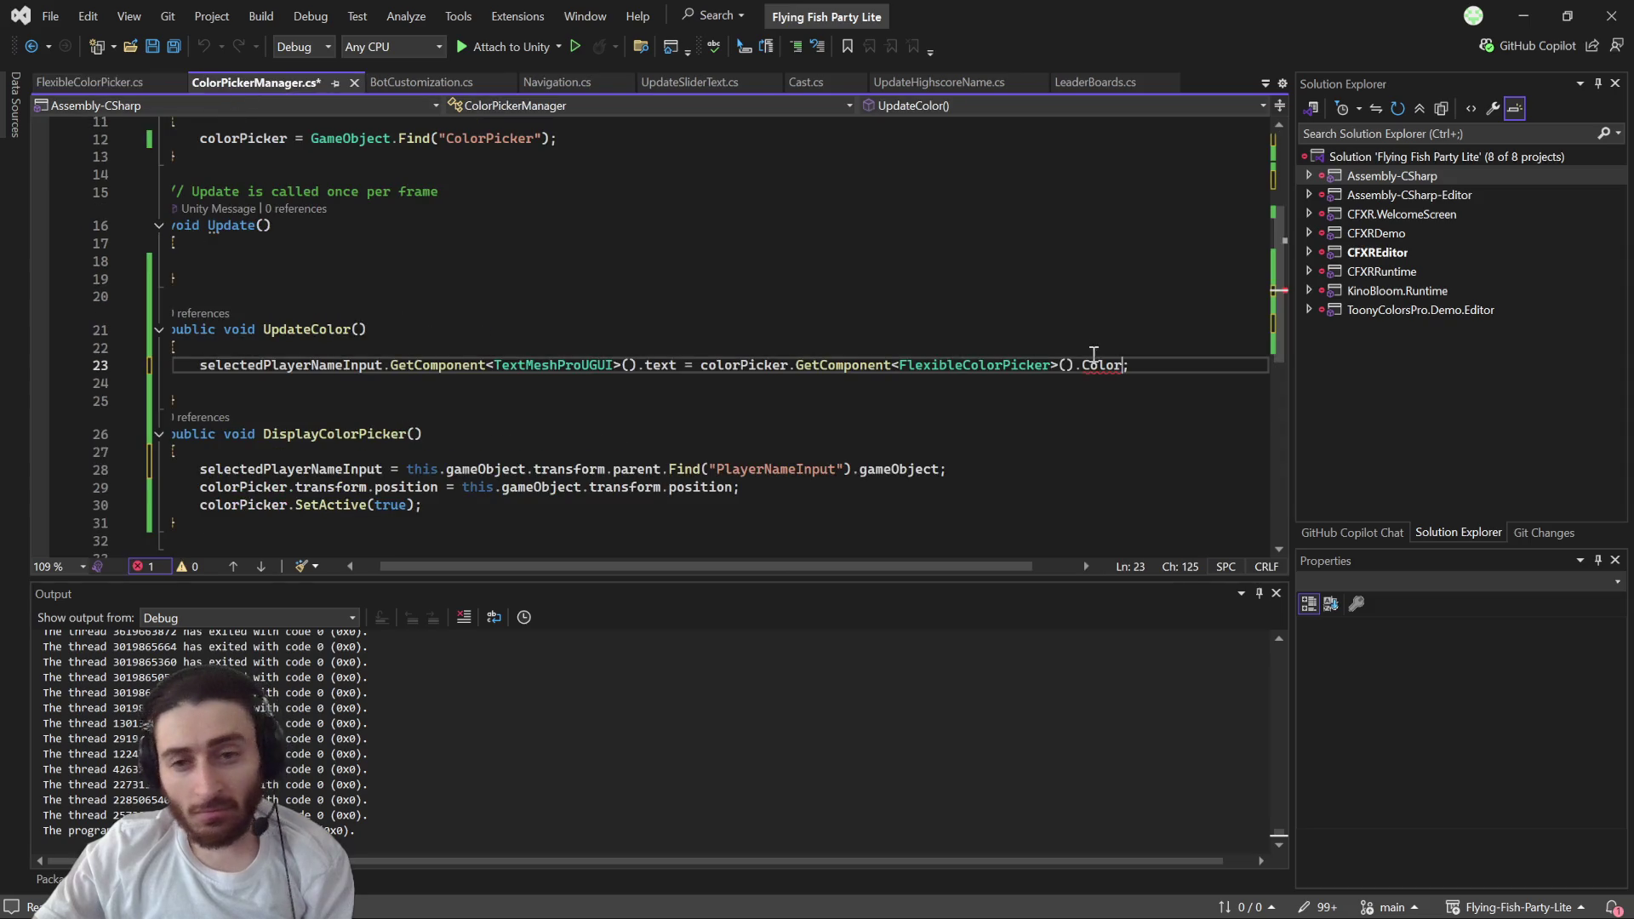
double_click(1100, 365)
type("get")
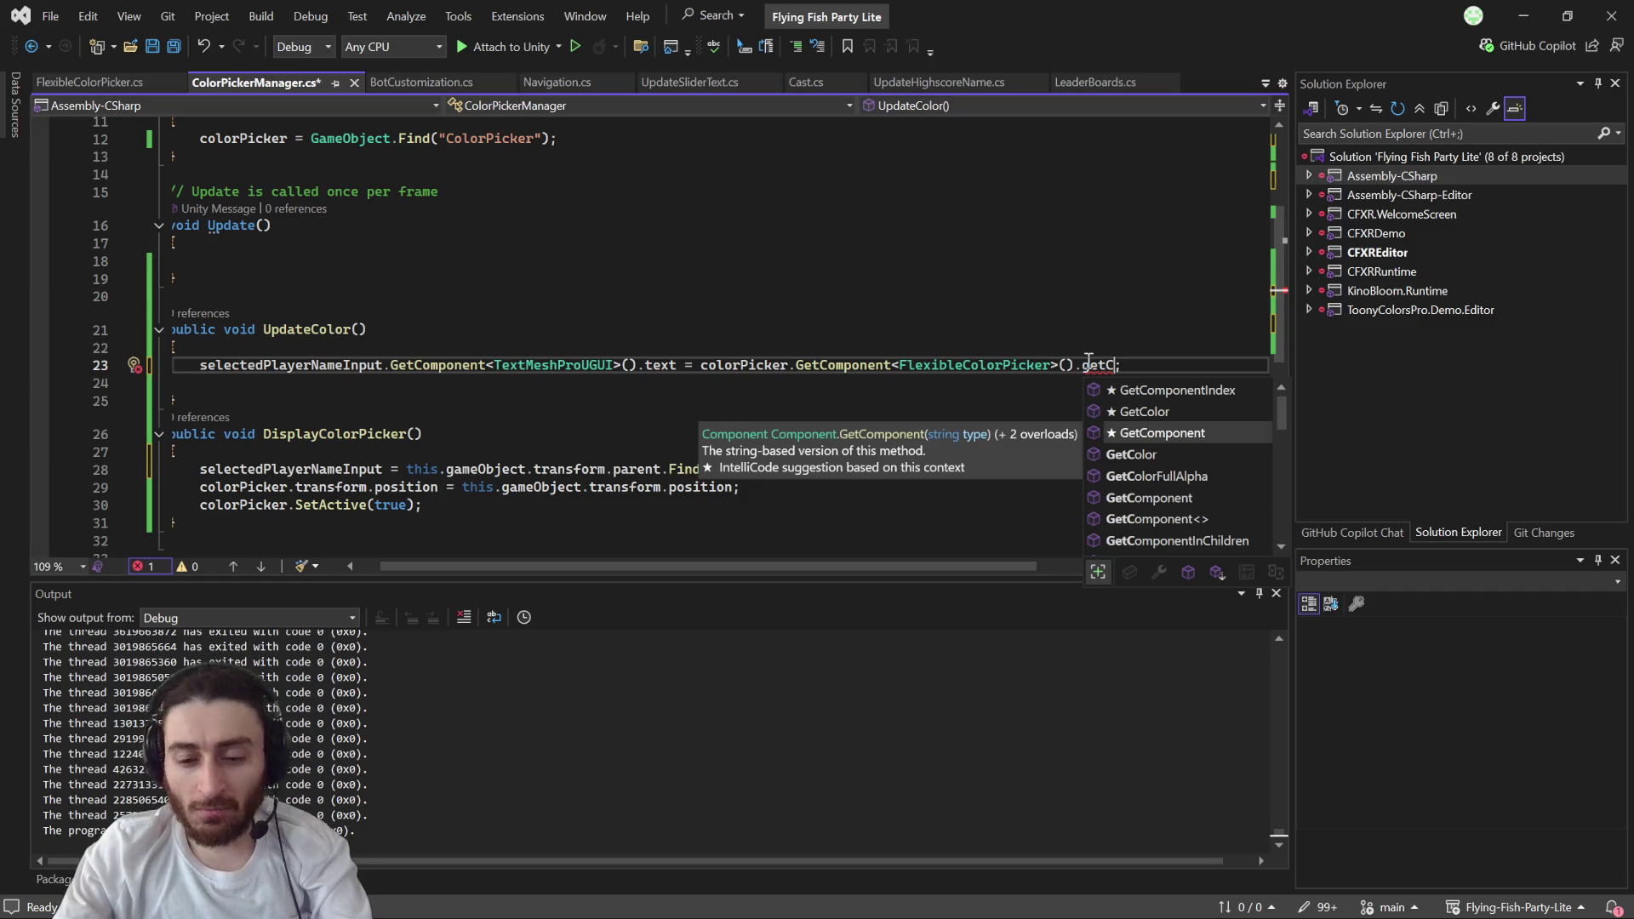
type("C")
key("Tab")
type("(")
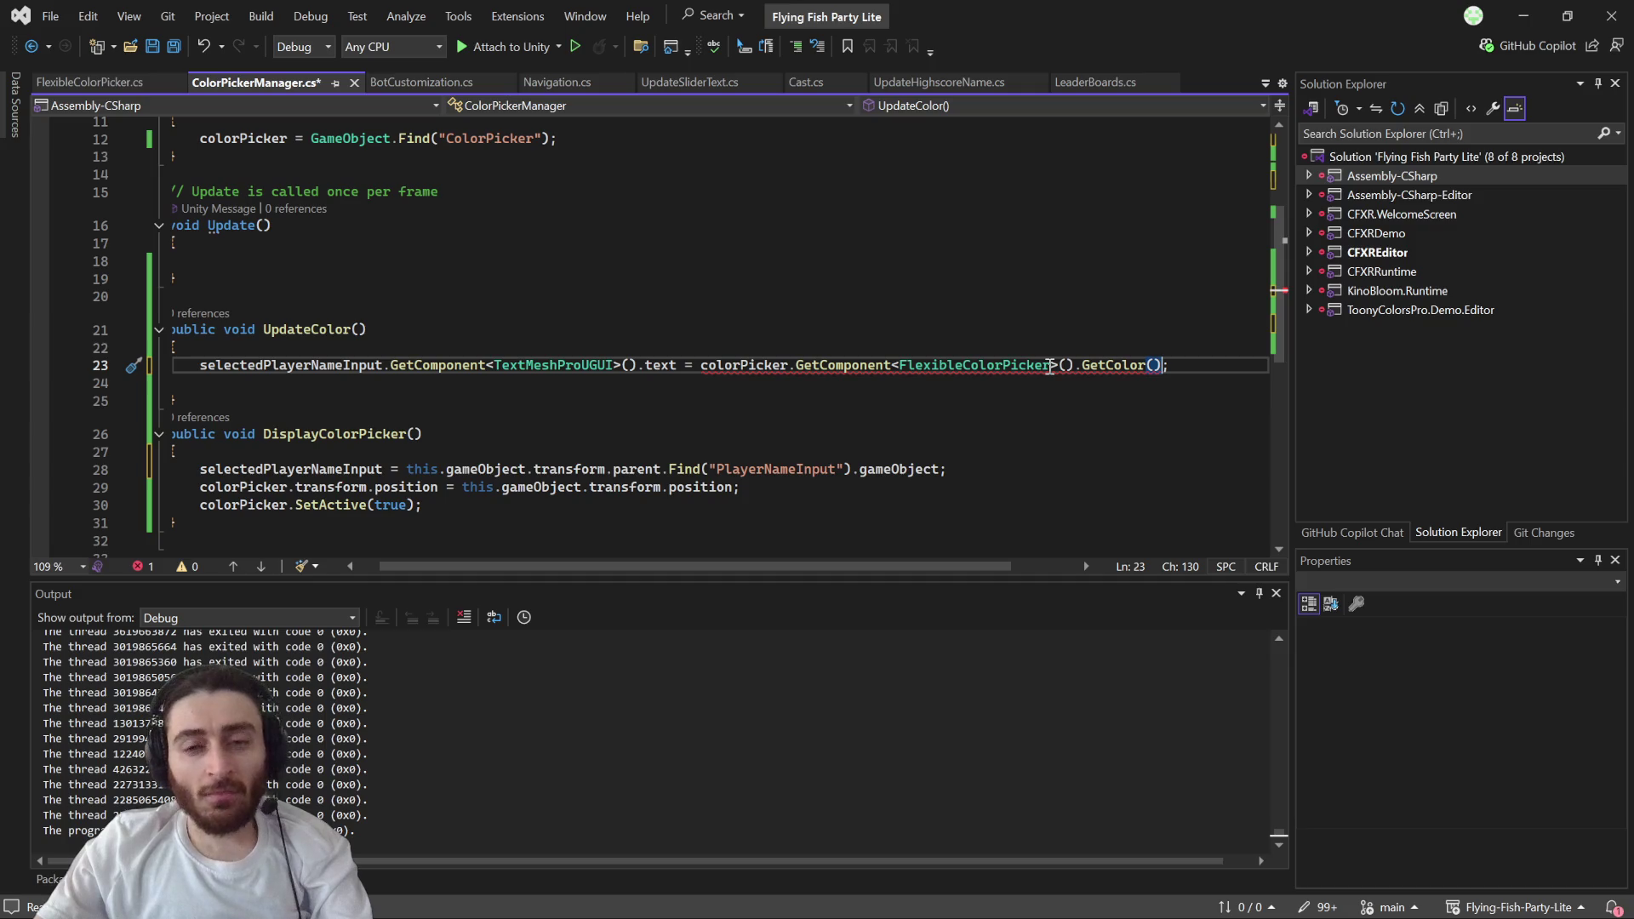
- Change the assigned .text property to .color and save ColorPickerManager.cs
double_click(670, 365)
key("BackSpace")
key("ctrl+space")
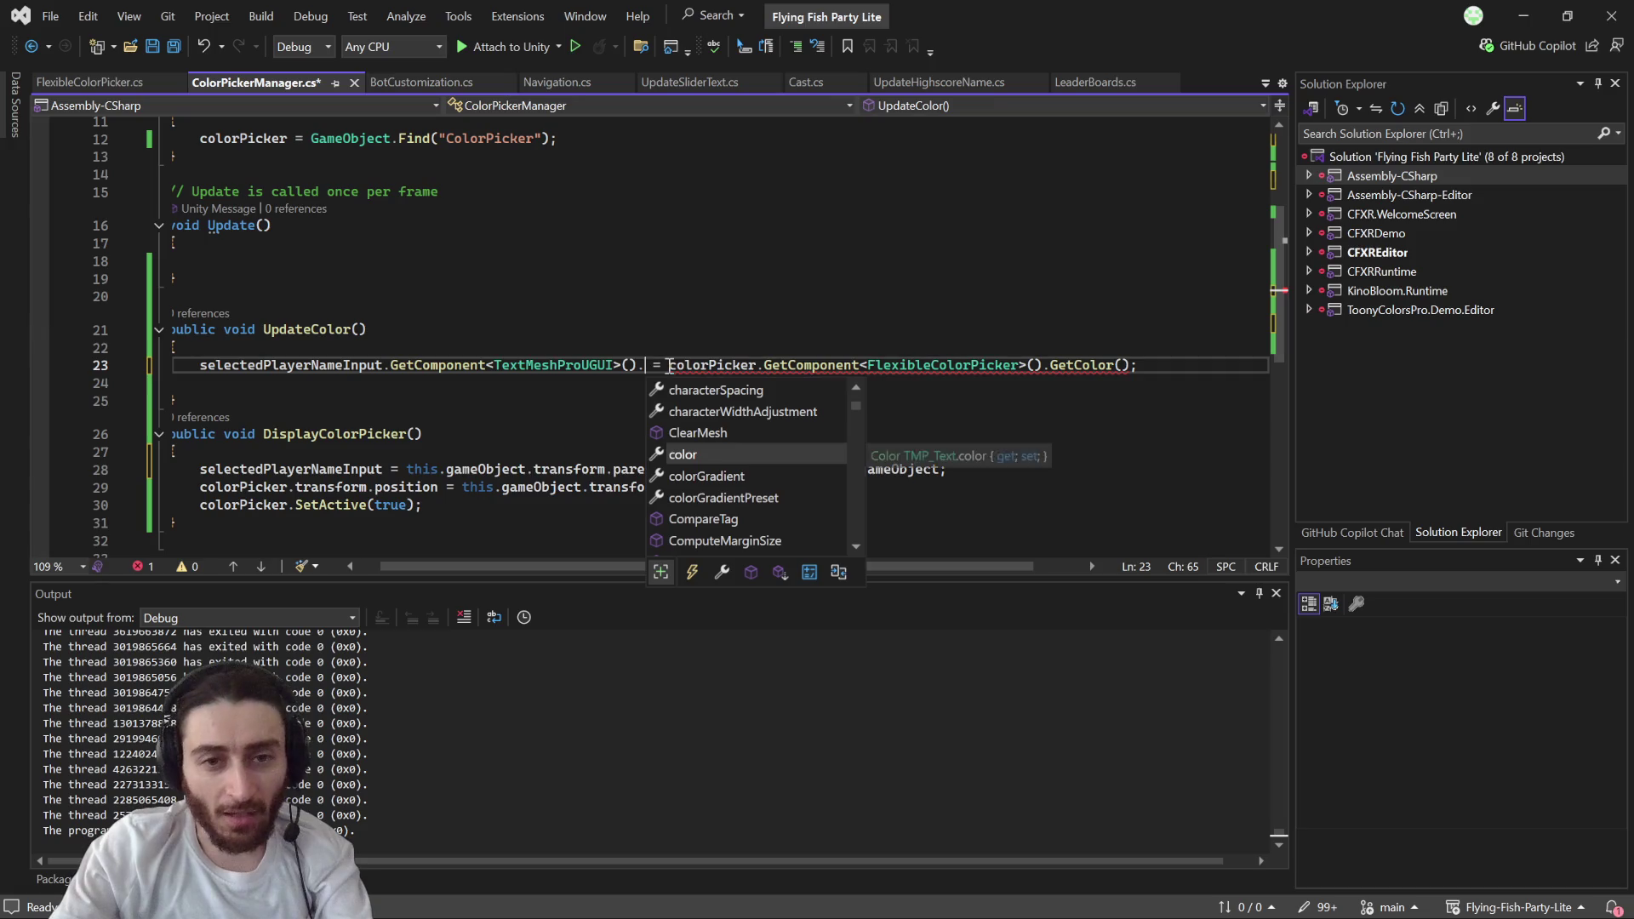
key("Tab")
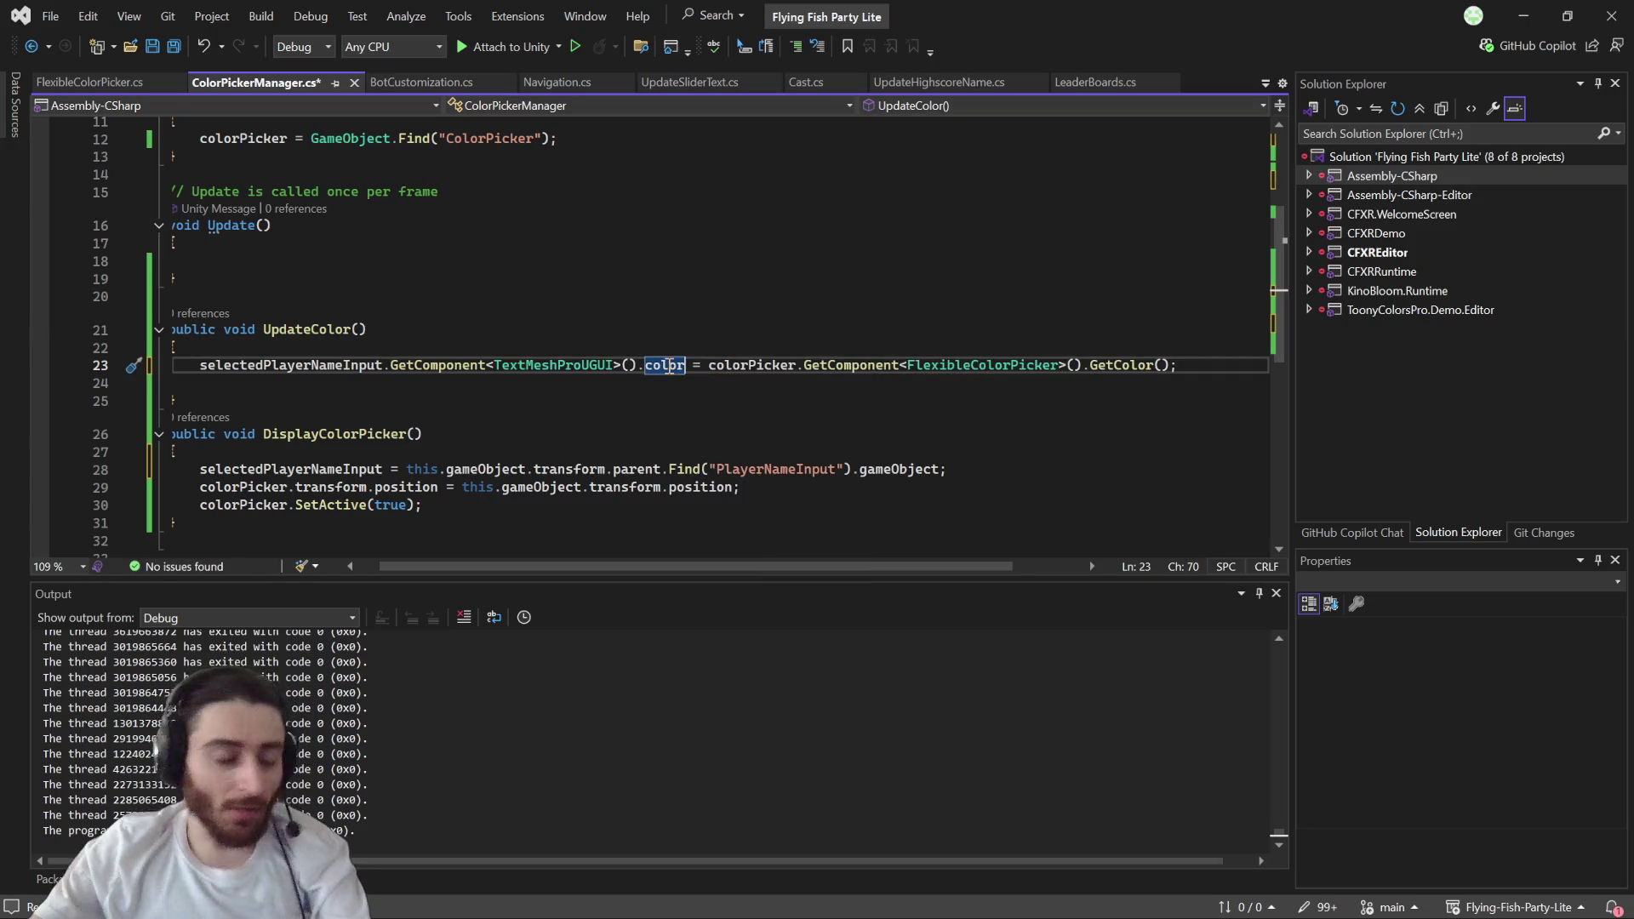
key("ctrl+s")
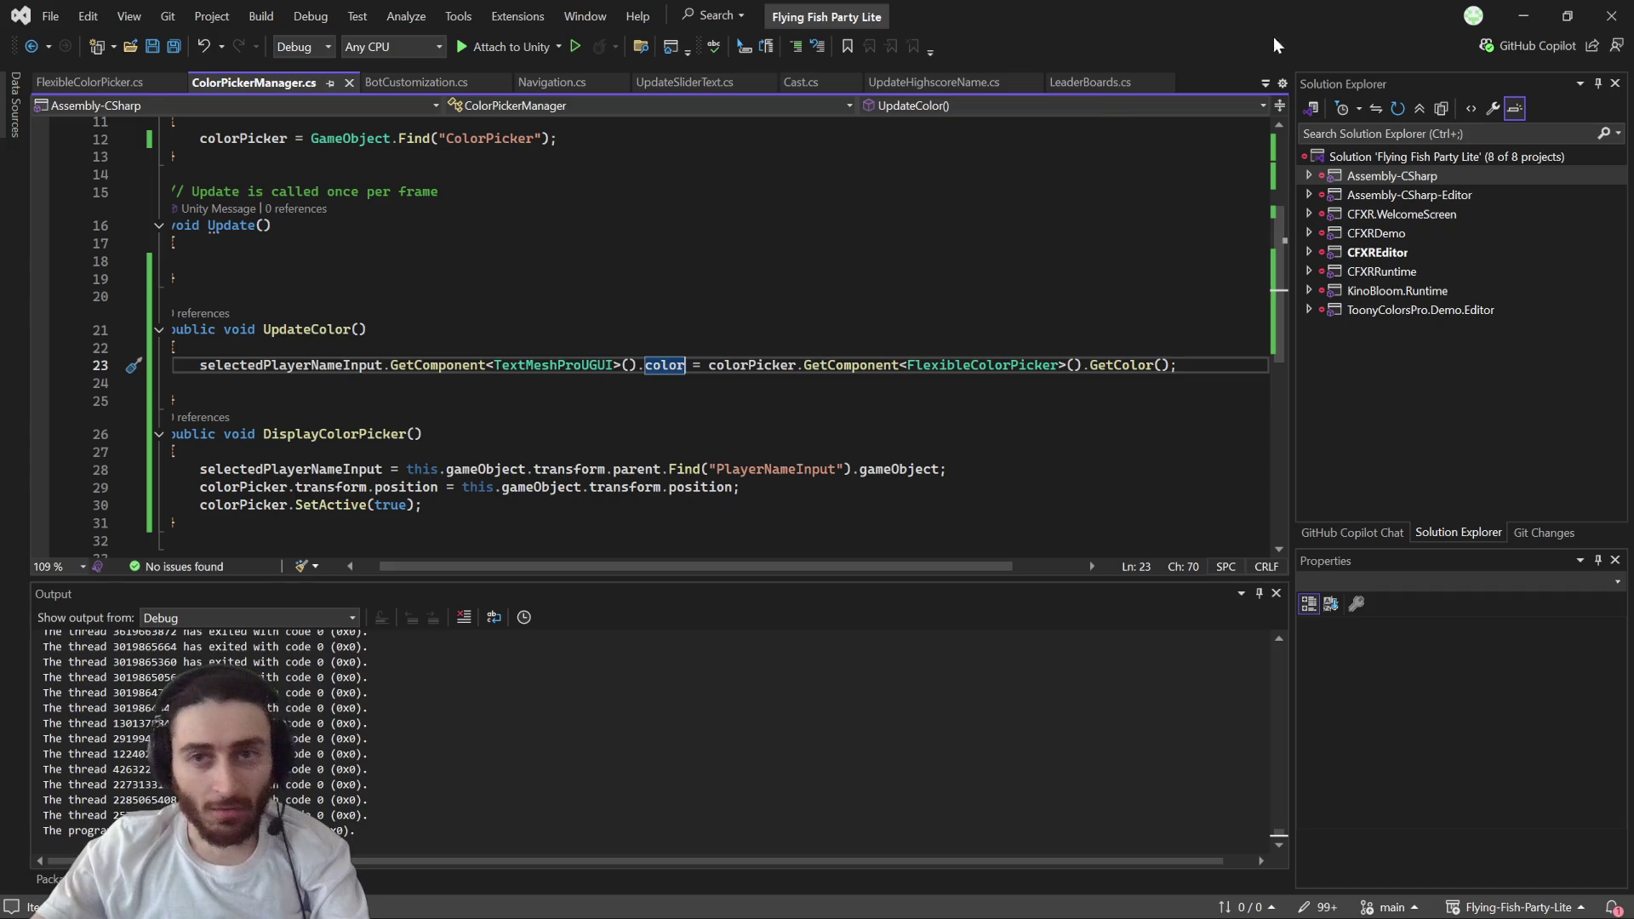
left_click(1523, 17)
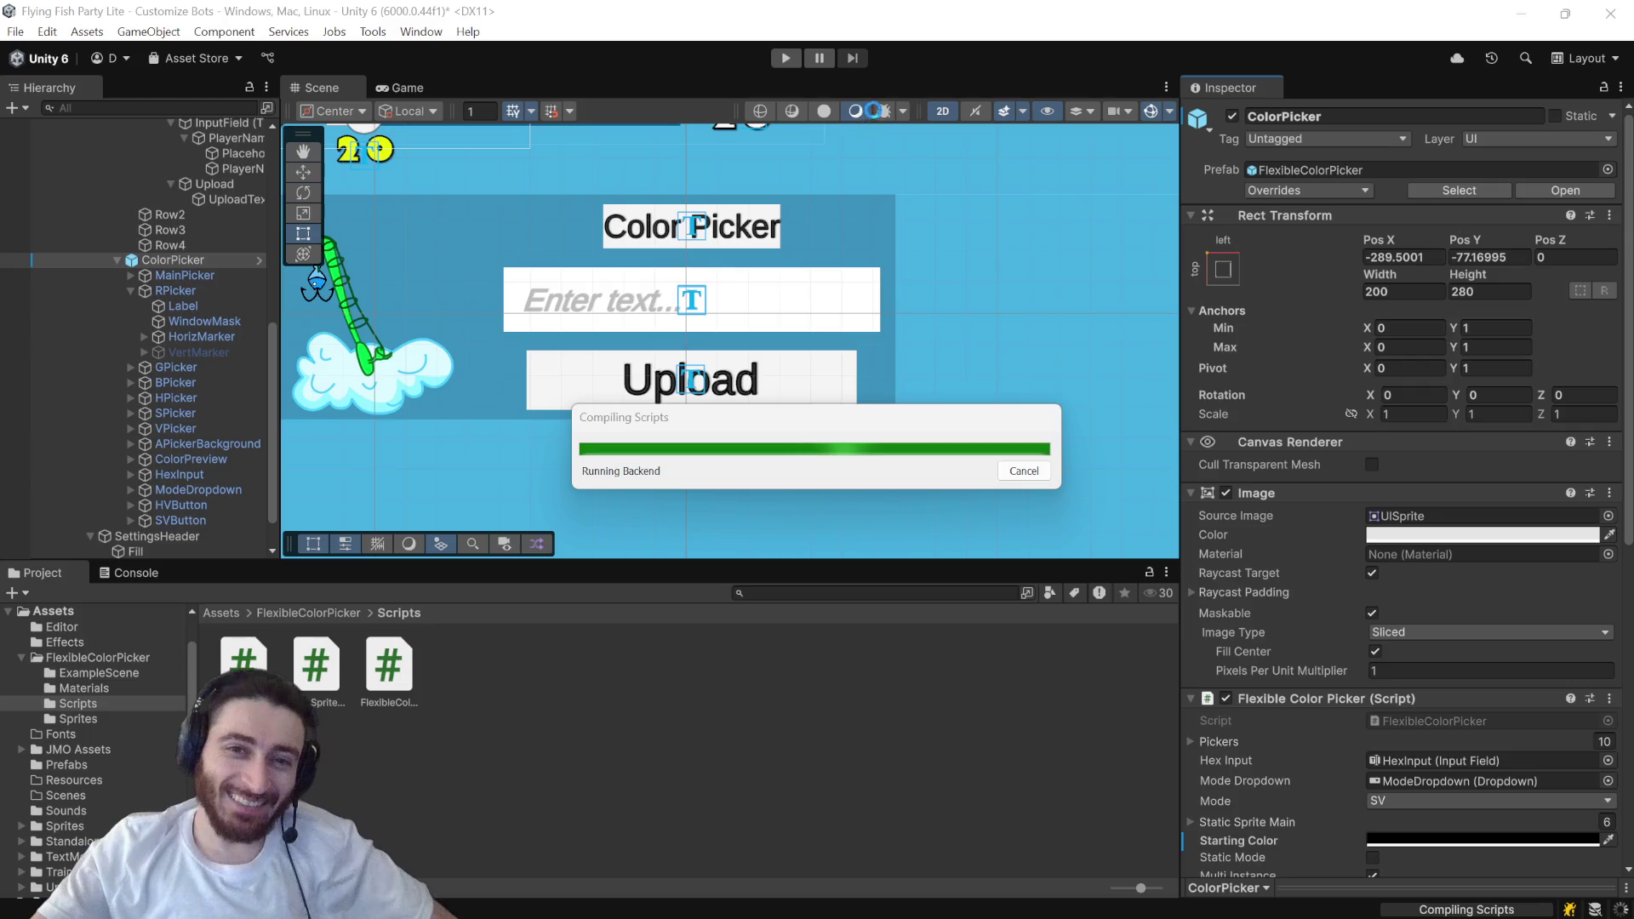
- Play the scene, click Color Picker, and open the first NullReferenceException at FlexibleColorPicker.cs line 252
left_click(784, 59)
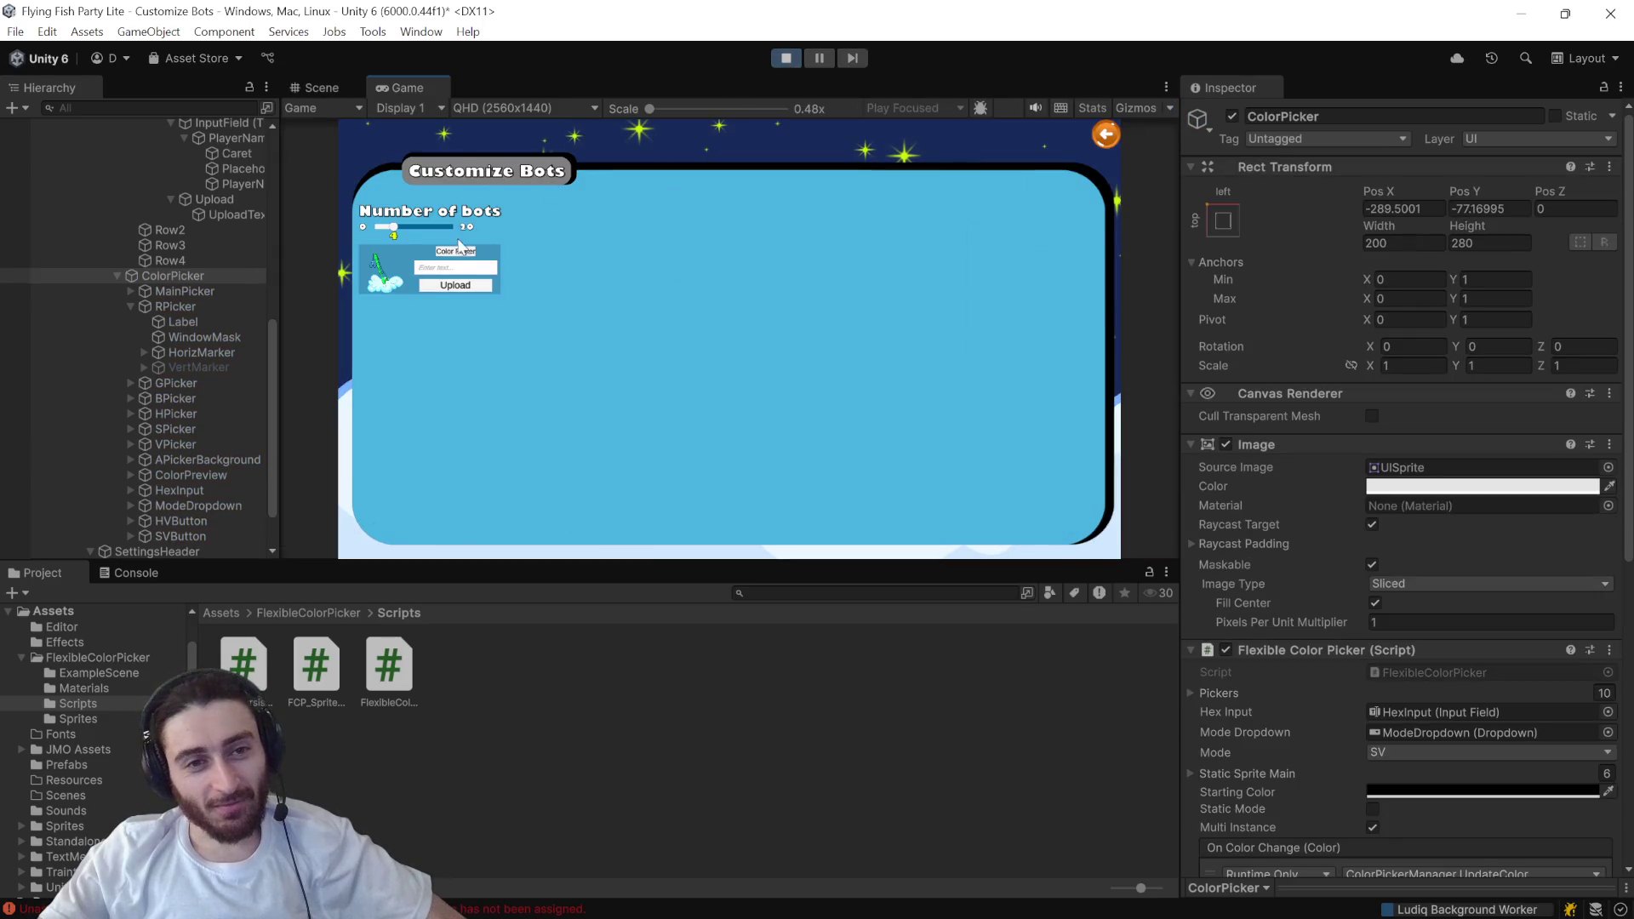
left_click(454, 254)
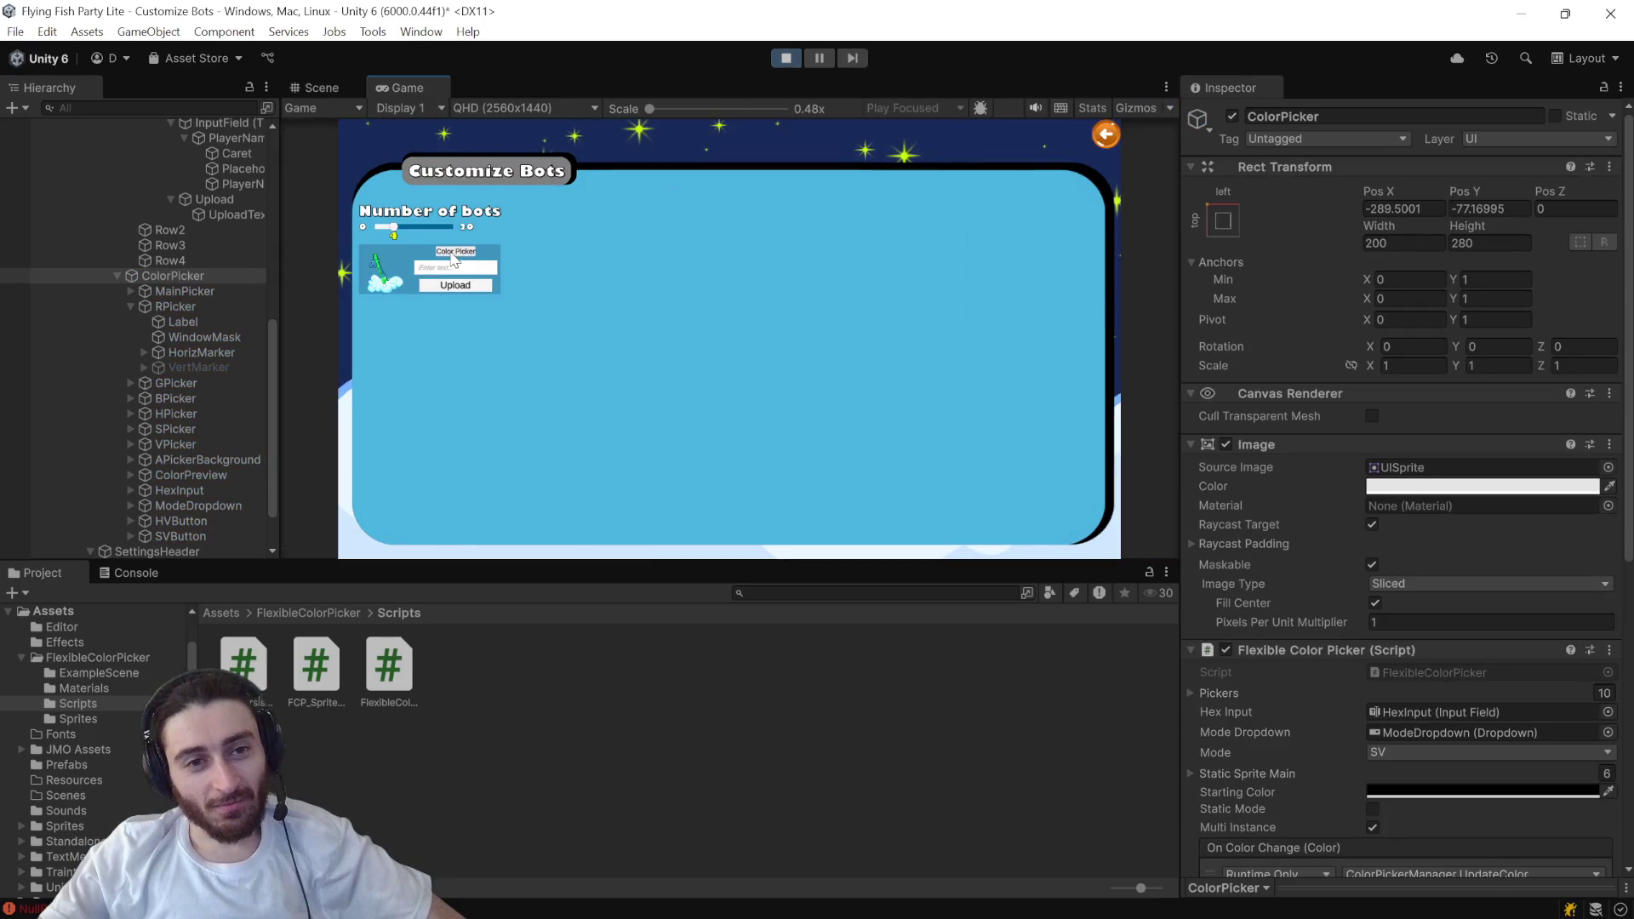
key("super")
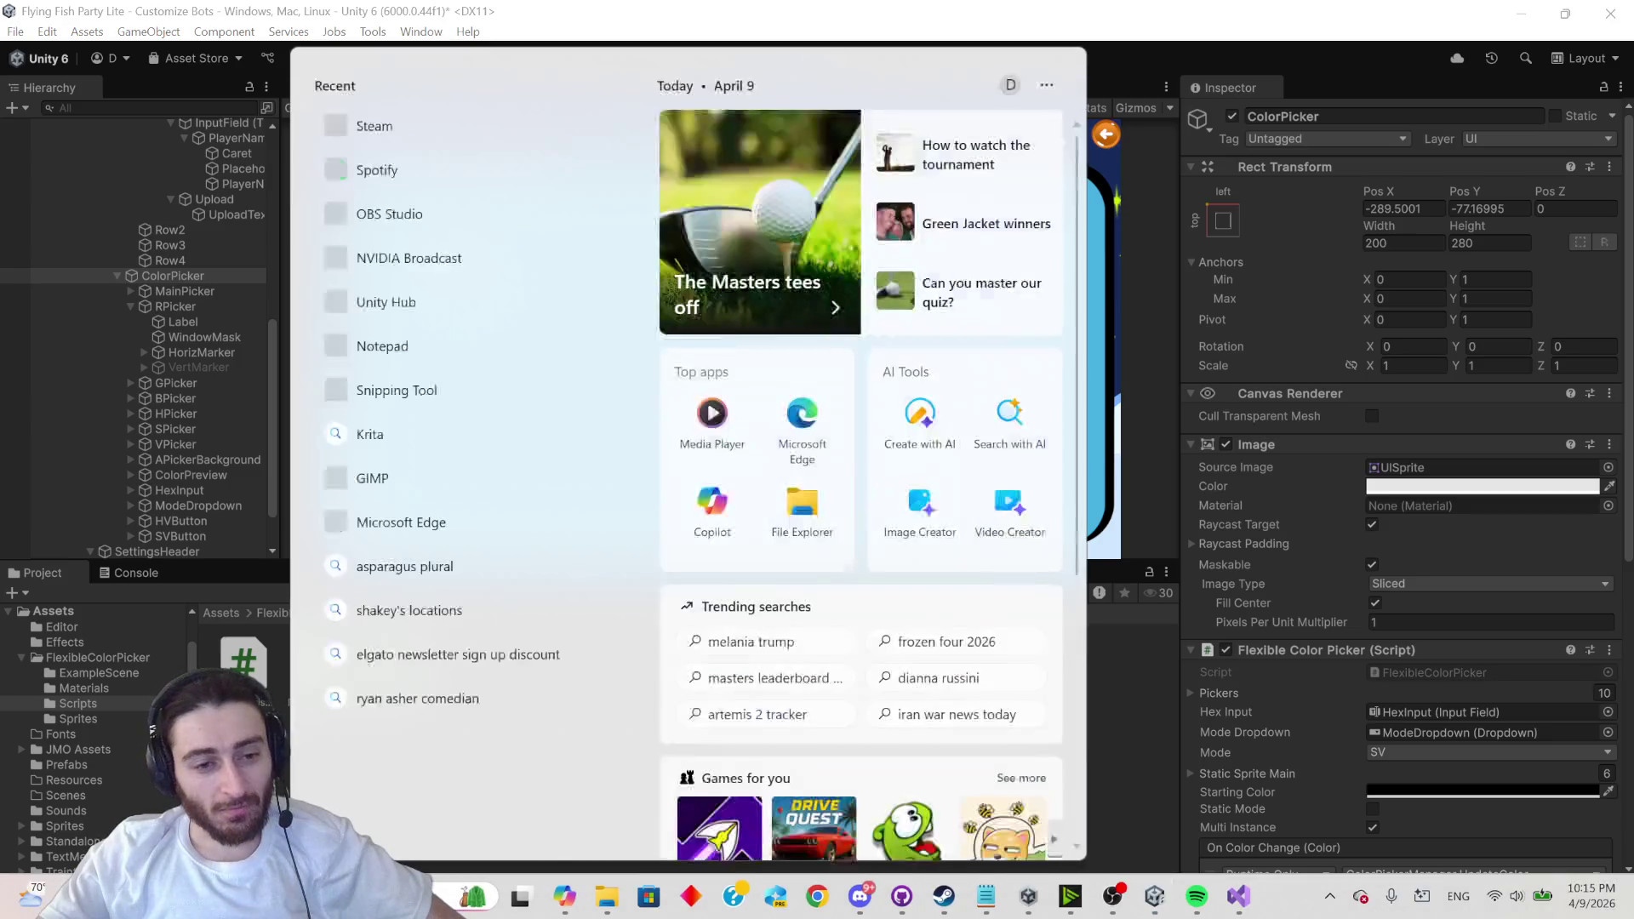
left_click(1090, 715)
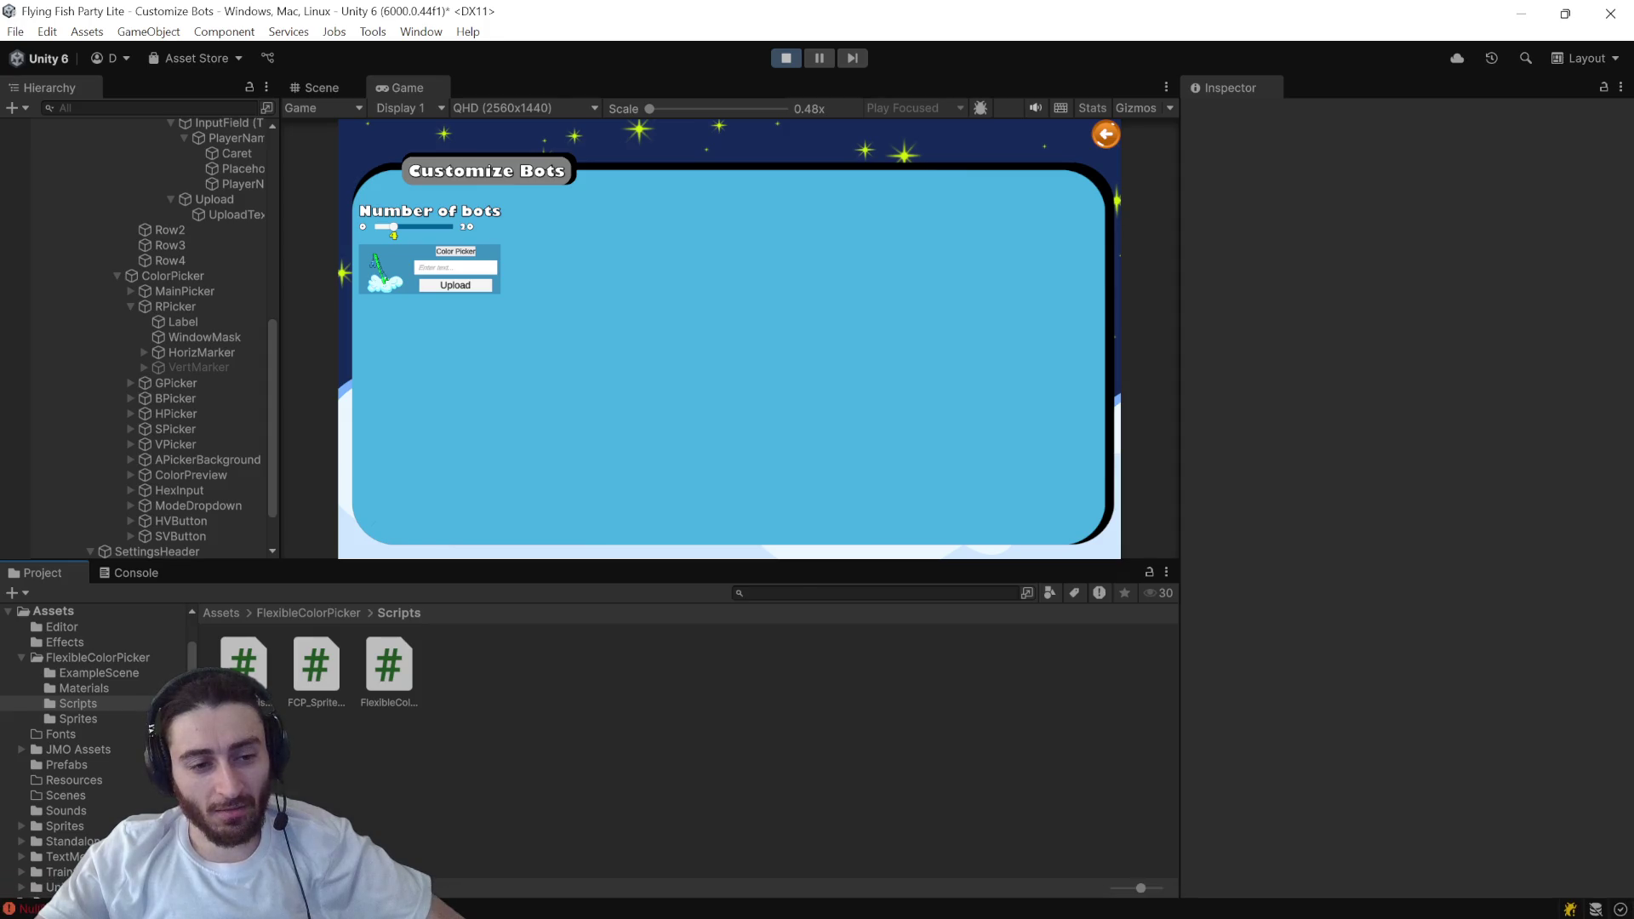
key("ctrl+shift+c")
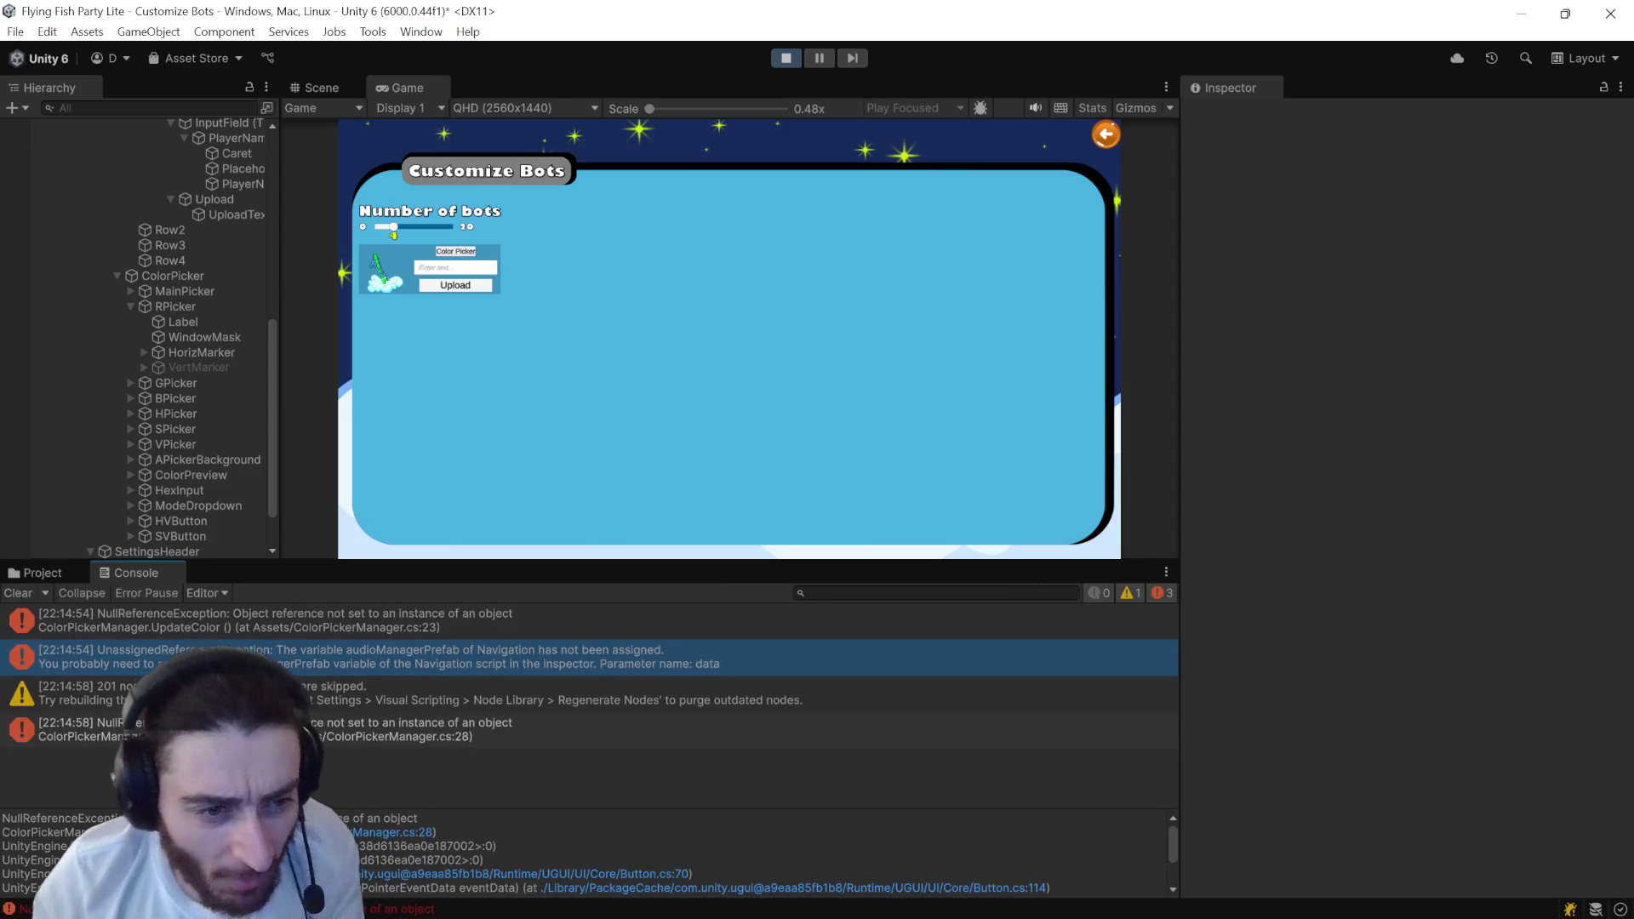
double_click(366, 616)
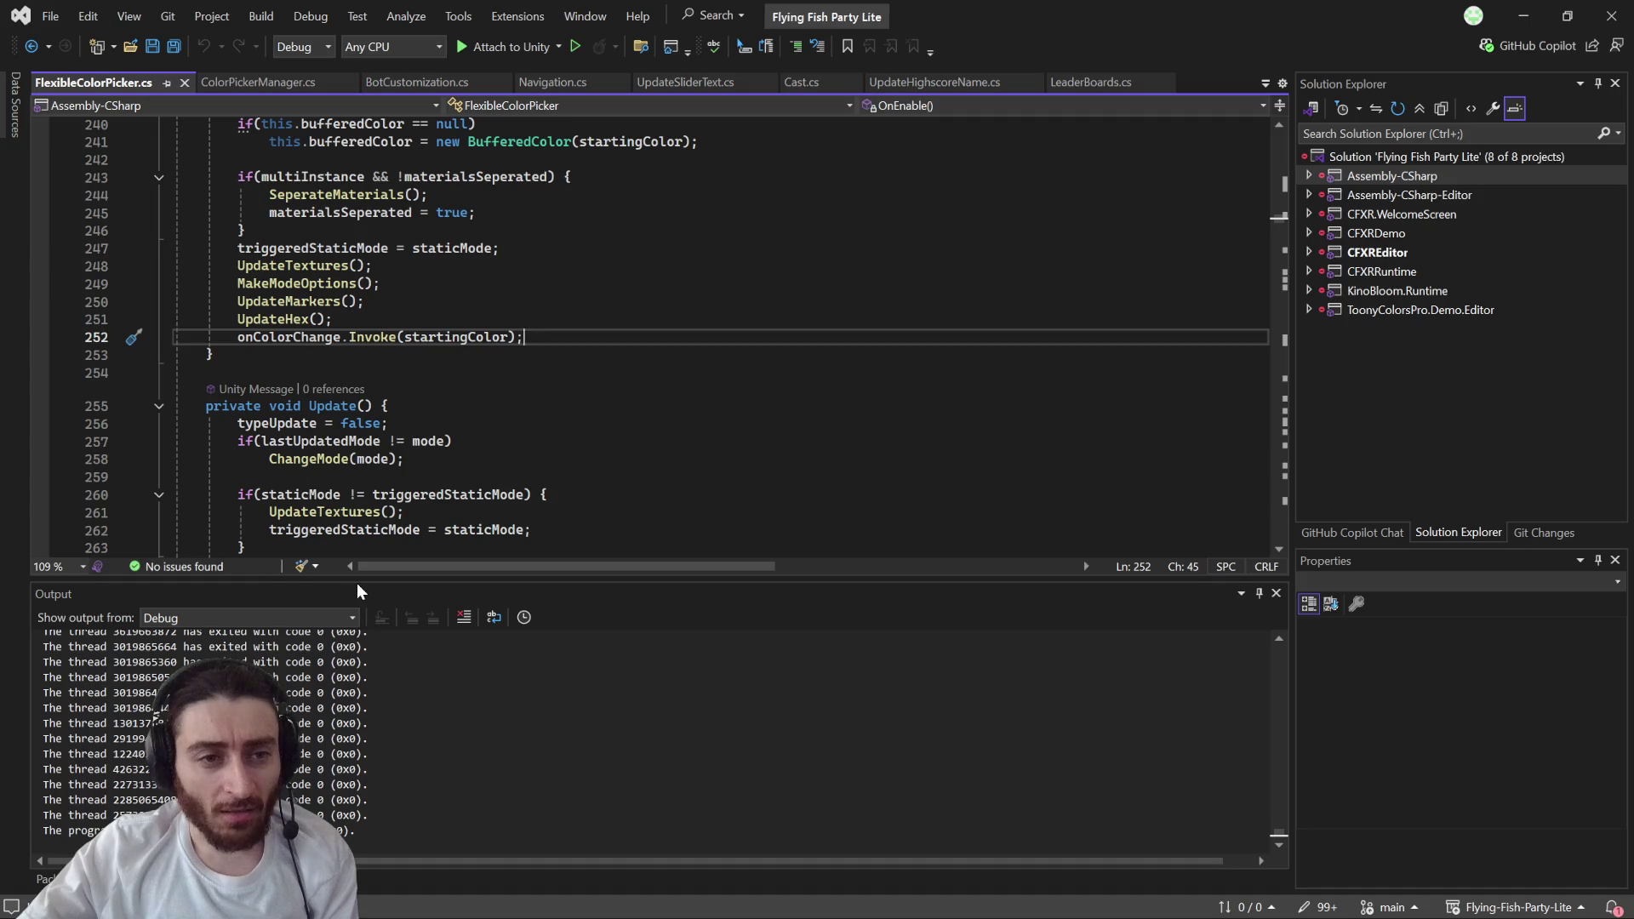
- Read FlexibleColorPicker's color setter and GetColor code
mouse_move(384, 494)
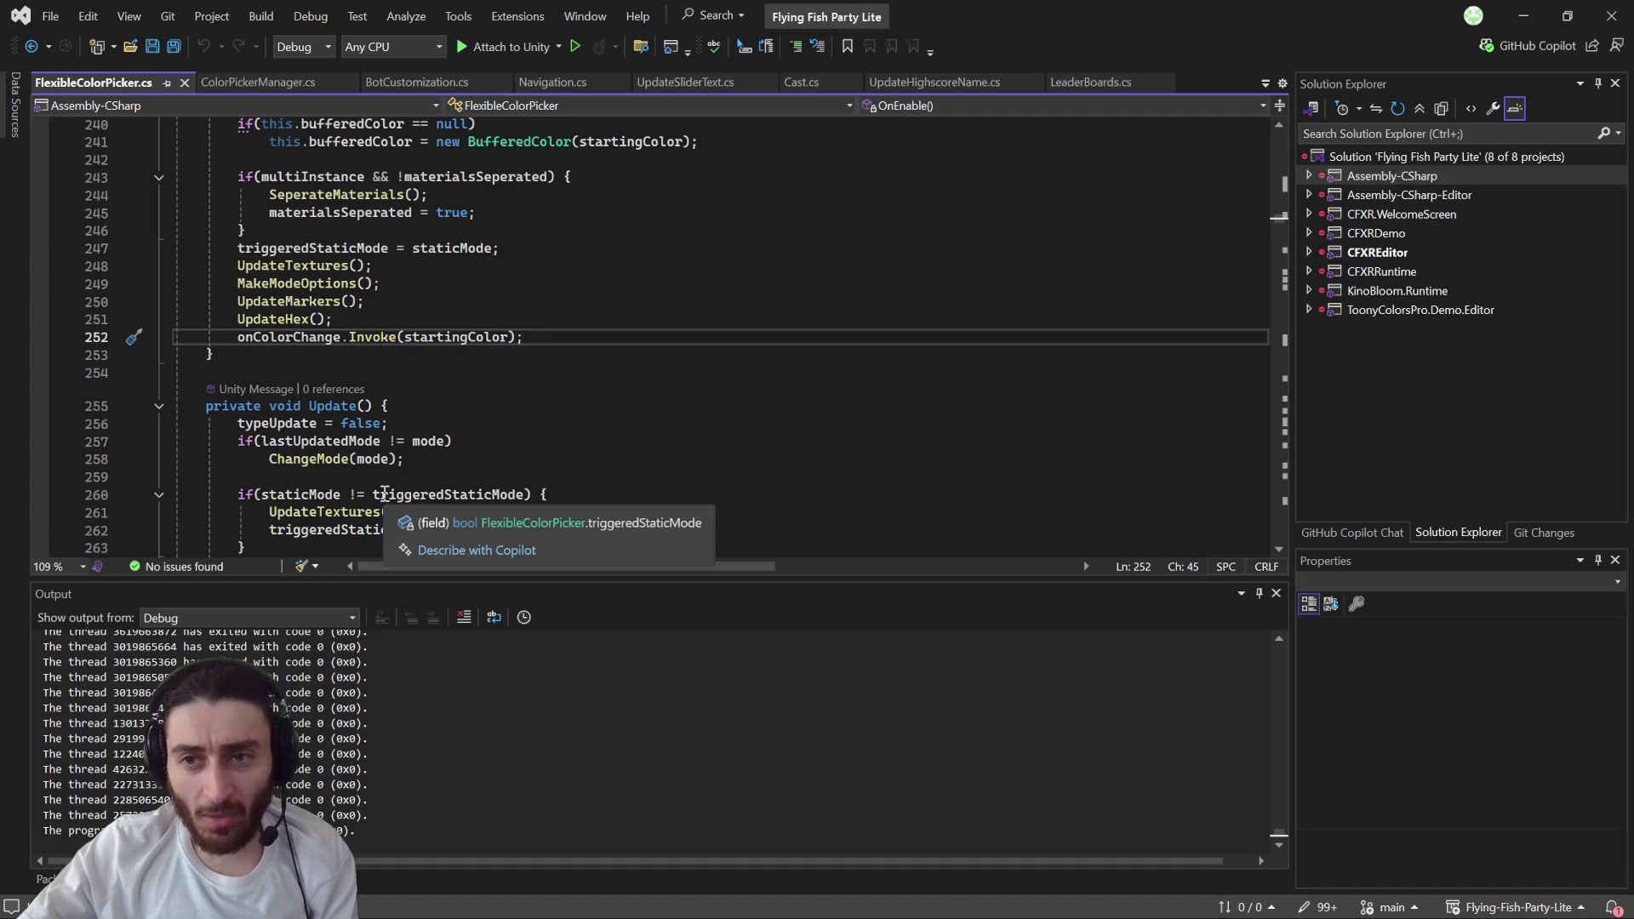
scroll(364, 344, "up", 3)
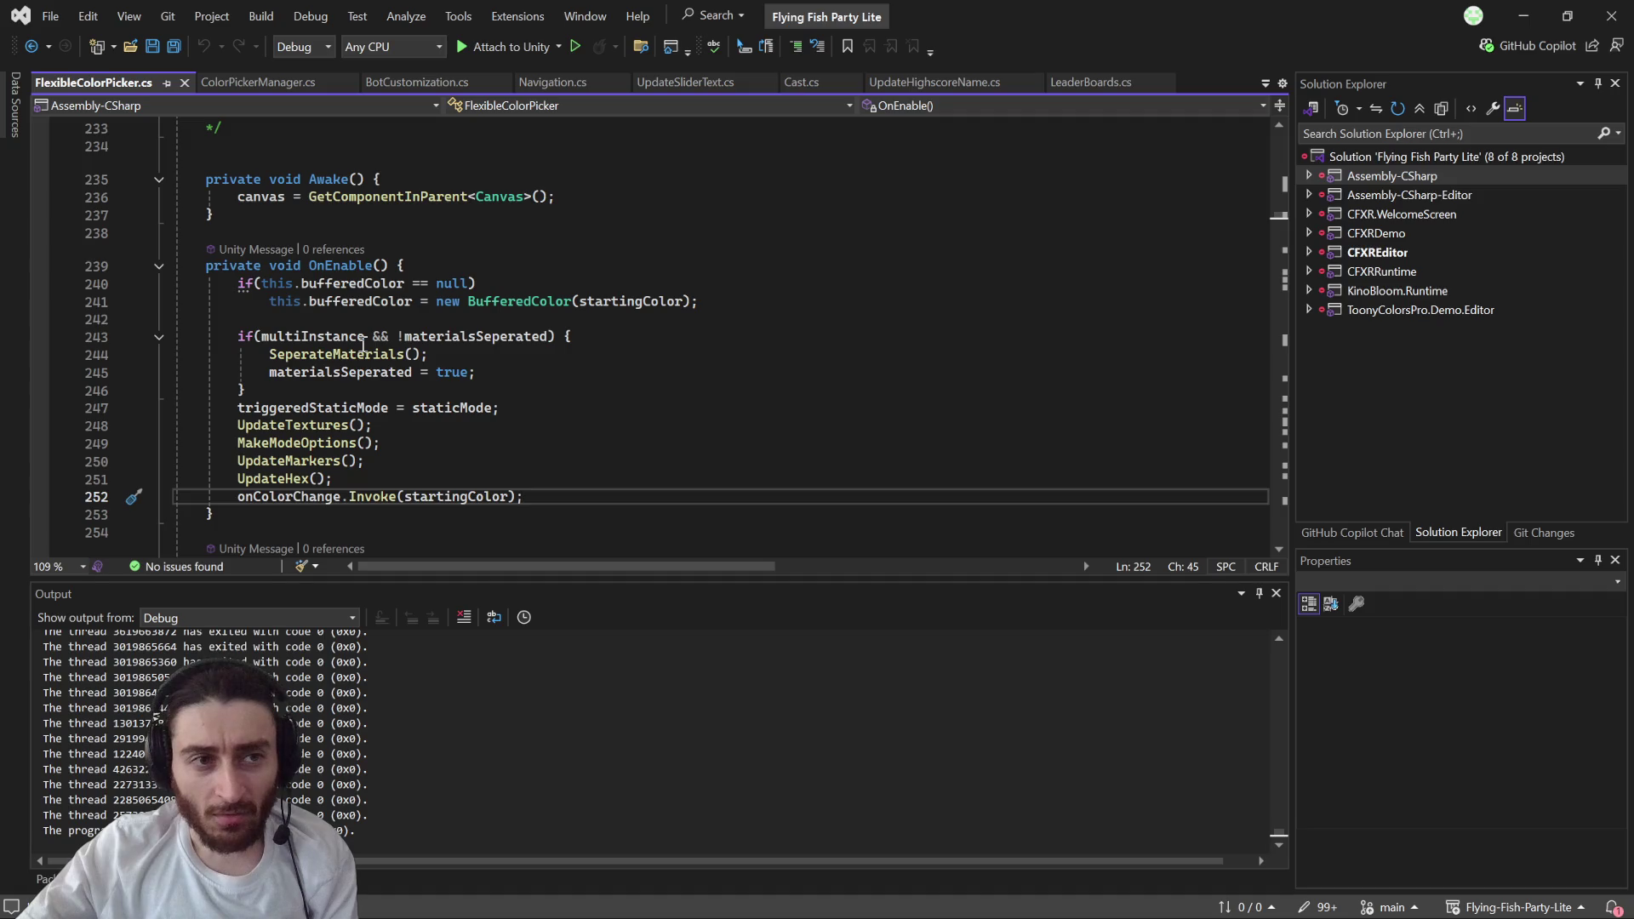
scroll(363, 344, "up", 15)
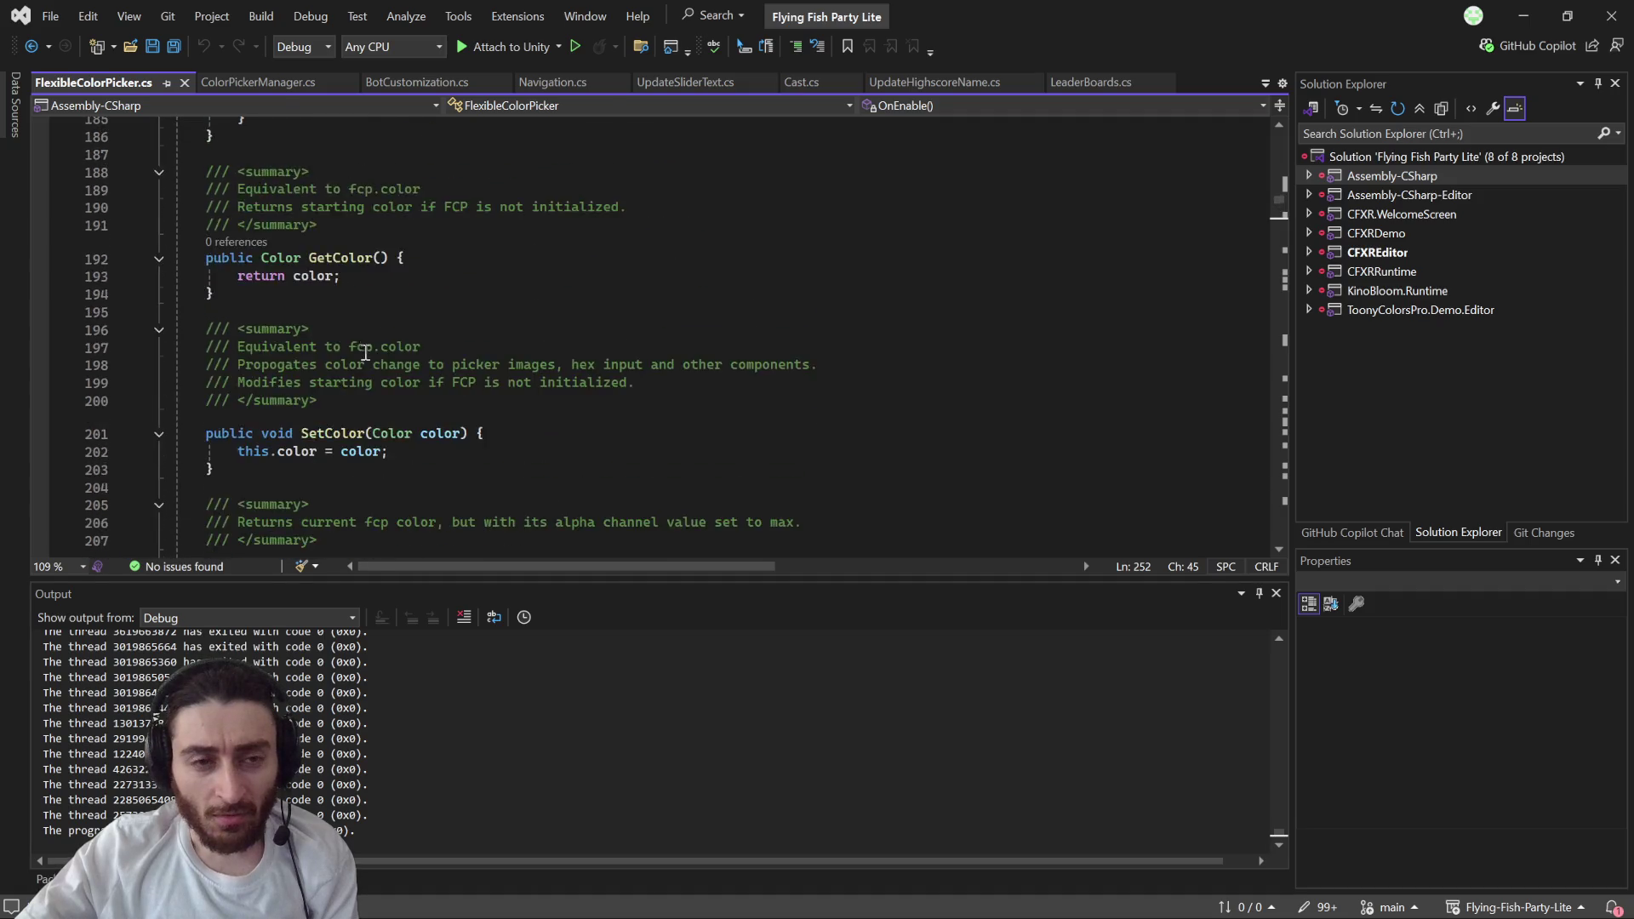
scroll(364, 351, "up", 5)
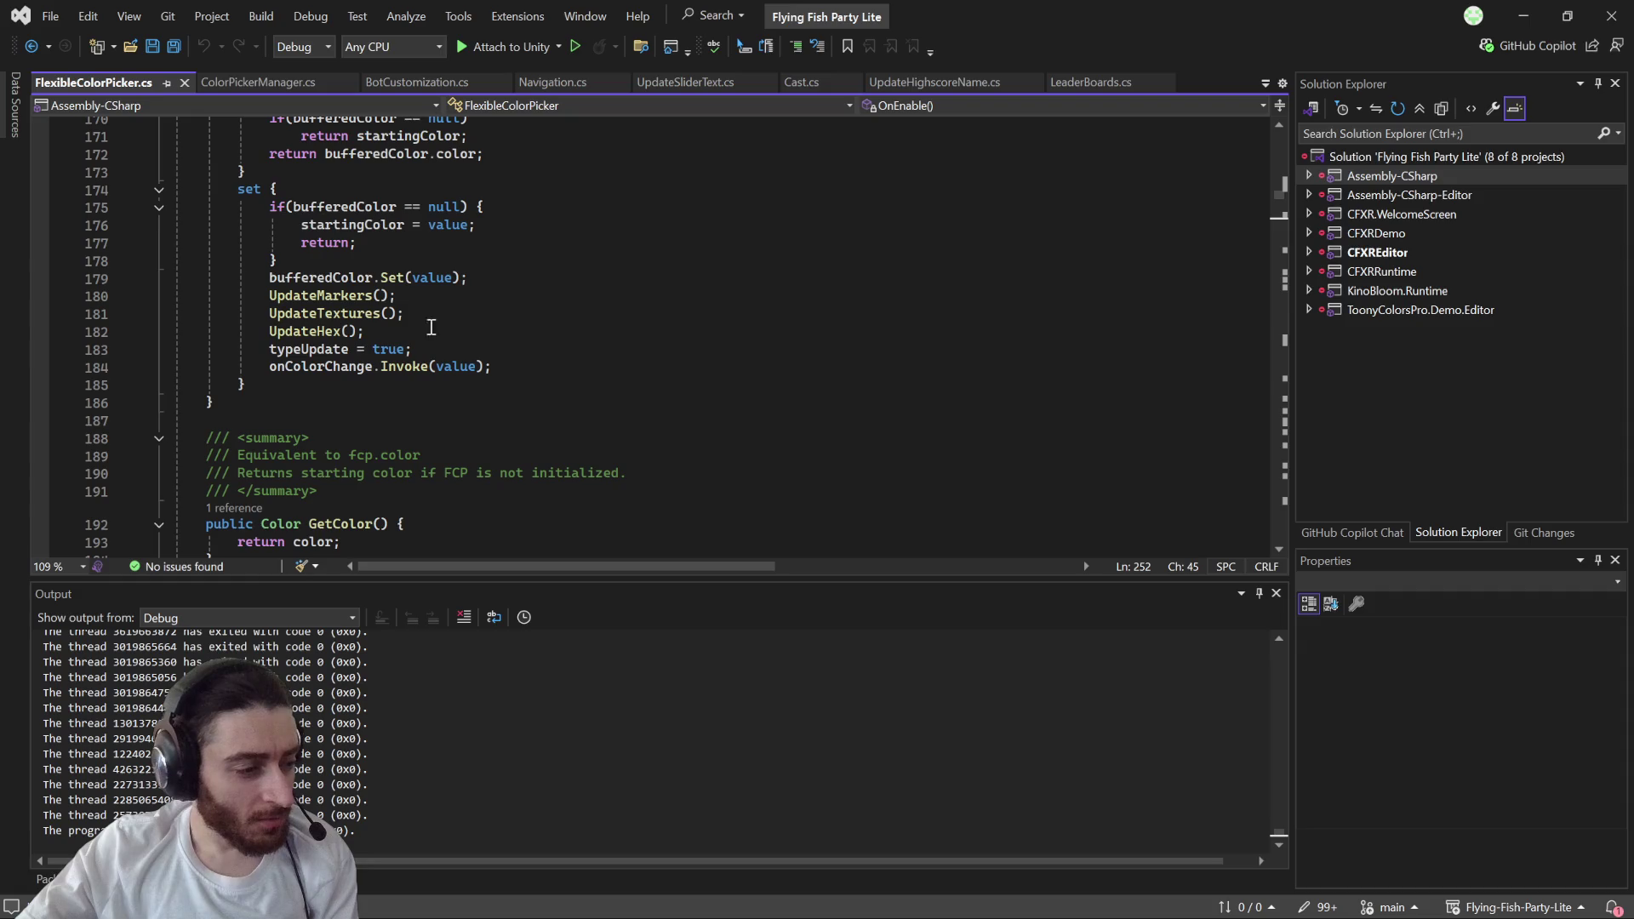
- Switch back to the Unity editor showing the console's NullReferenceException trace
left_click(1523, 16)
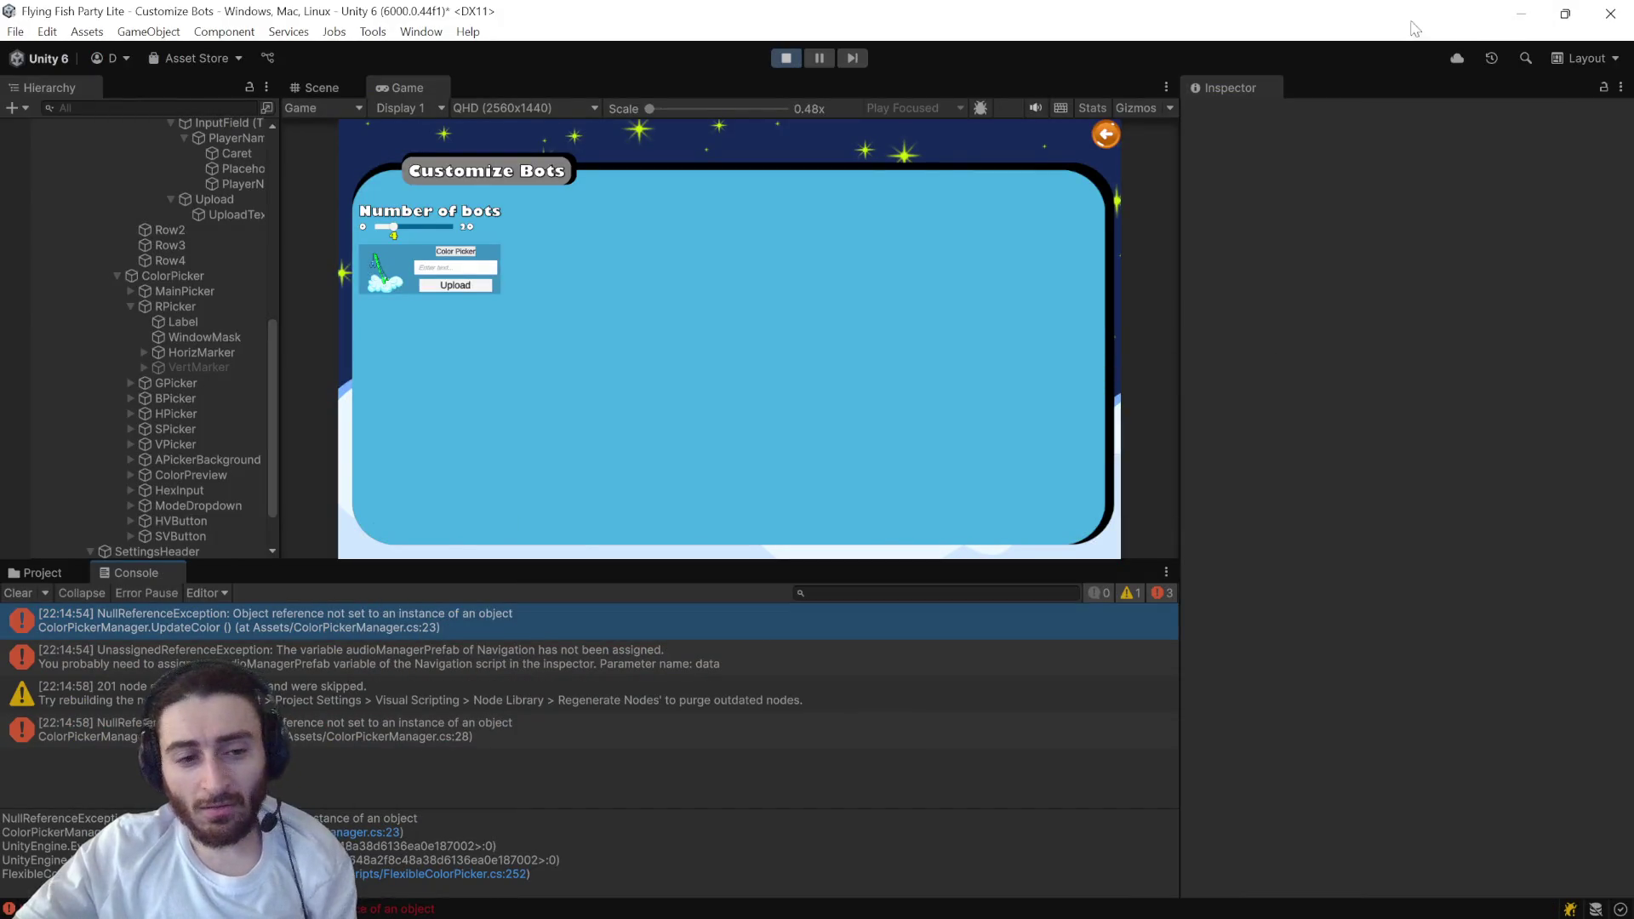
key("super+Tab")
key("Right")
key("Right")
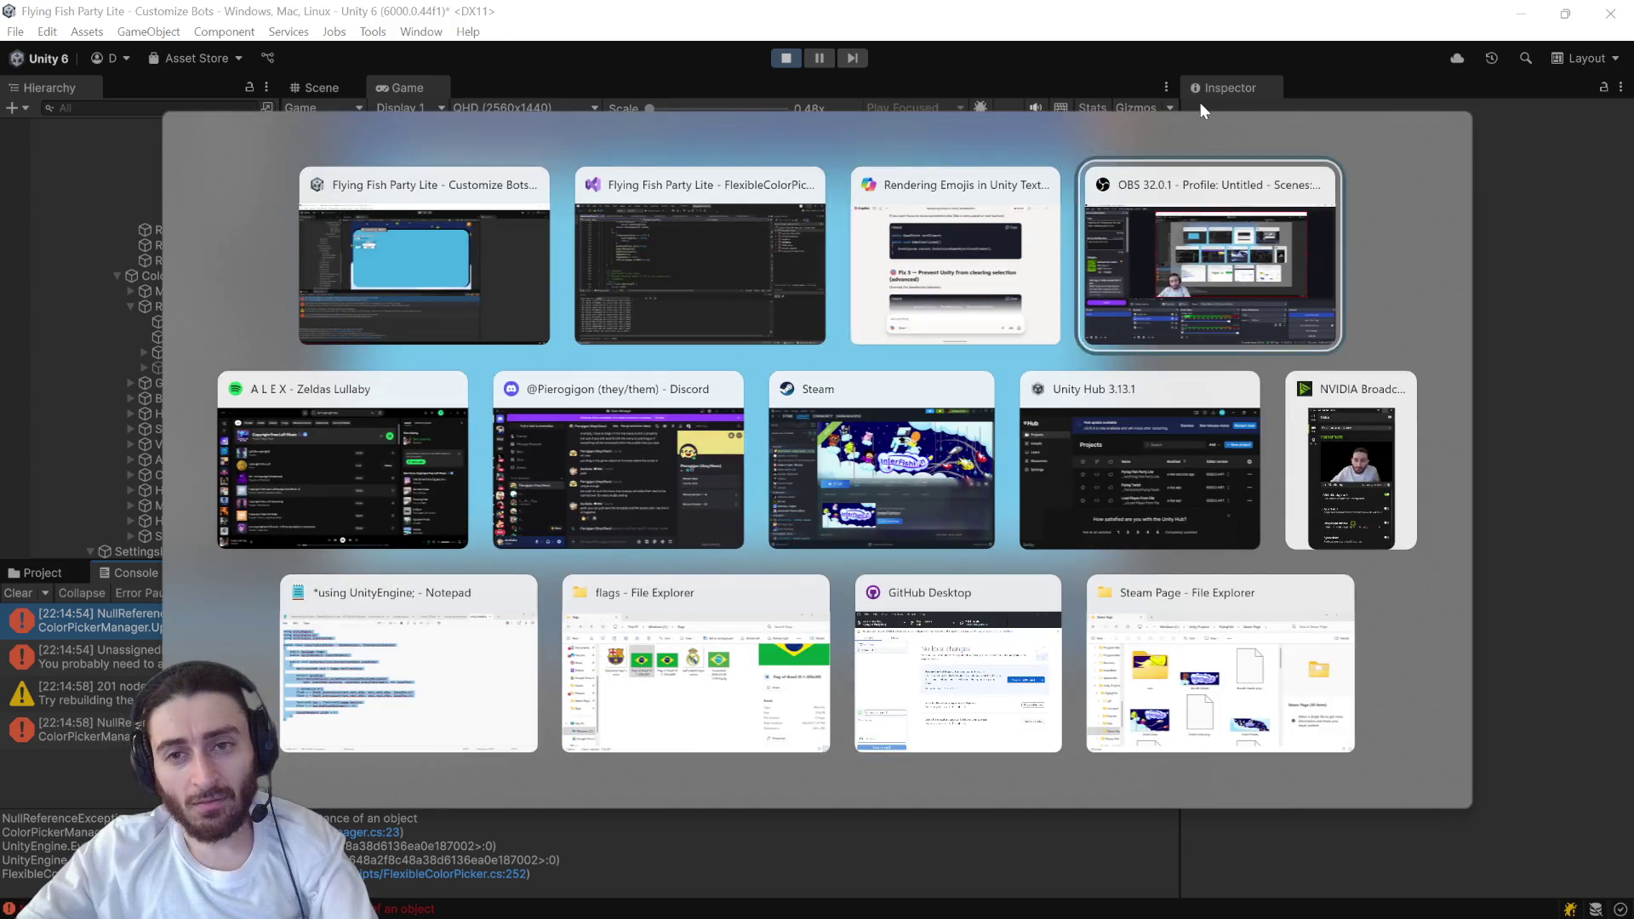
key("Right")
key("Return")
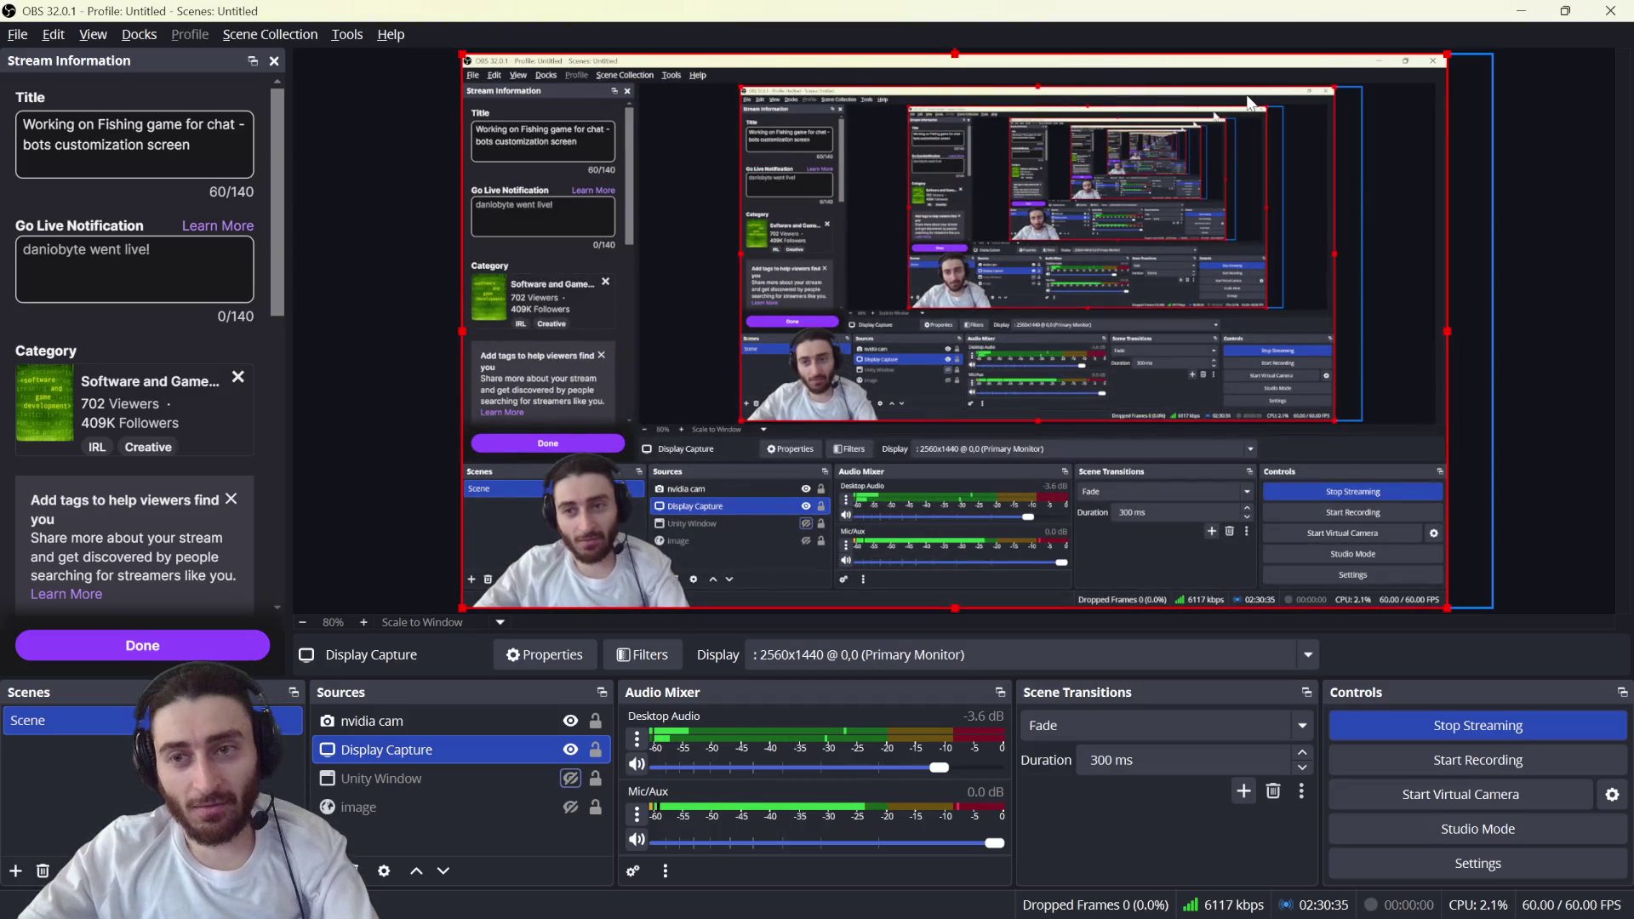
key("alt+Tab")
key("alt+Tab")
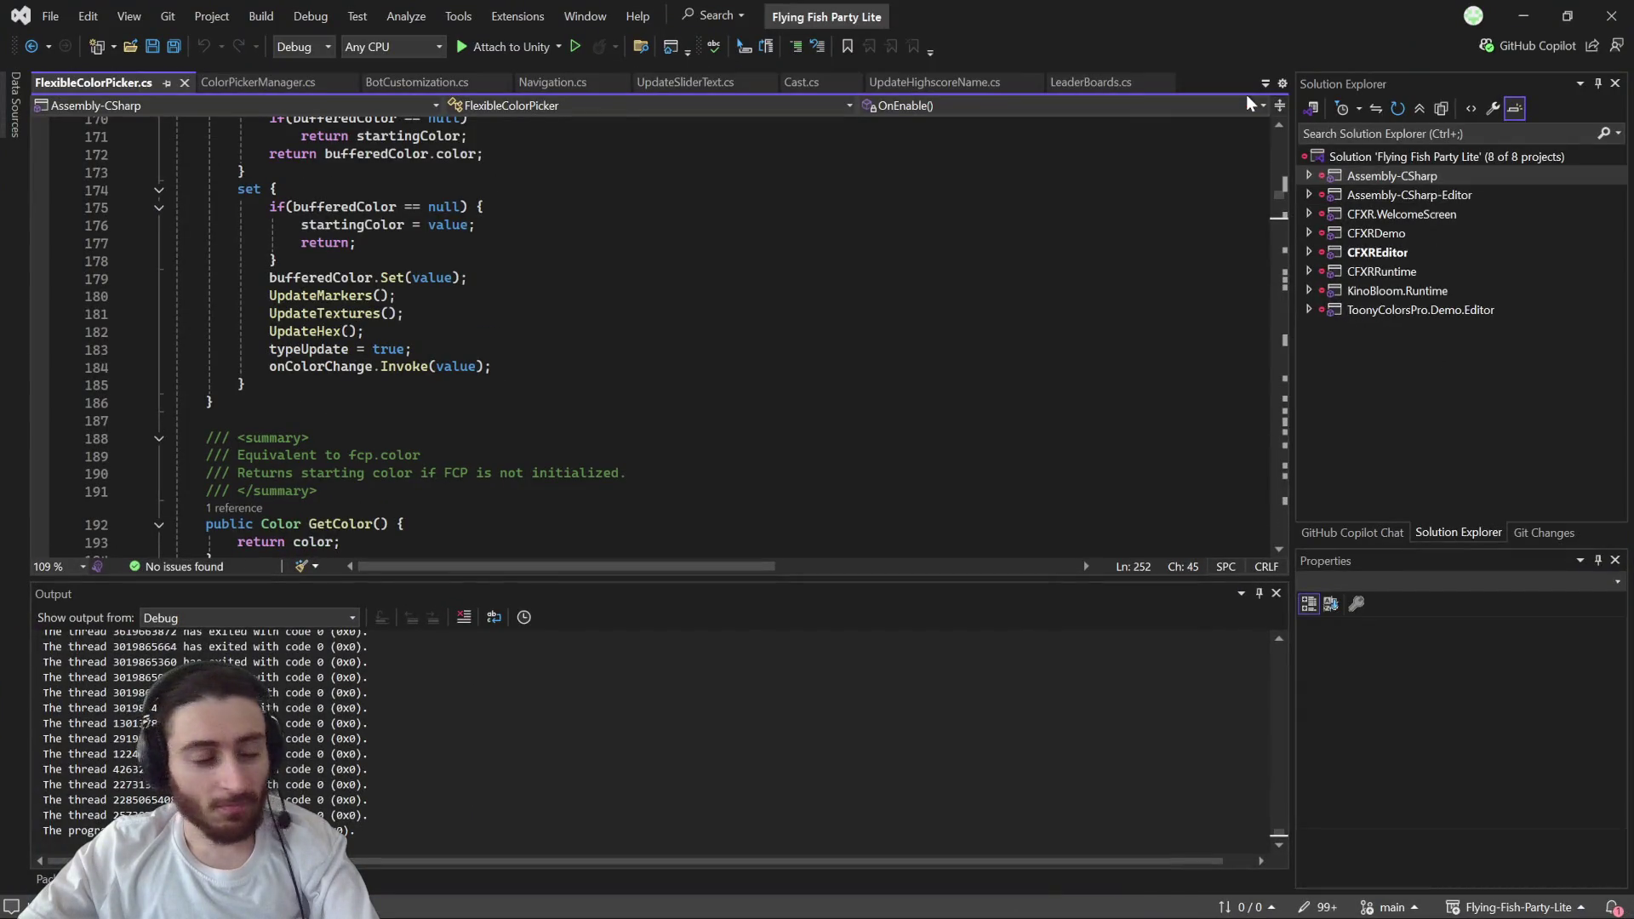
scroll(664, 492, "down", 1)
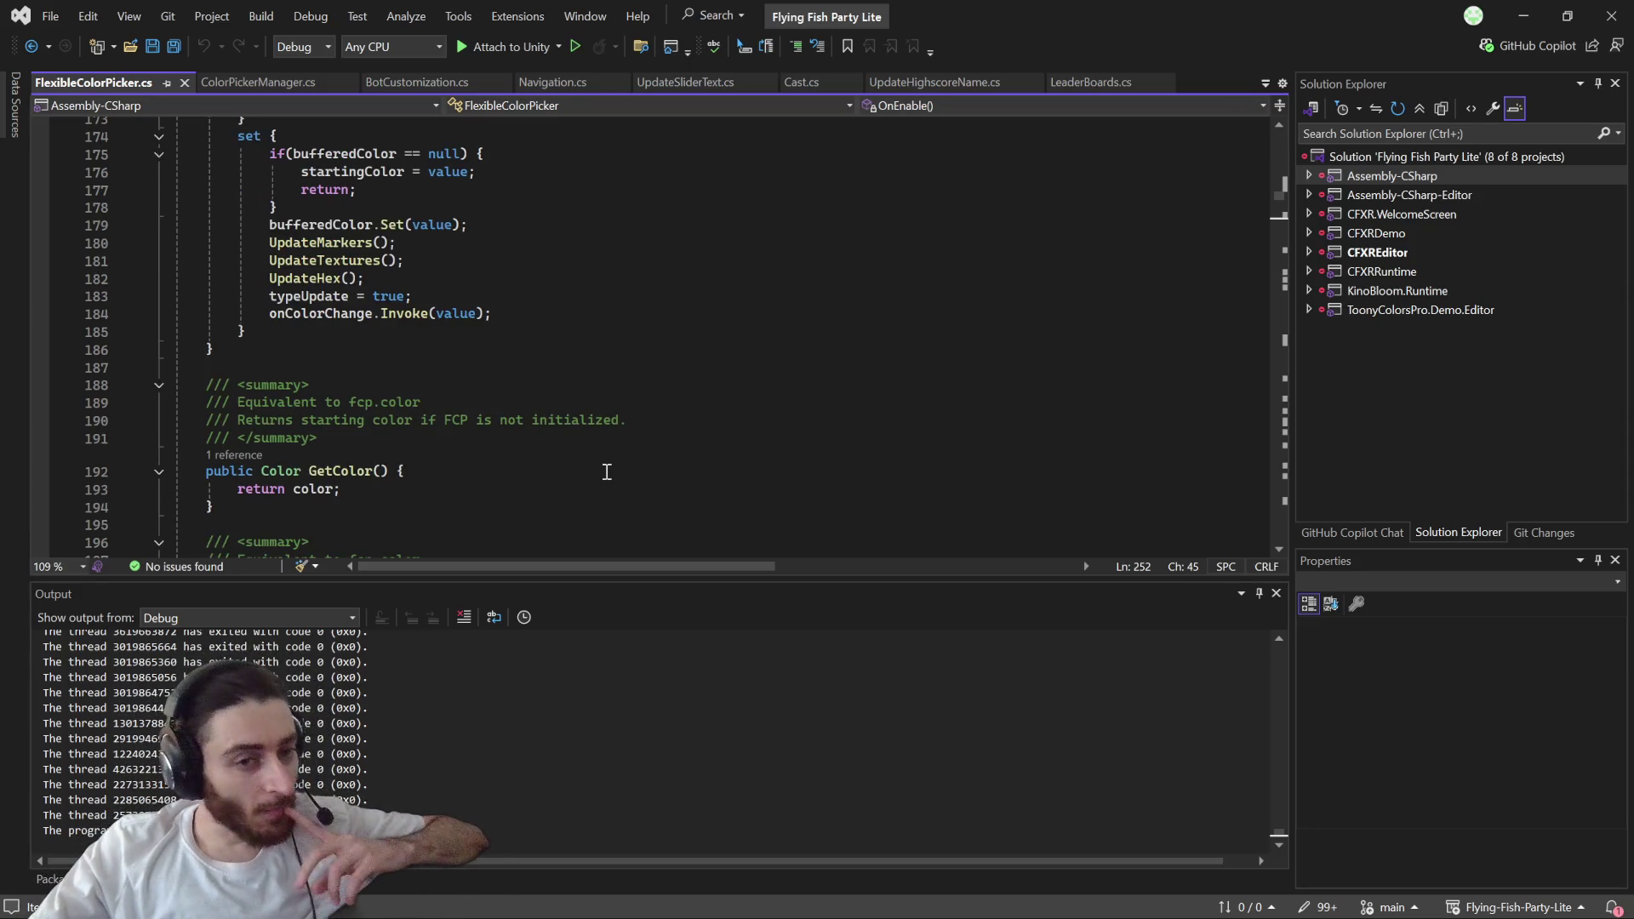
left_click(1523, 19)
key("alt+Tab")
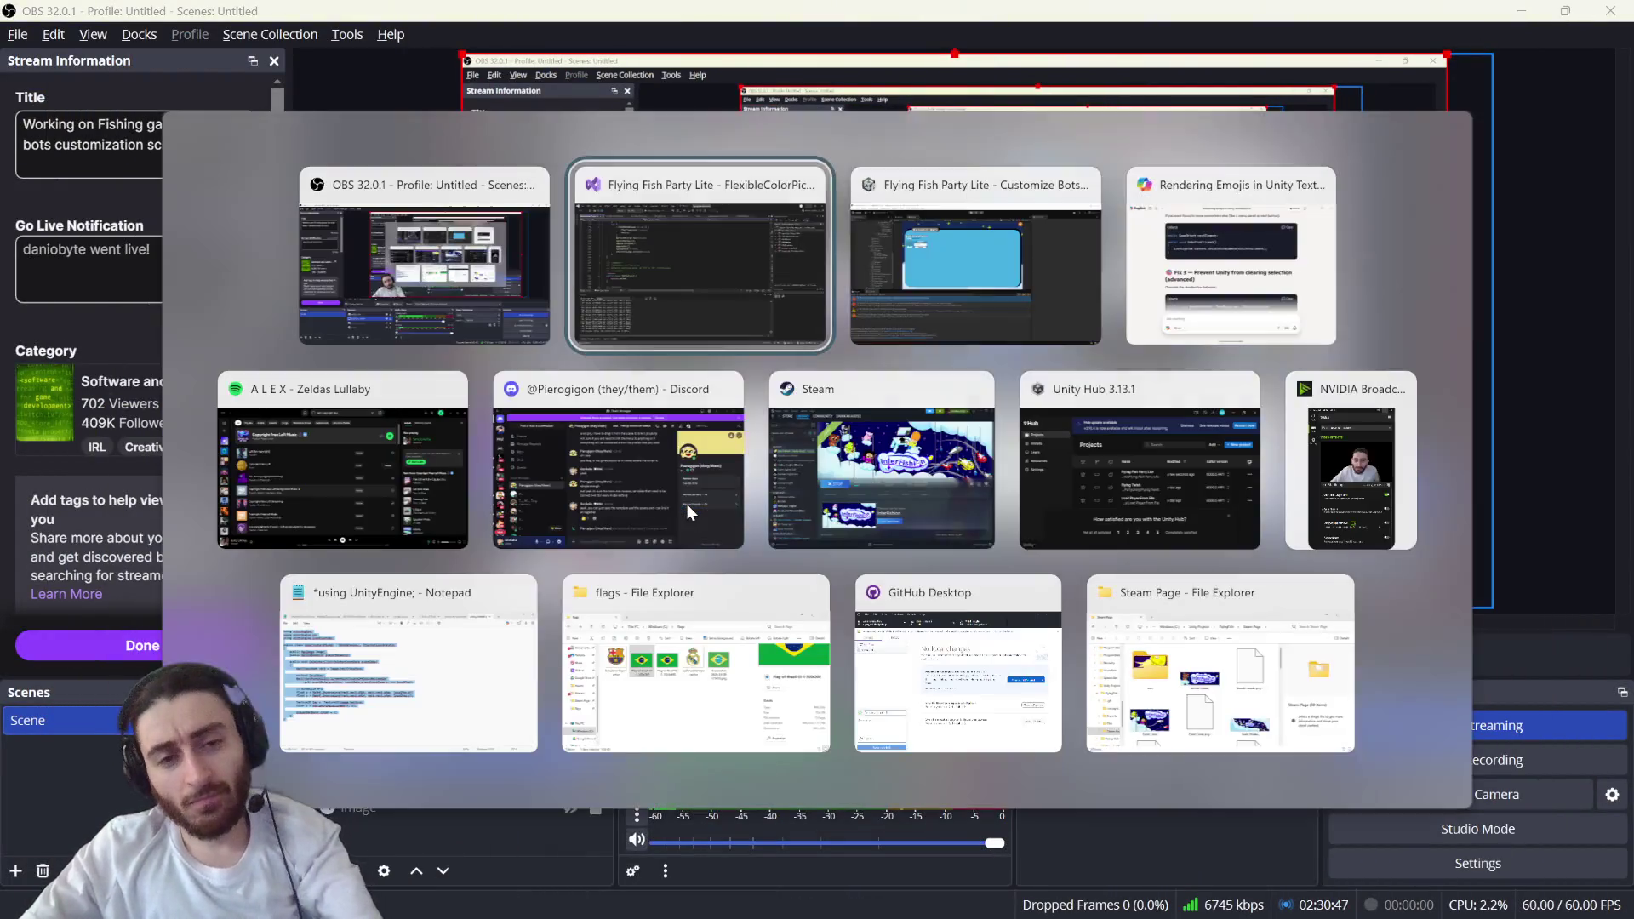
key("Tab")
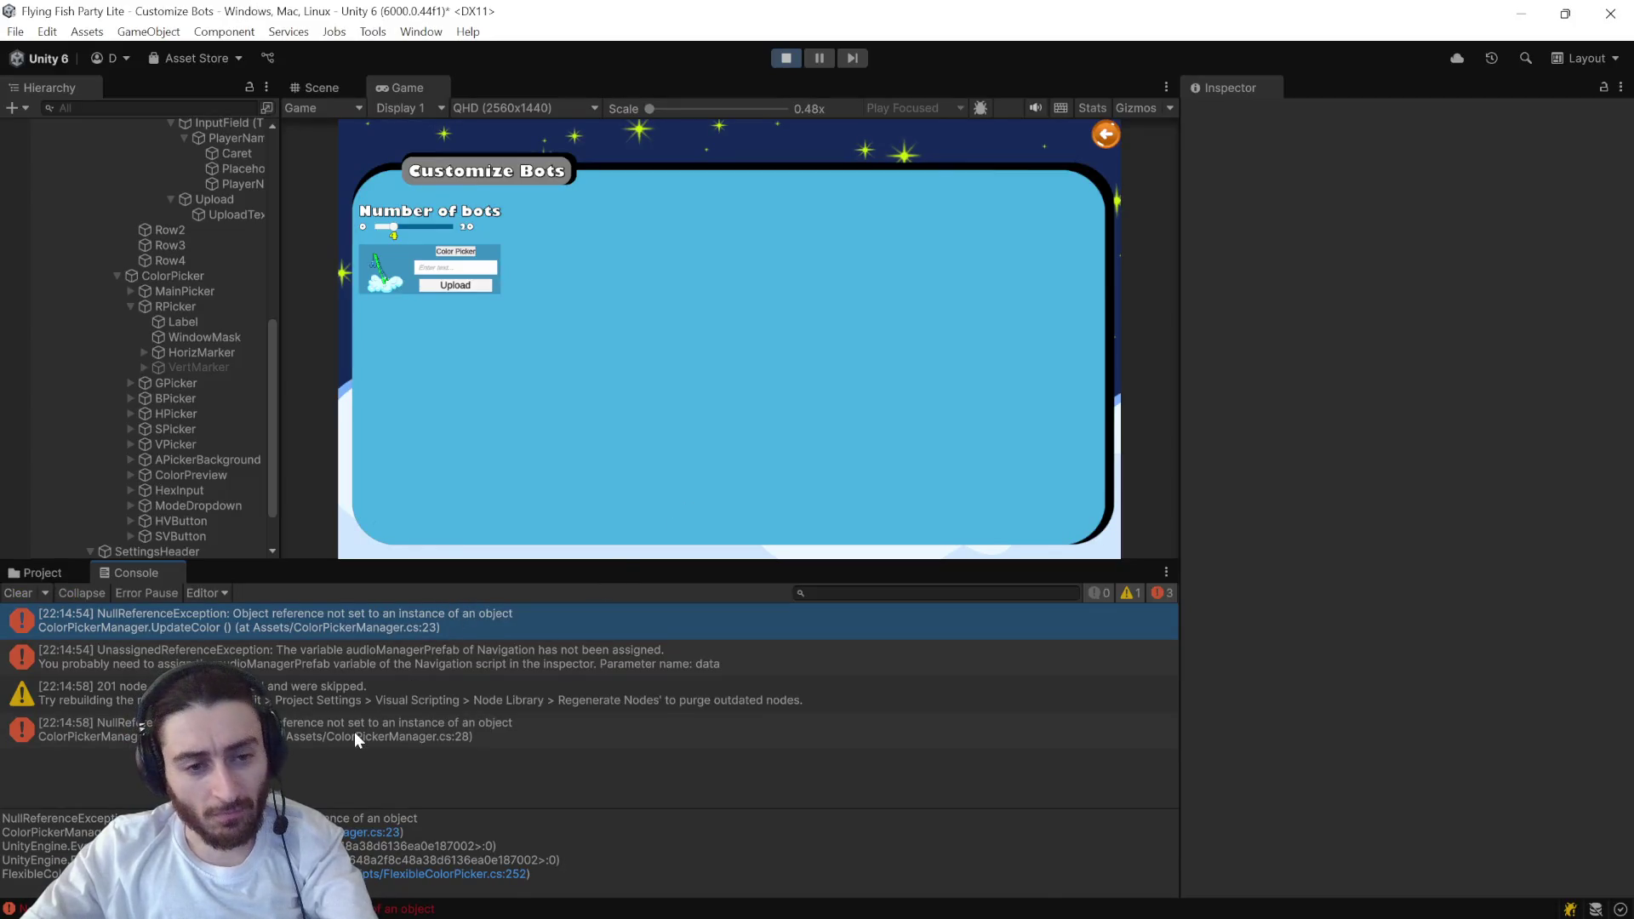
- Change the line 28 Find string to "PlayerNameInputText" and save ColorPickerManager.cs
double_click(354, 732)
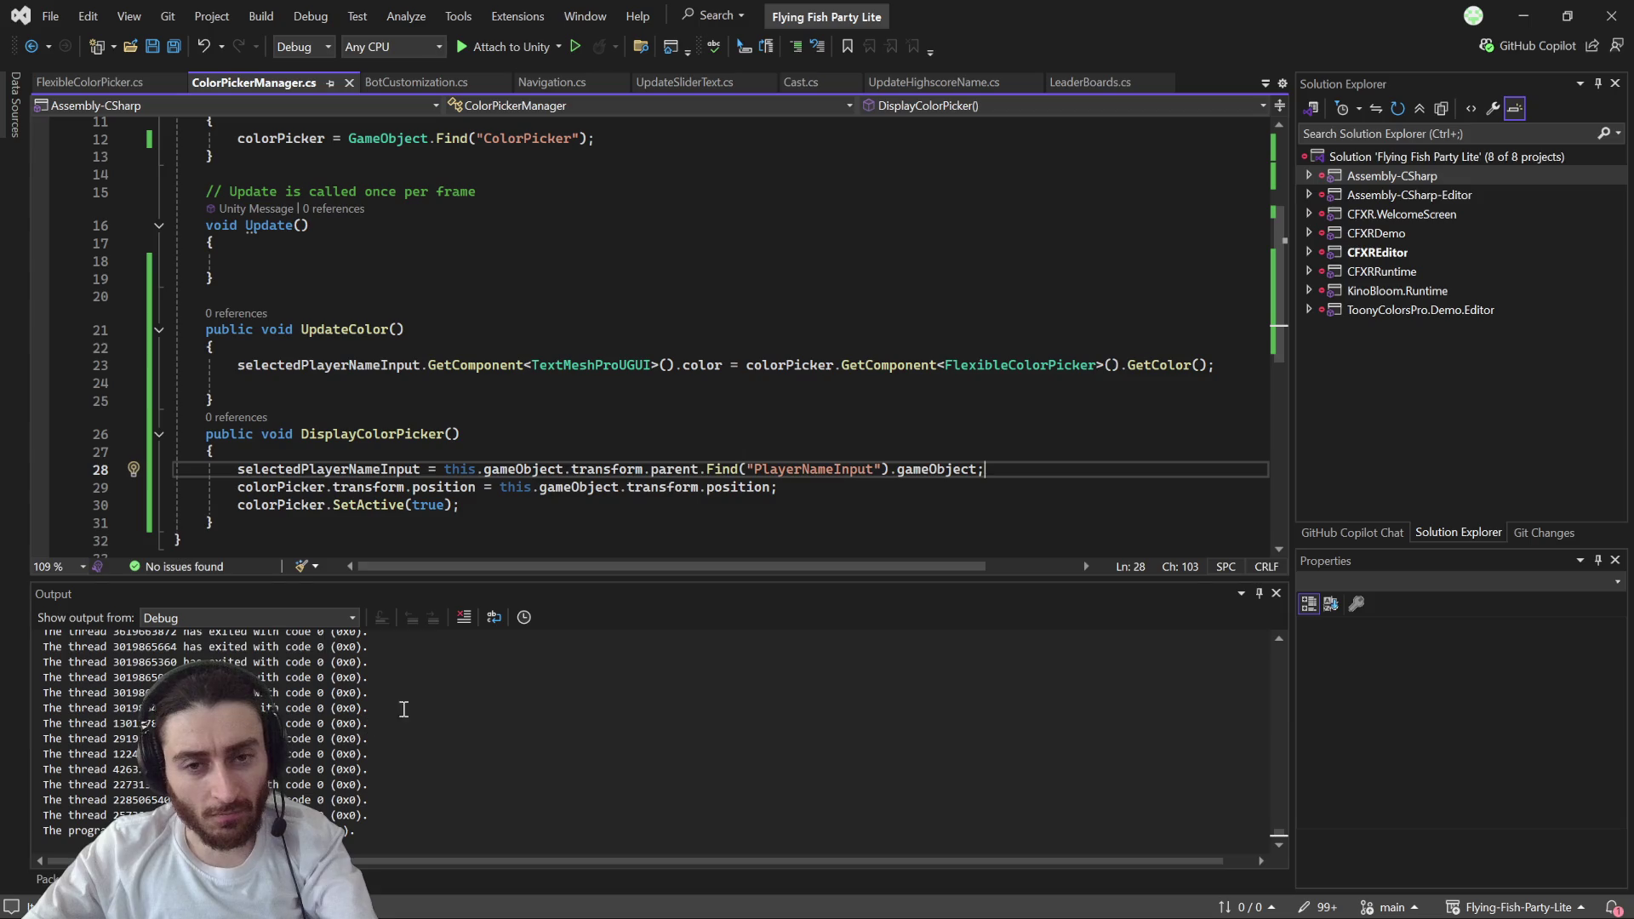
left_click(876, 469)
type("Text")
key("ctrl+s")
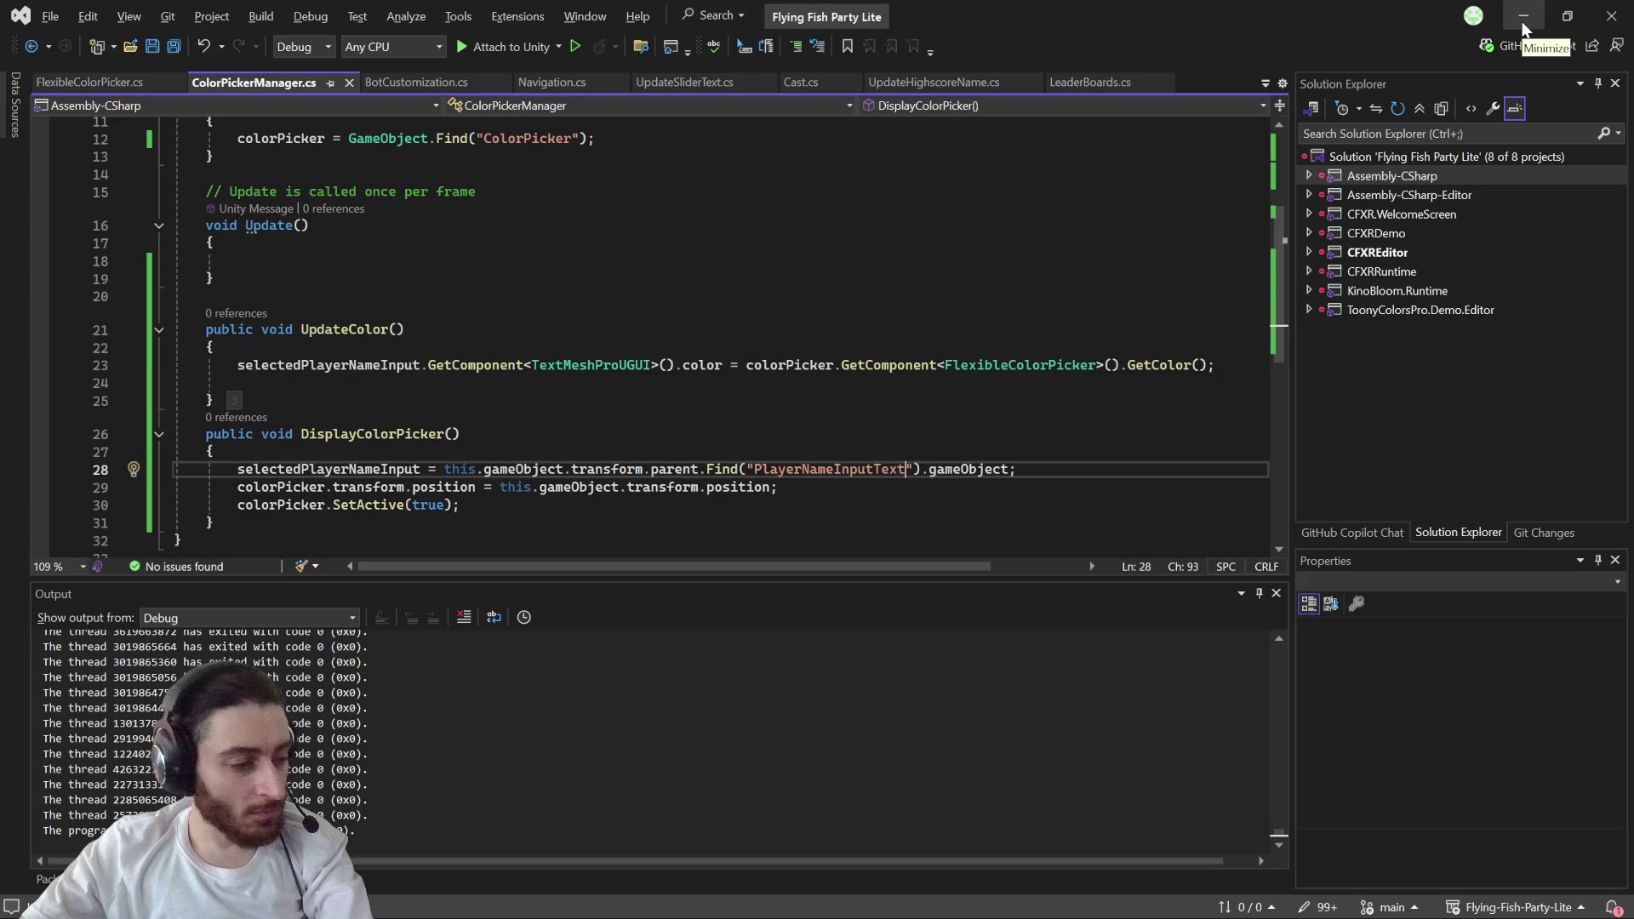
- Switch back to the Unity game window
key("alt+Tab")
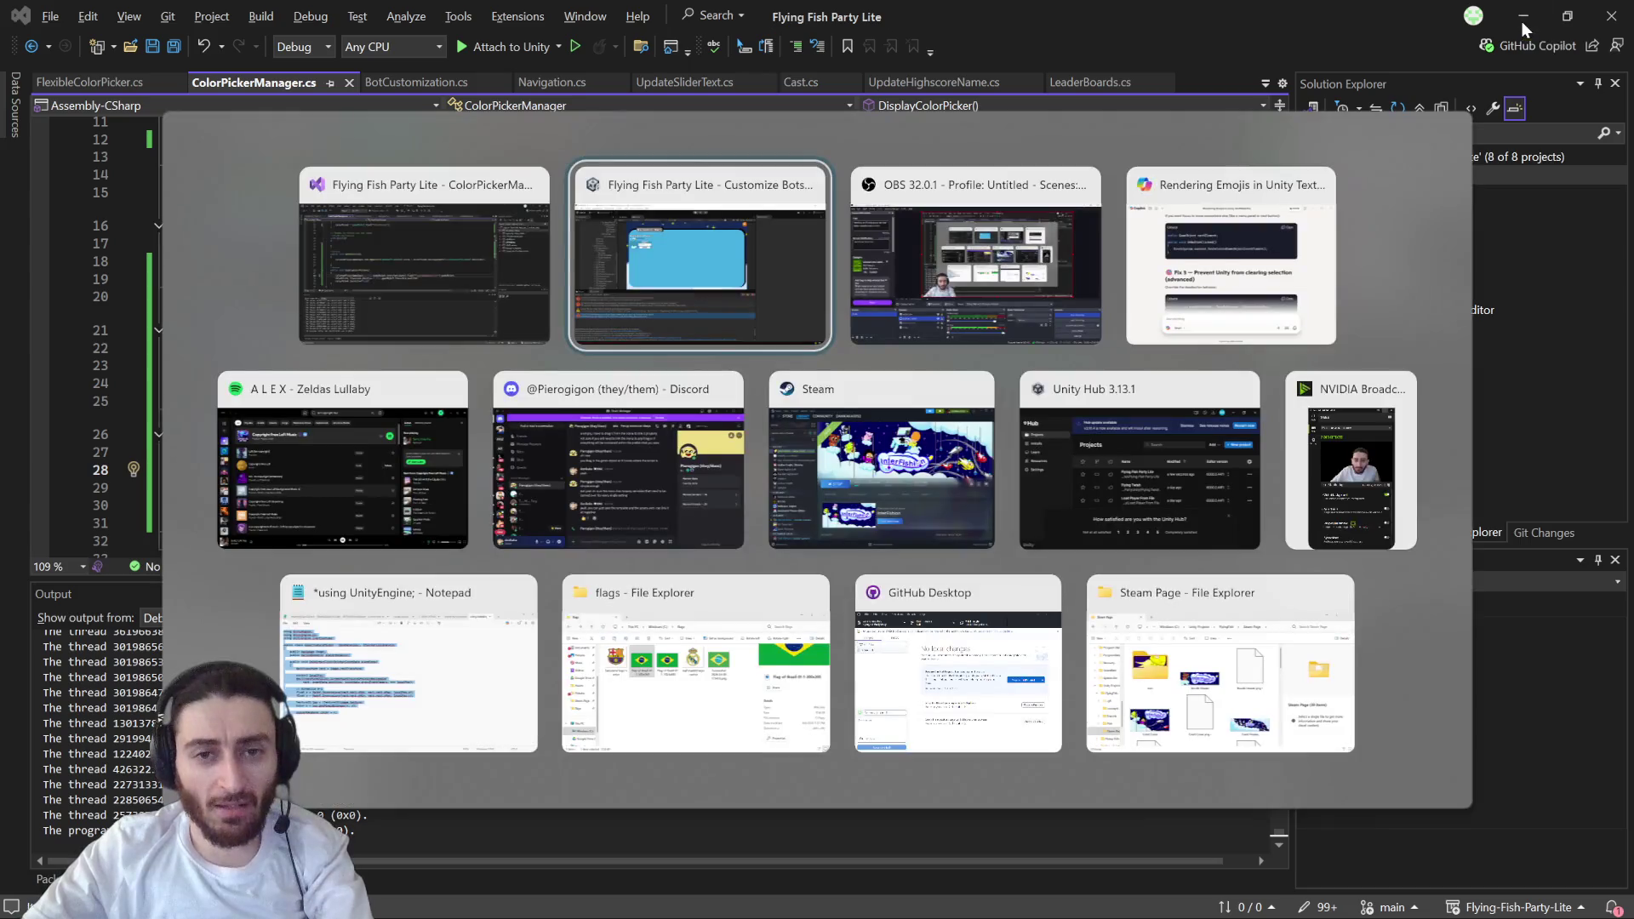
key("alt+Tab")
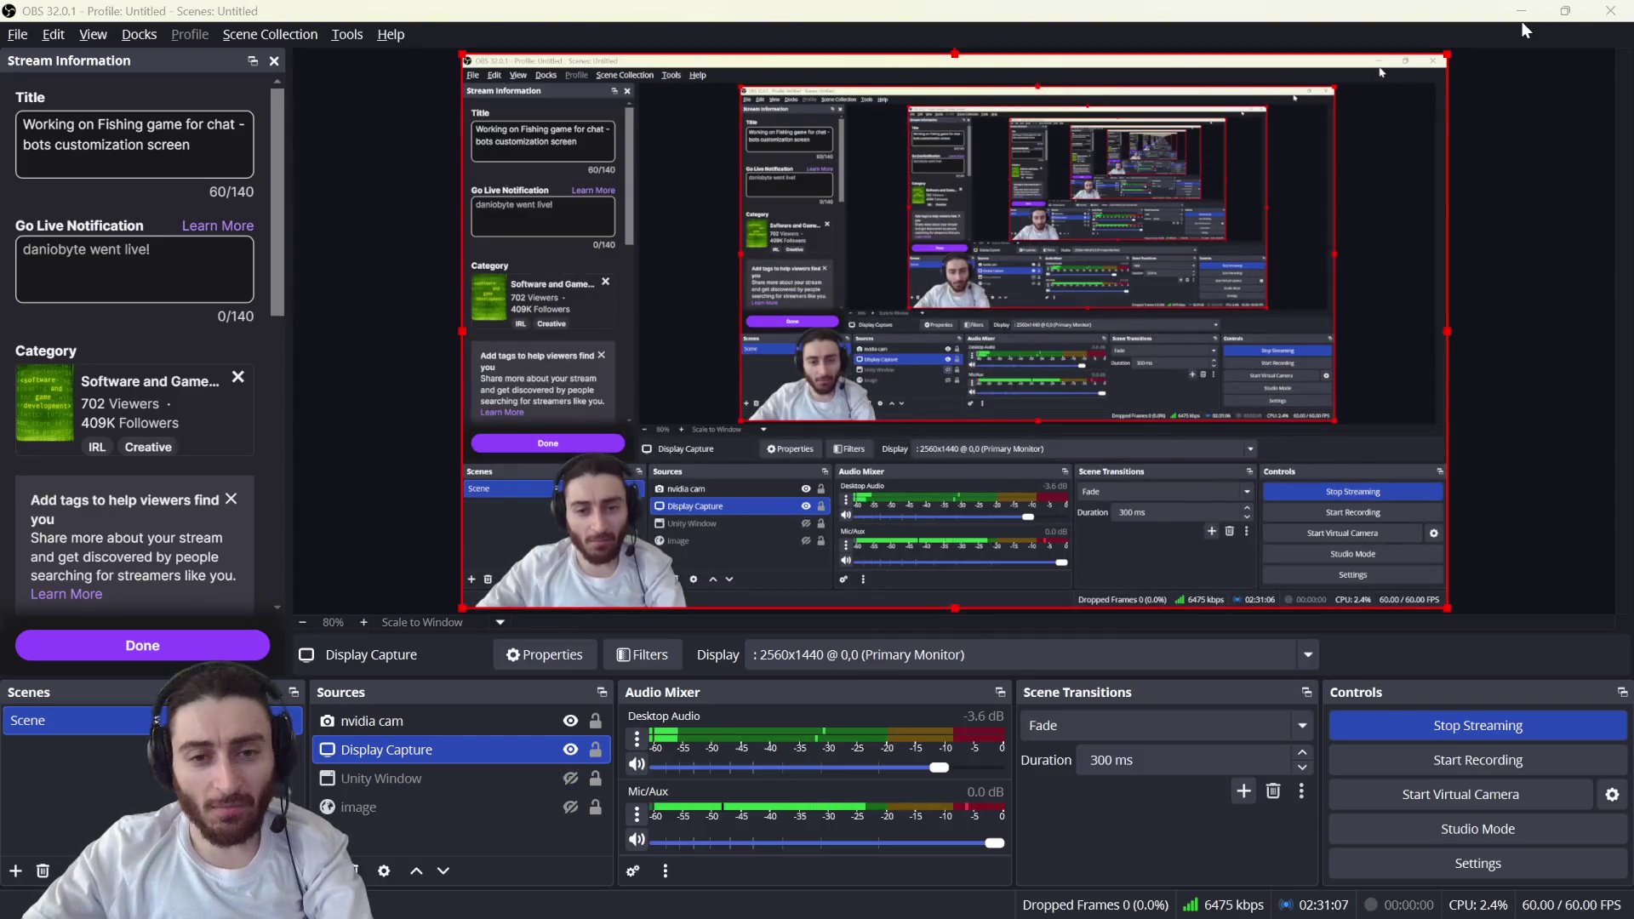
key("alt+Tab")
key("alt+Tab")
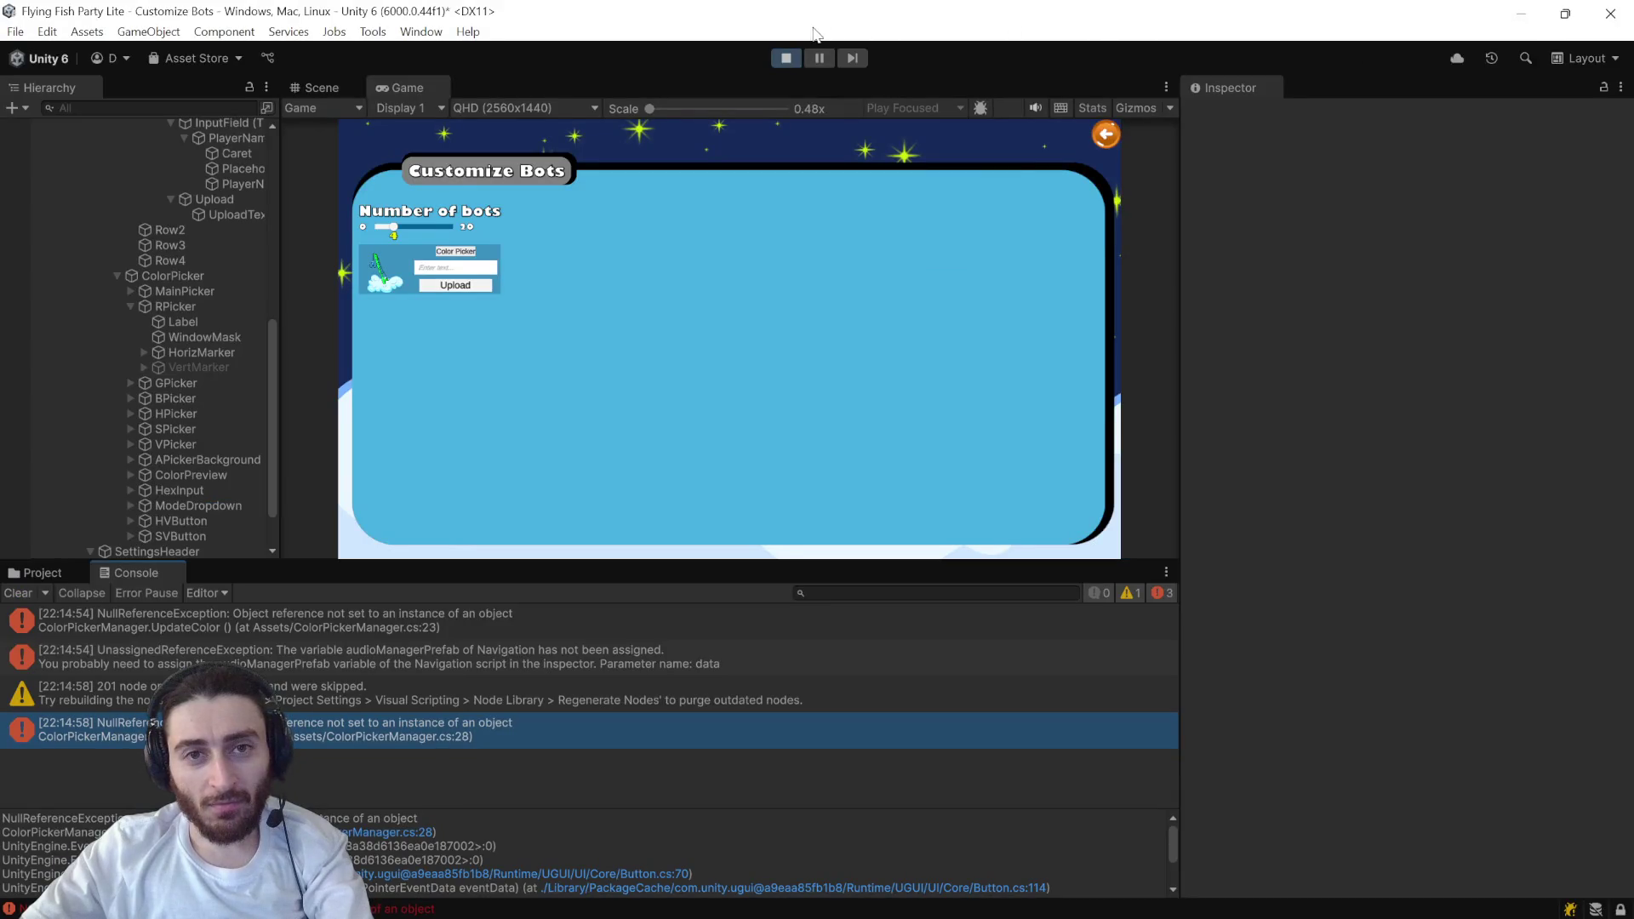
- Restart Play, click Color Picker, and open the error at FlexibleColorPicker.cs line 252
left_click(785, 58)
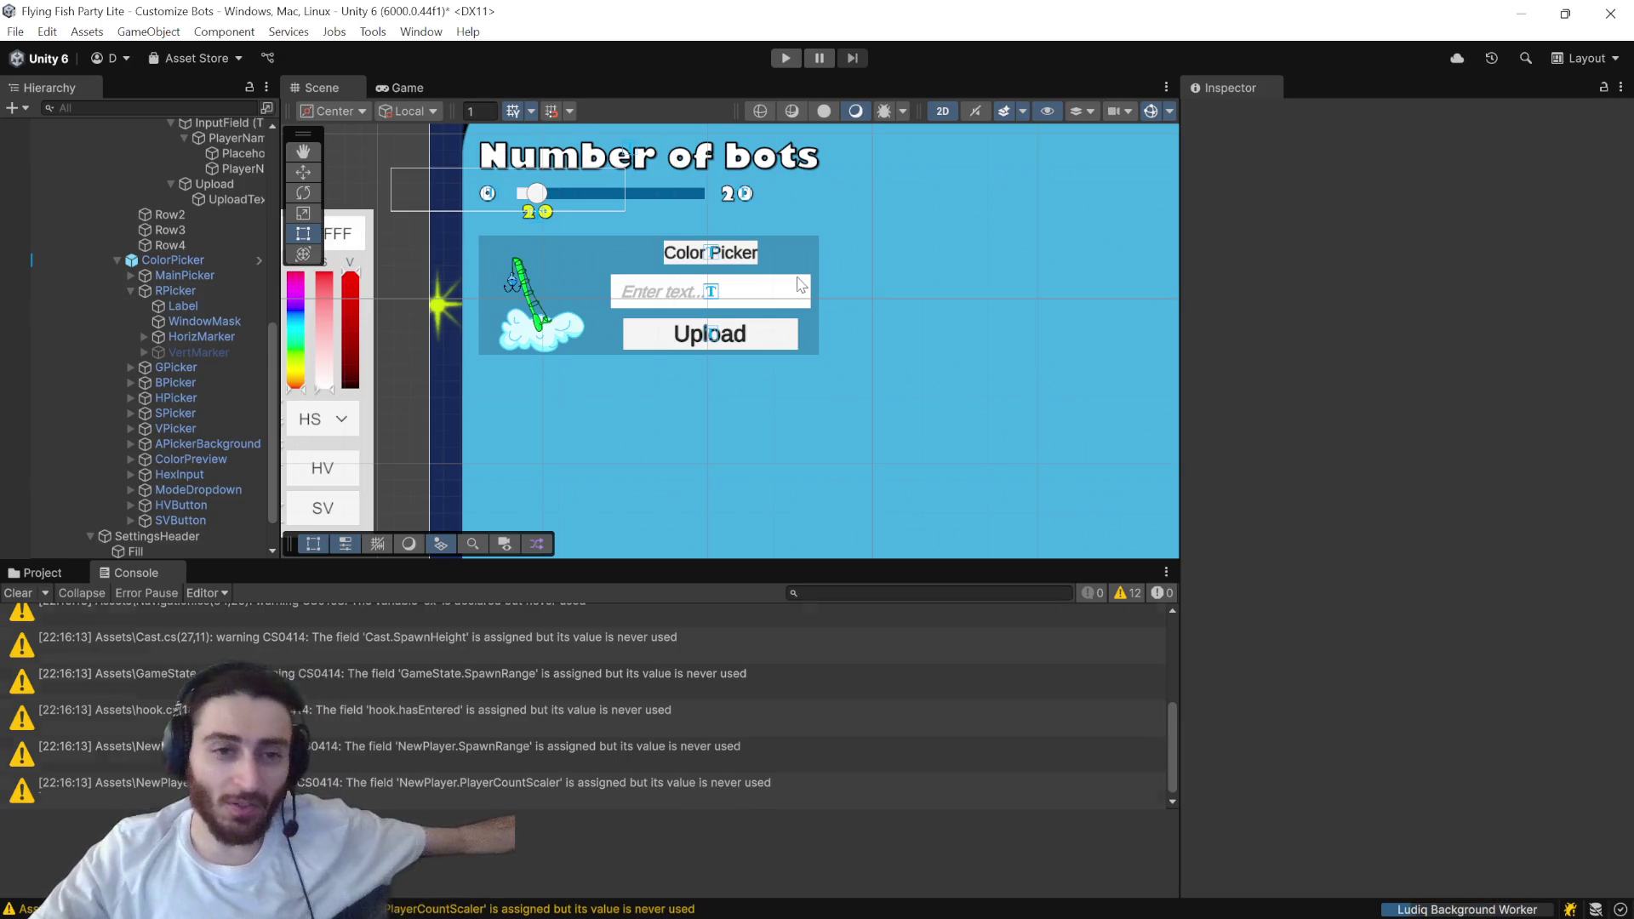
left_click(793, 55)
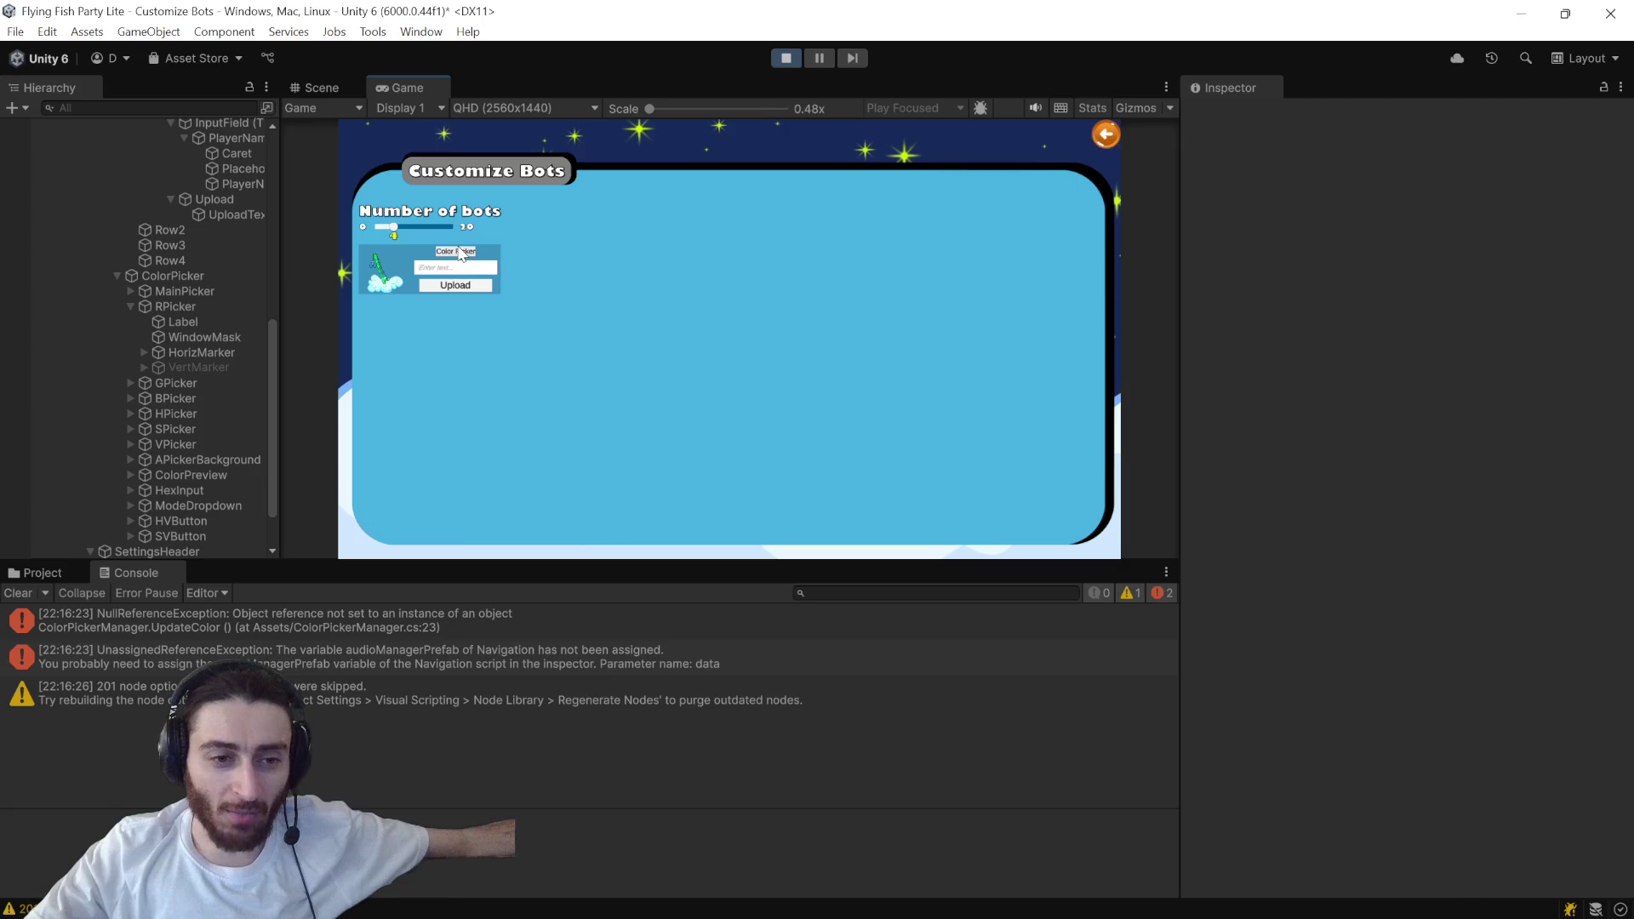
left_click(457, 260)
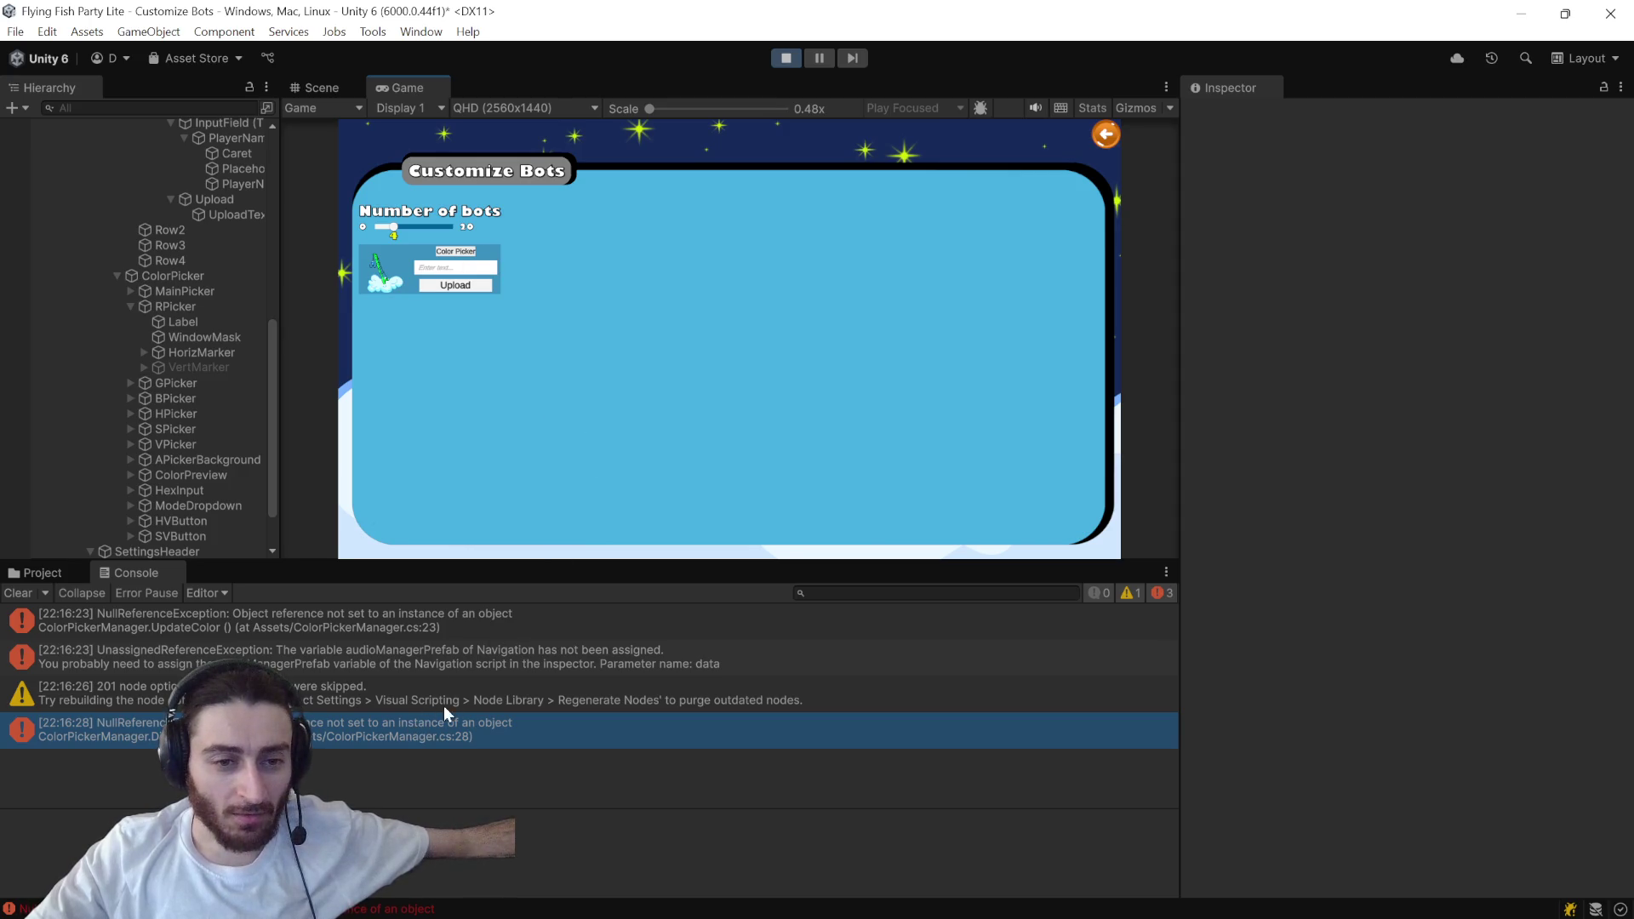
double_click(467, 618)
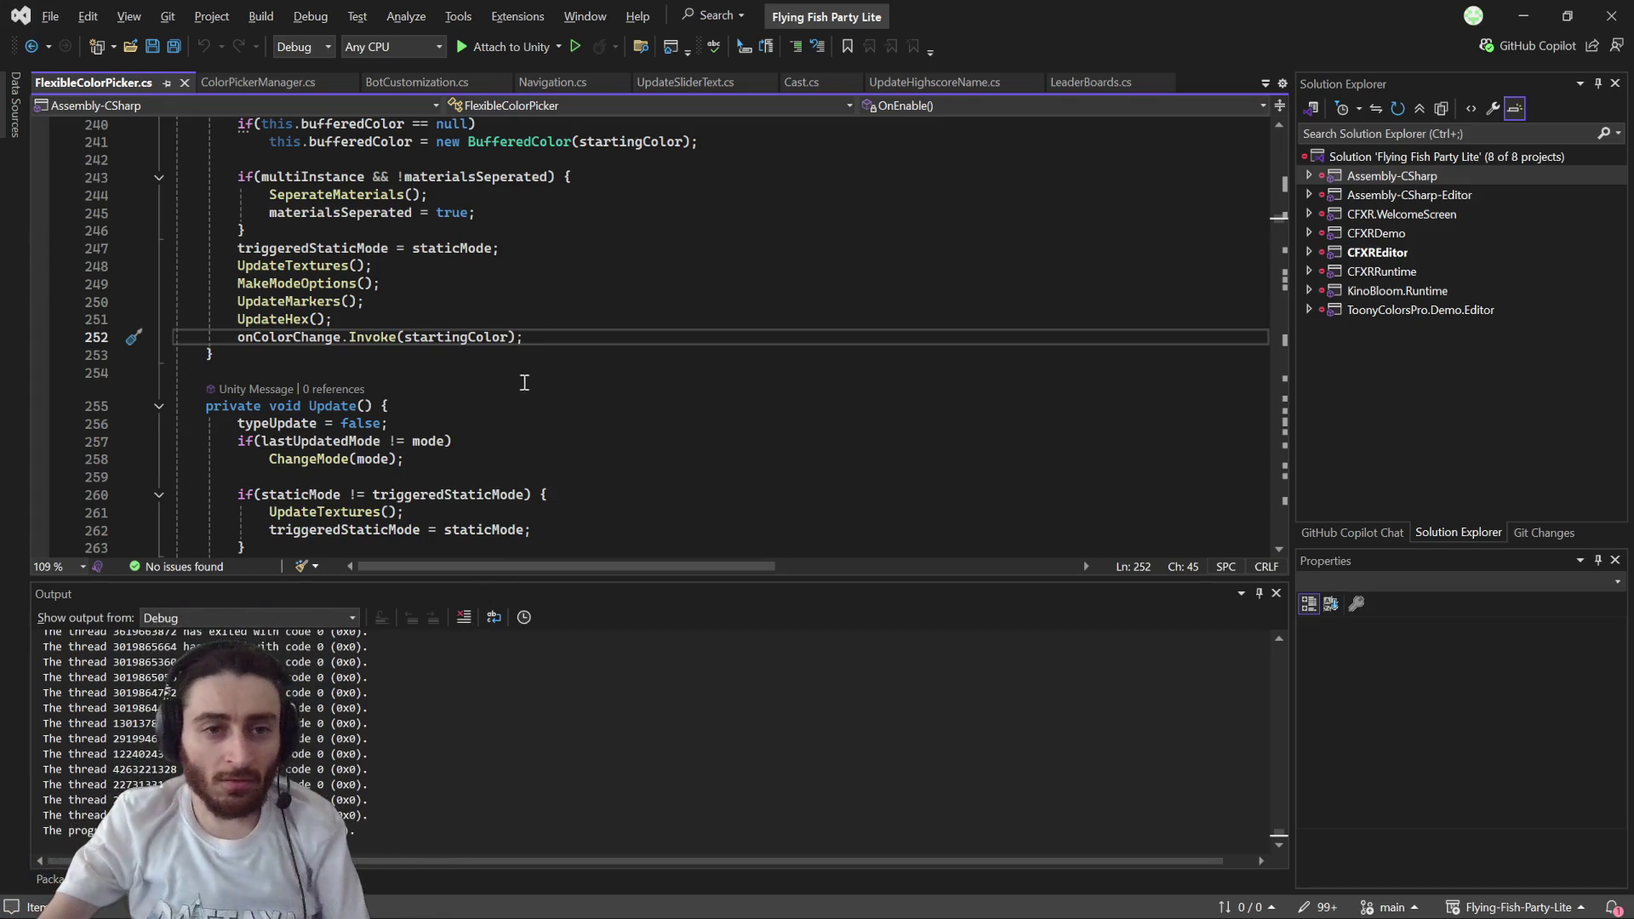
mouse_move(469, 341)
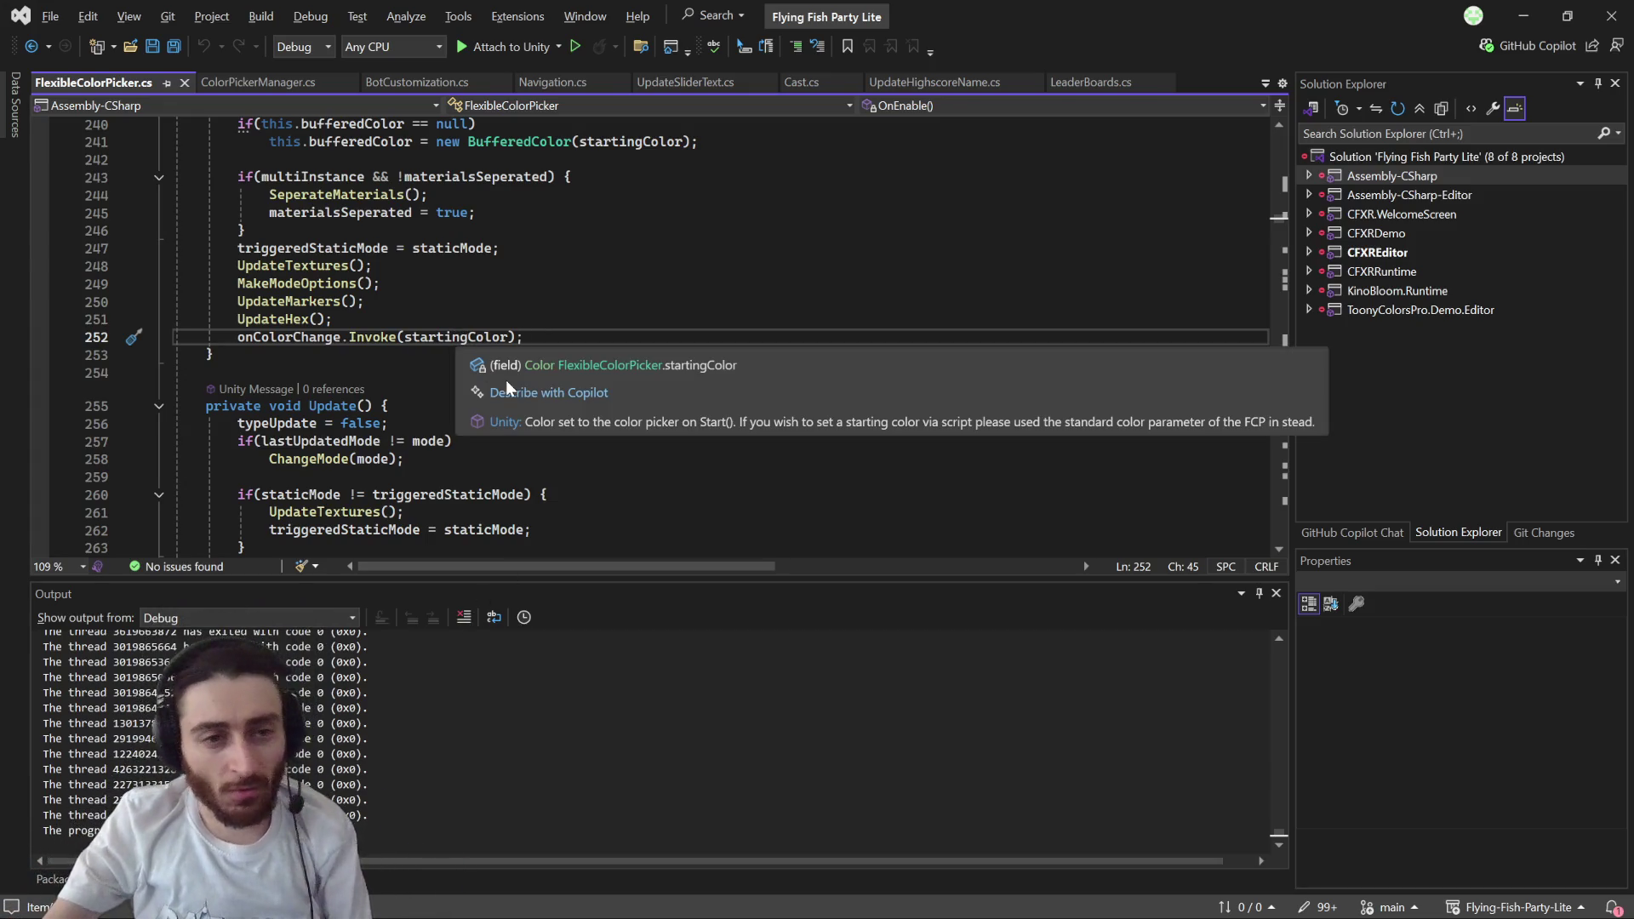
key("alt+Tab")
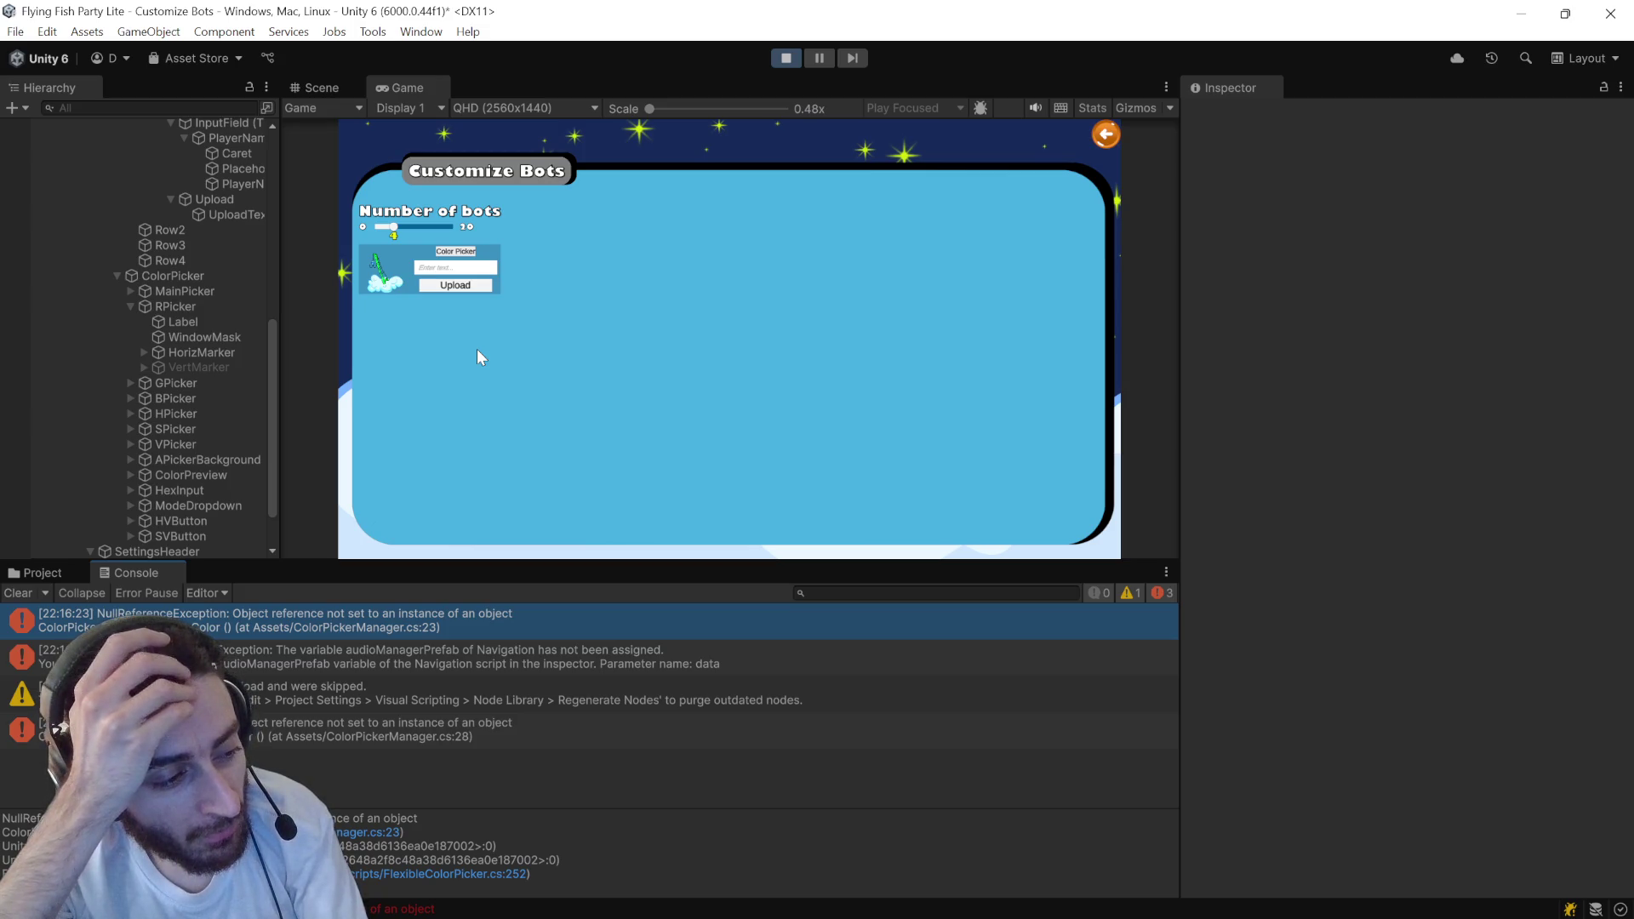
key("alt+Tab")
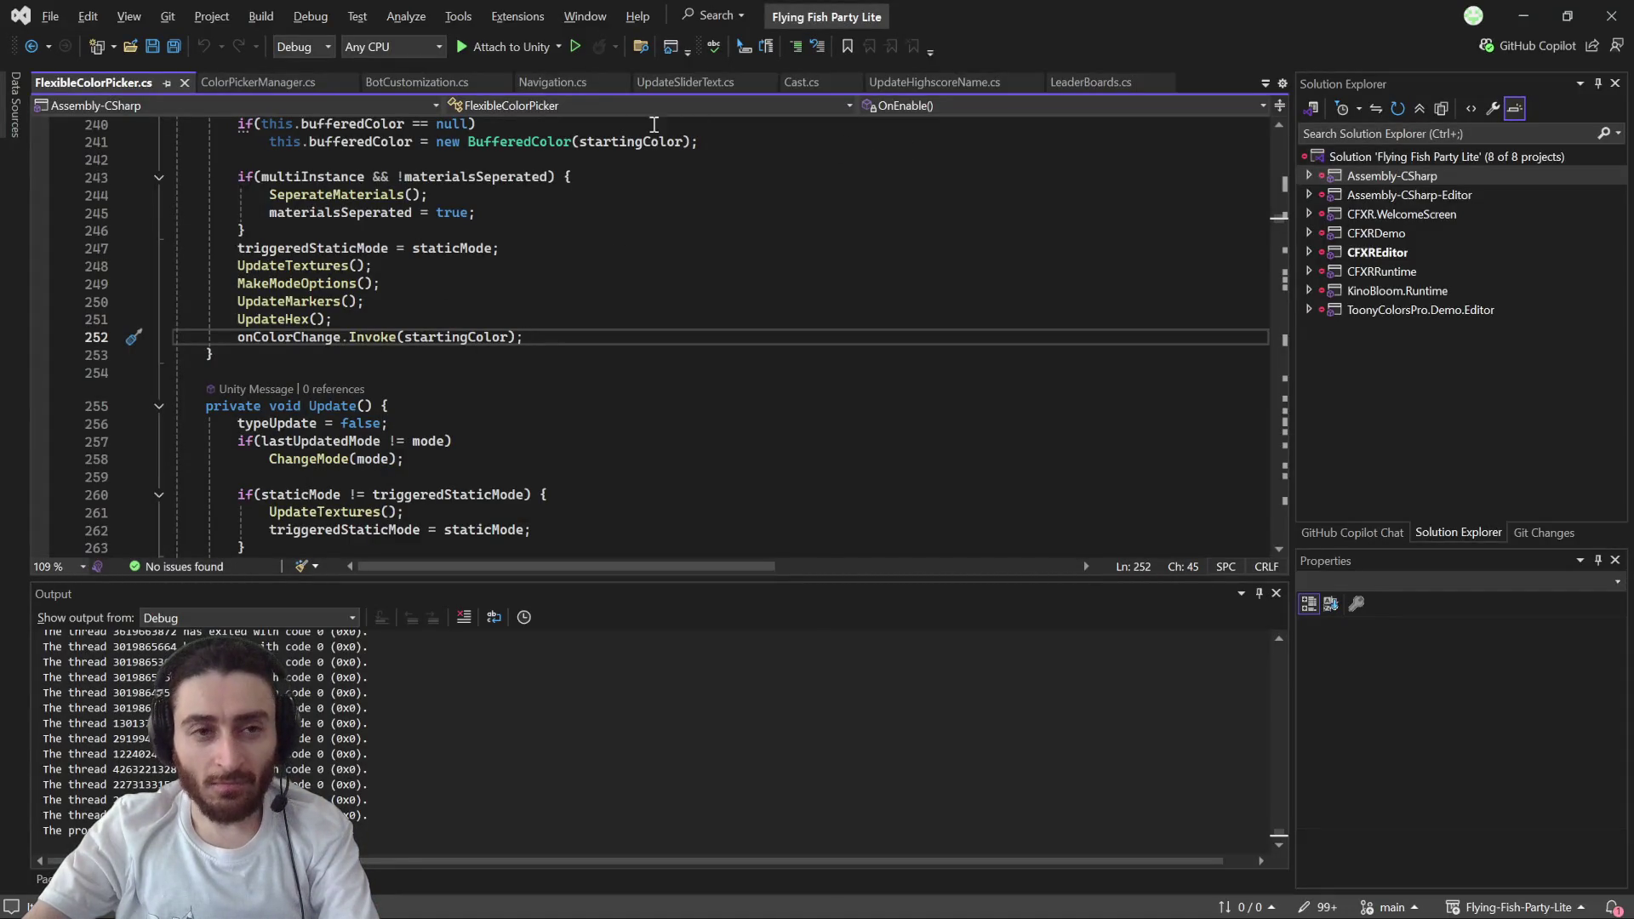
left_click(289, 83)
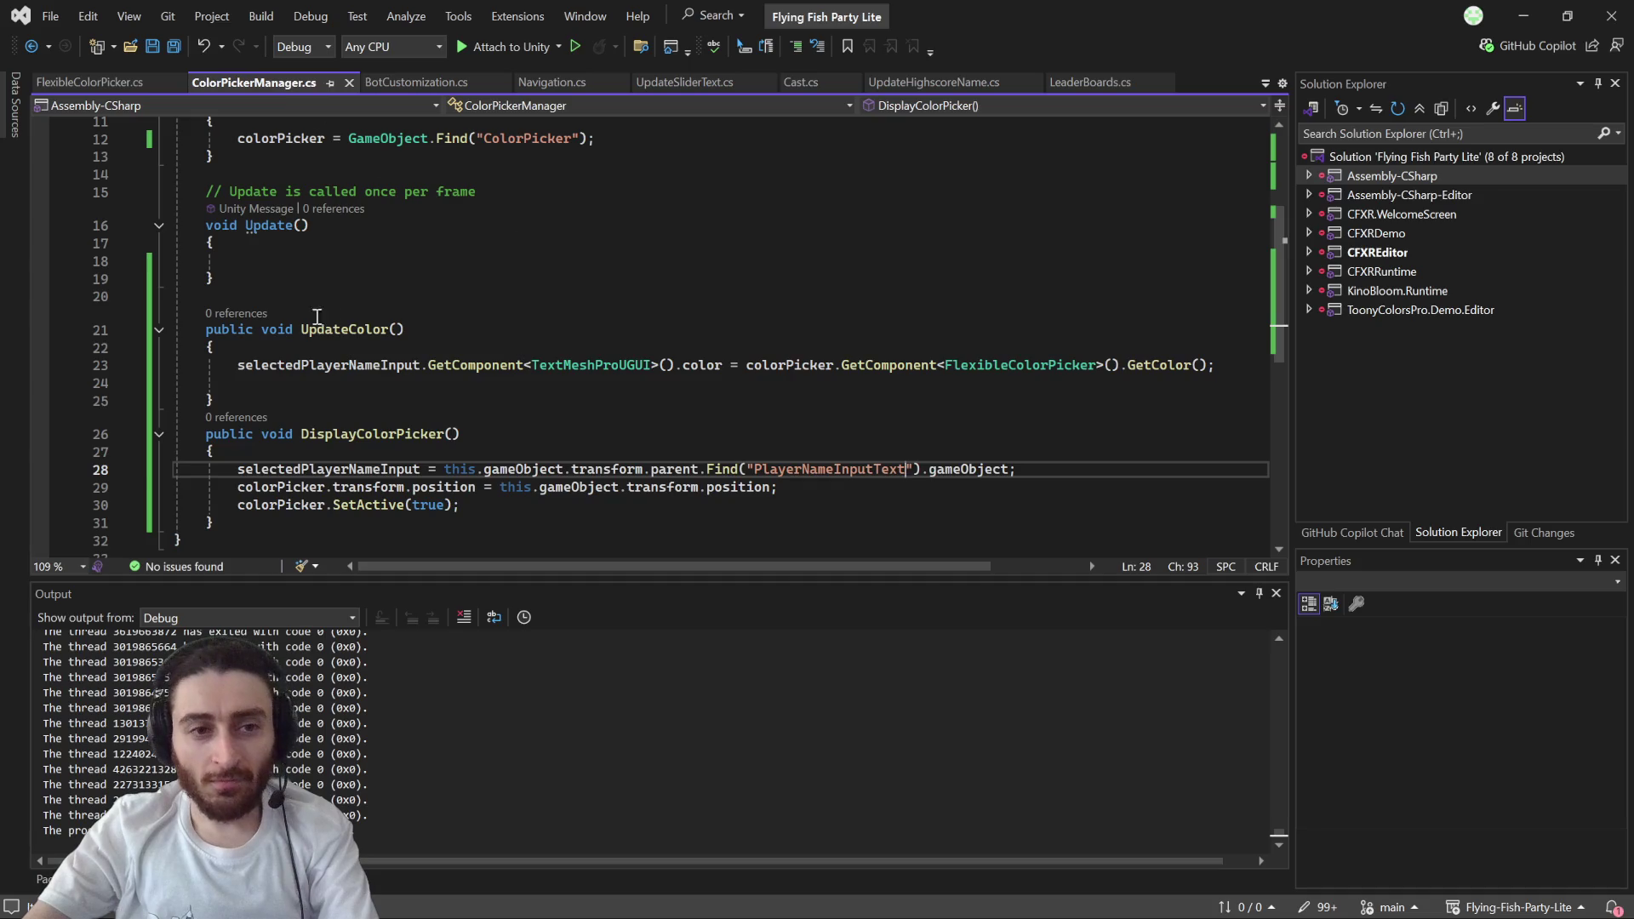
- Comment out UpdateColor's colour assignment on line 23 and save the script
left_click(240, 365)
type("//")
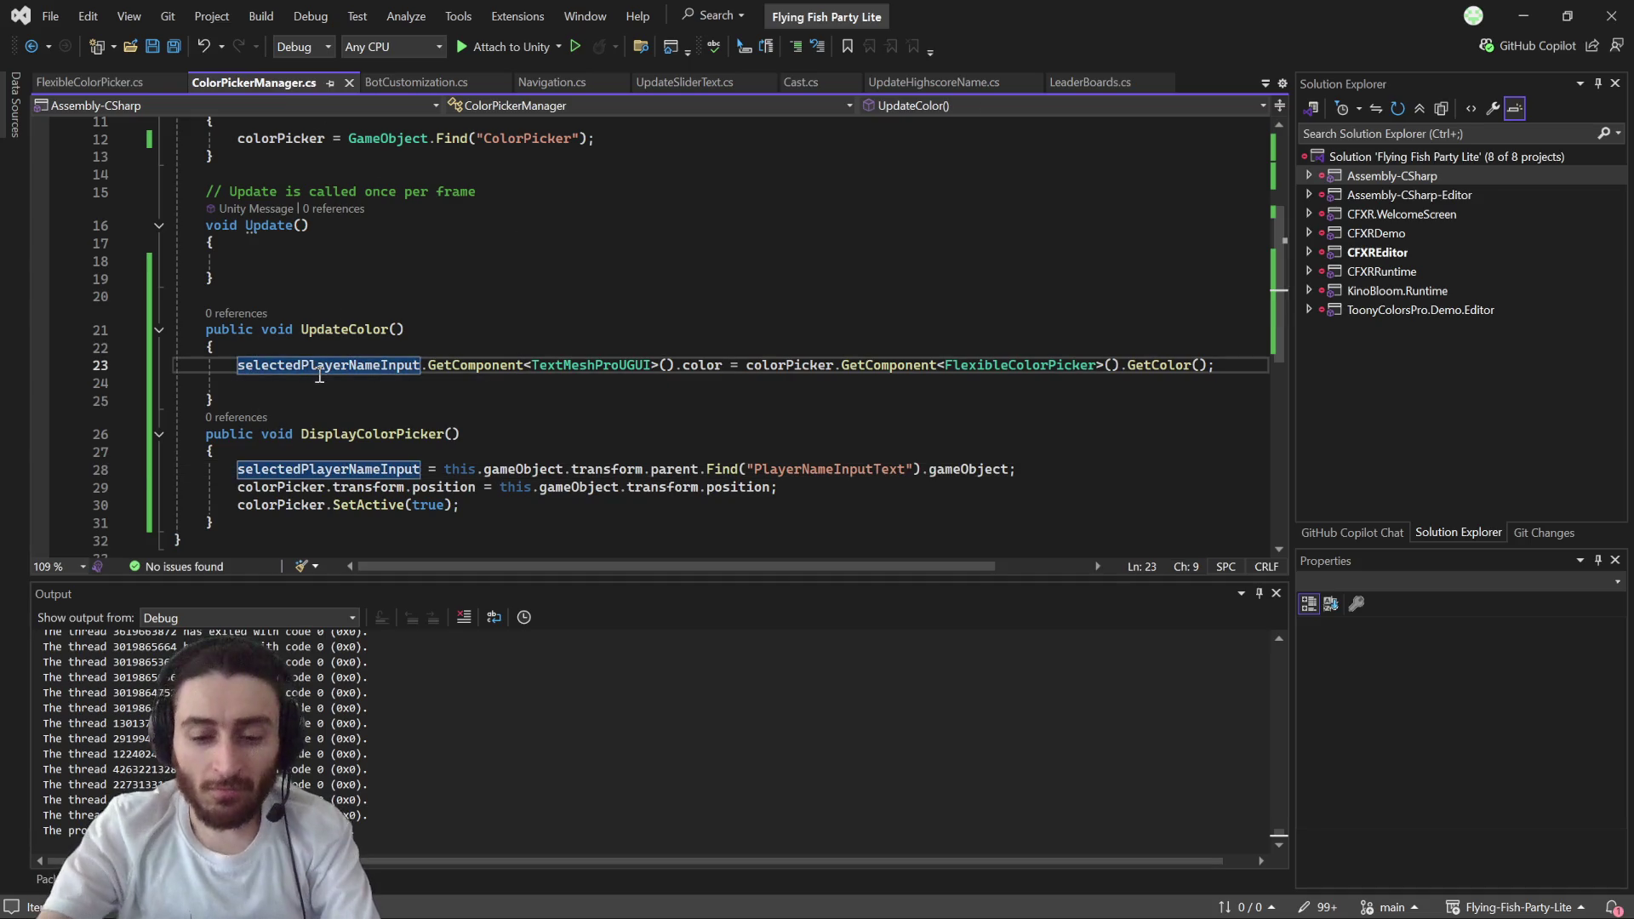
key("ctrl+s")
- Restart Play in Unity and click Color Picker to reproduce the line 28 error
key("alt+Tab")
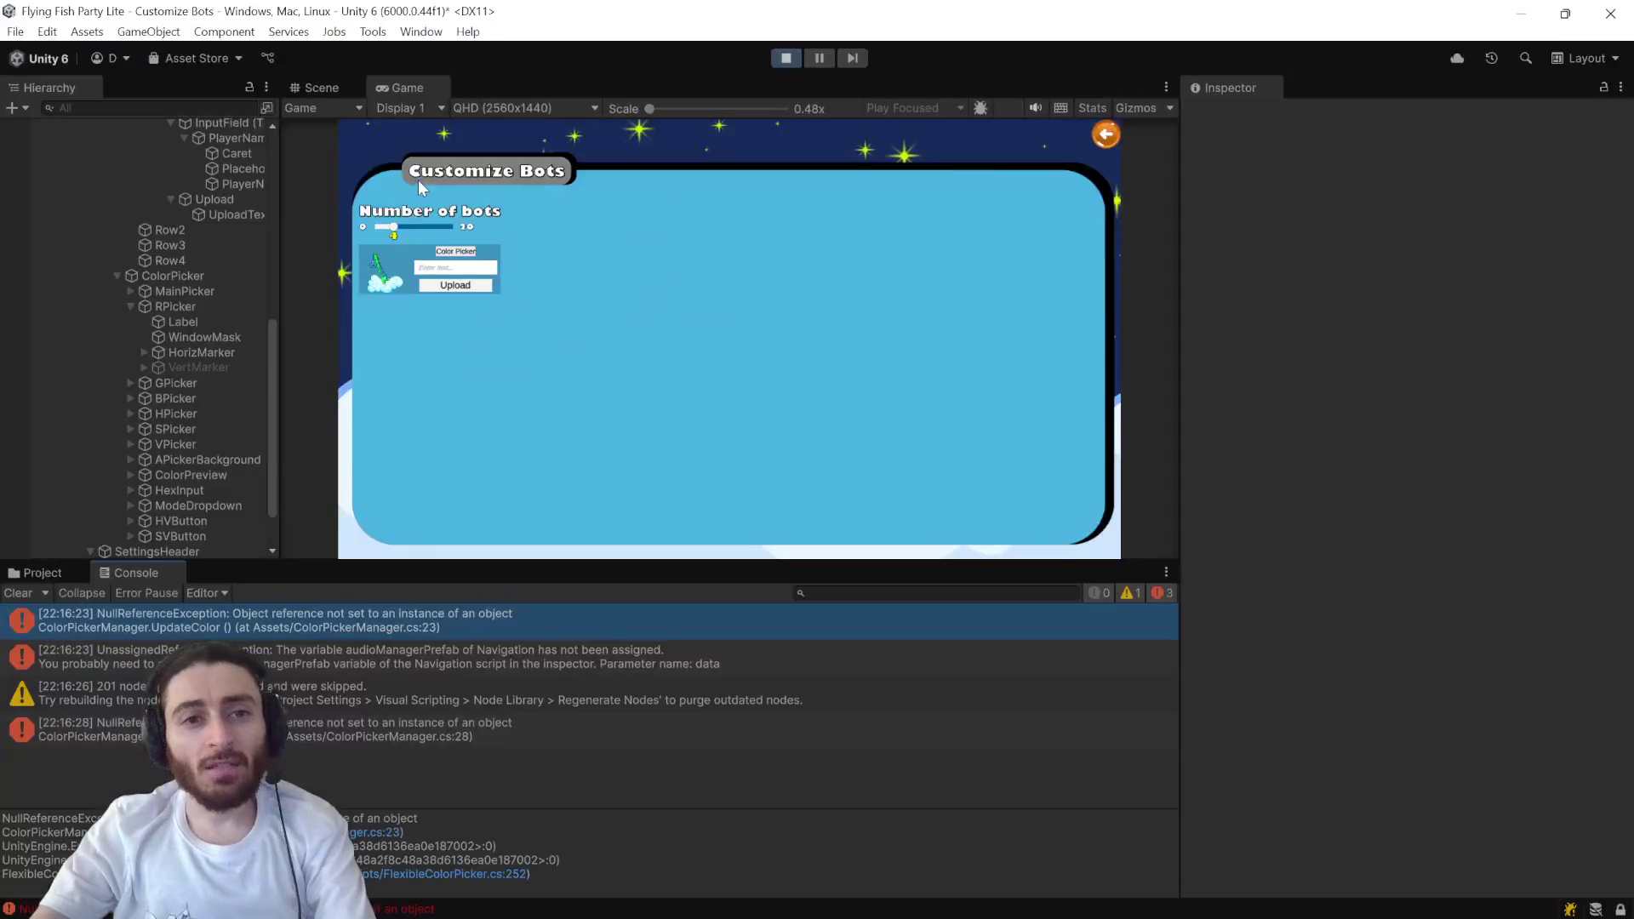
left_click(788, 59)
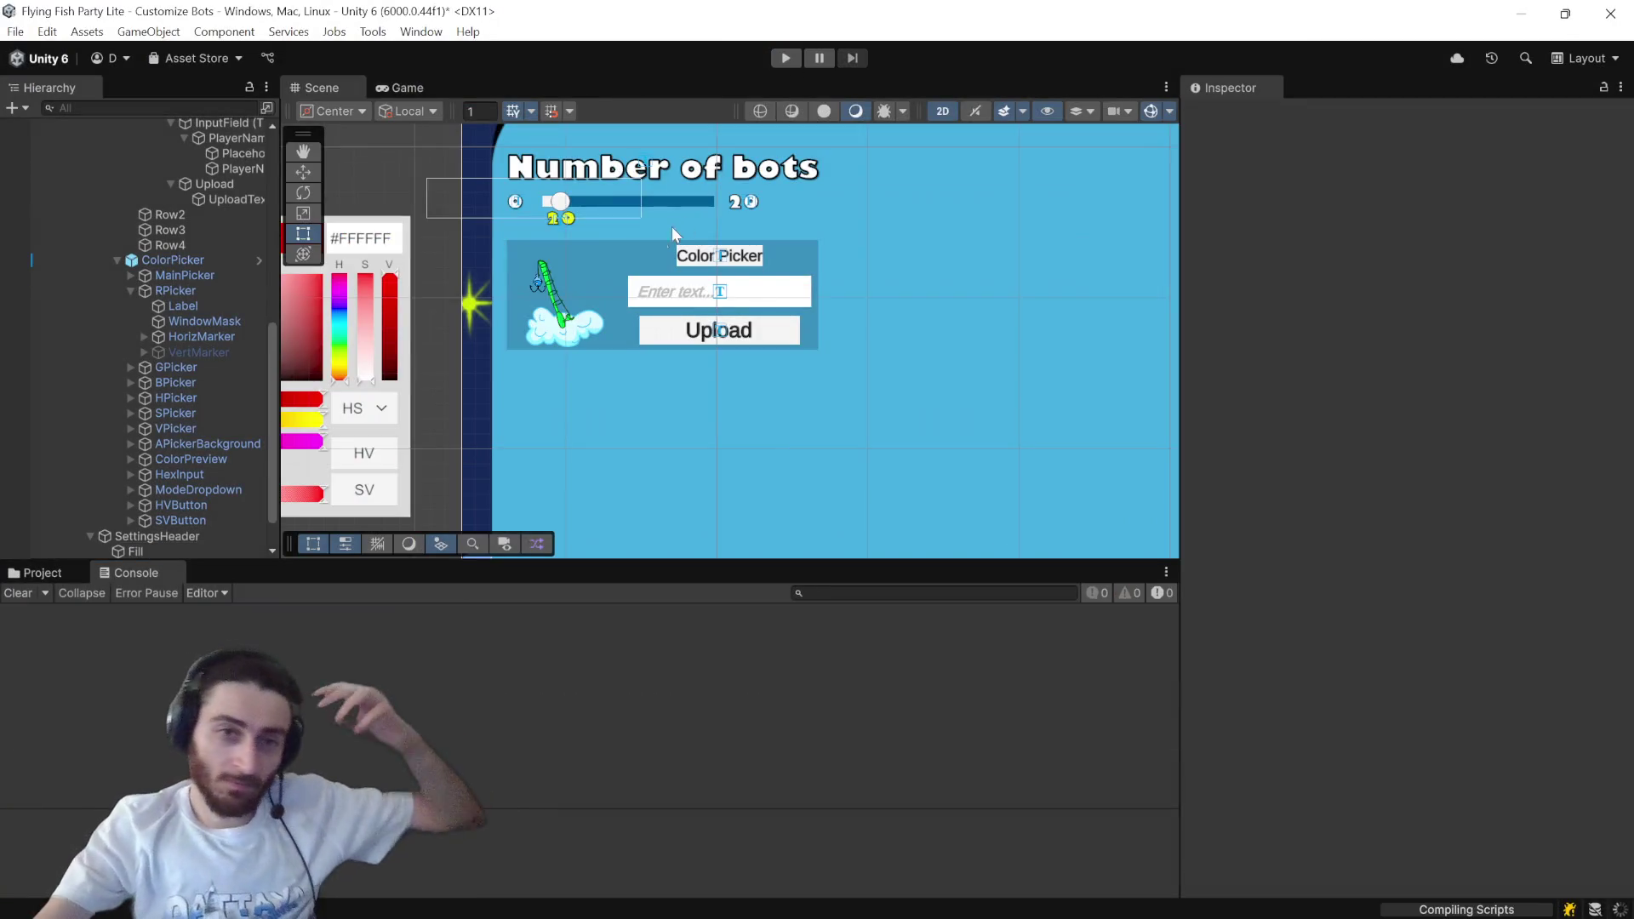
left_click(776, 63)
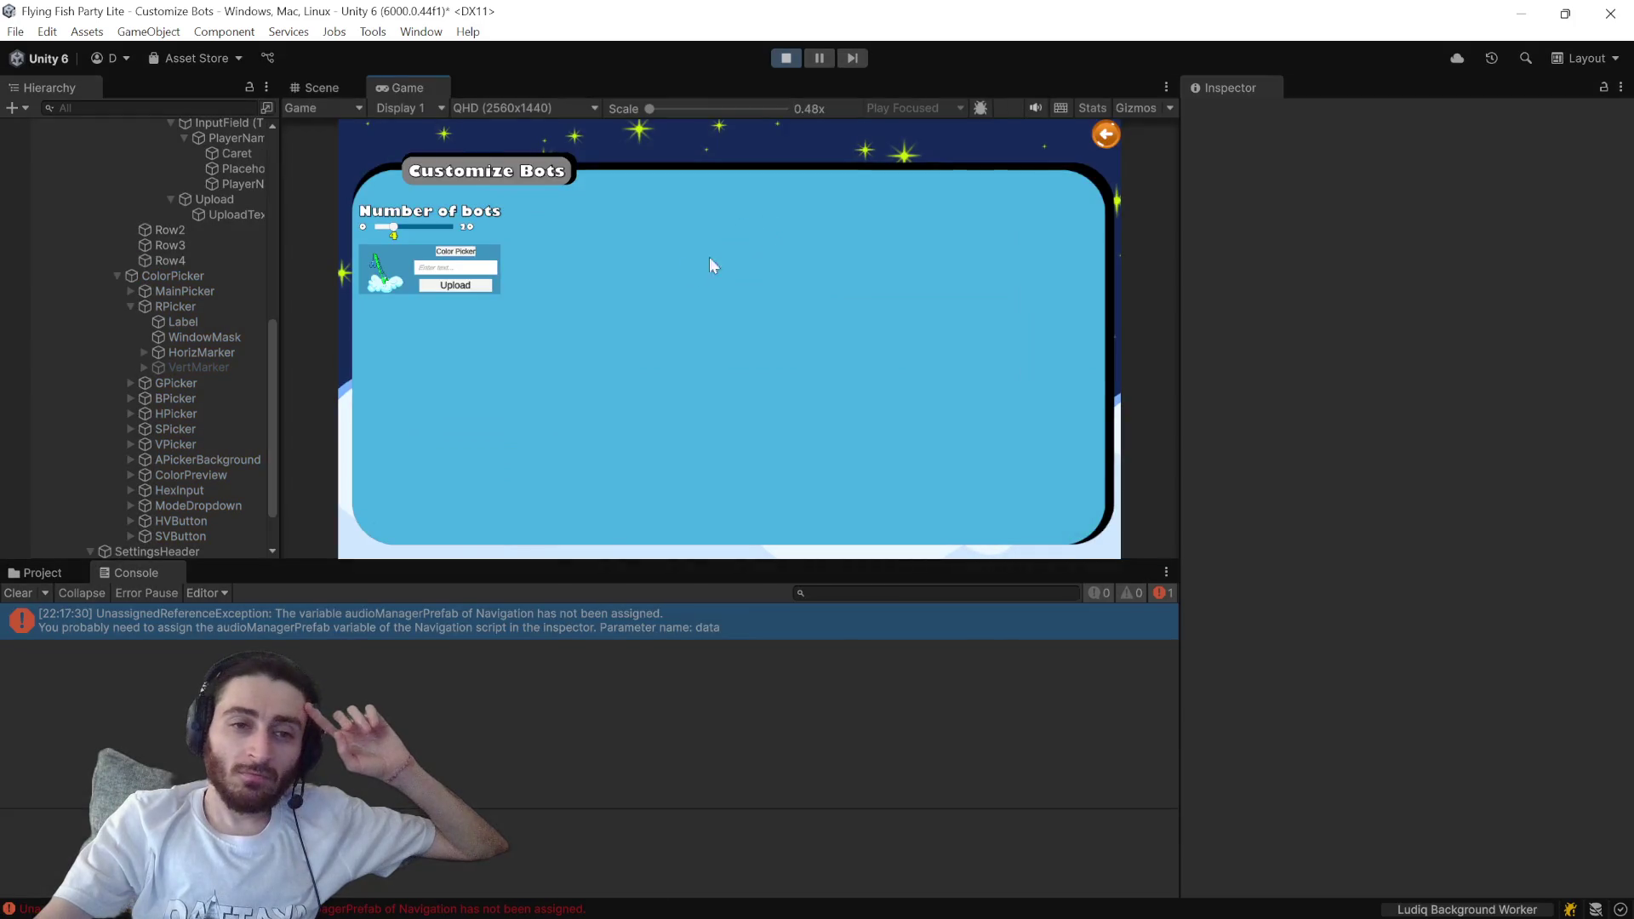
left_click(457, 257)
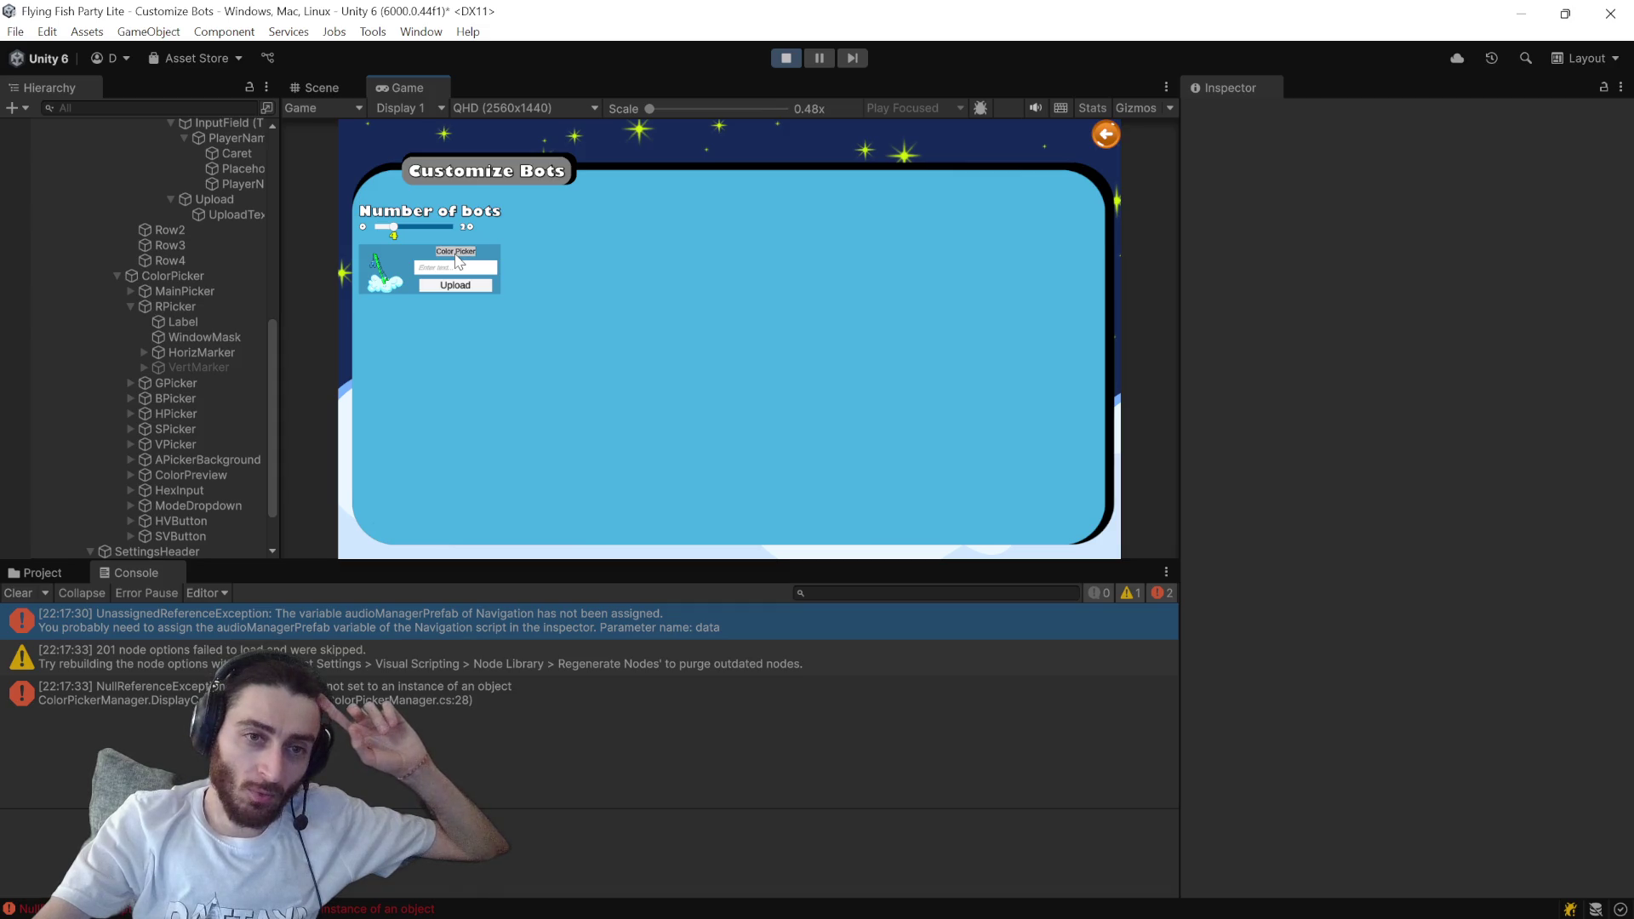
left_click(458, 258)
key("alt+Tab")
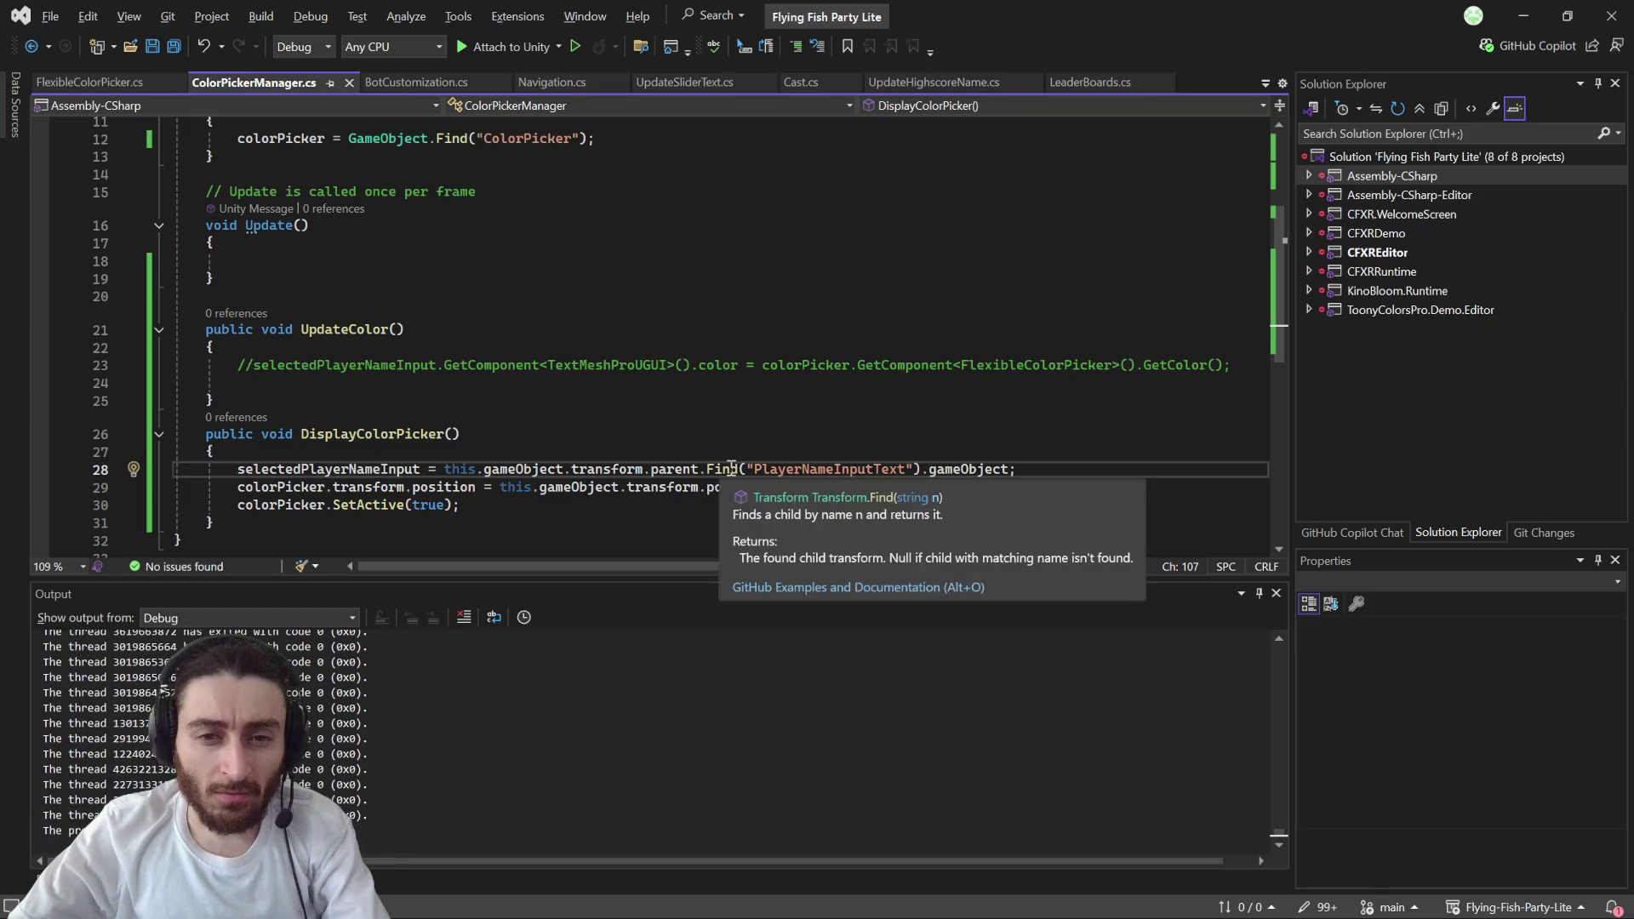
key("alt+Tab")
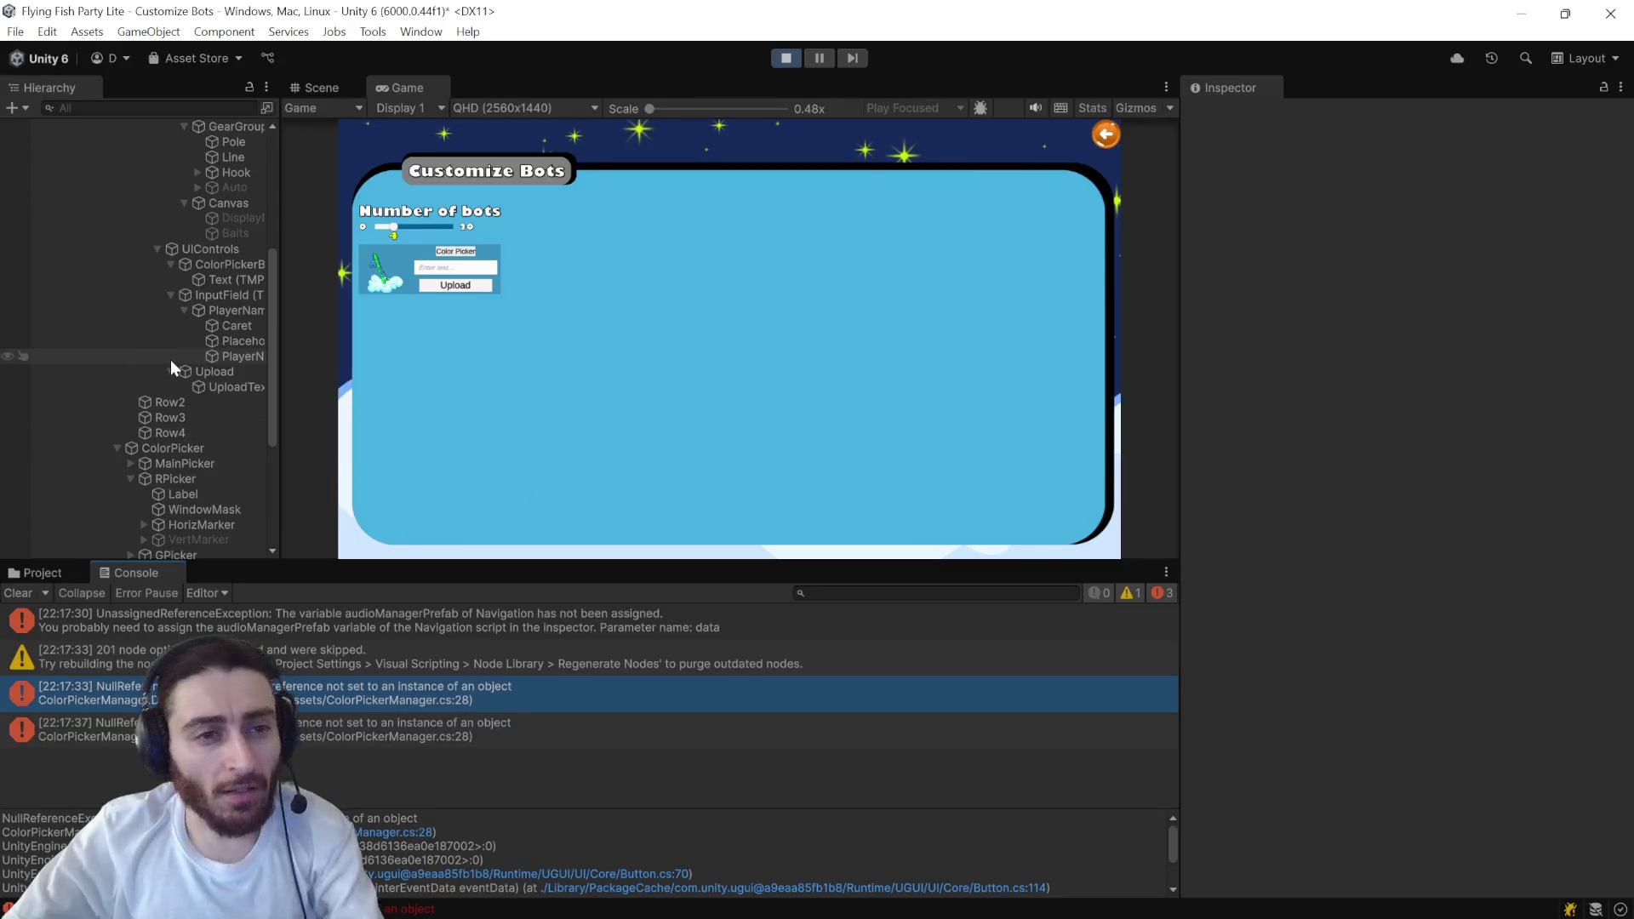
- Stop play mode, widen the Hierarchy, and select PlayerNameInputText
scroll(170, 359, "up", 2)
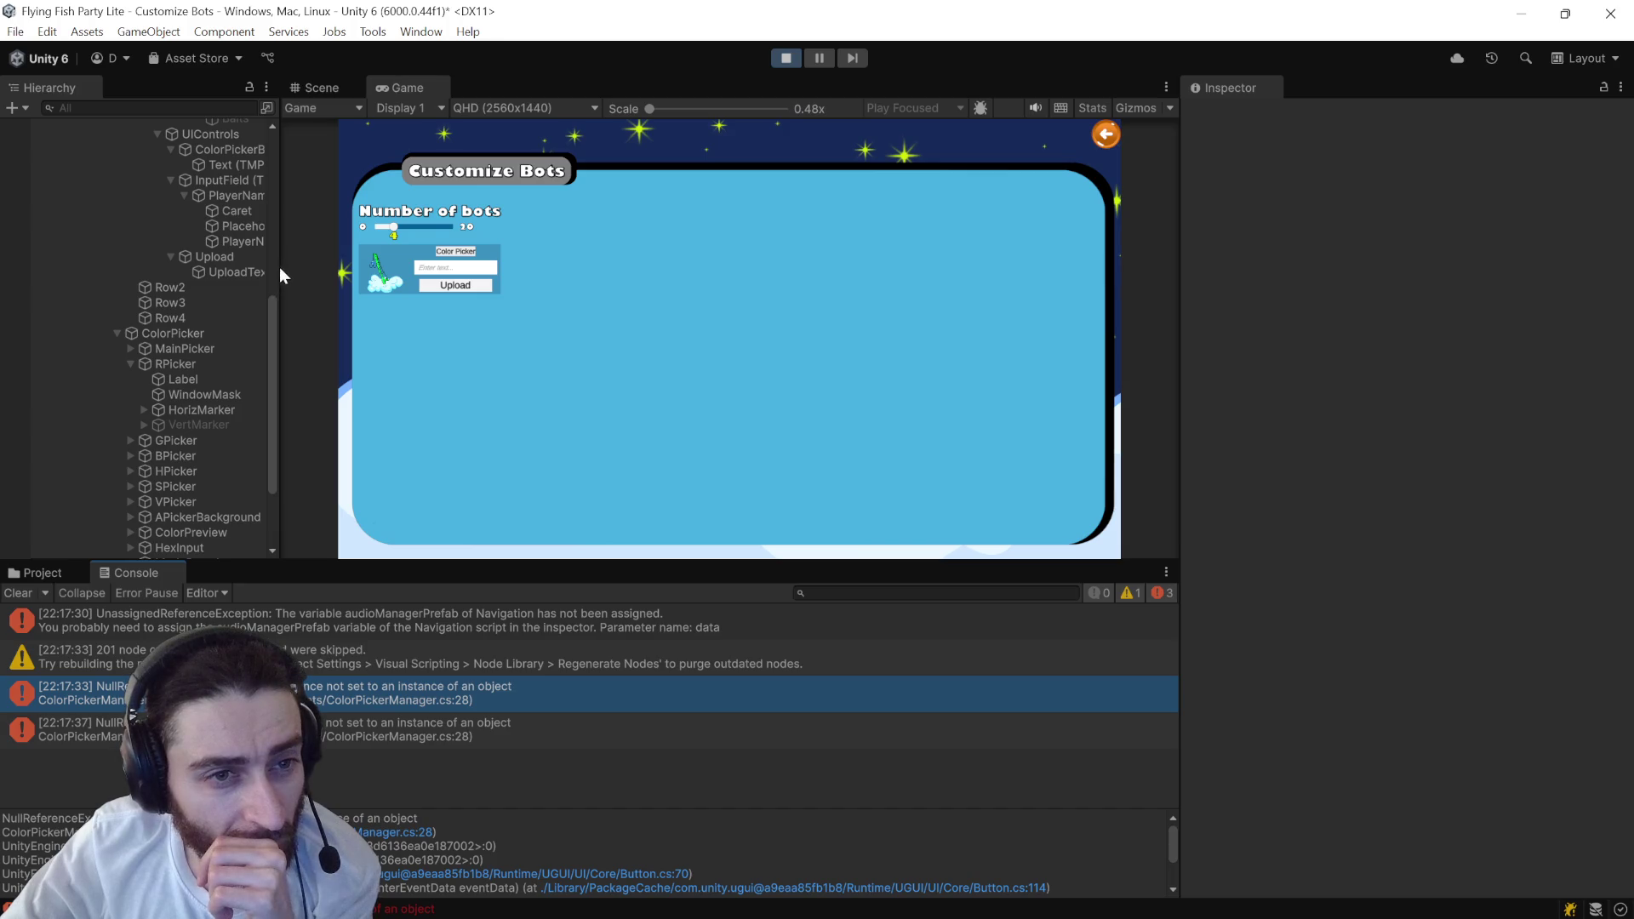
left_click(777, 63)
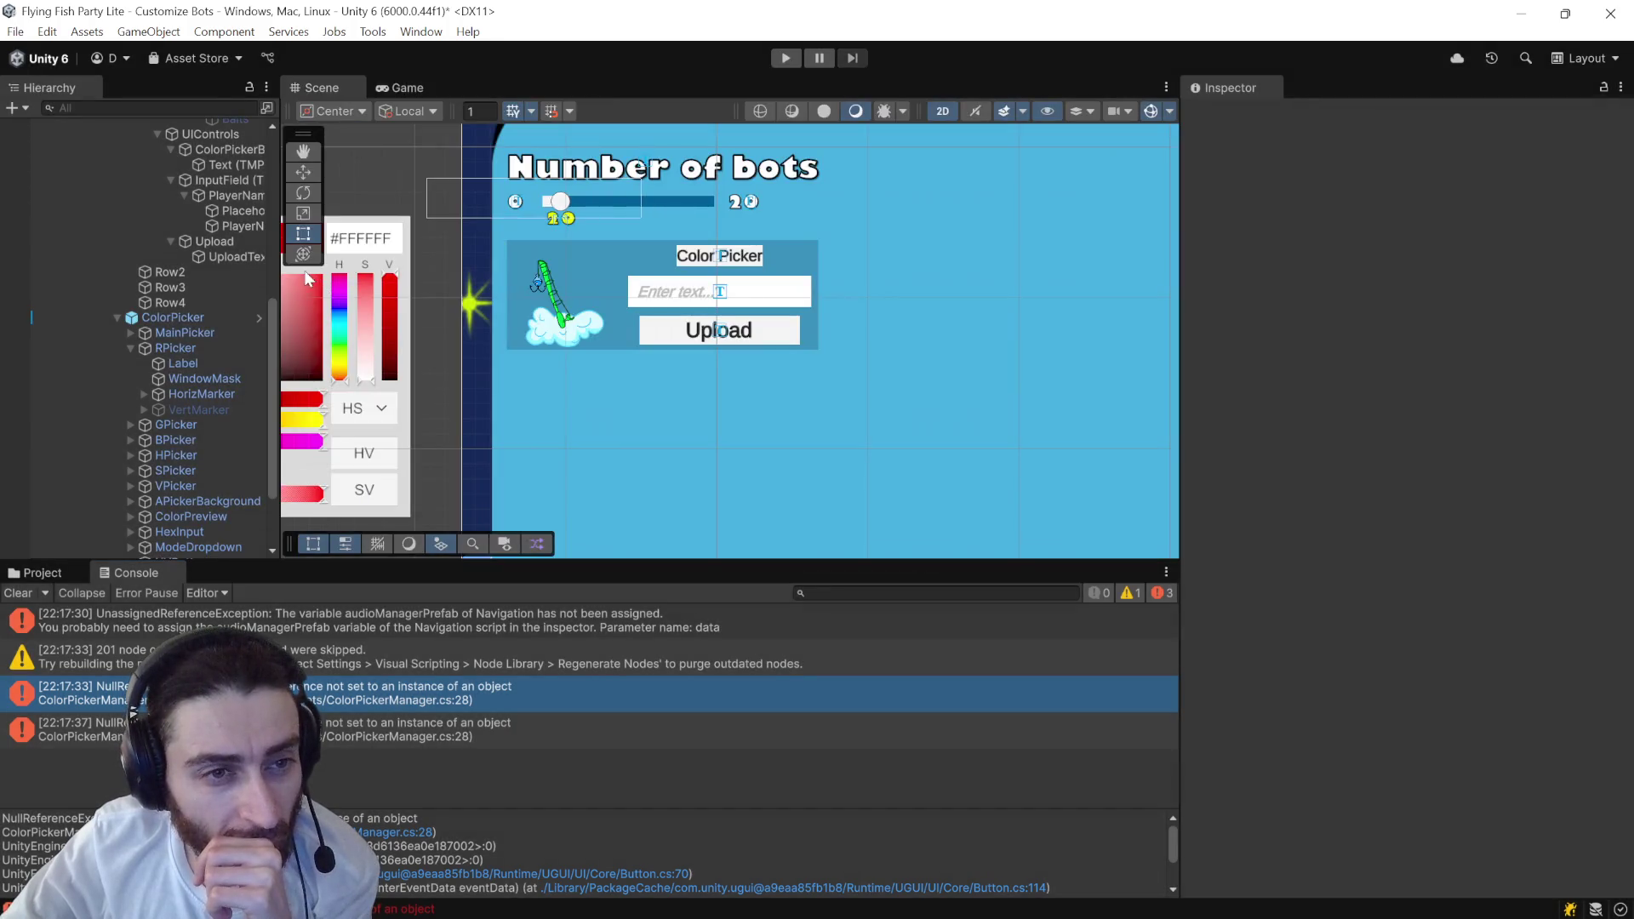
left_click_drag(274, 271, 498, 264)
left_click(309, 227)
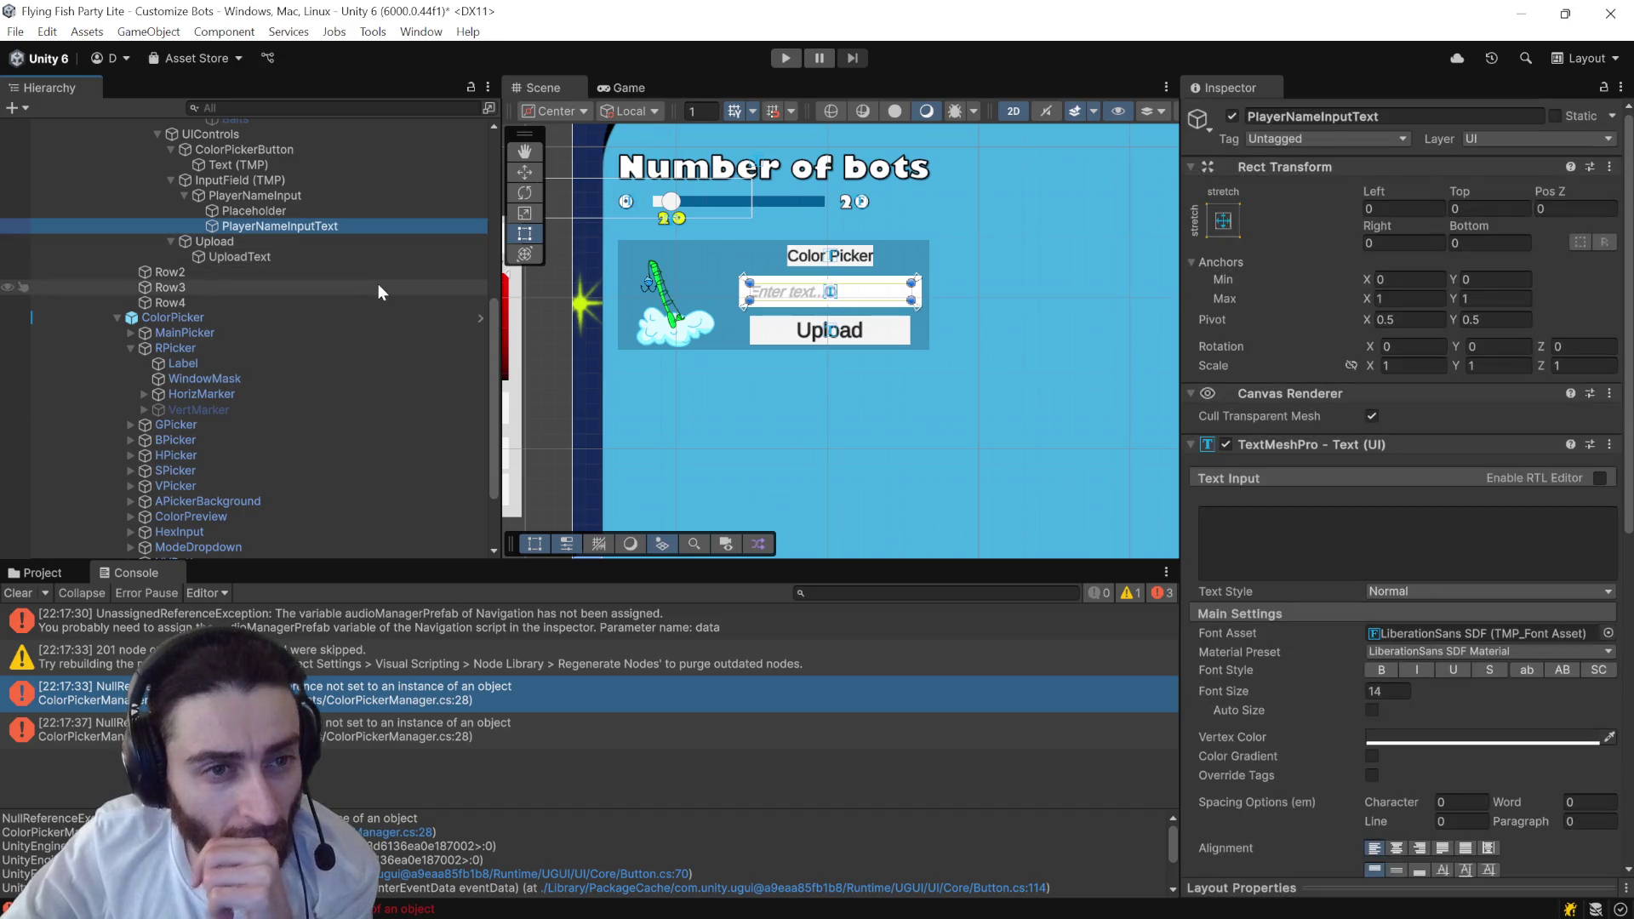
- Bring up Discord from the taskbar
scroll(273, 238, "up", 2)
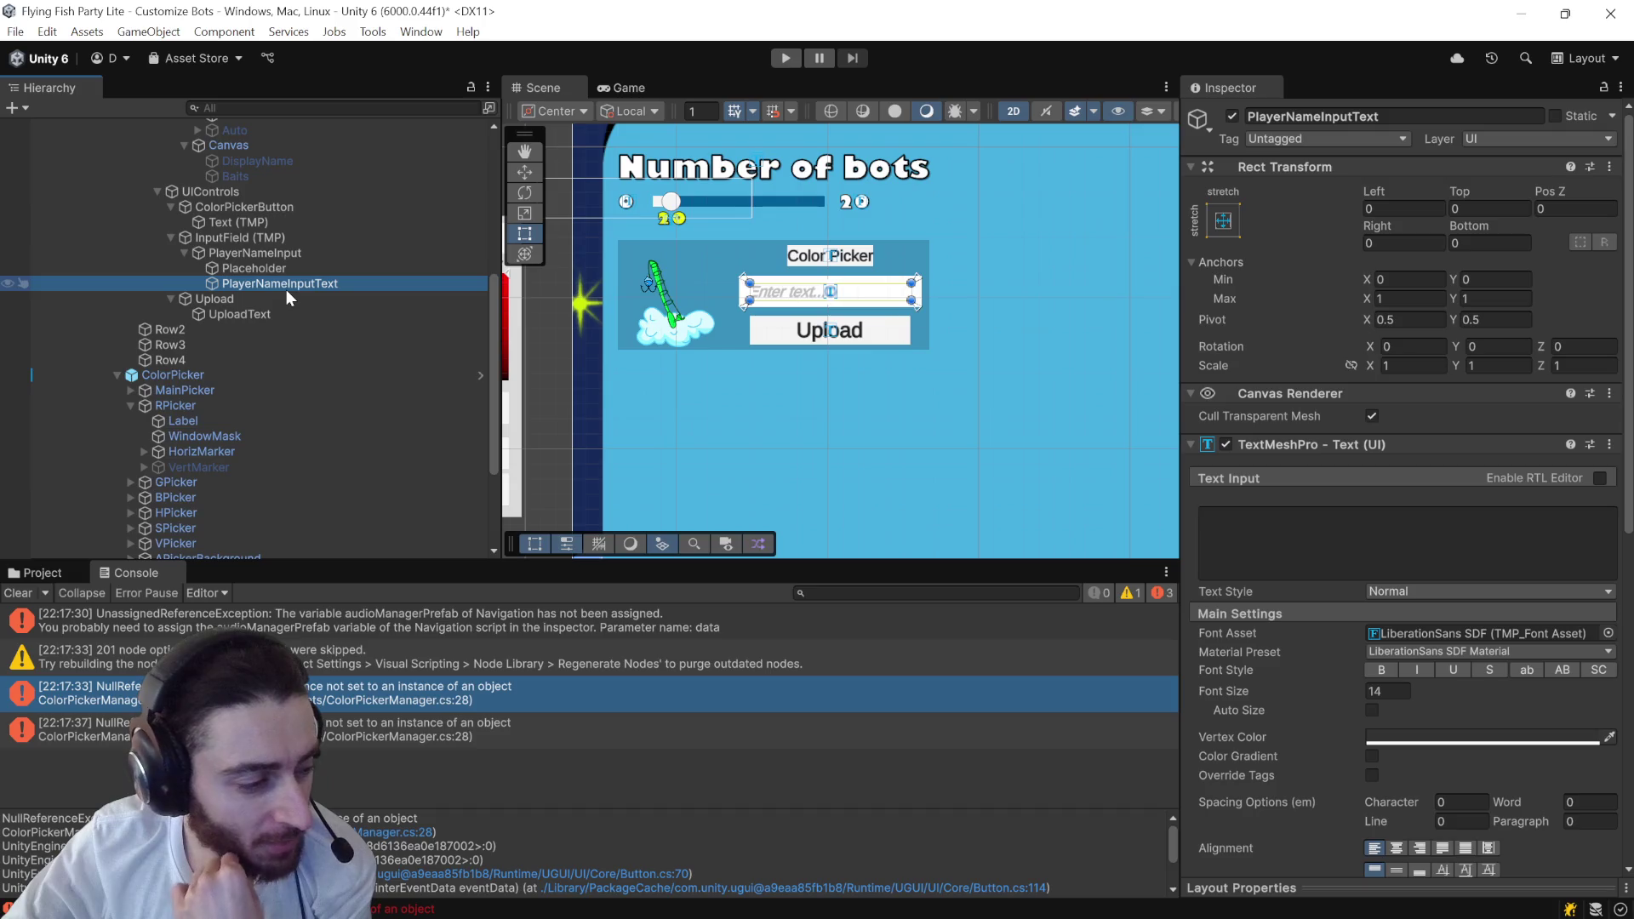
mouse_move(1049, 898)
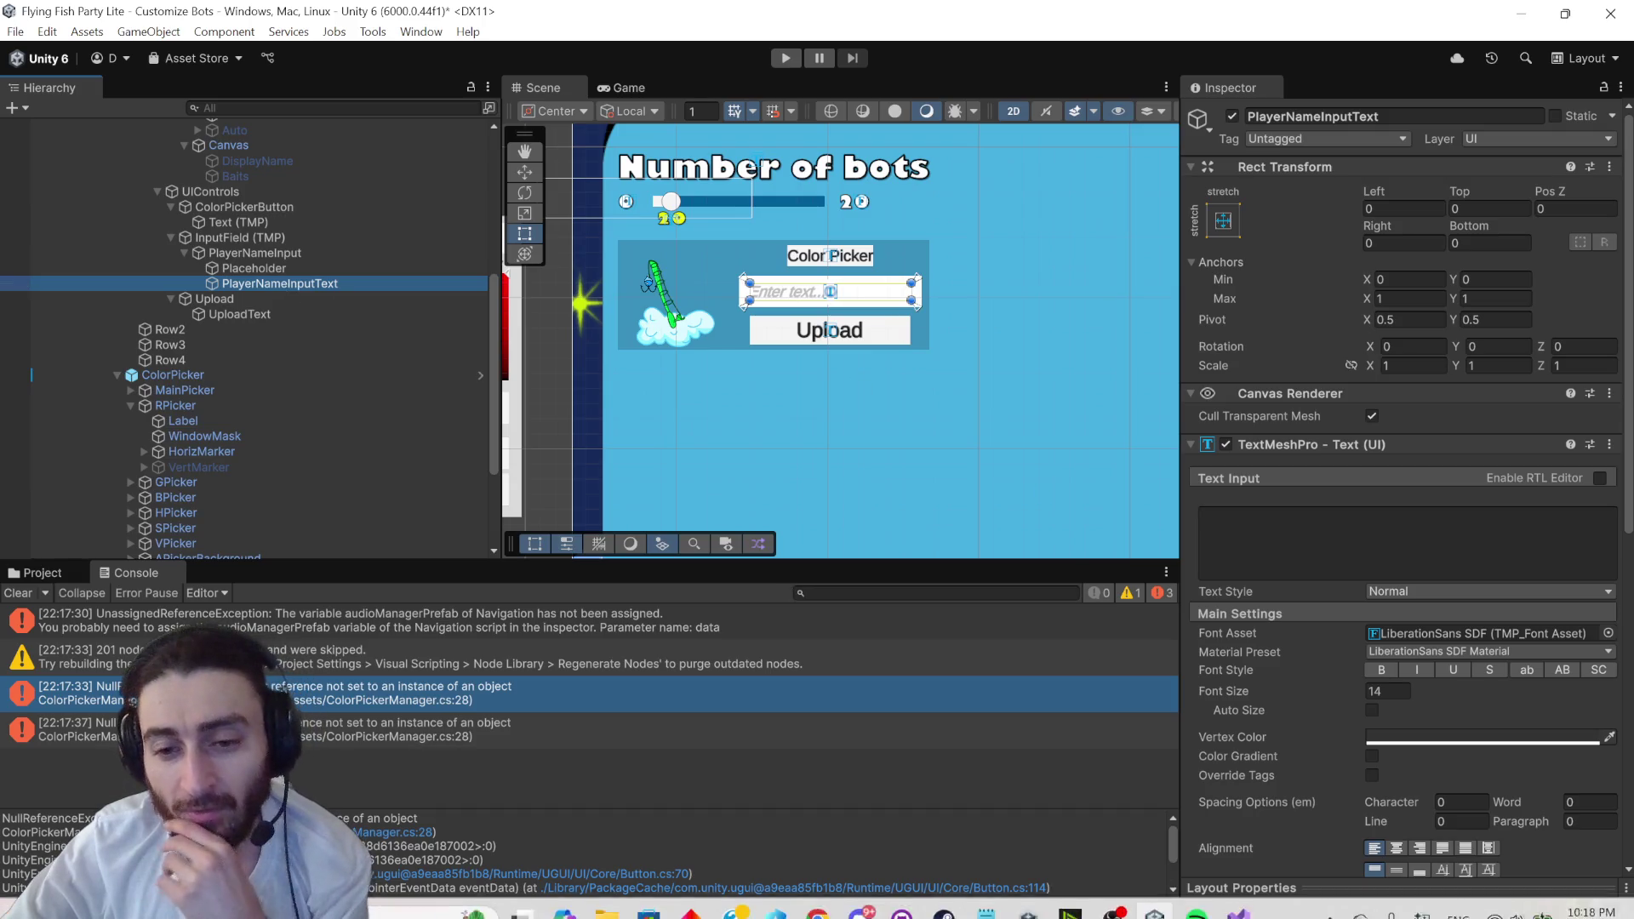
left_click(860, 896)
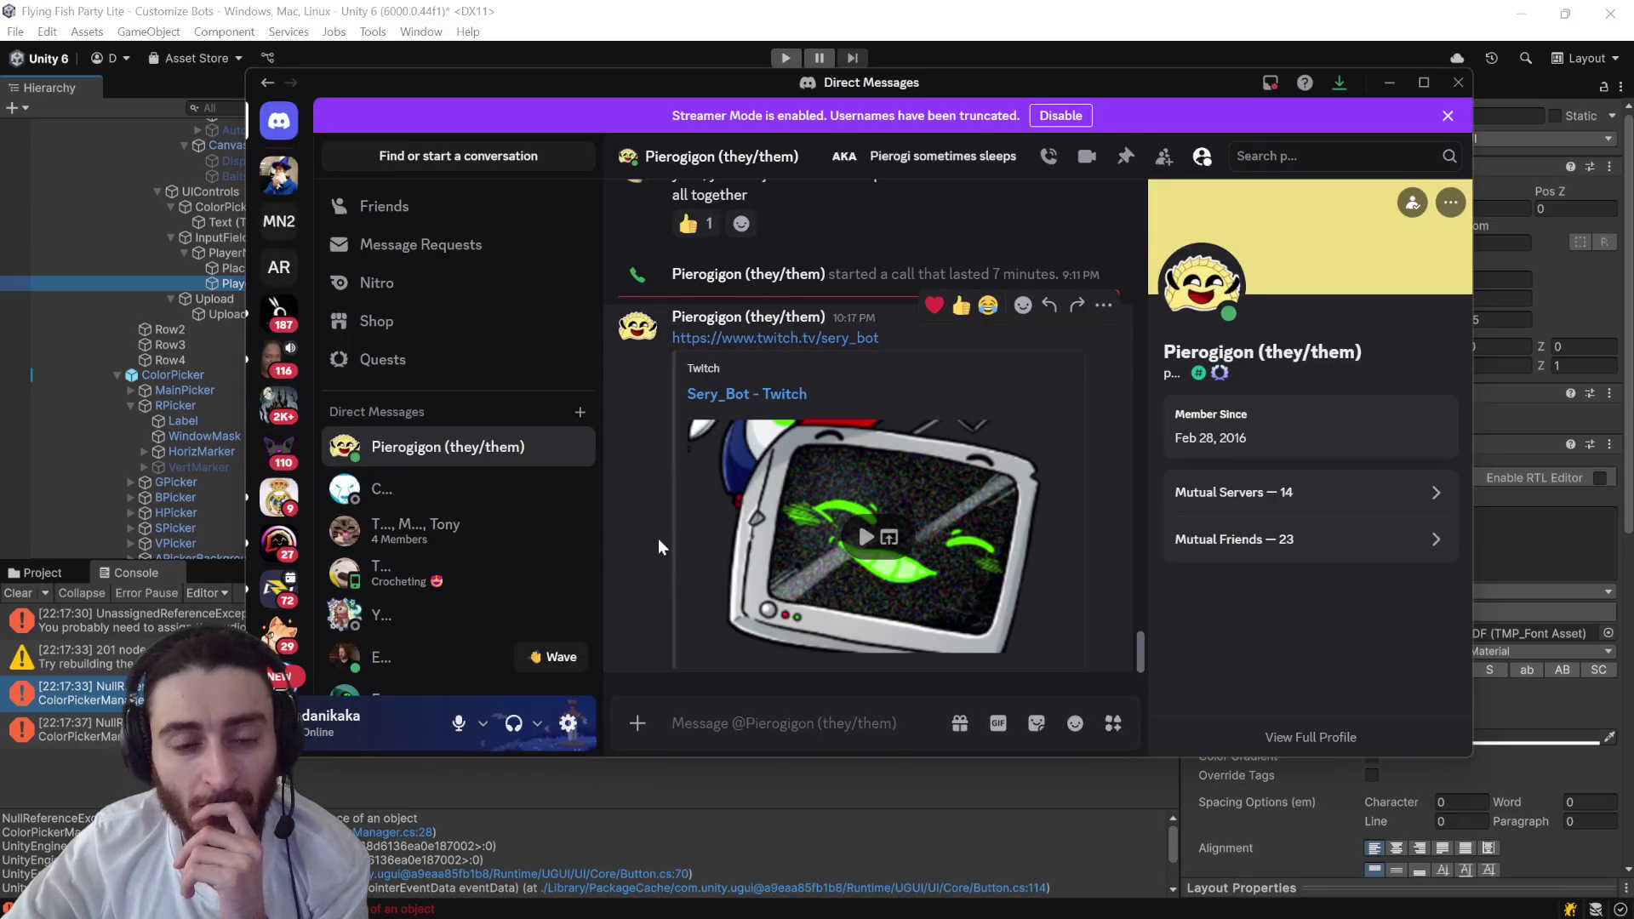
scroll(279, 528, "down", 5)
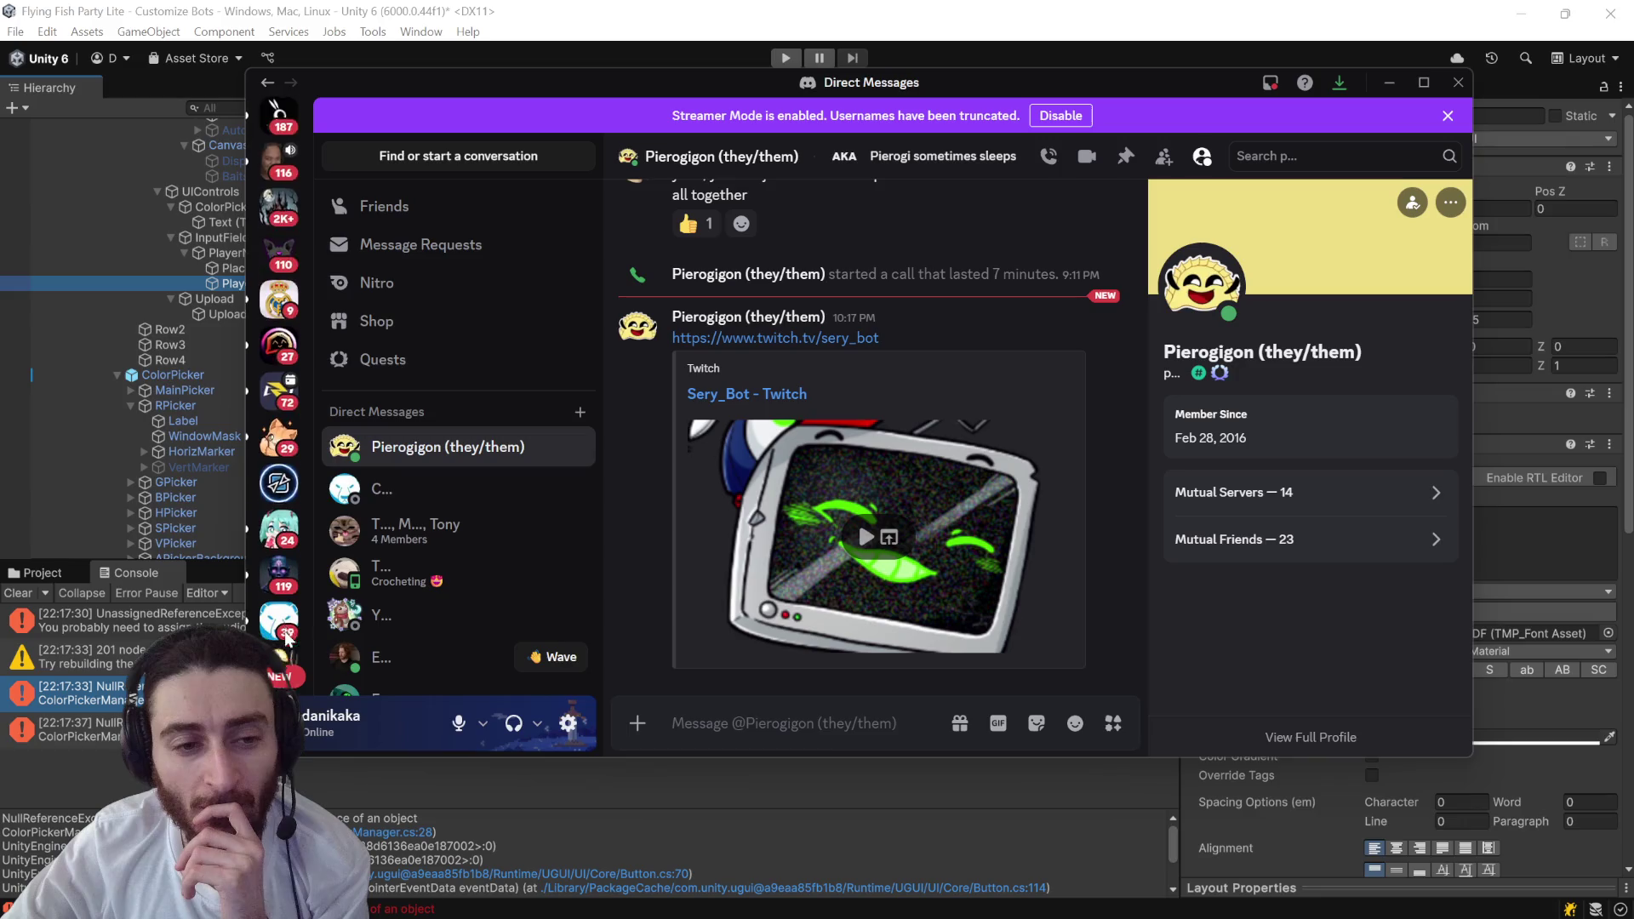
left_click(279, 528)
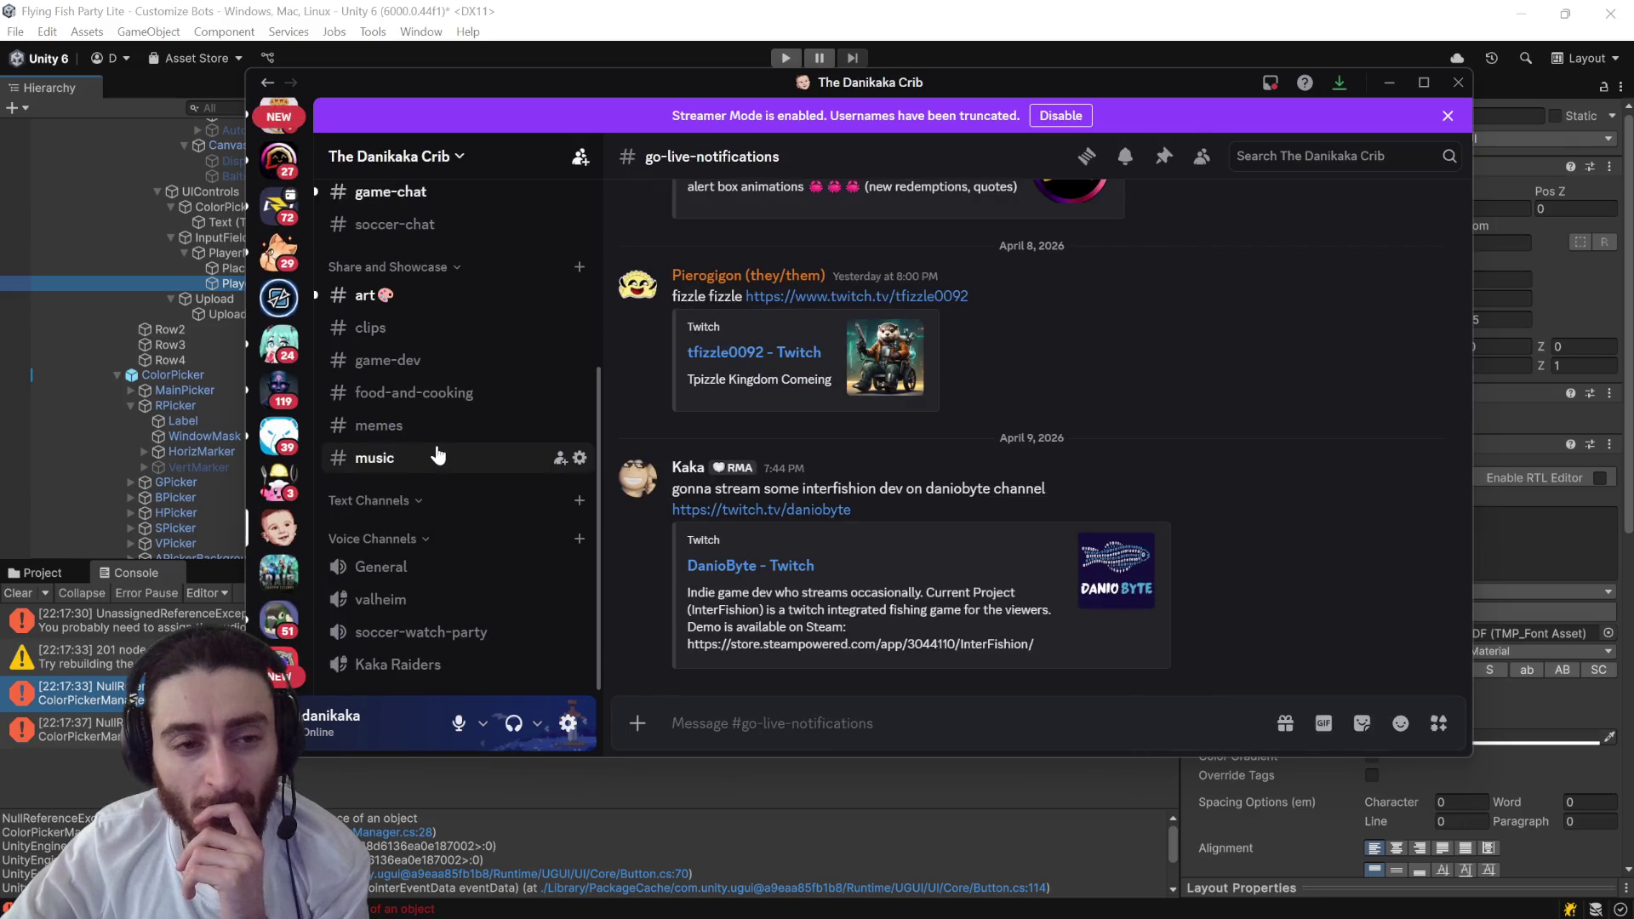
left_click(393, 305)
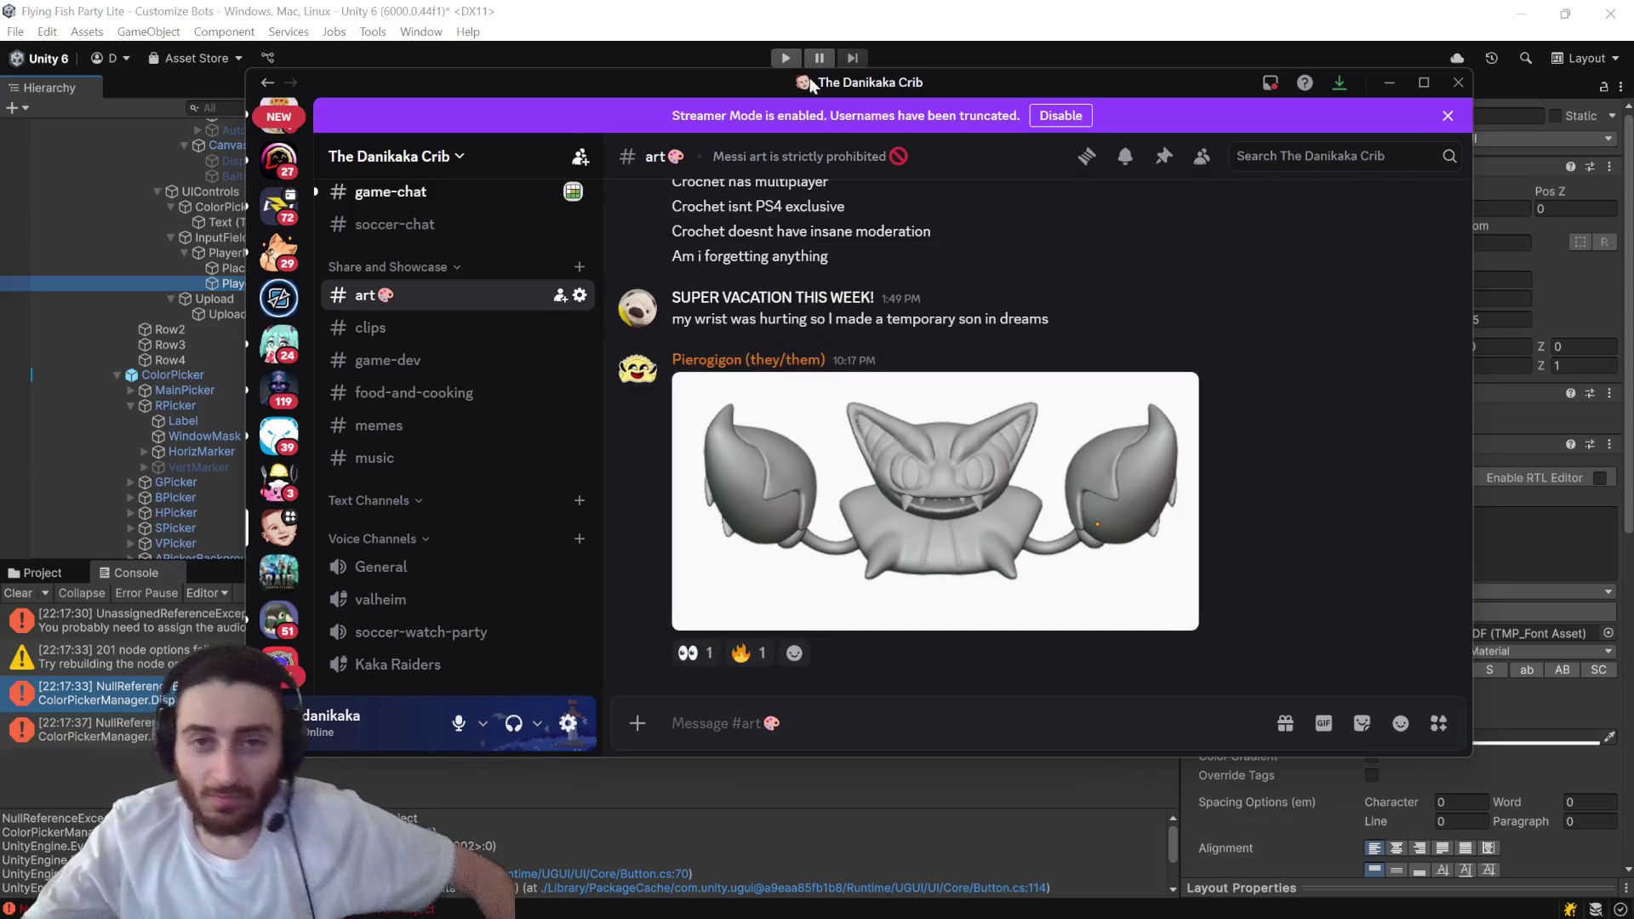
left_click(777, 19)
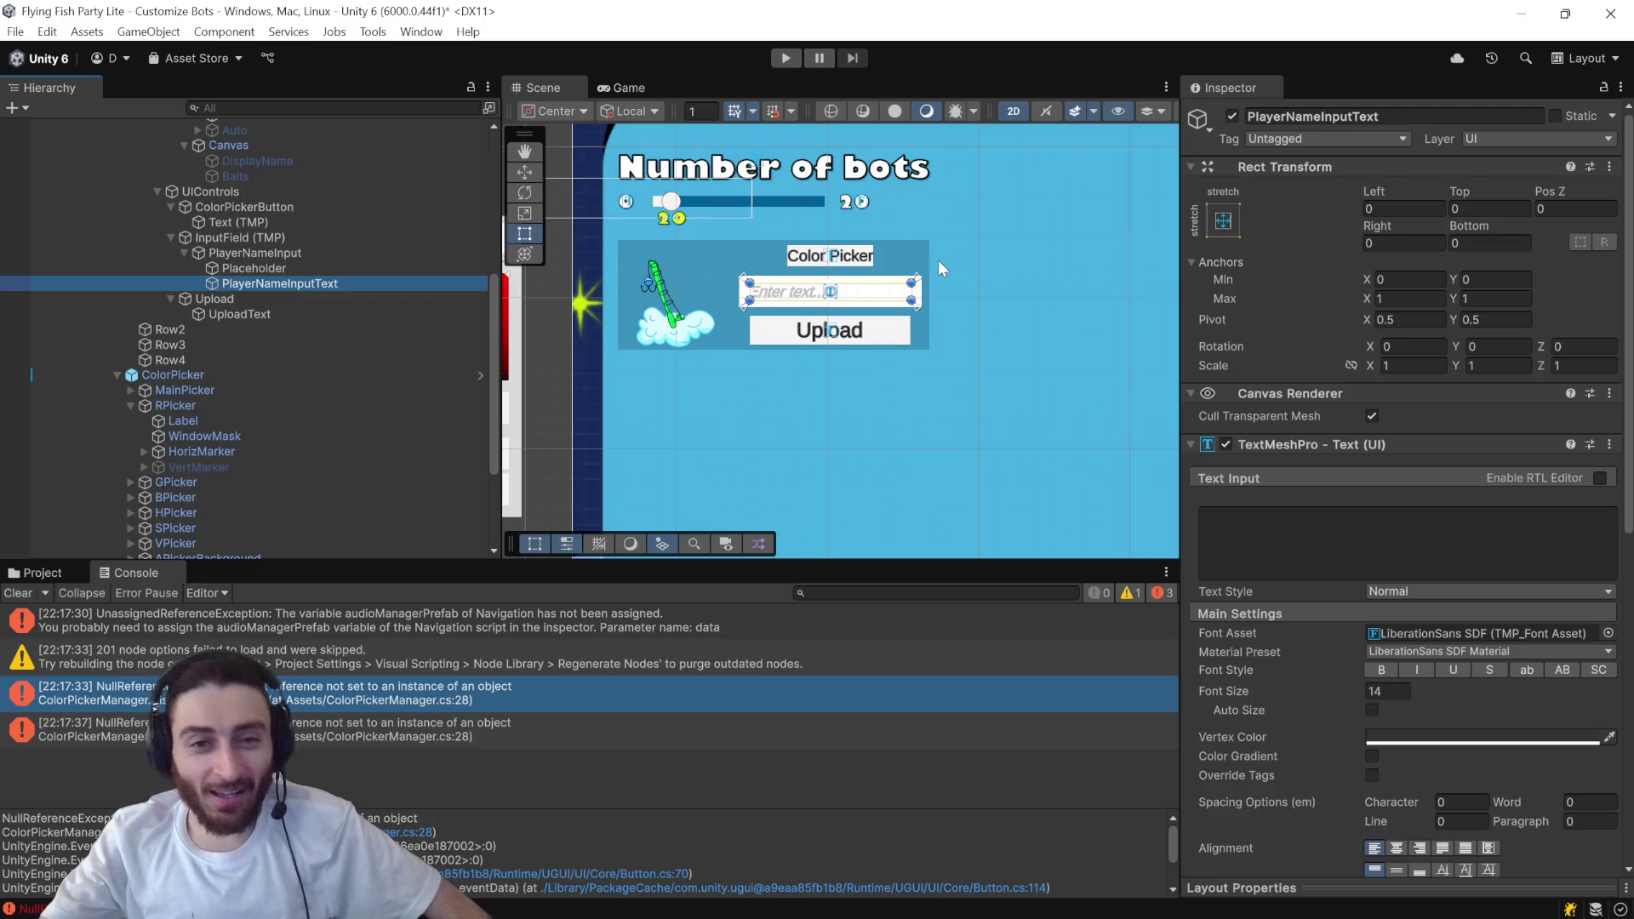
- Inspect ColorPickerButton and the UIControls group's layout, then bring up ColorPickerManager.cs in Visual Studio
scroll(940, 247, "up", 1)
scroll(861, 221, "up", 2)
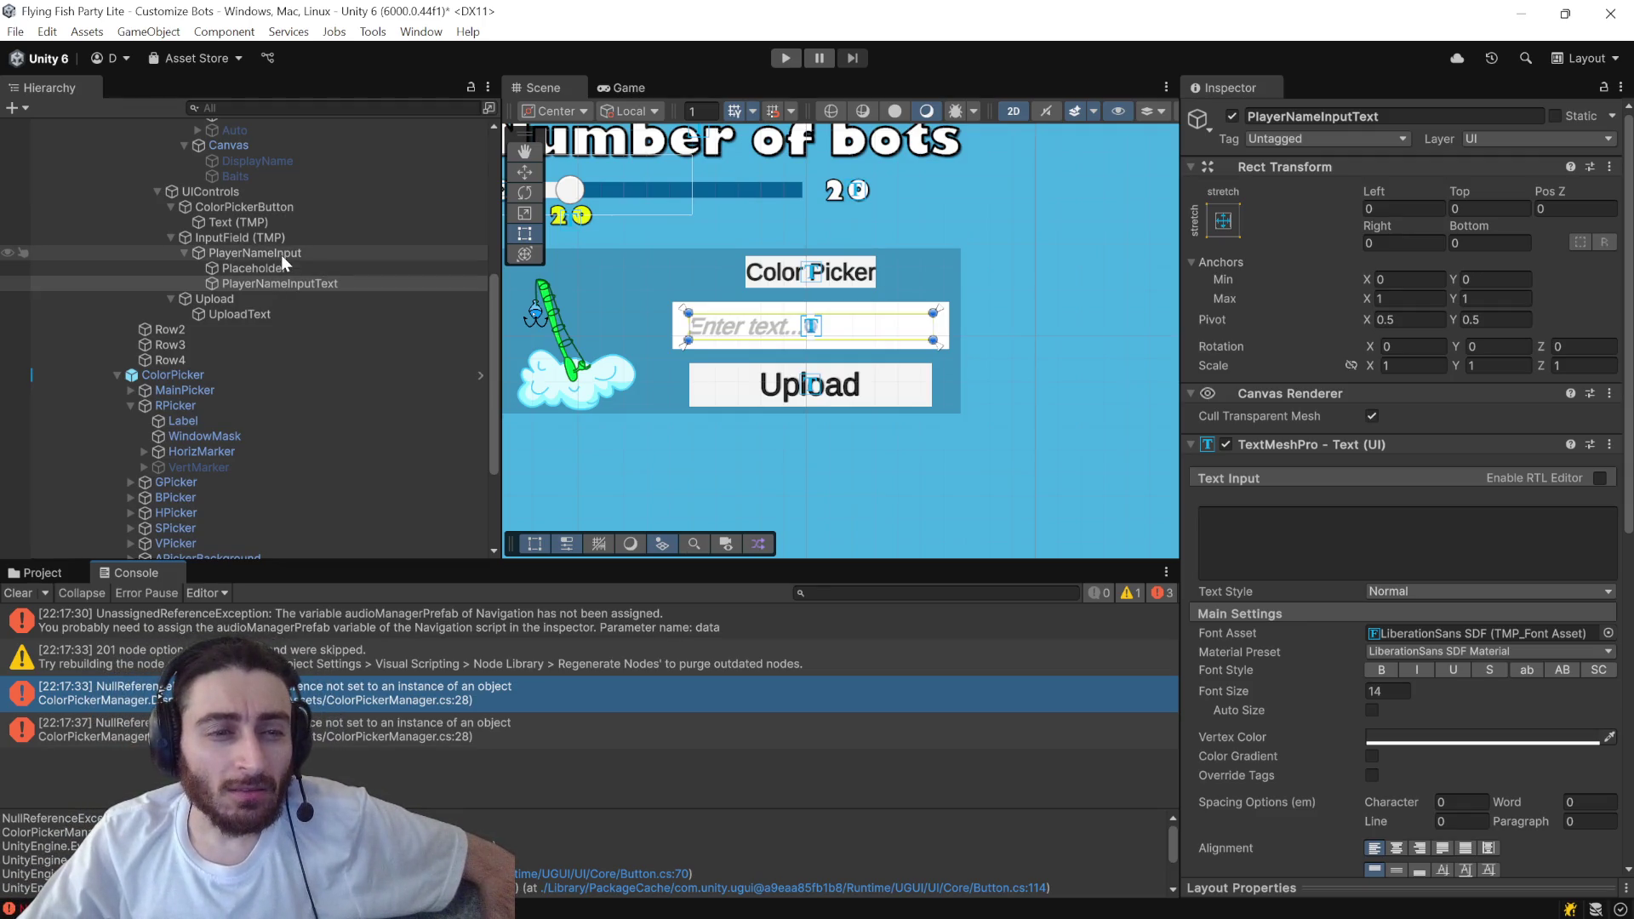
left_click(258, 208)
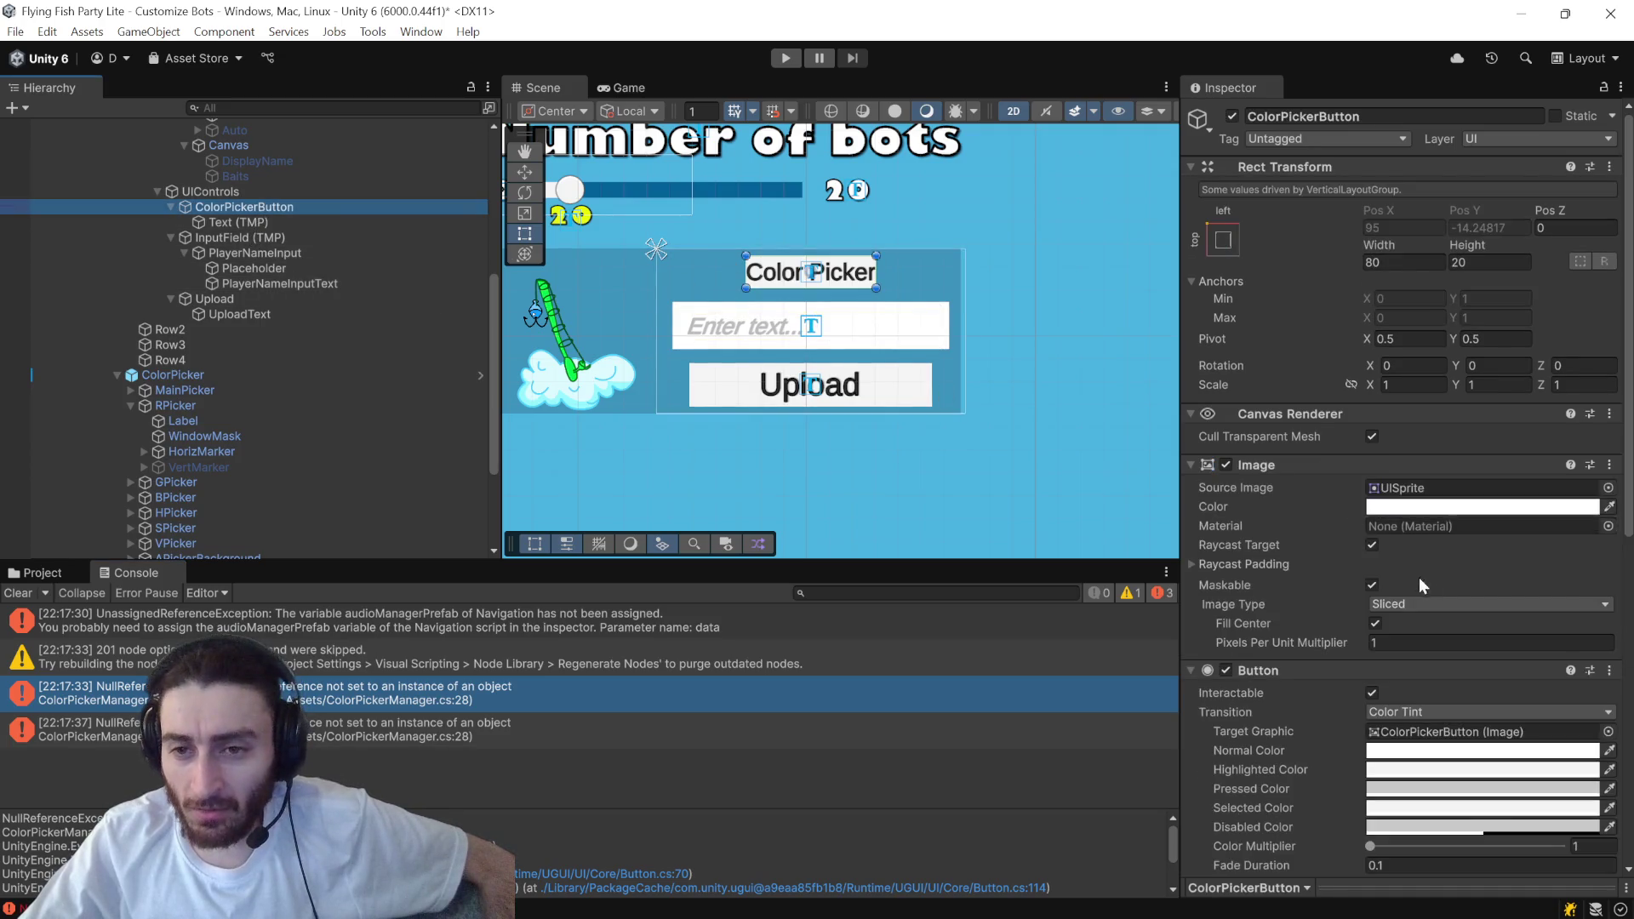
scroll(1408, 565, "down", 5)
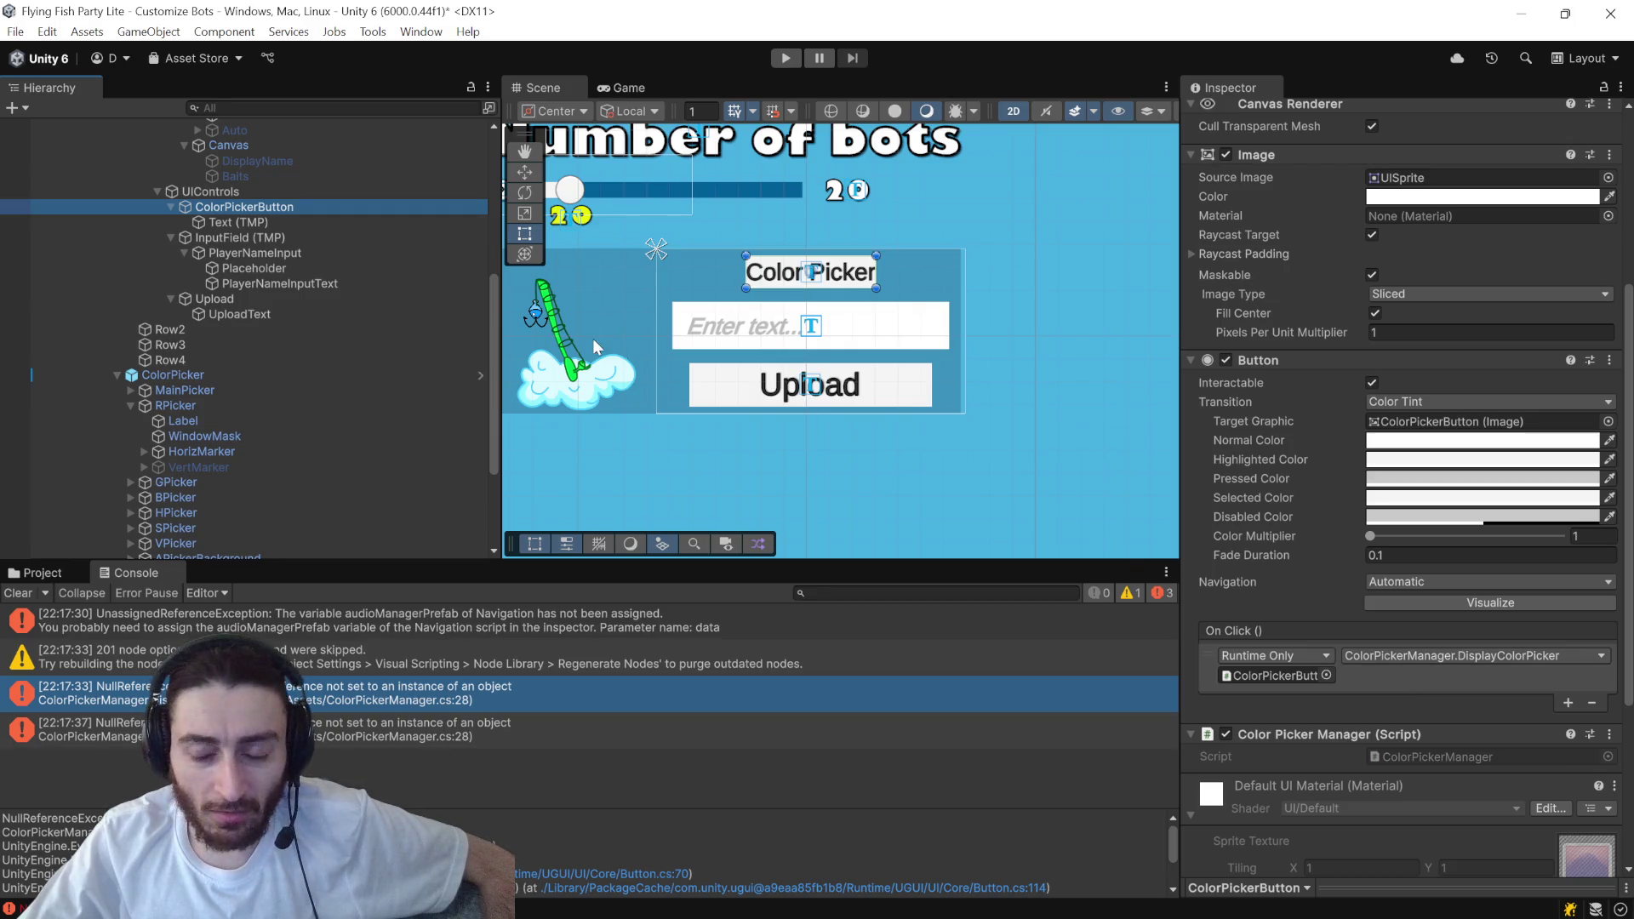
left_click(225, 192)
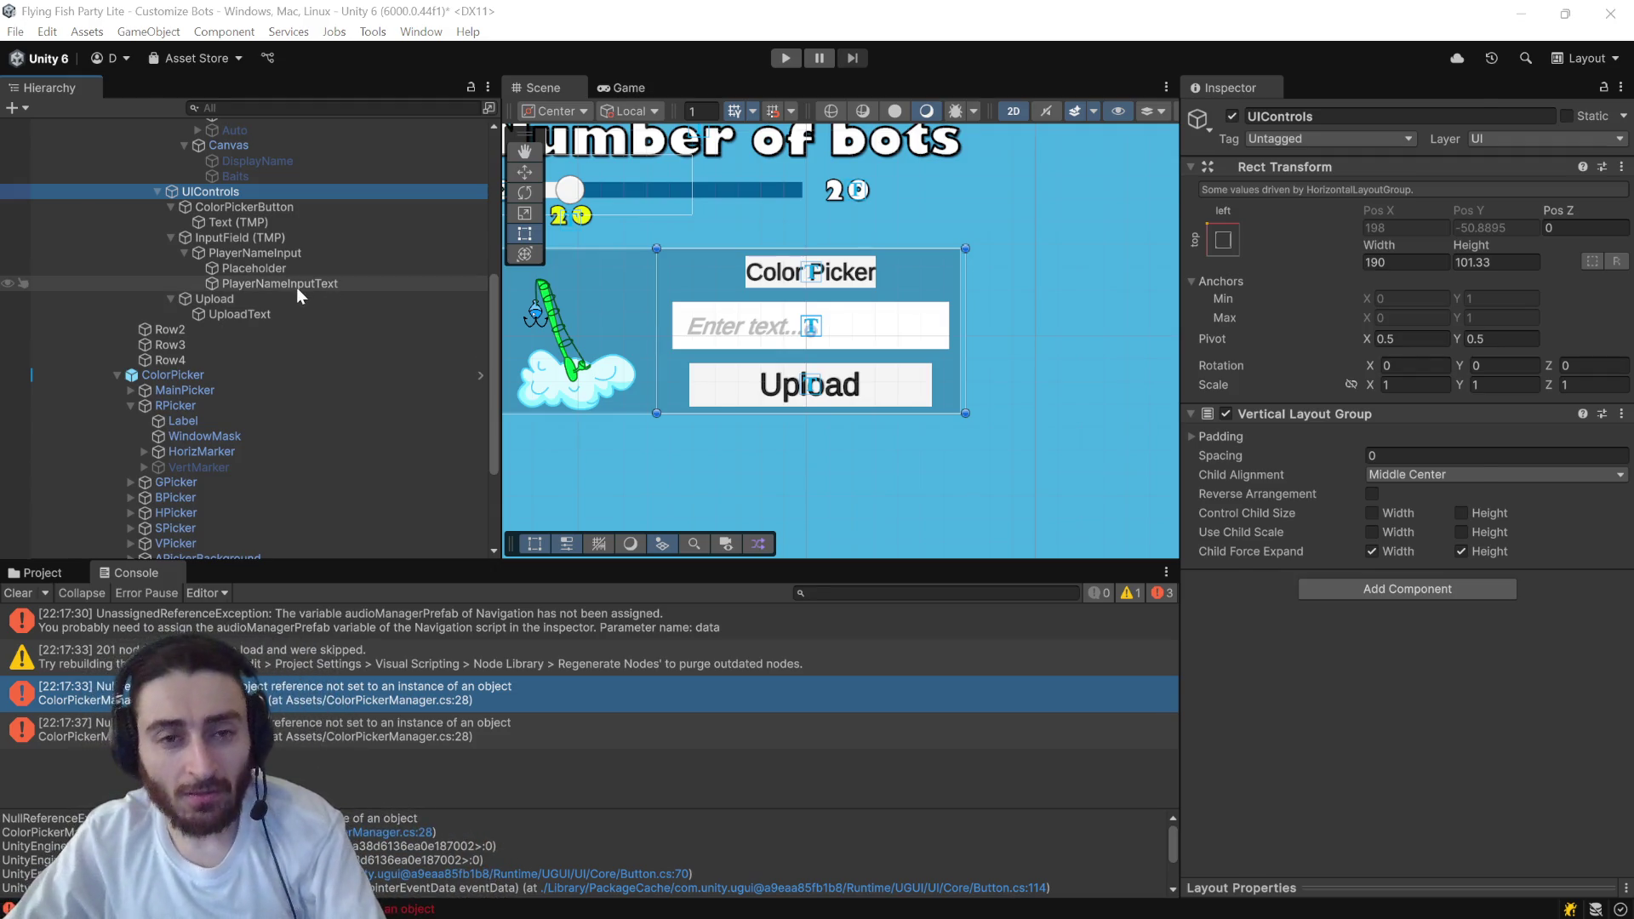
key("alt+Tab")
key("Tab")
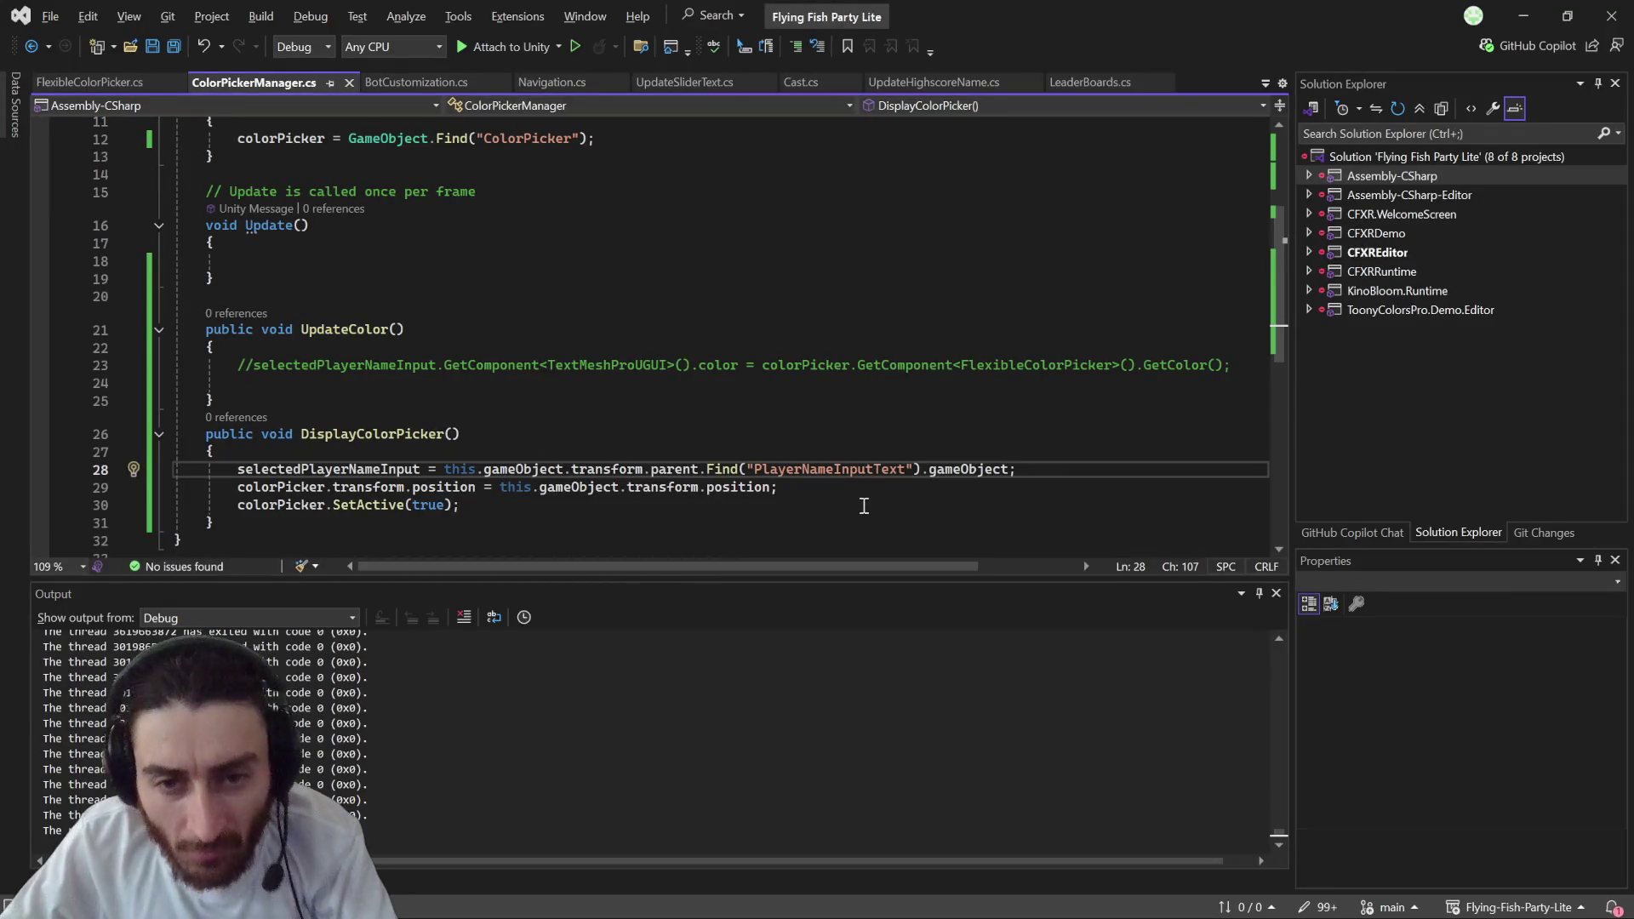
- Set a breakpoint on line 28 of DisplayColorPicker and attach the debugger to Unity
left_click(841, 469)
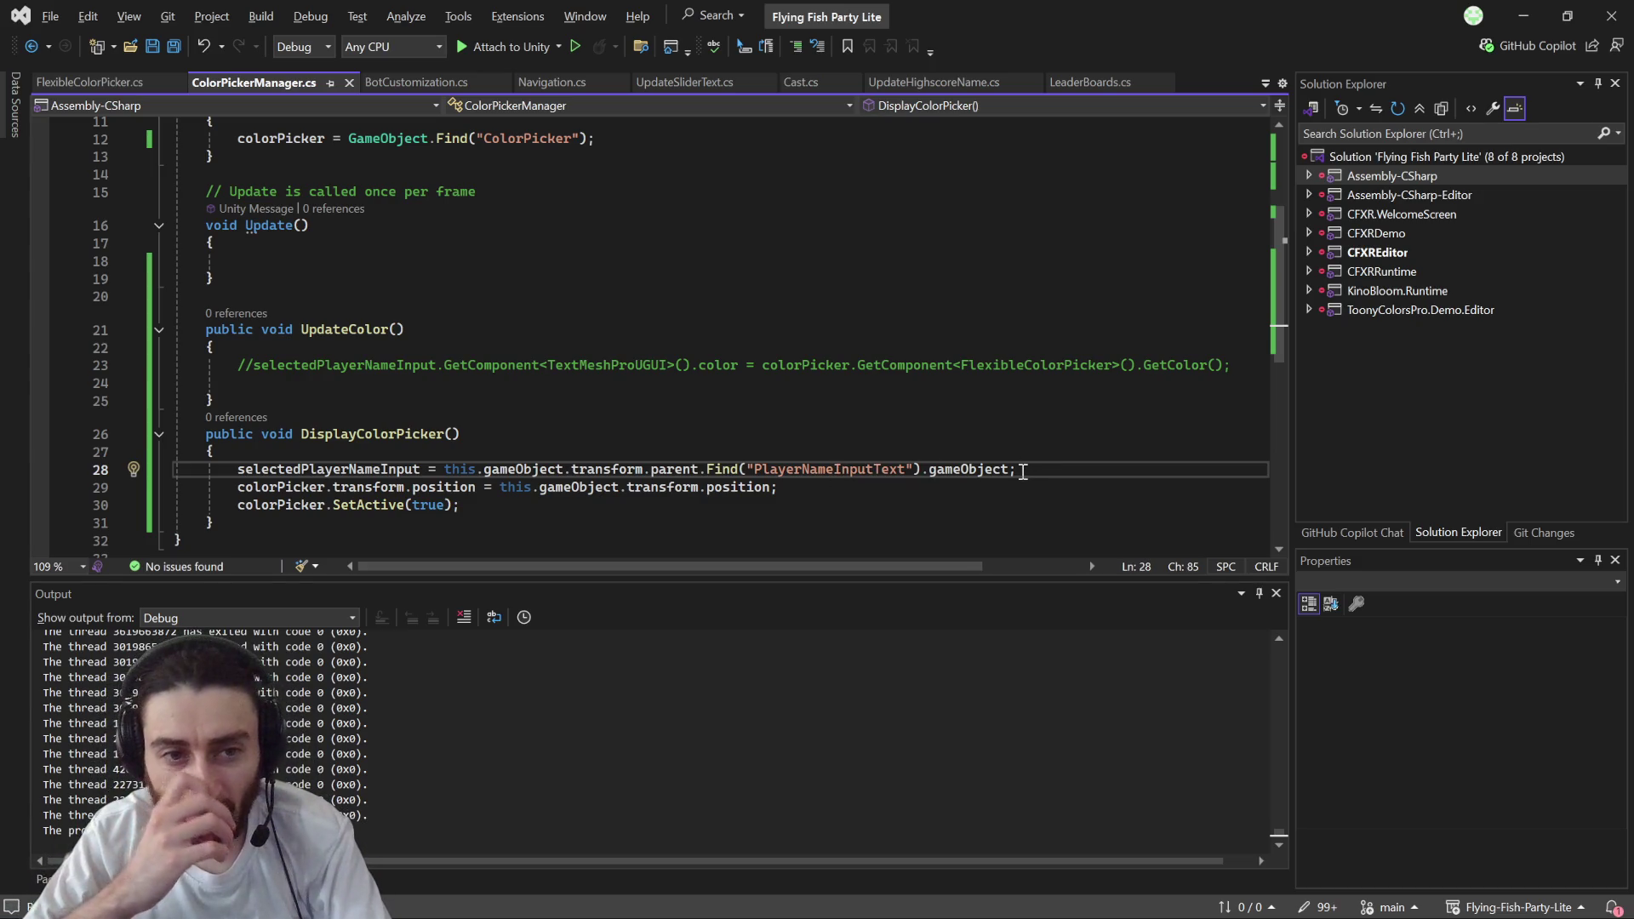
mouse_move(957, 472)
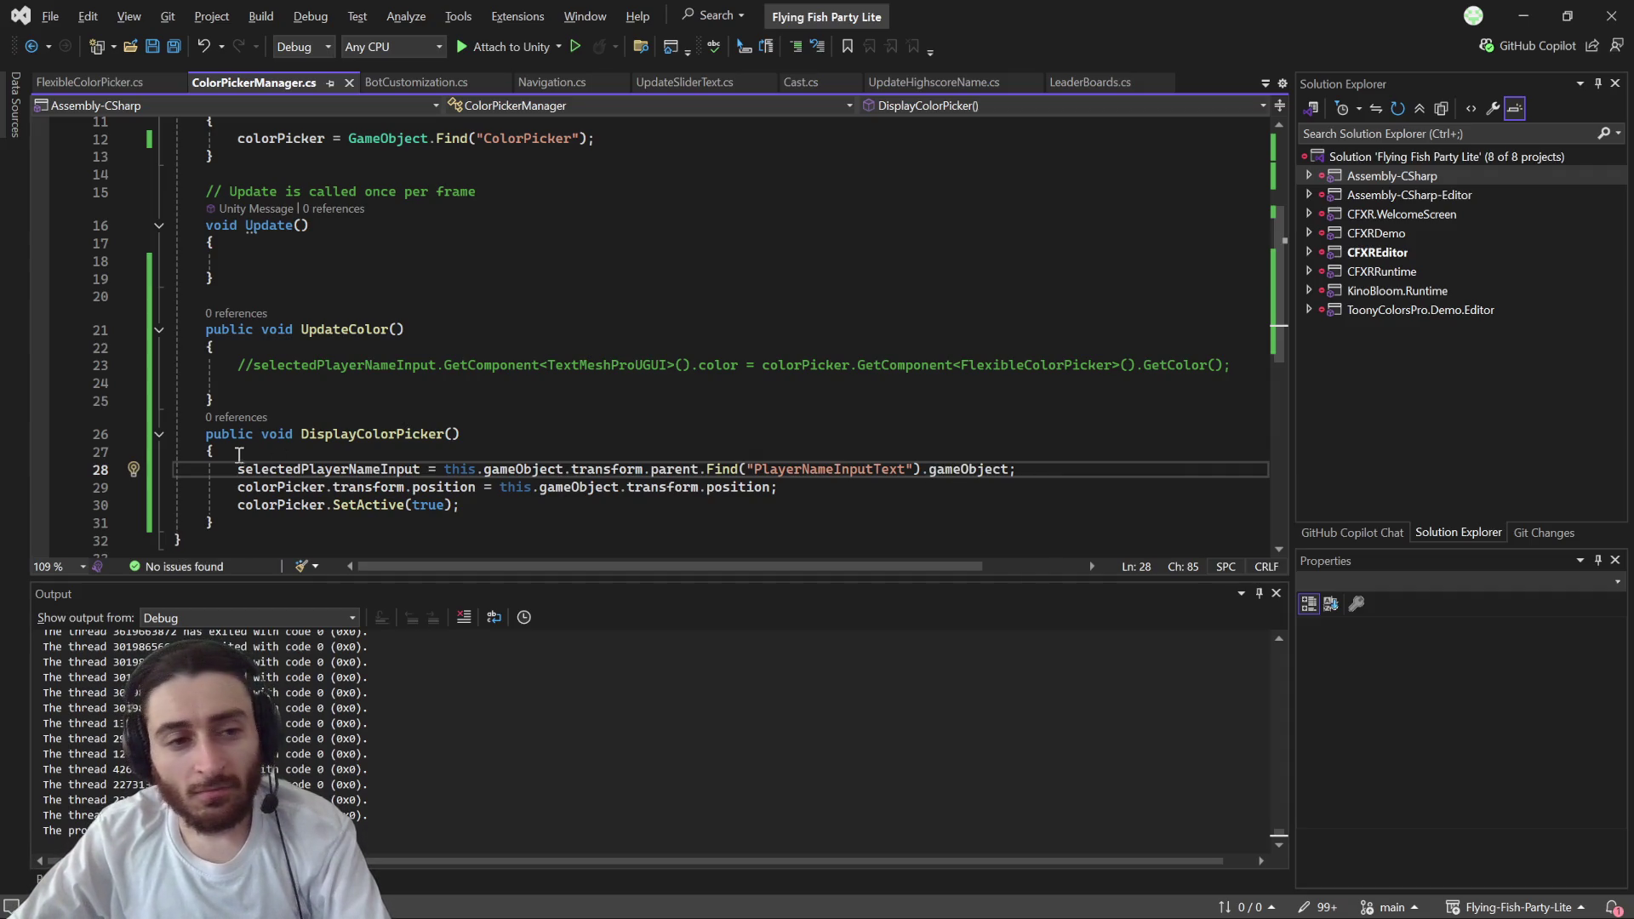
left_click(38, 476)
left_click(474, 42)
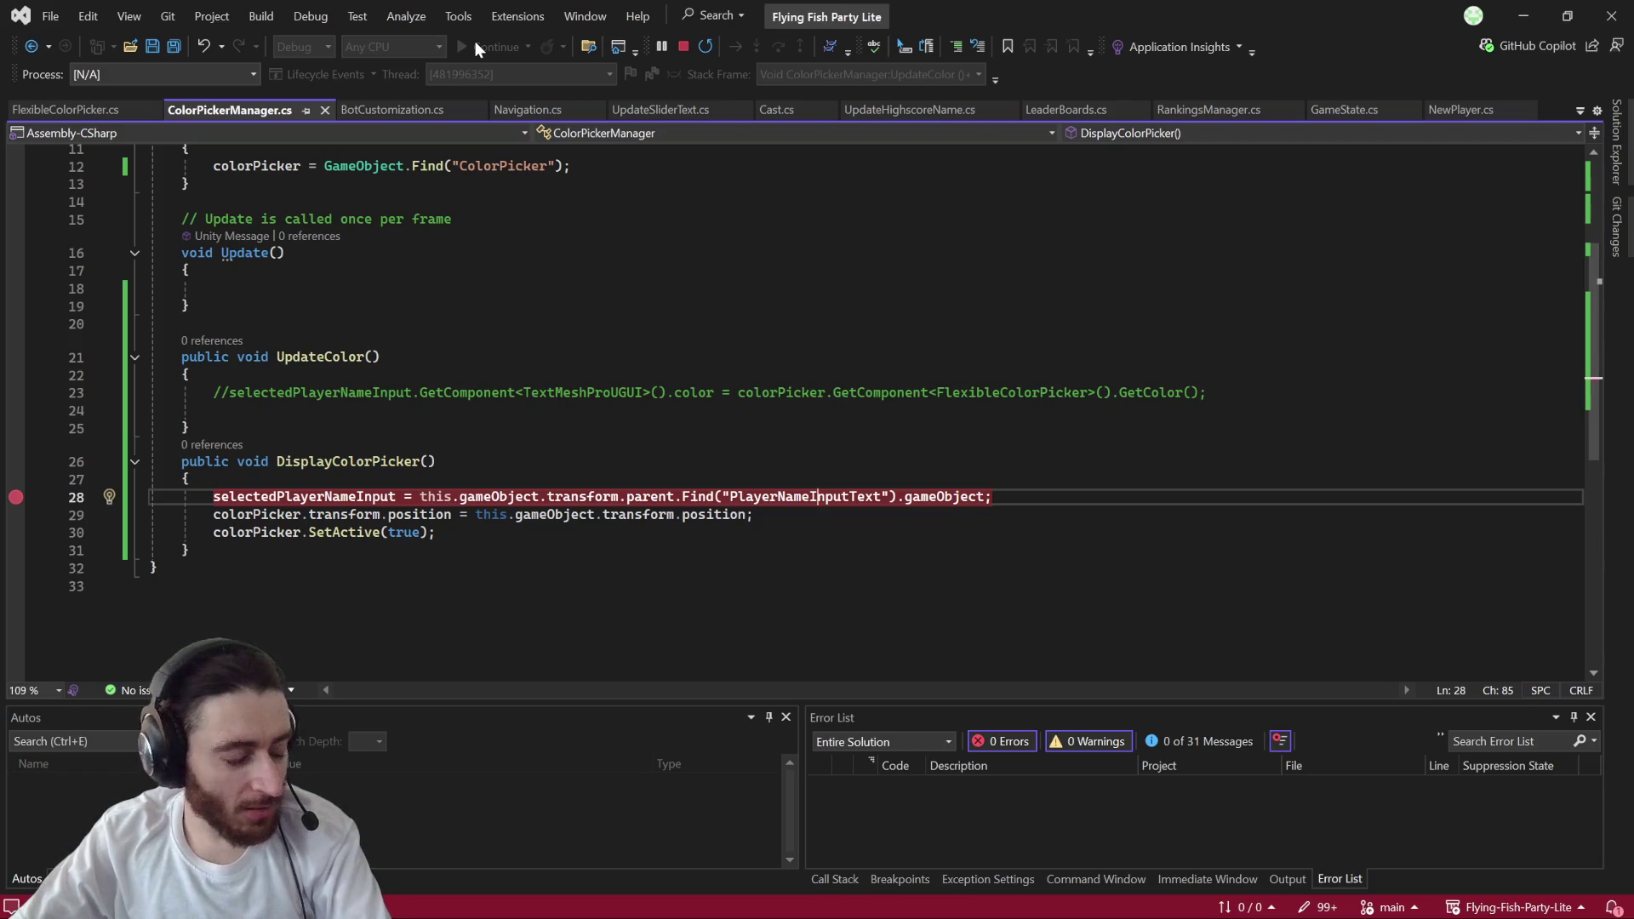
- Run the game in Unity and open the color picker to hit the breakpoint
key("alt+Tab")
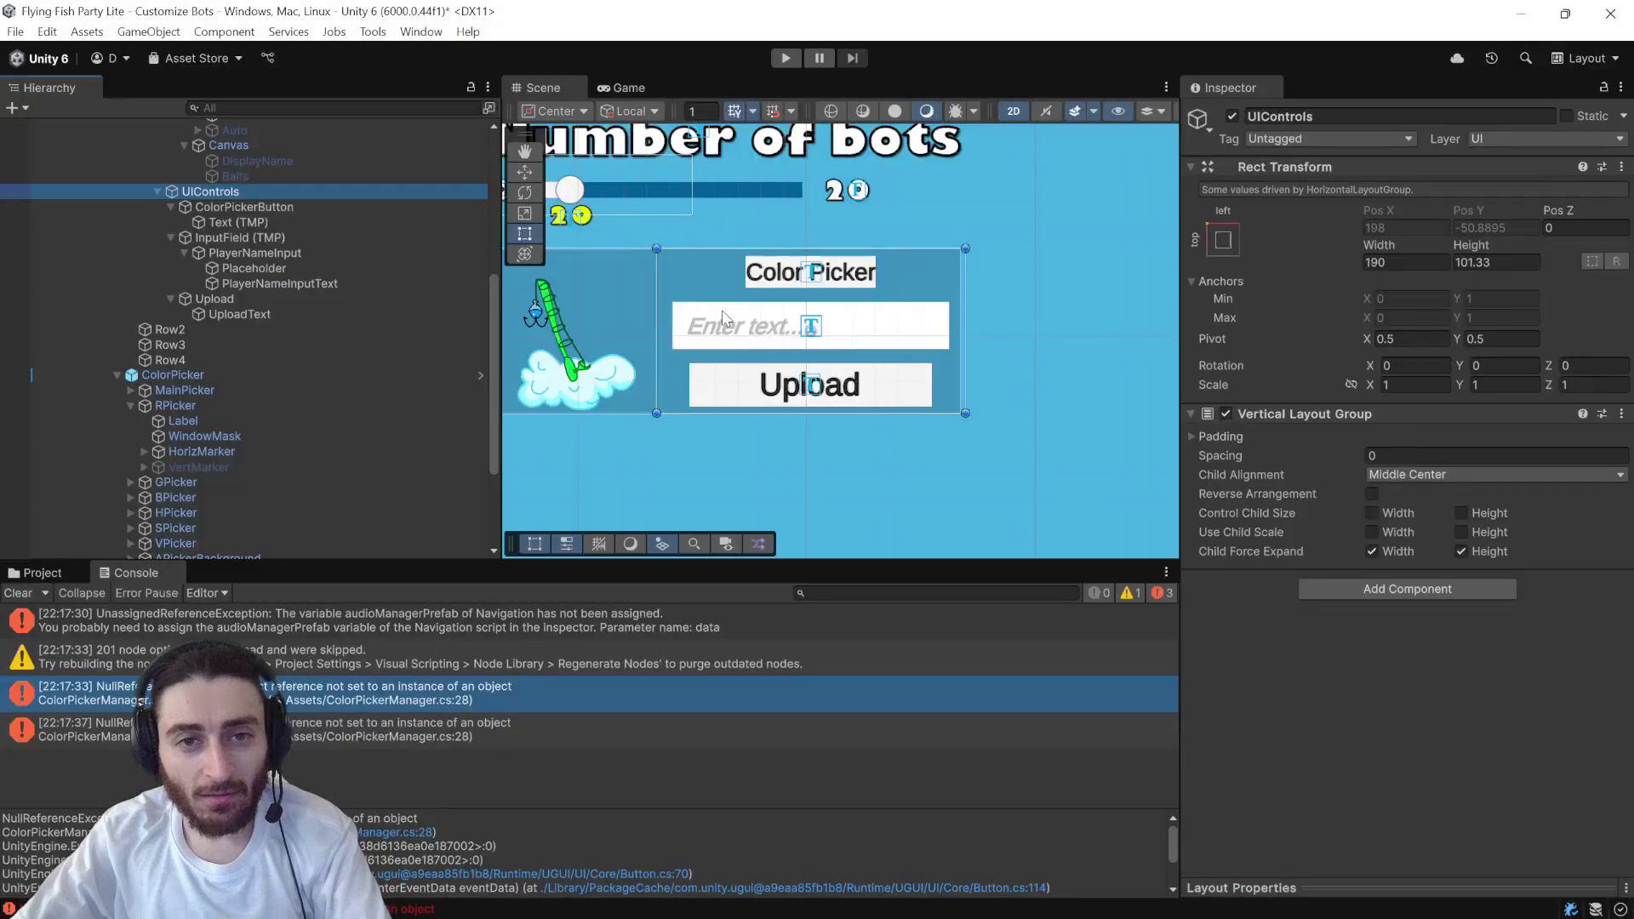
left_click(796, 54)
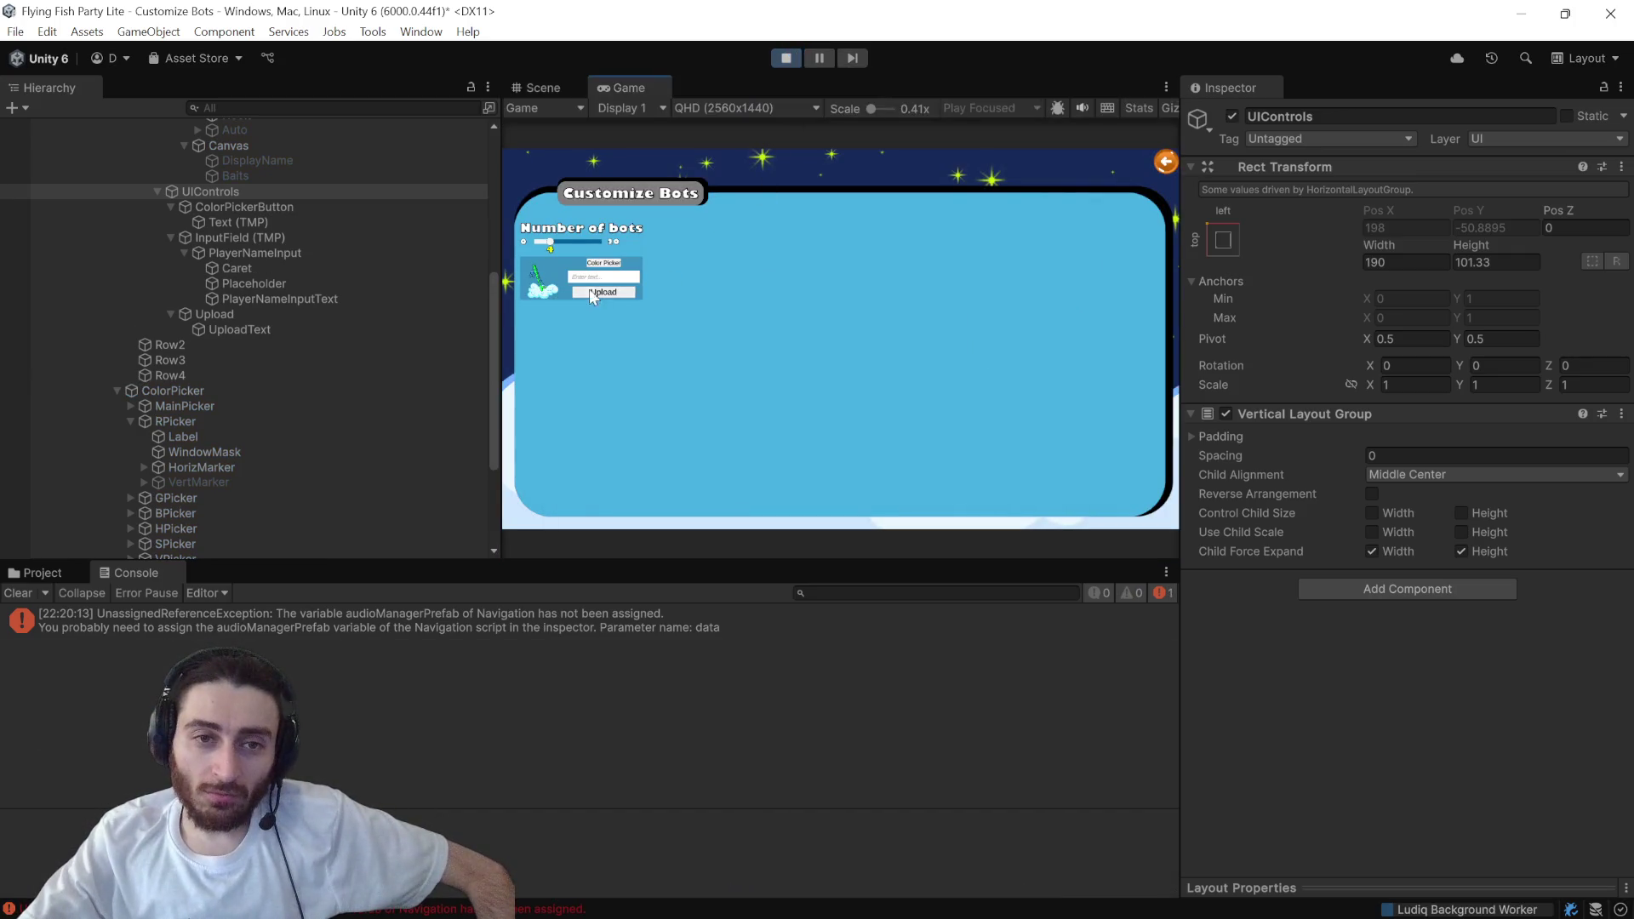
left_click(610, 266)
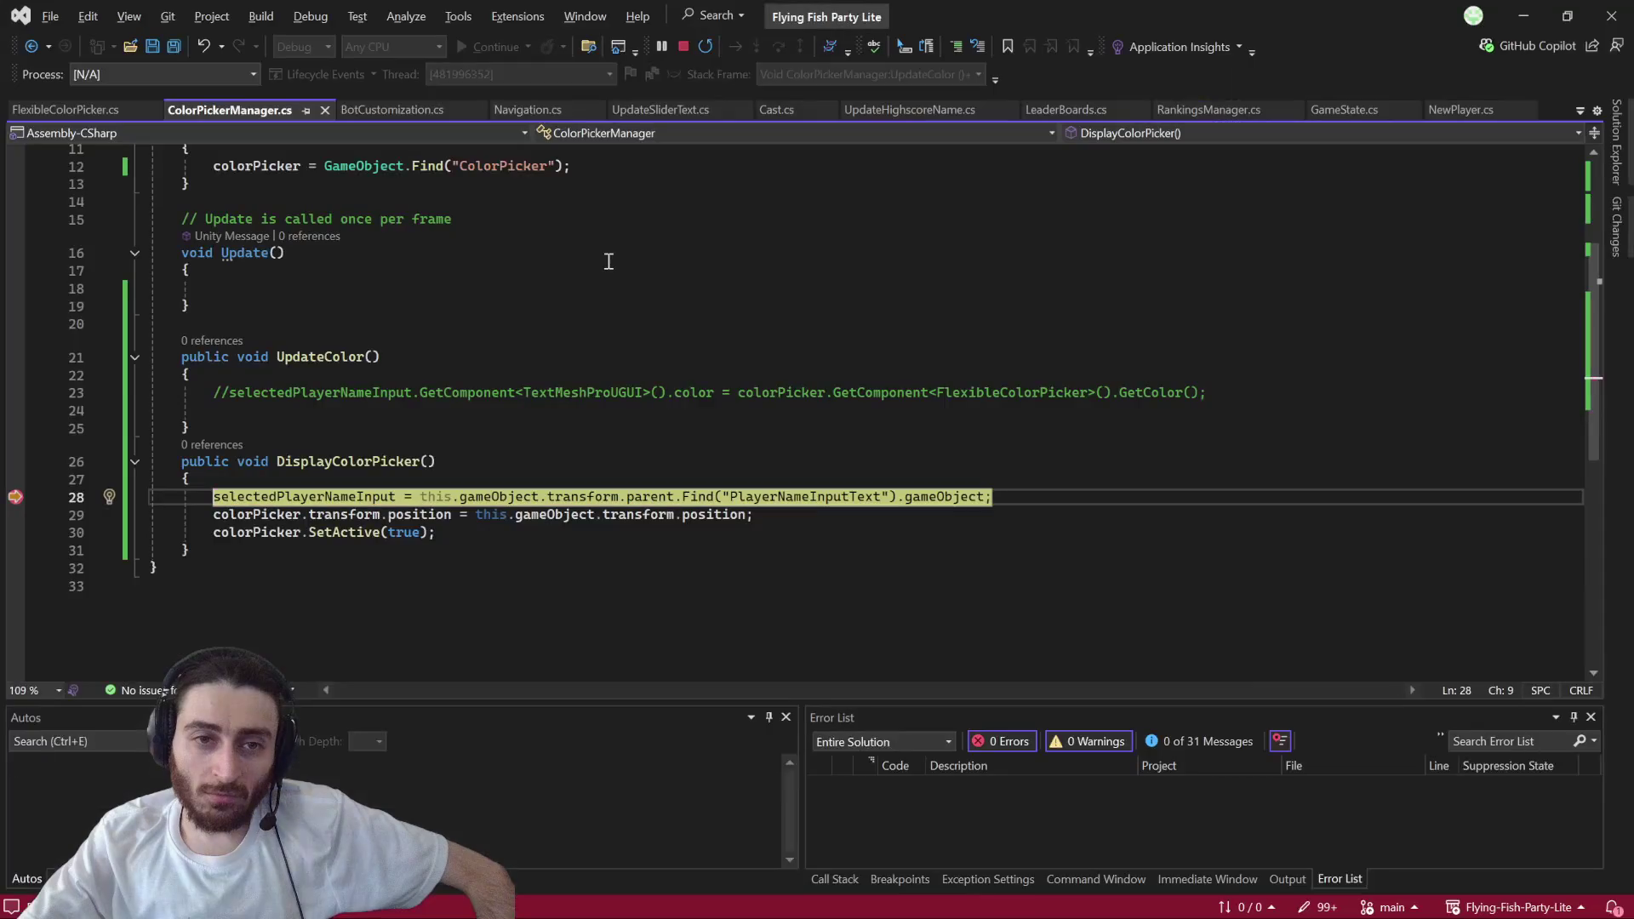
mouse_move(499, 488)
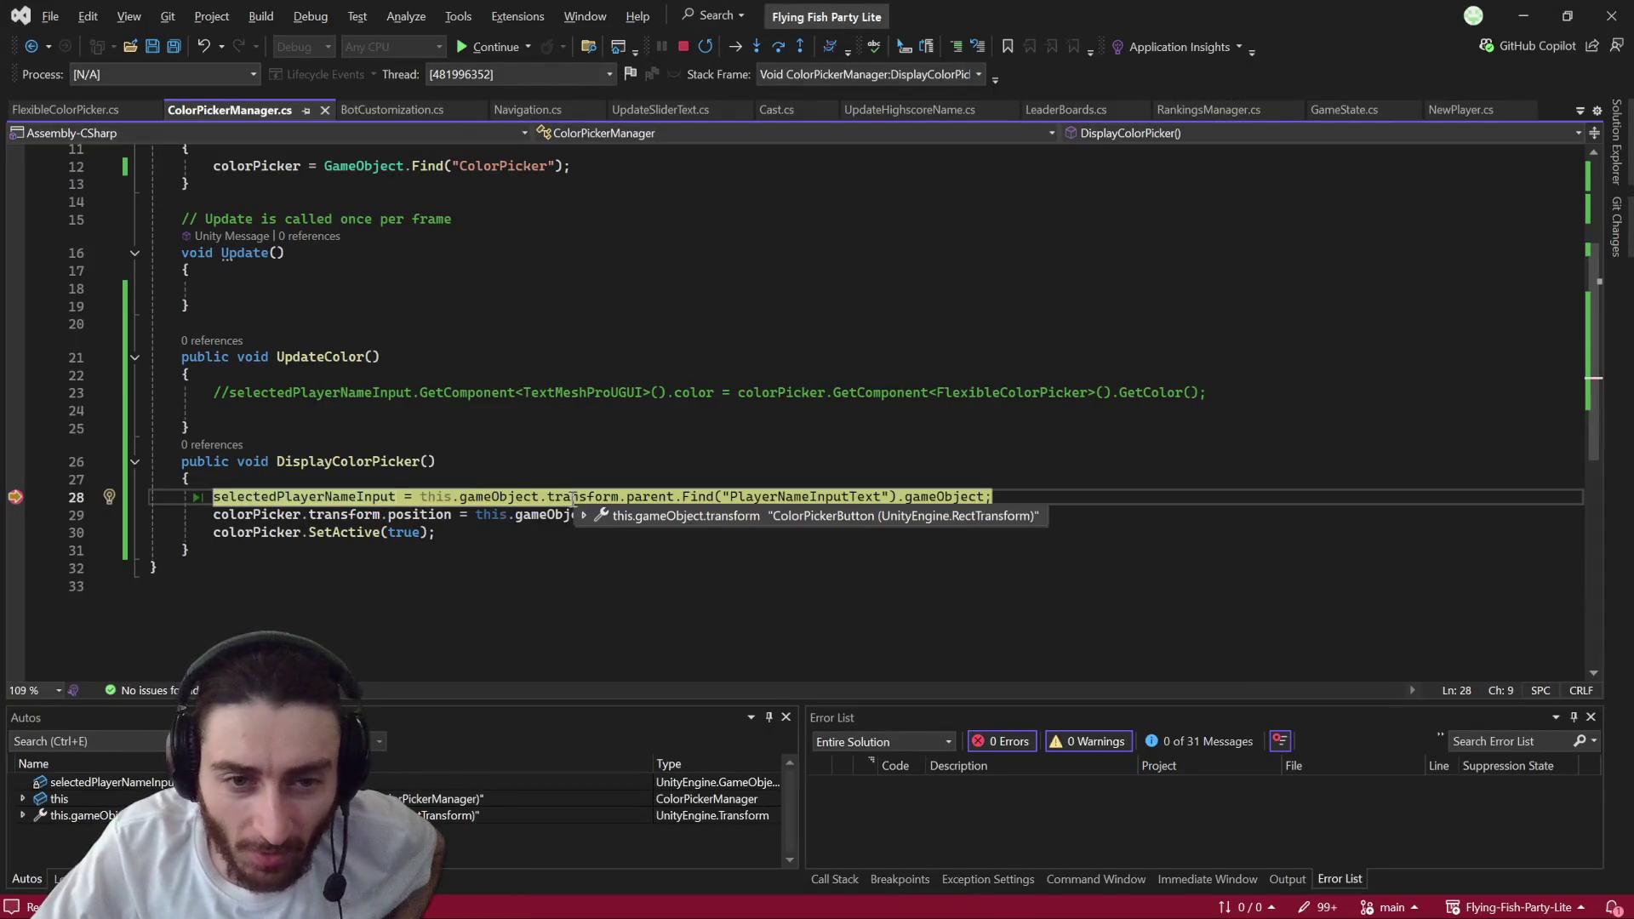
mouse_move(655, 496)
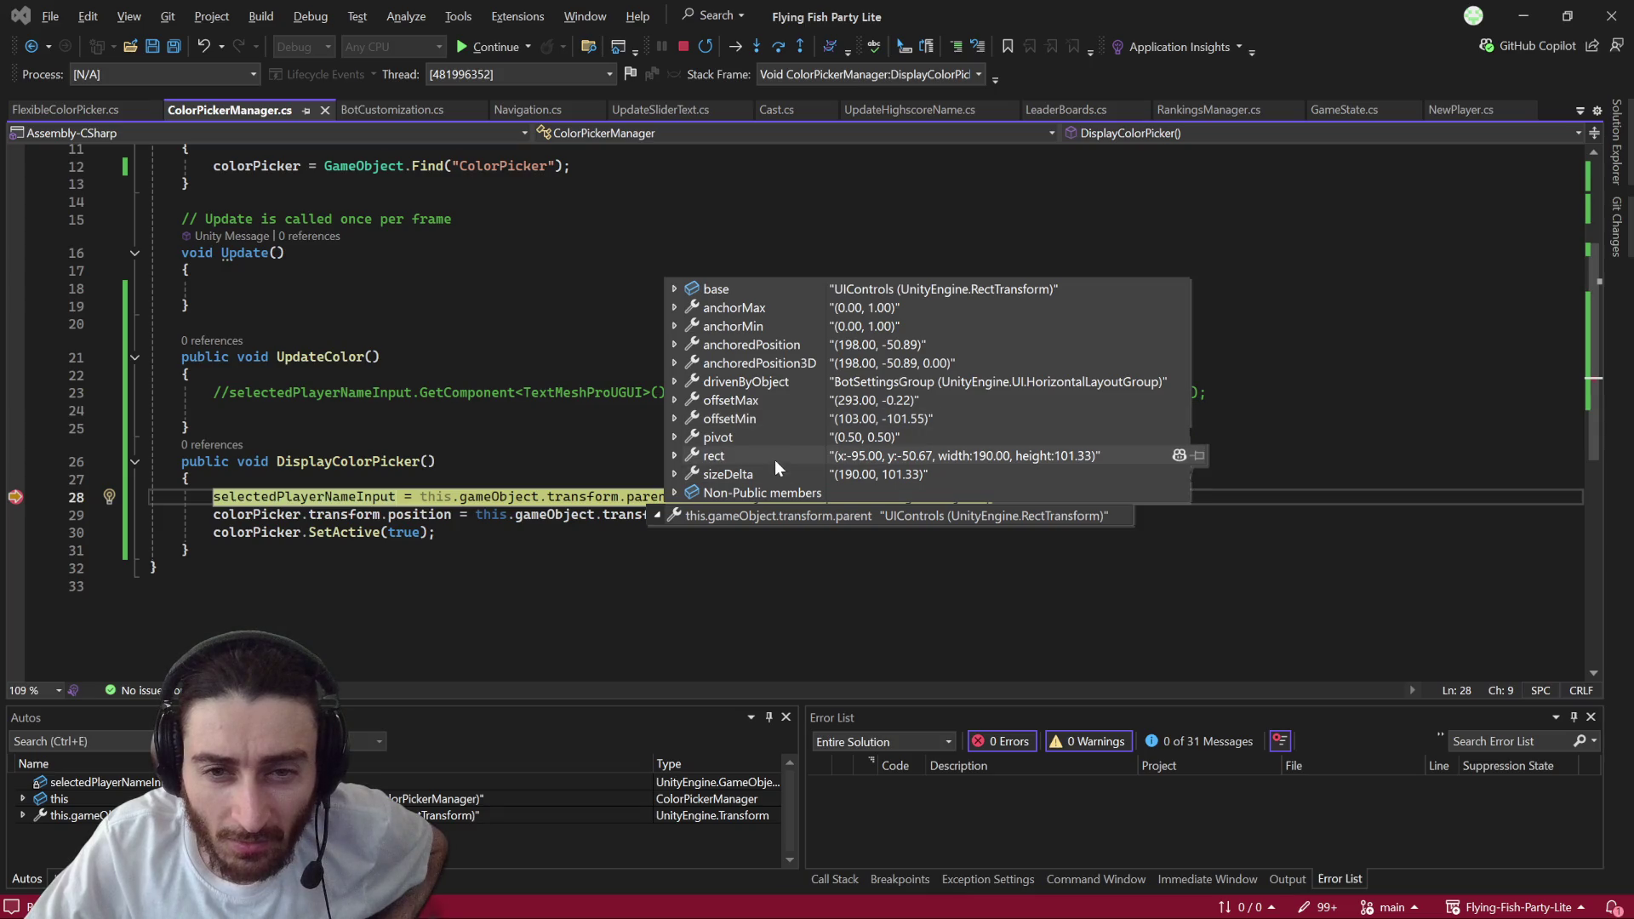
left_click(675, 291)
scroll(620, 400, "down", 3)
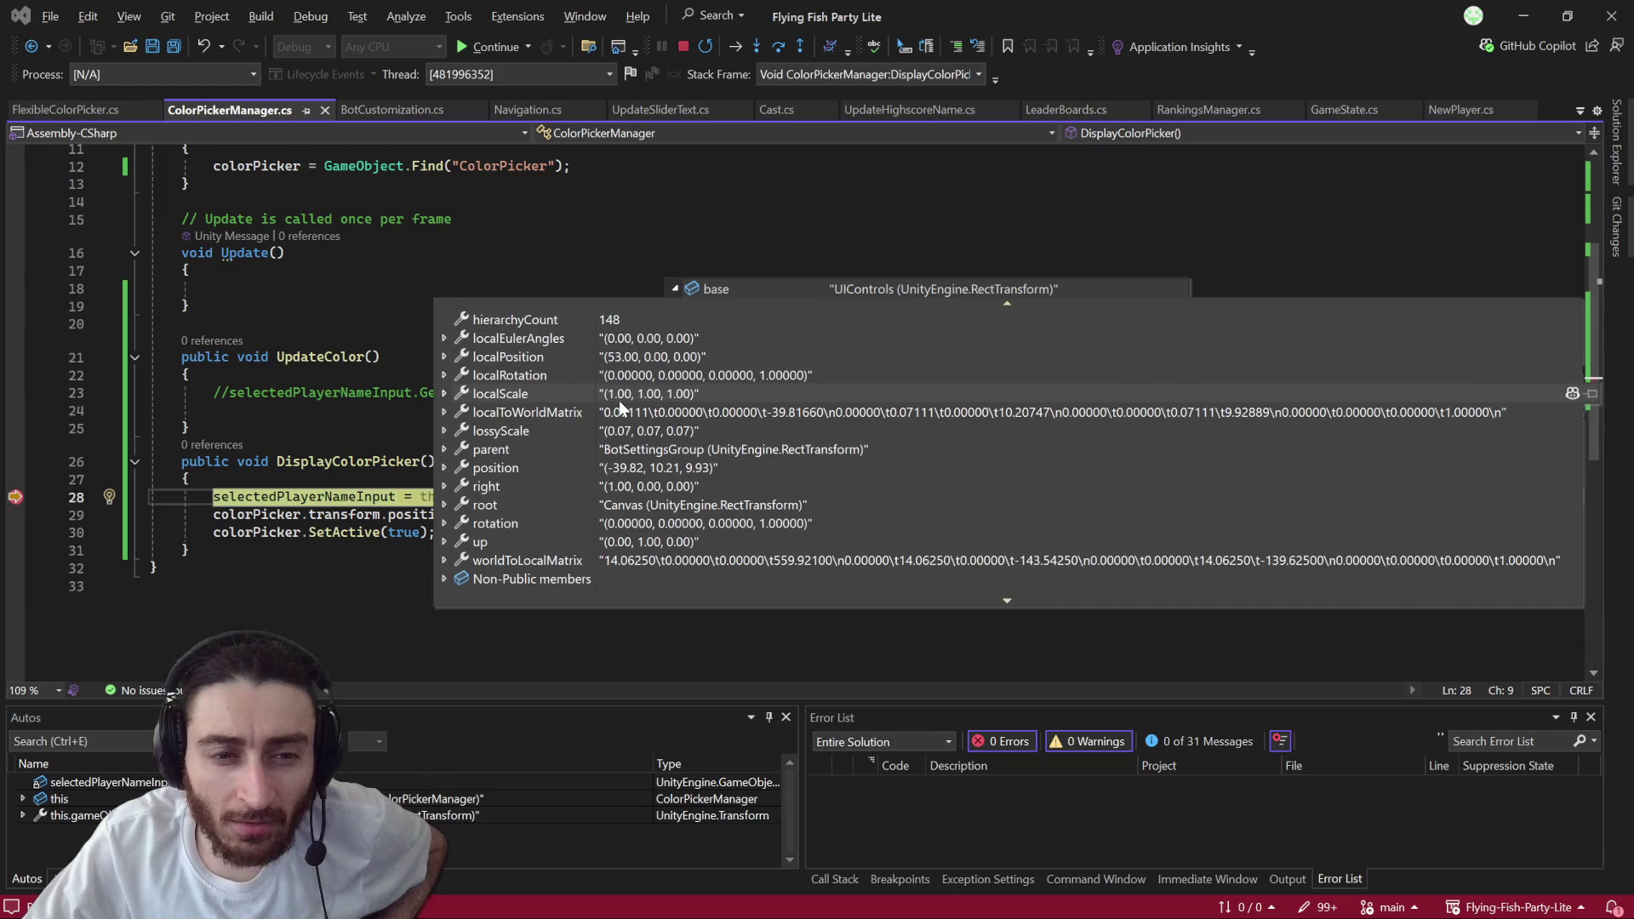
scroll(570, 461, "up", 3)
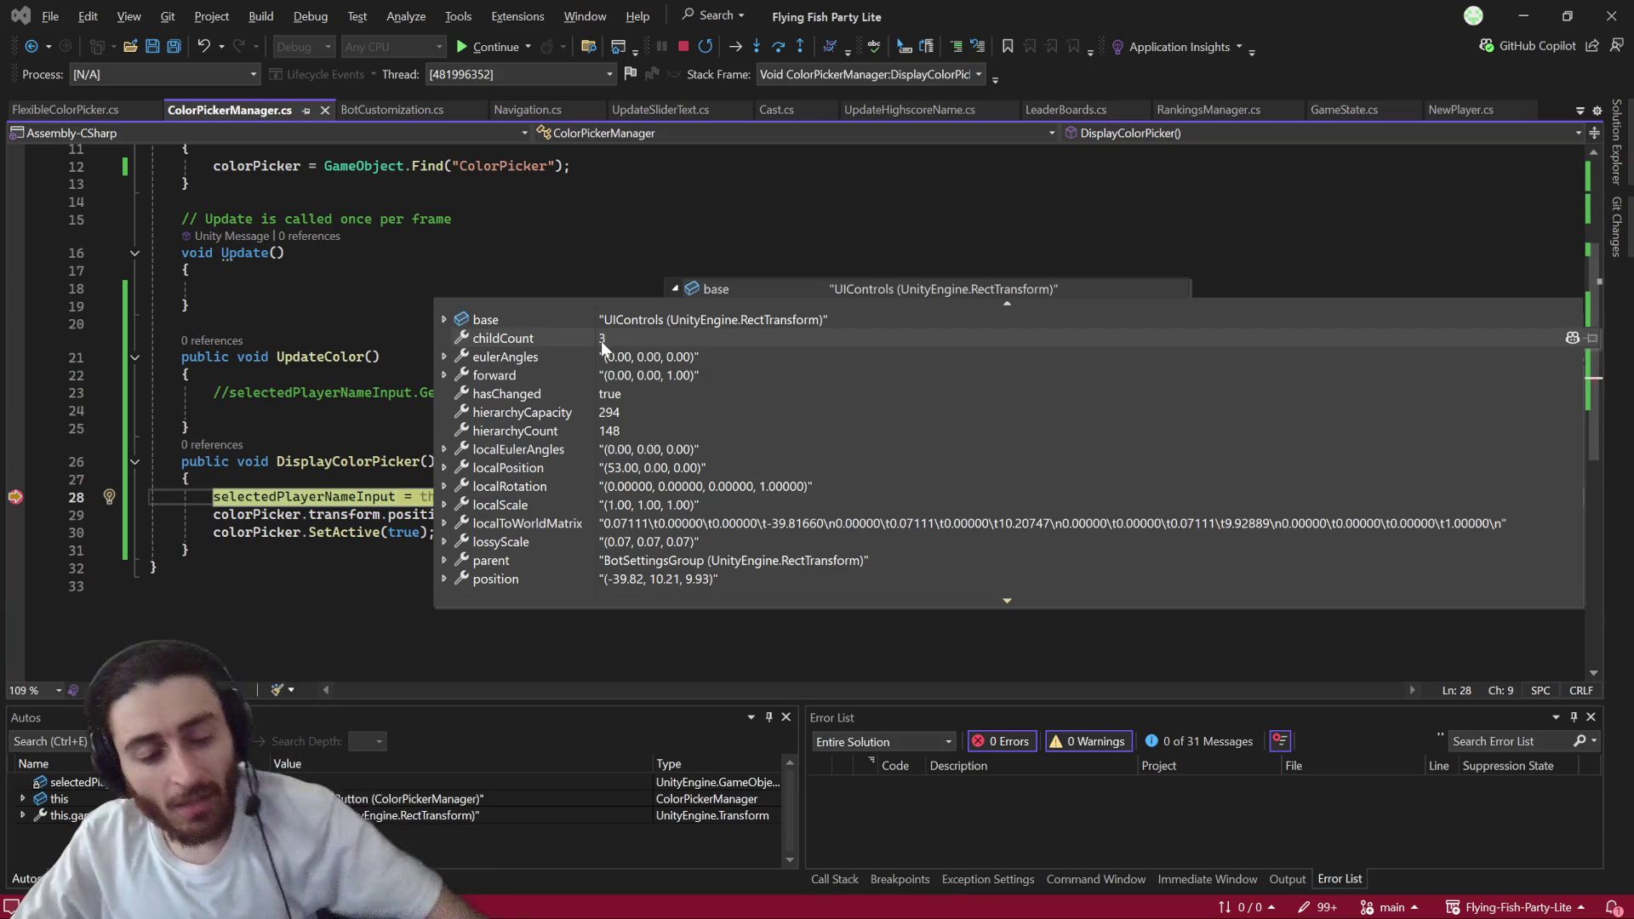
key("alt+Tab")
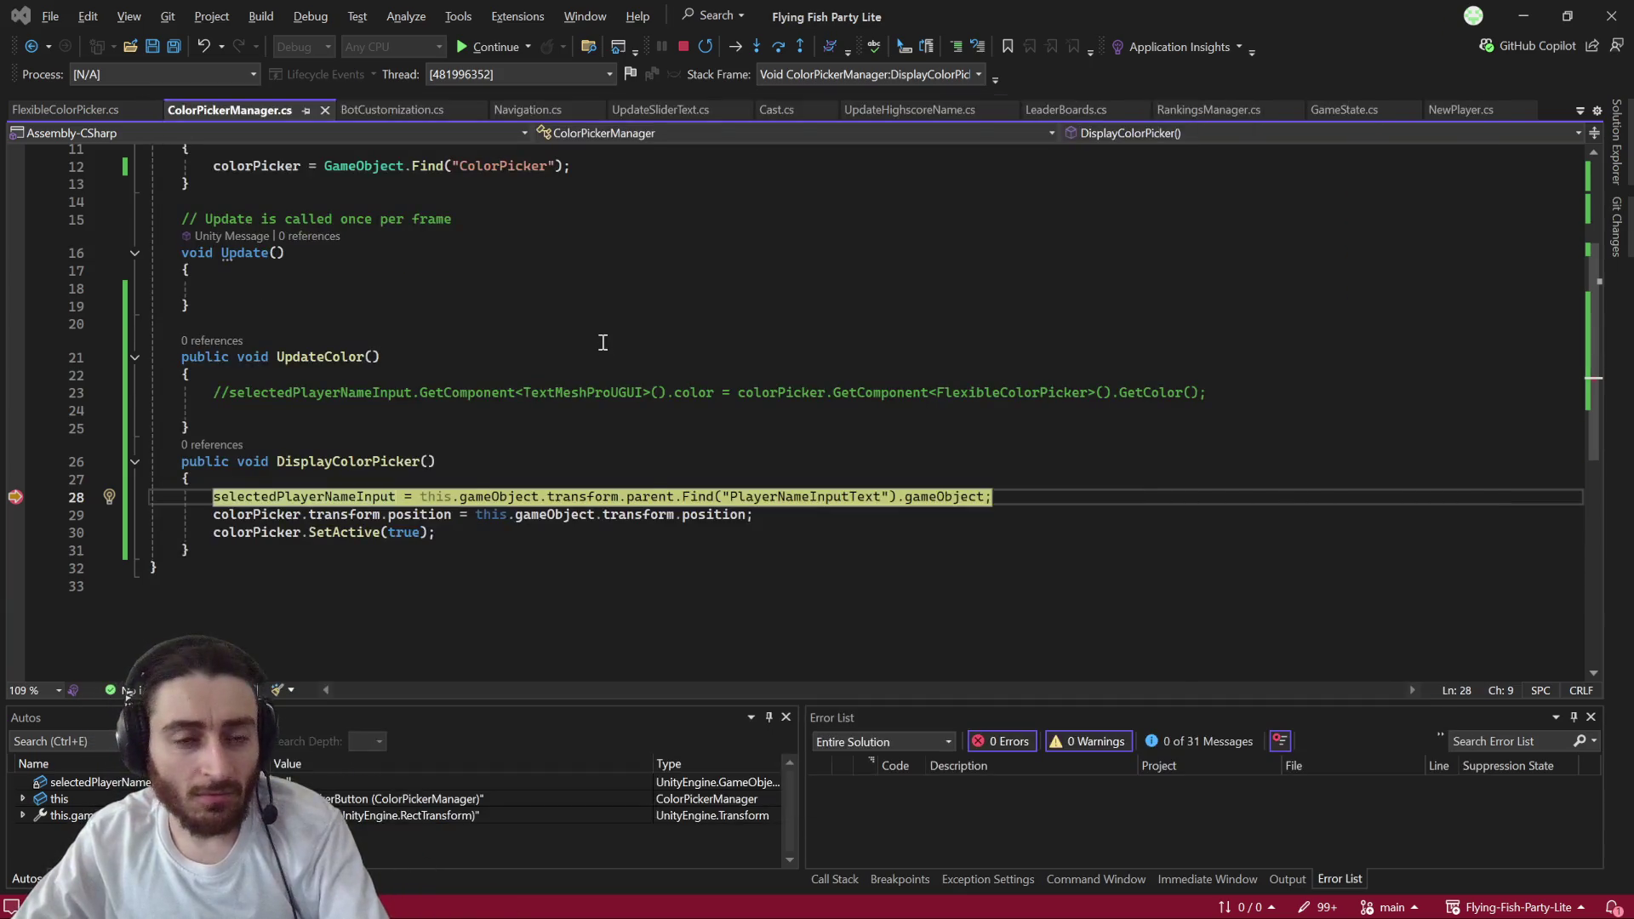
key("alt+Tab")
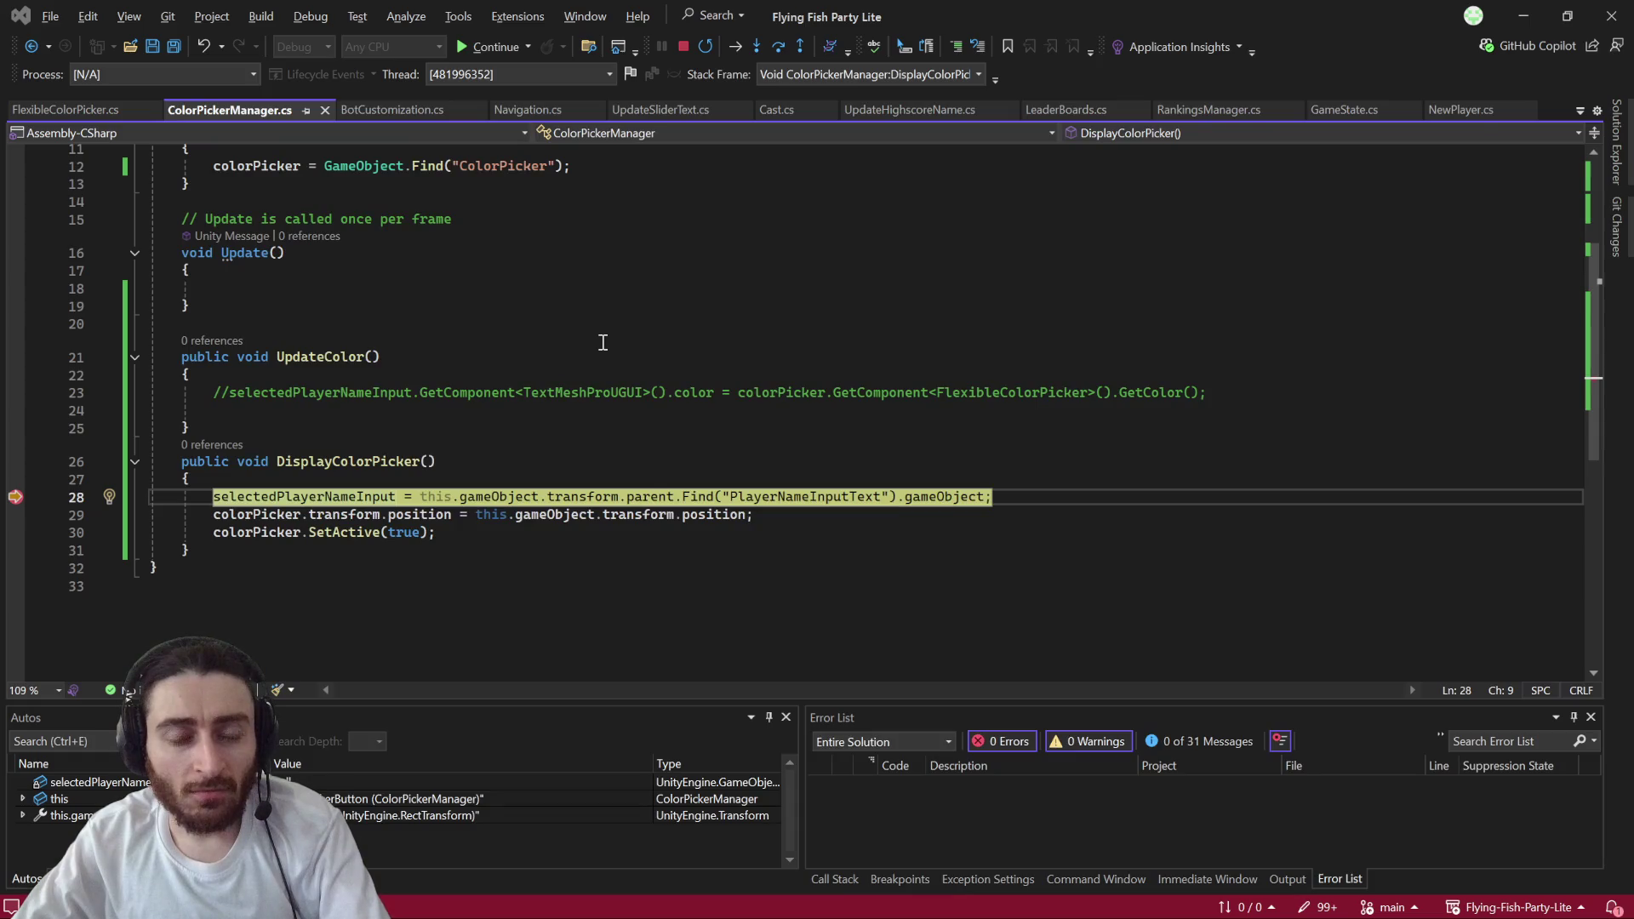
key("alt+Tab")
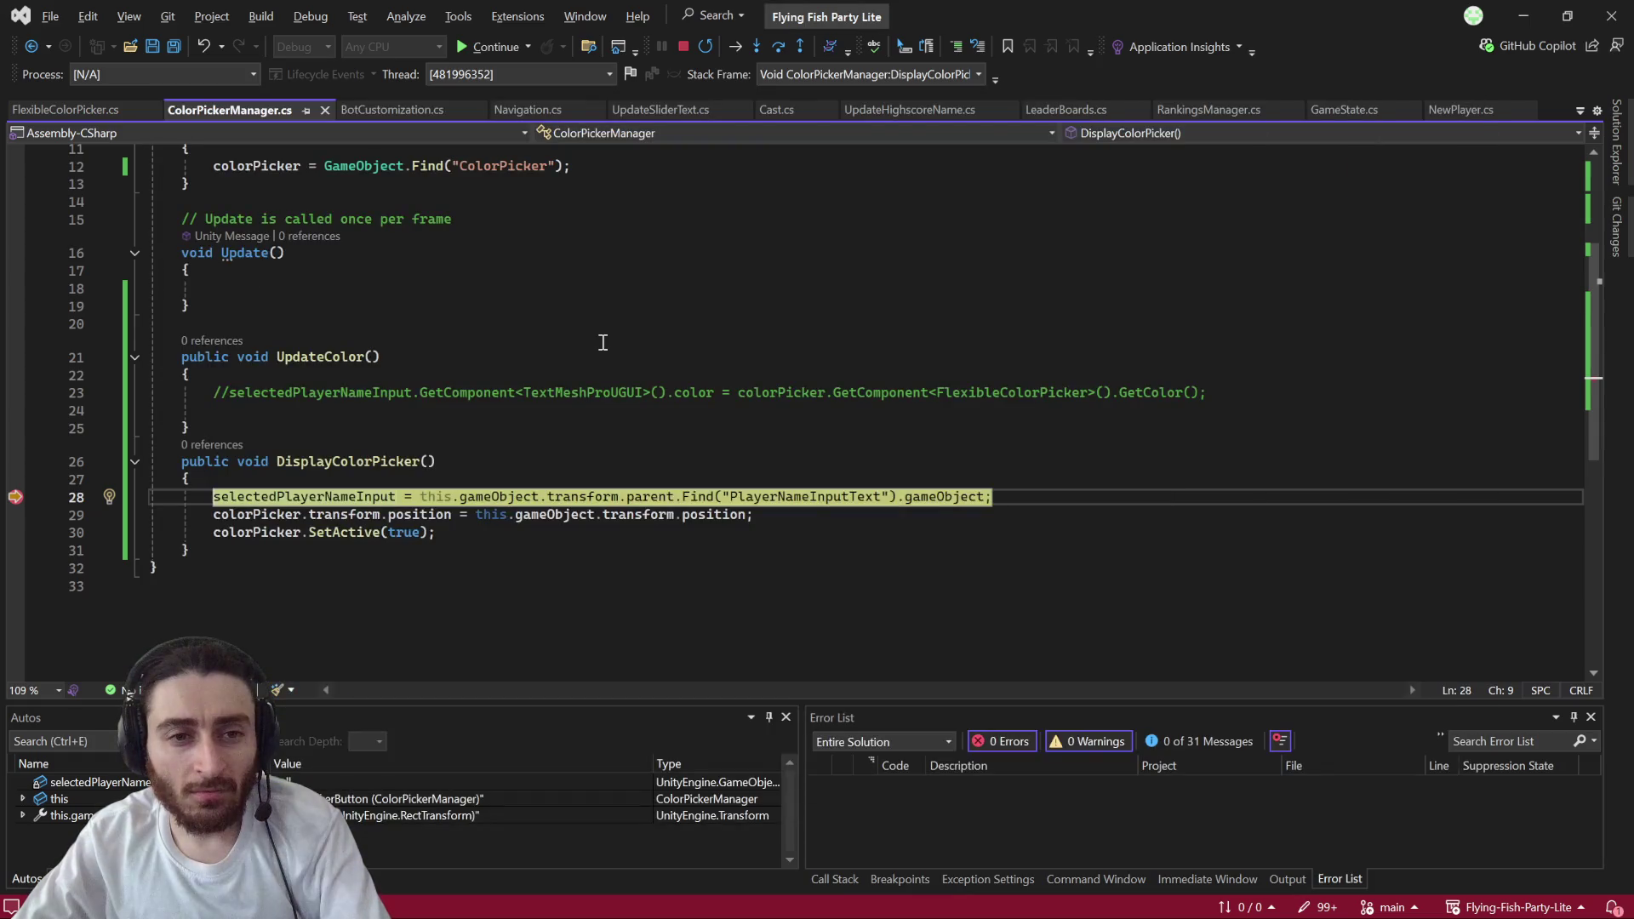
key("alt+Tab")
key("Escape")
left_click(1540, 24)
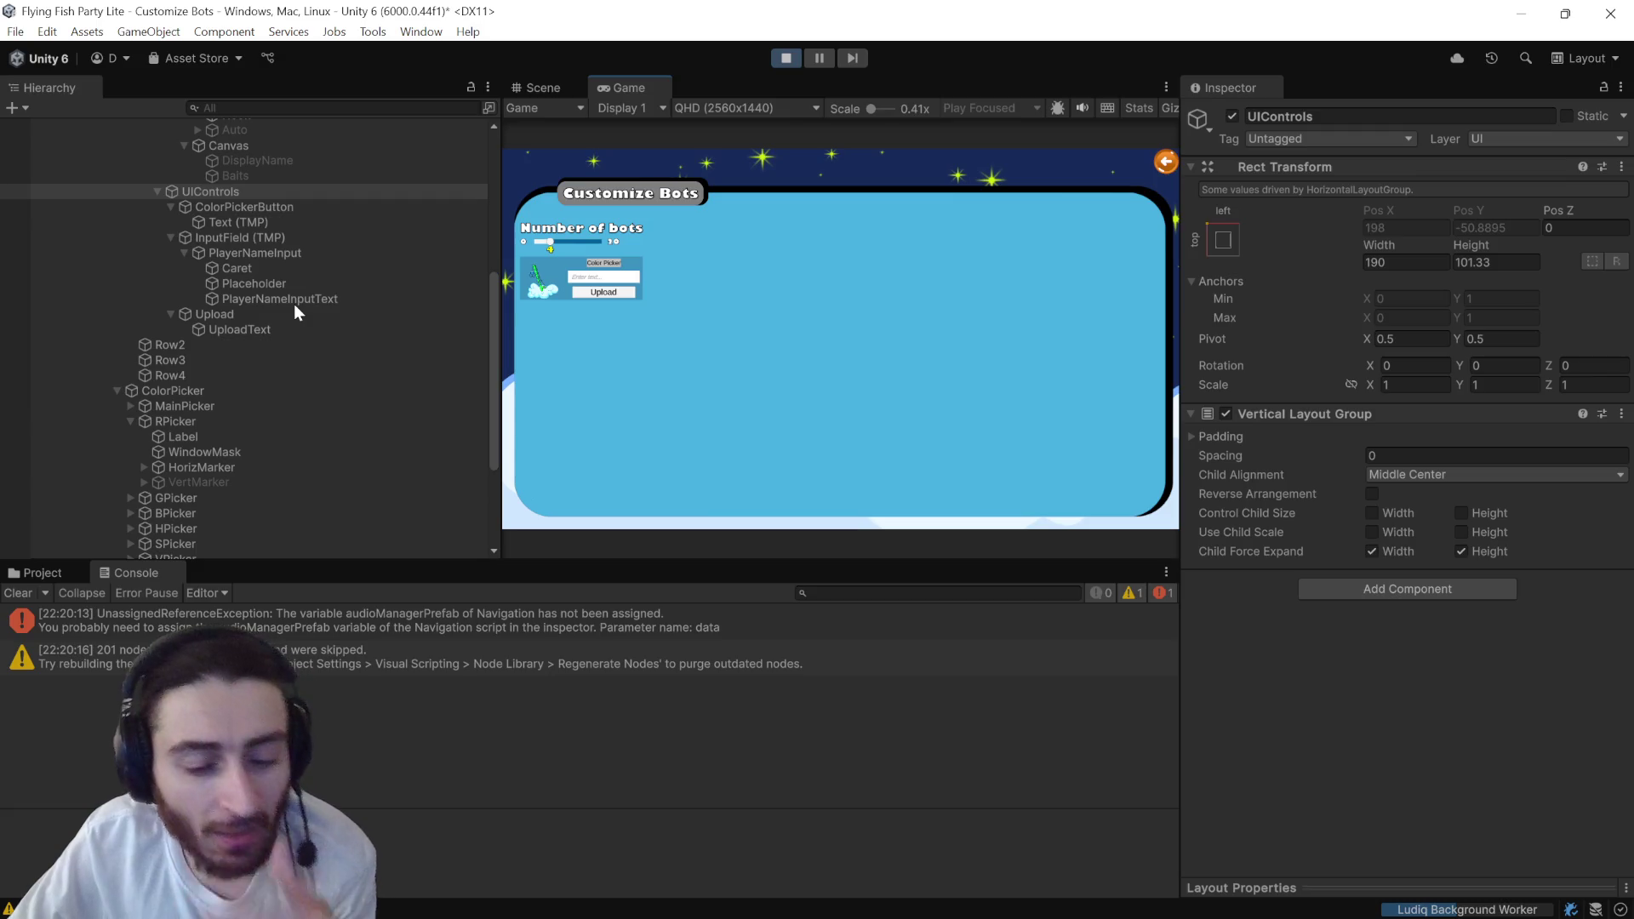
key("alt+Tab")
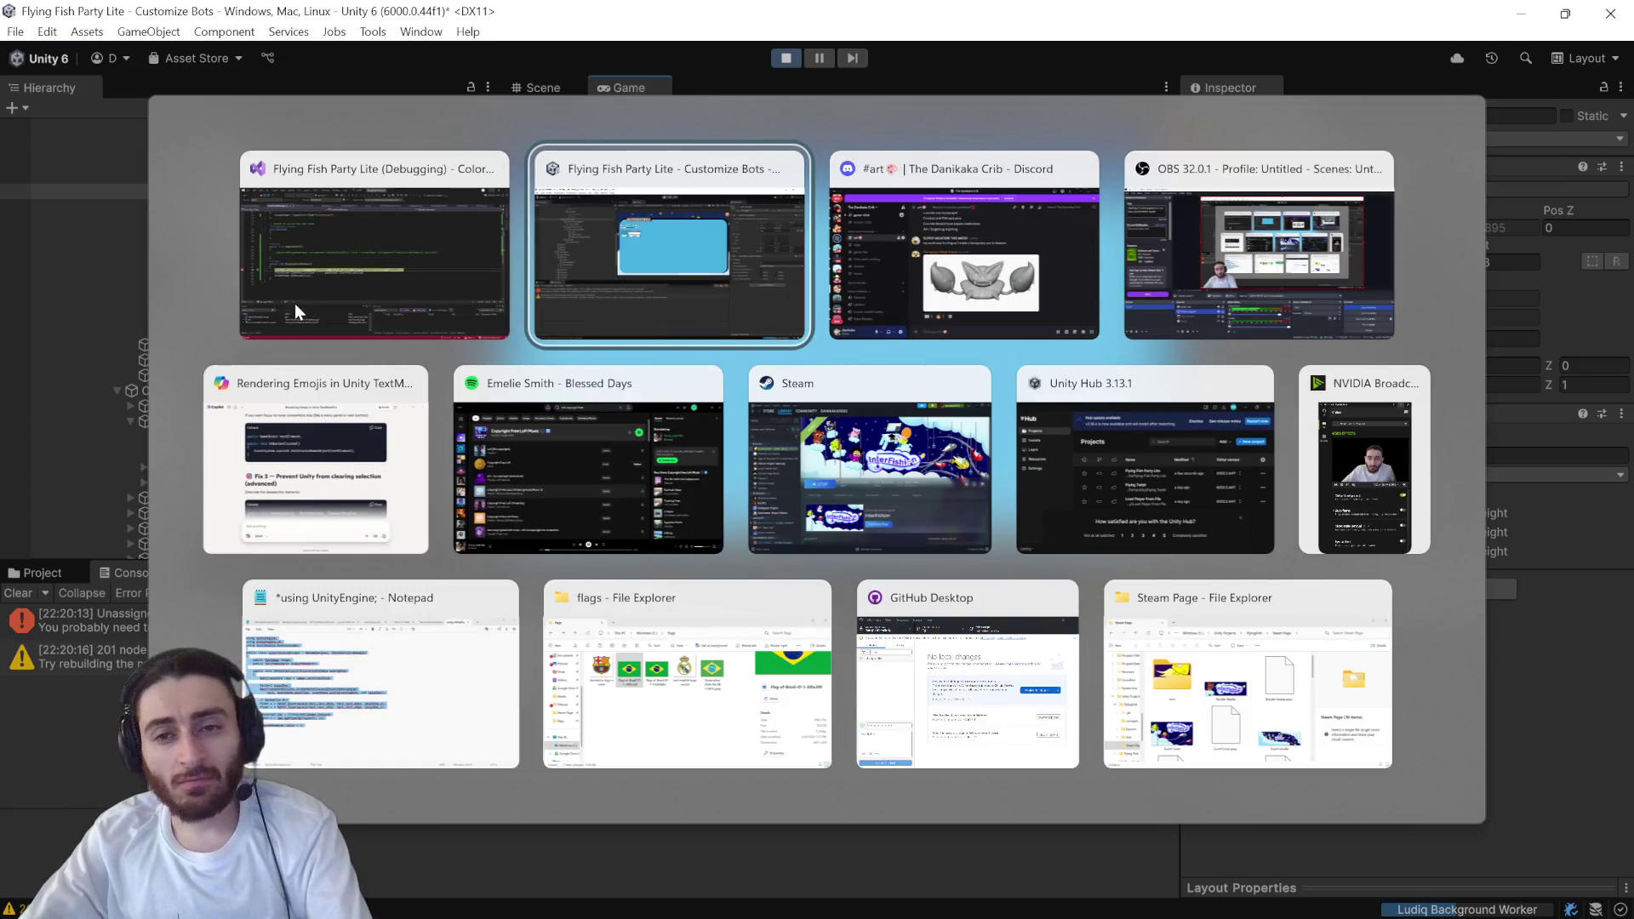
key("alt+Tab")
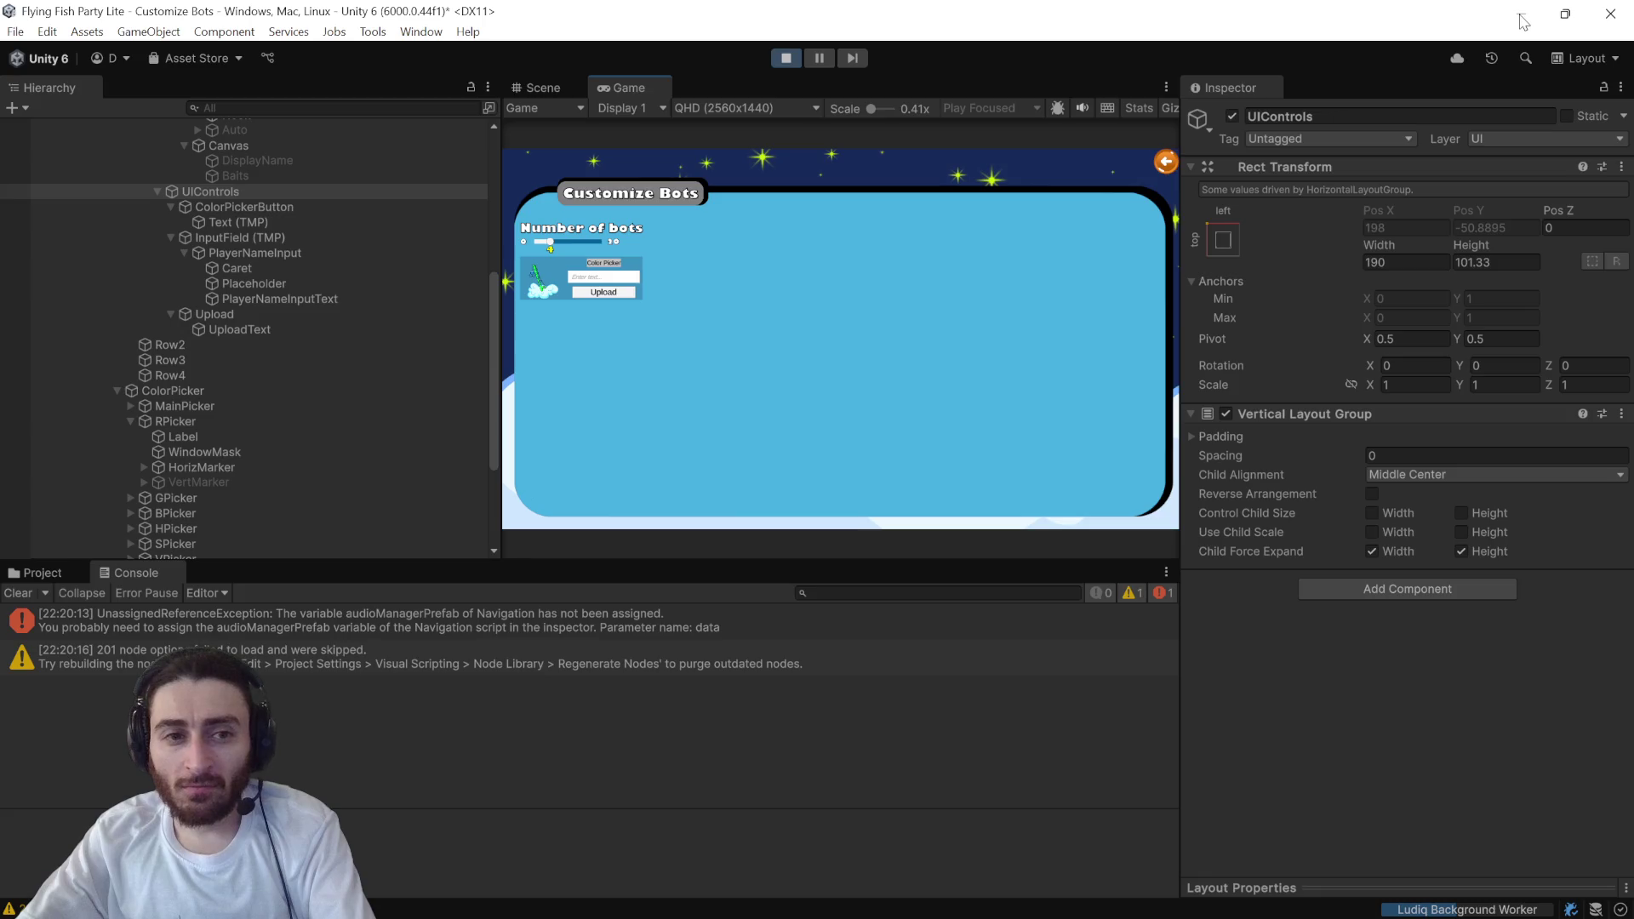
key("alt+Tab")
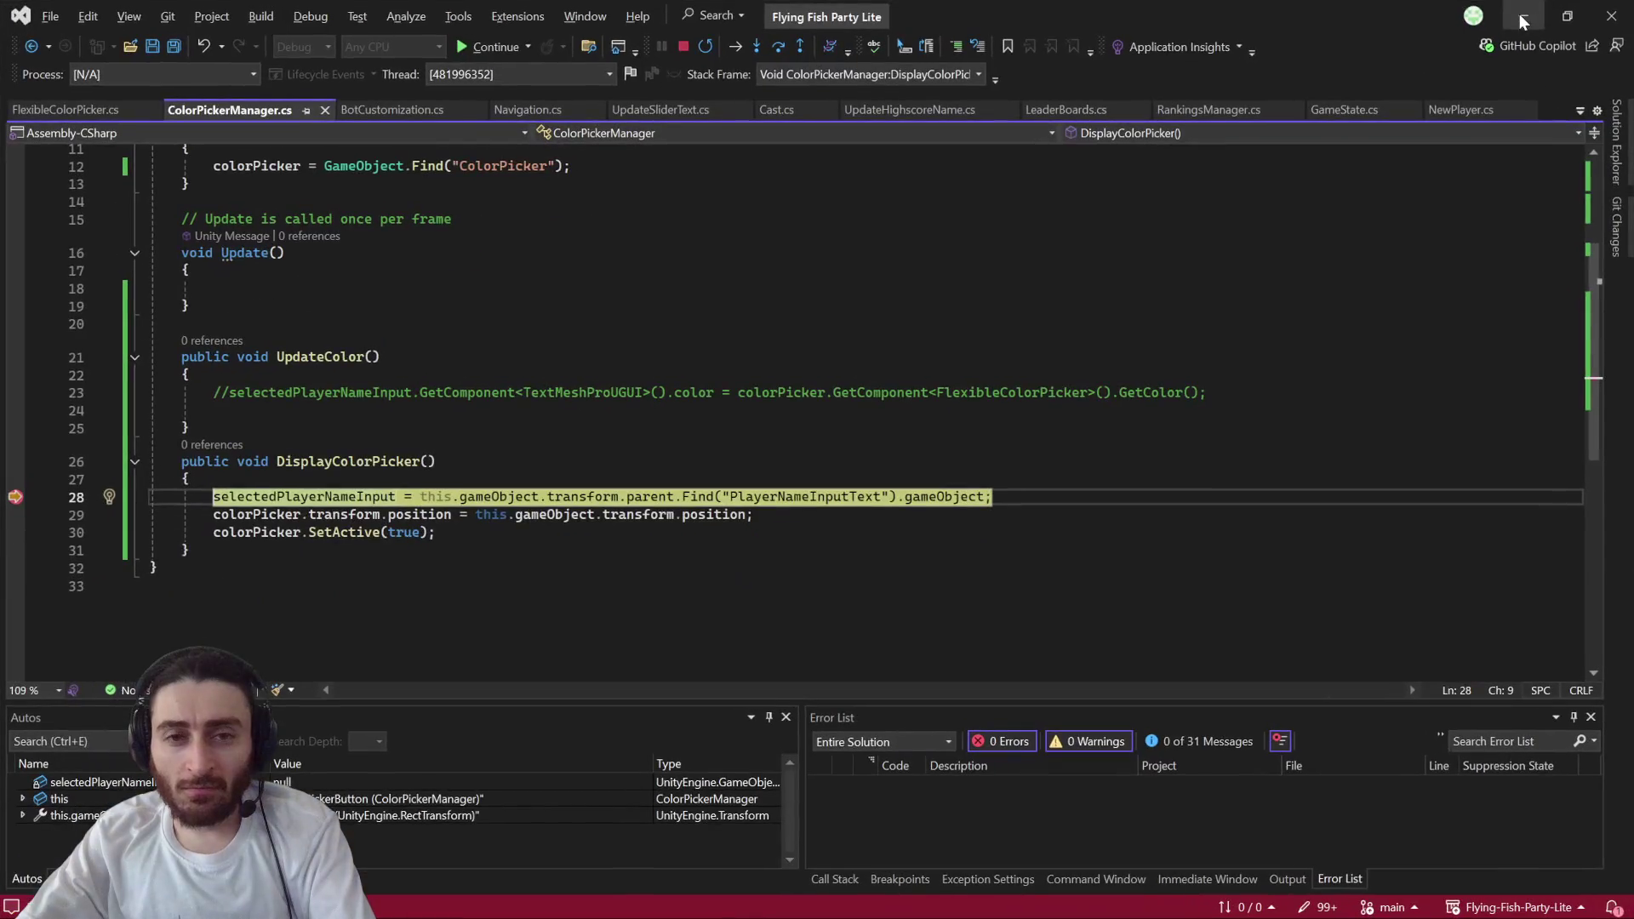
- Step over line 28 to the NullReferenceException catch in ExecuteEvents.cs, then stop debugging
mouse_move(783, 500)
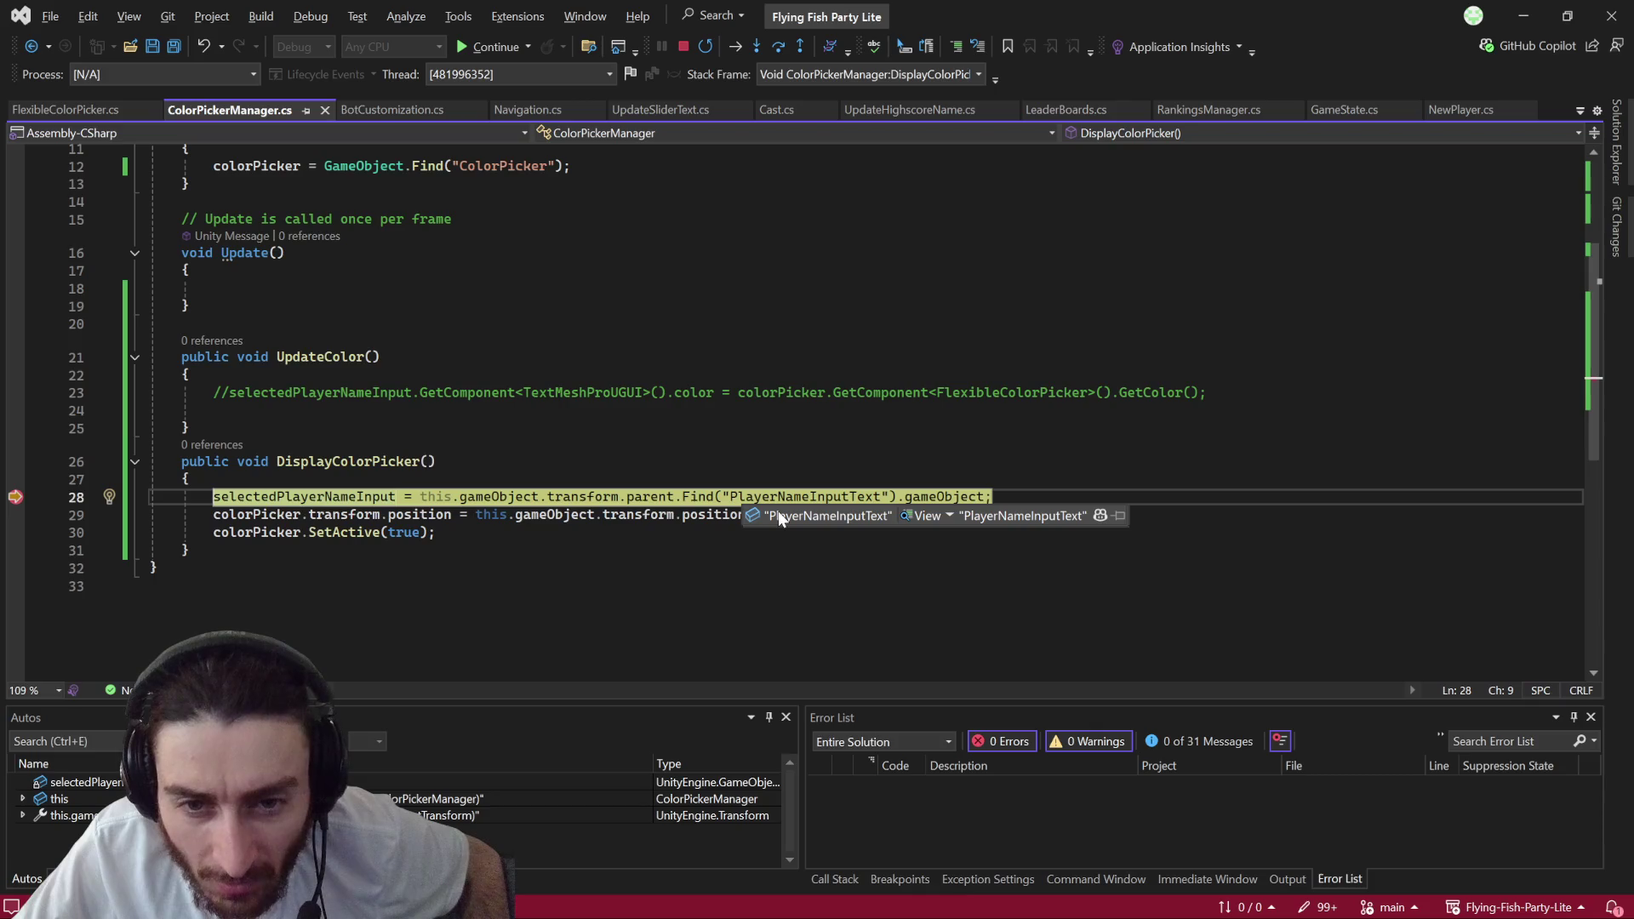
left_click(939, 500)
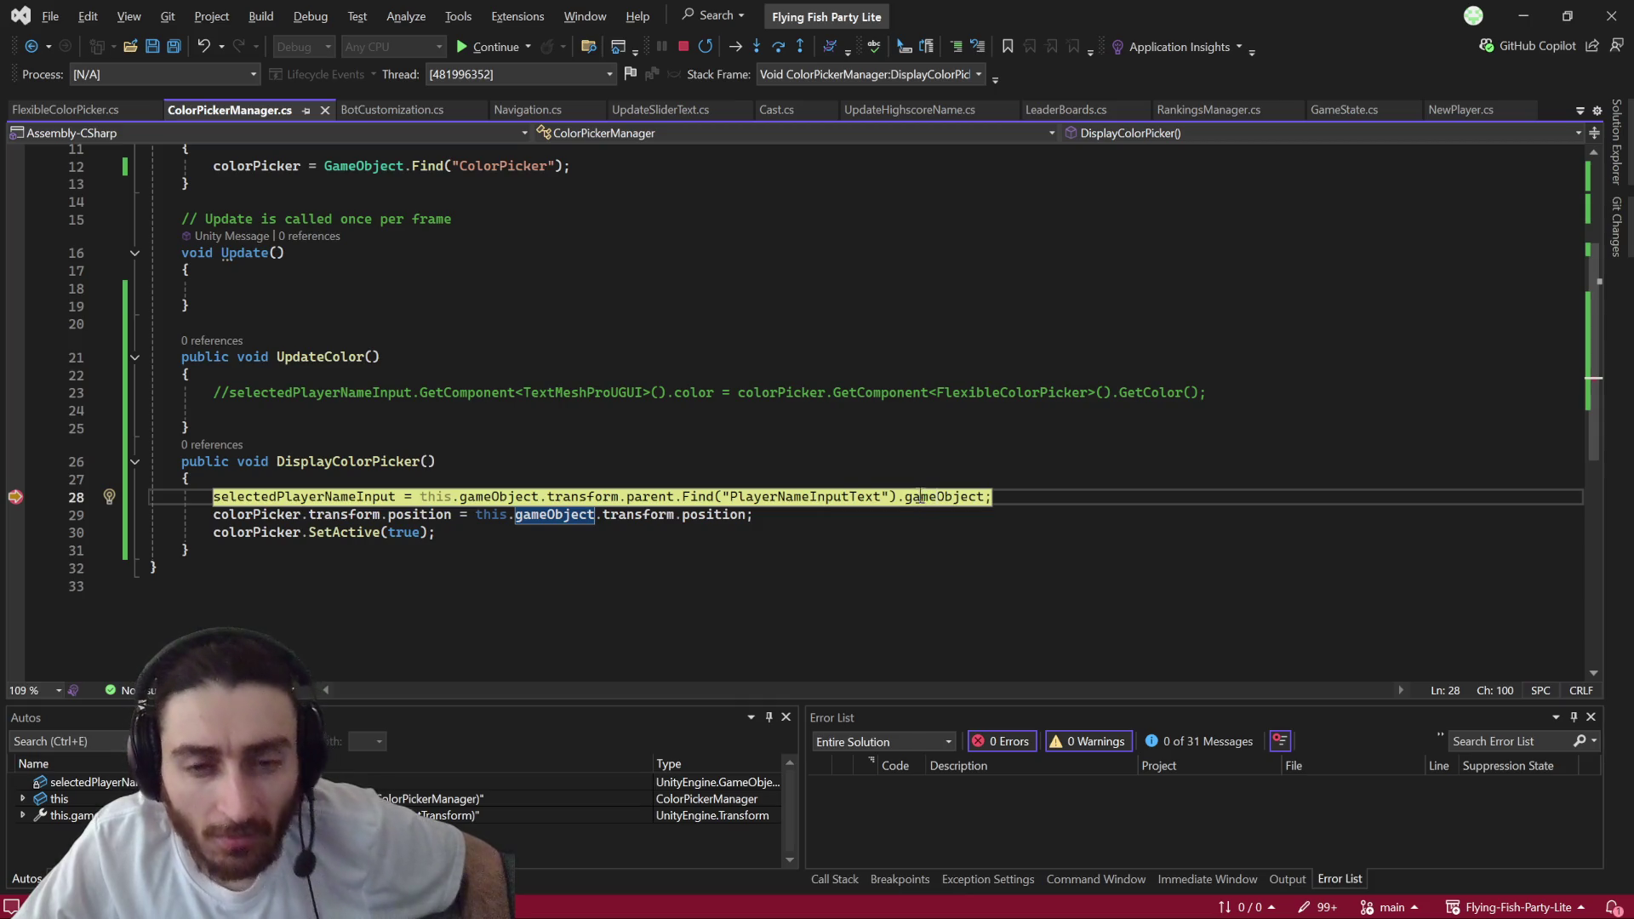
mouse_move(813, 495)
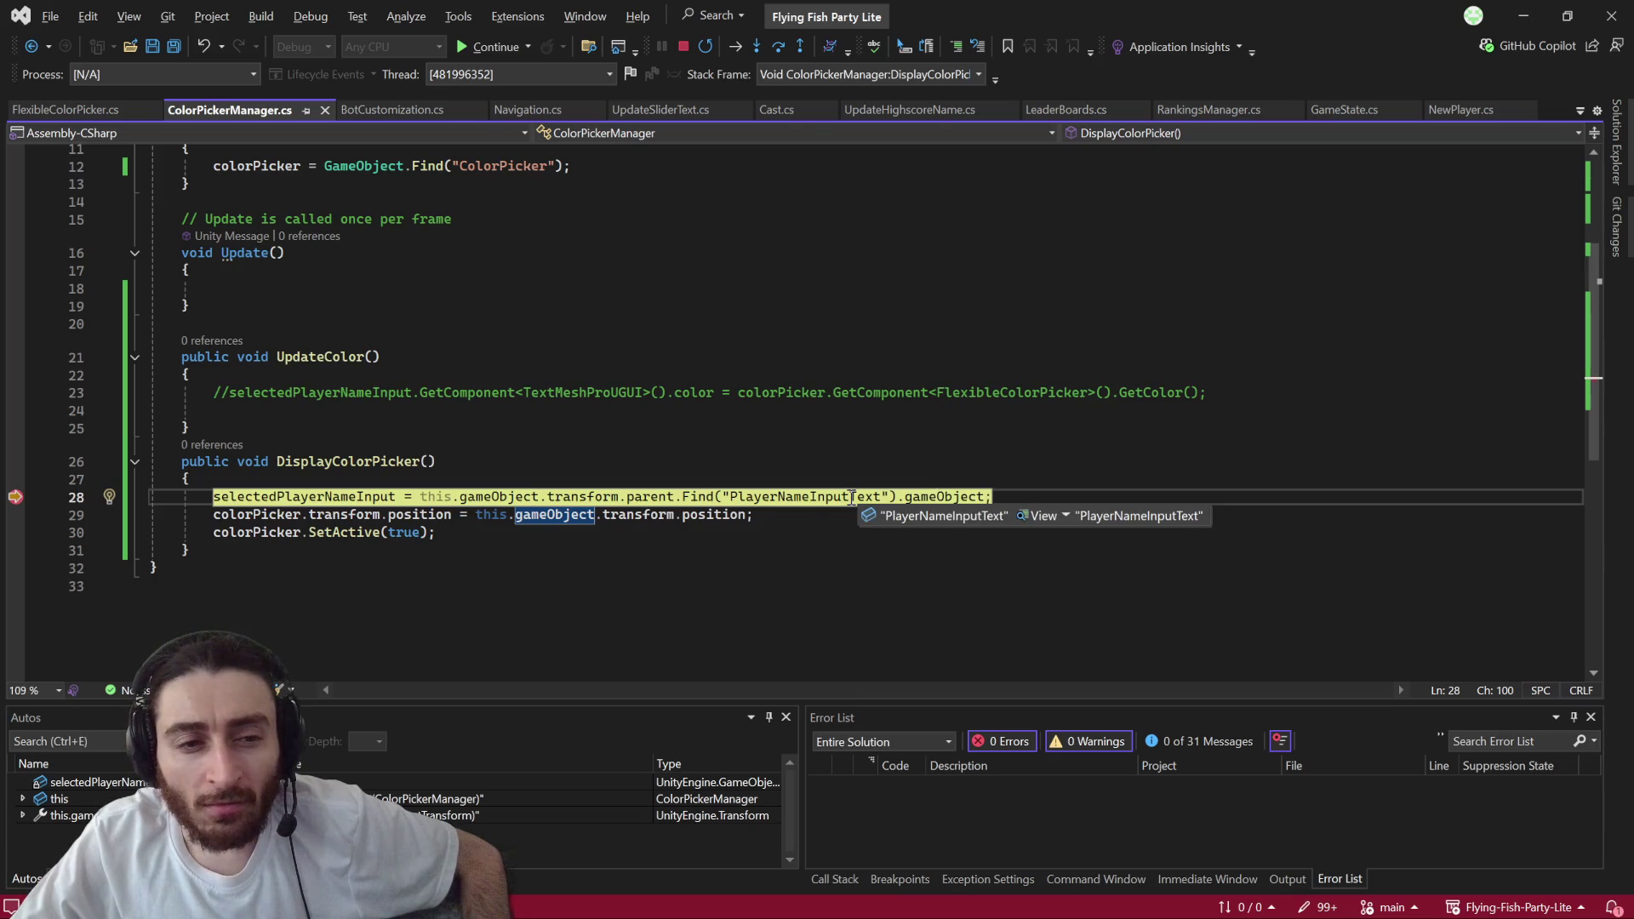
left_click(778, 46)
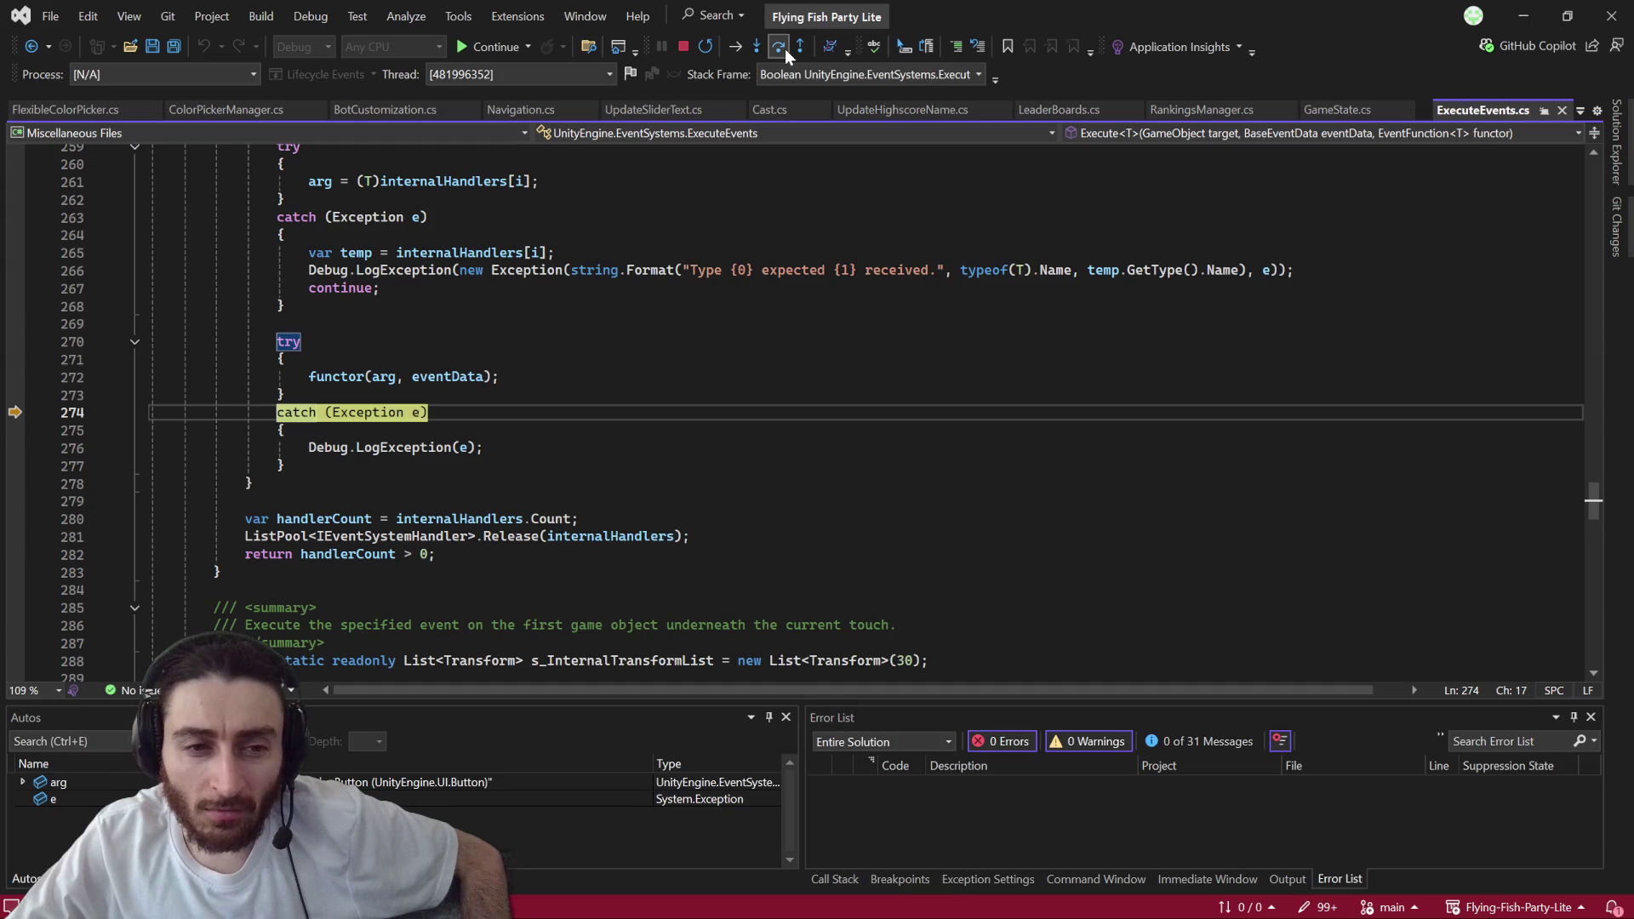
left_click(785, 49)
mouse_move(418, 411)
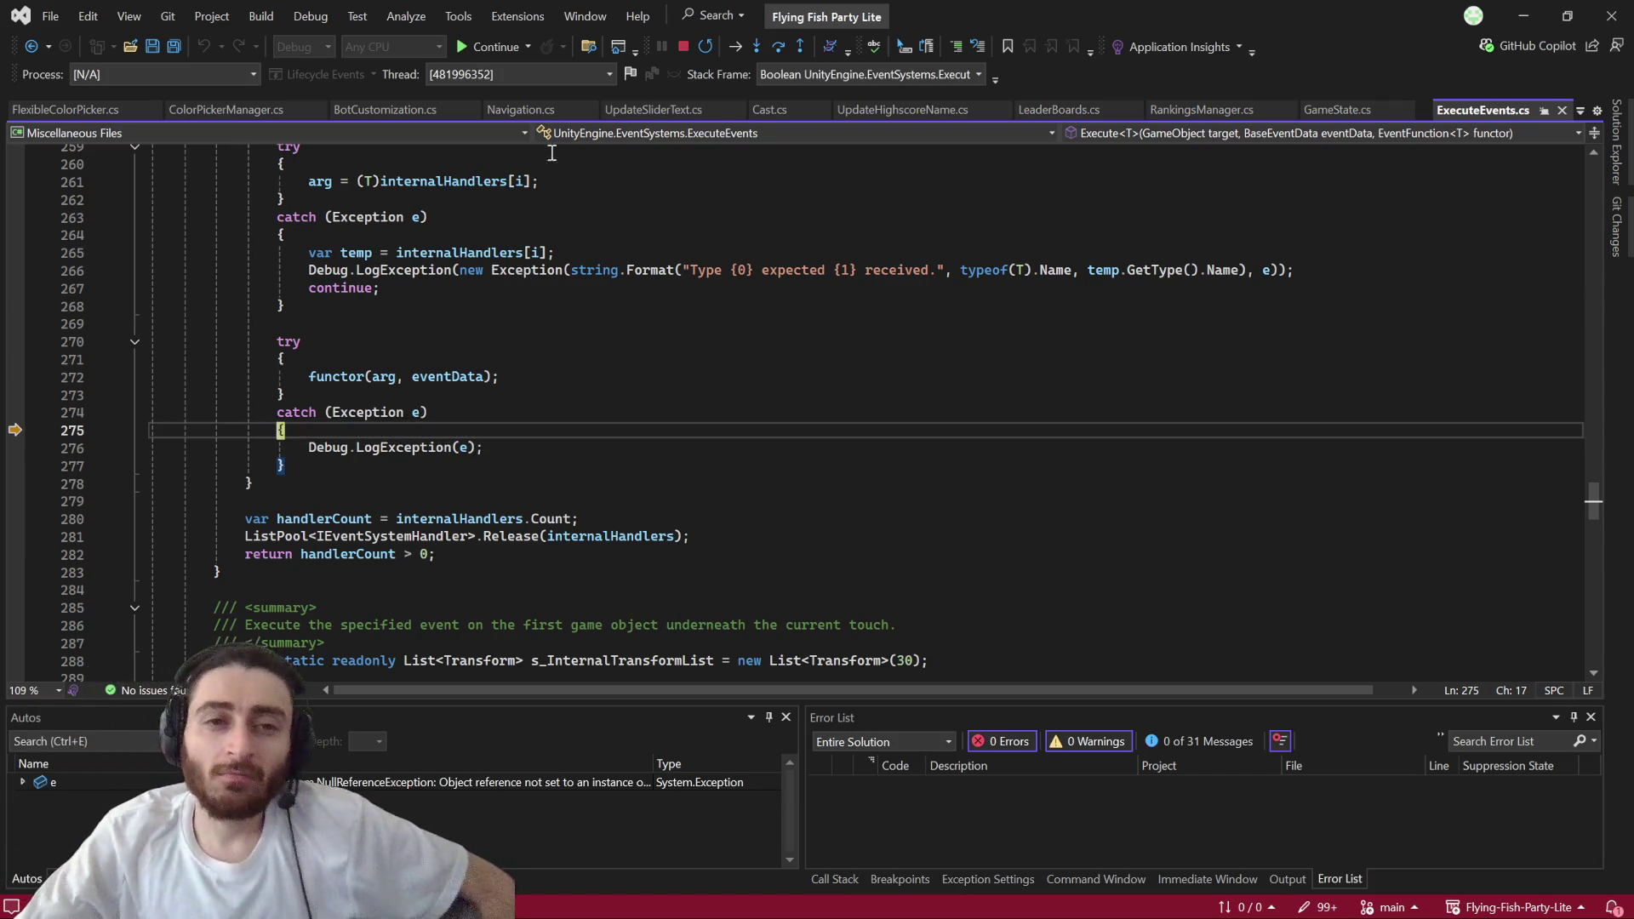
left_click(682, 49)
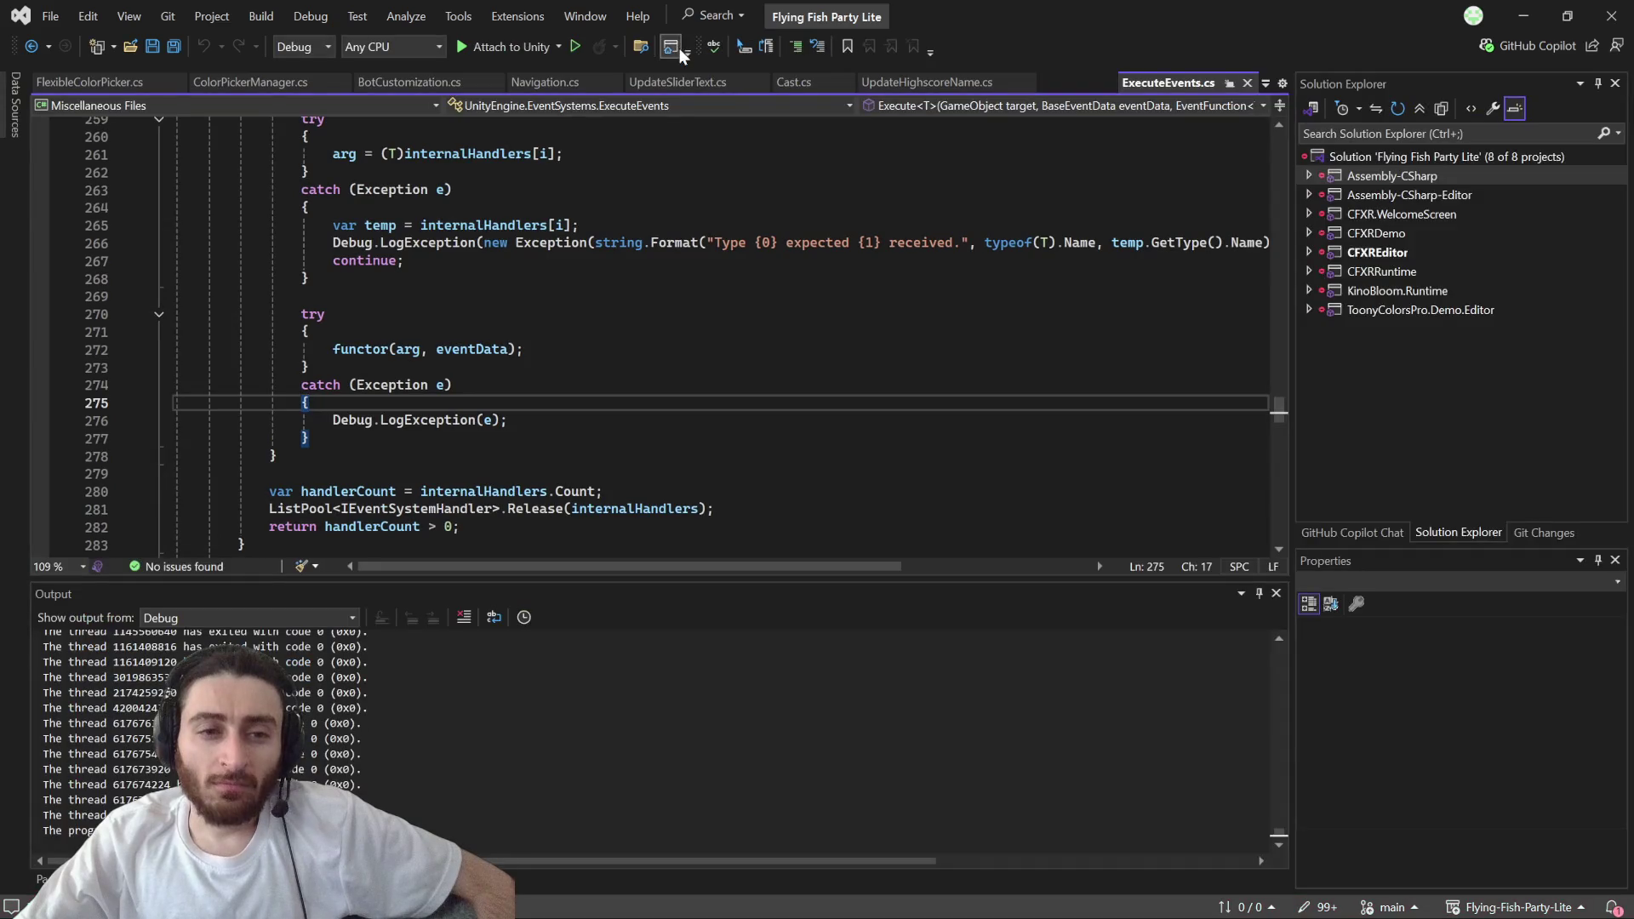
- Replace the lookup after transform.parent on line 28 with Find via IntelliSense
scroll(591, 338, "up", 4)
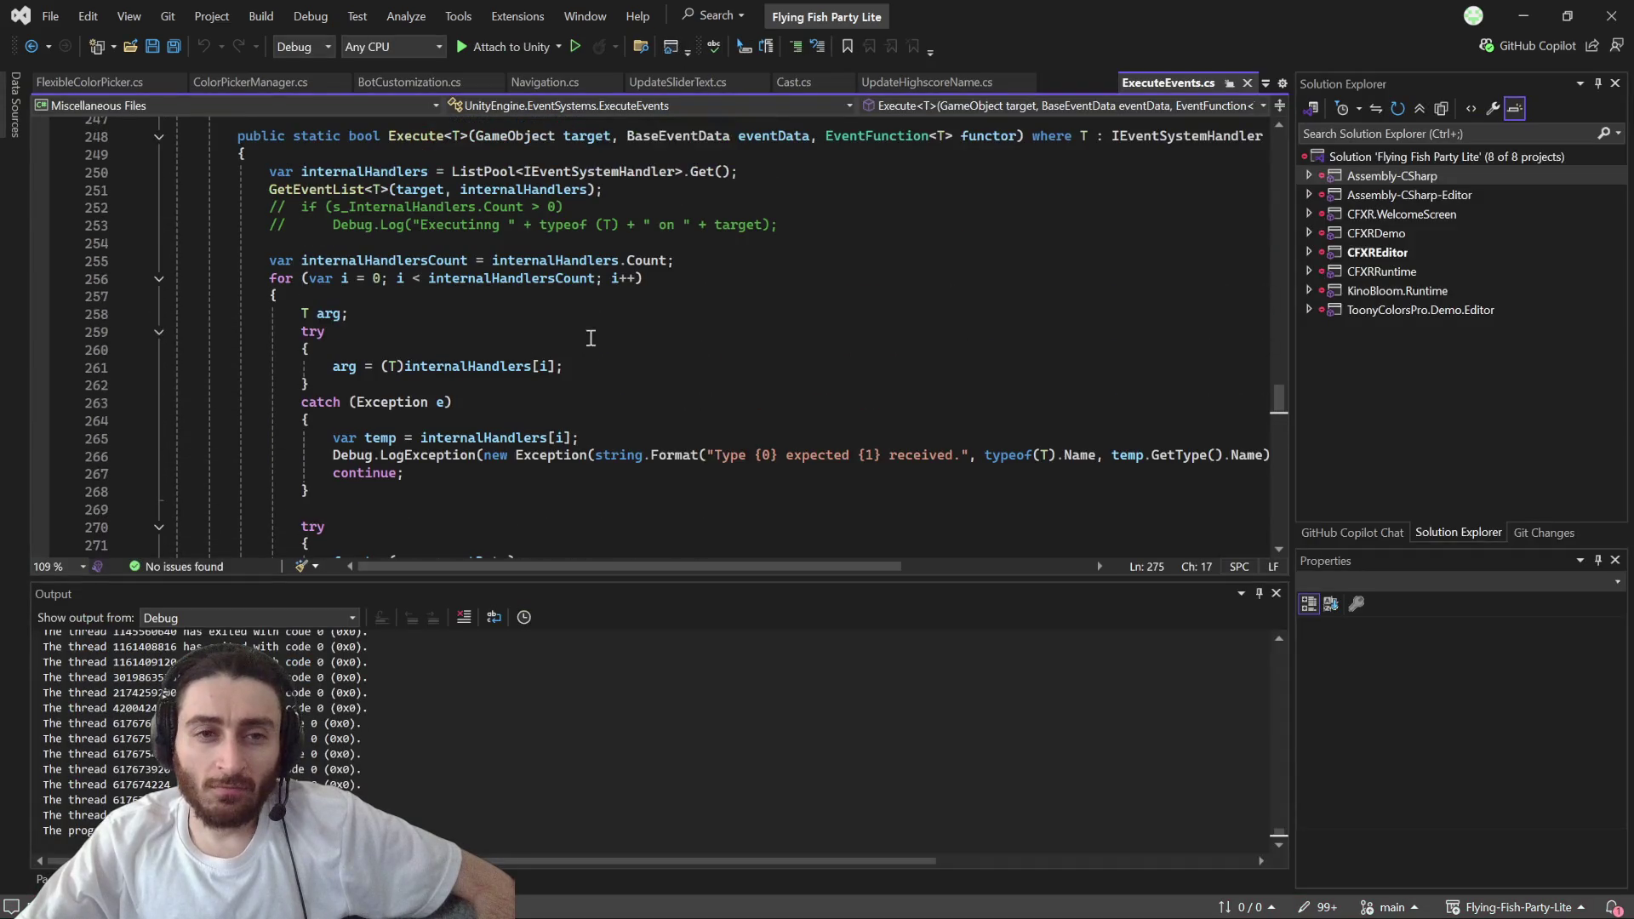
left_click(232, 85)
left_click(806, 469)
left_click(718, 471)
key("BackSpace")
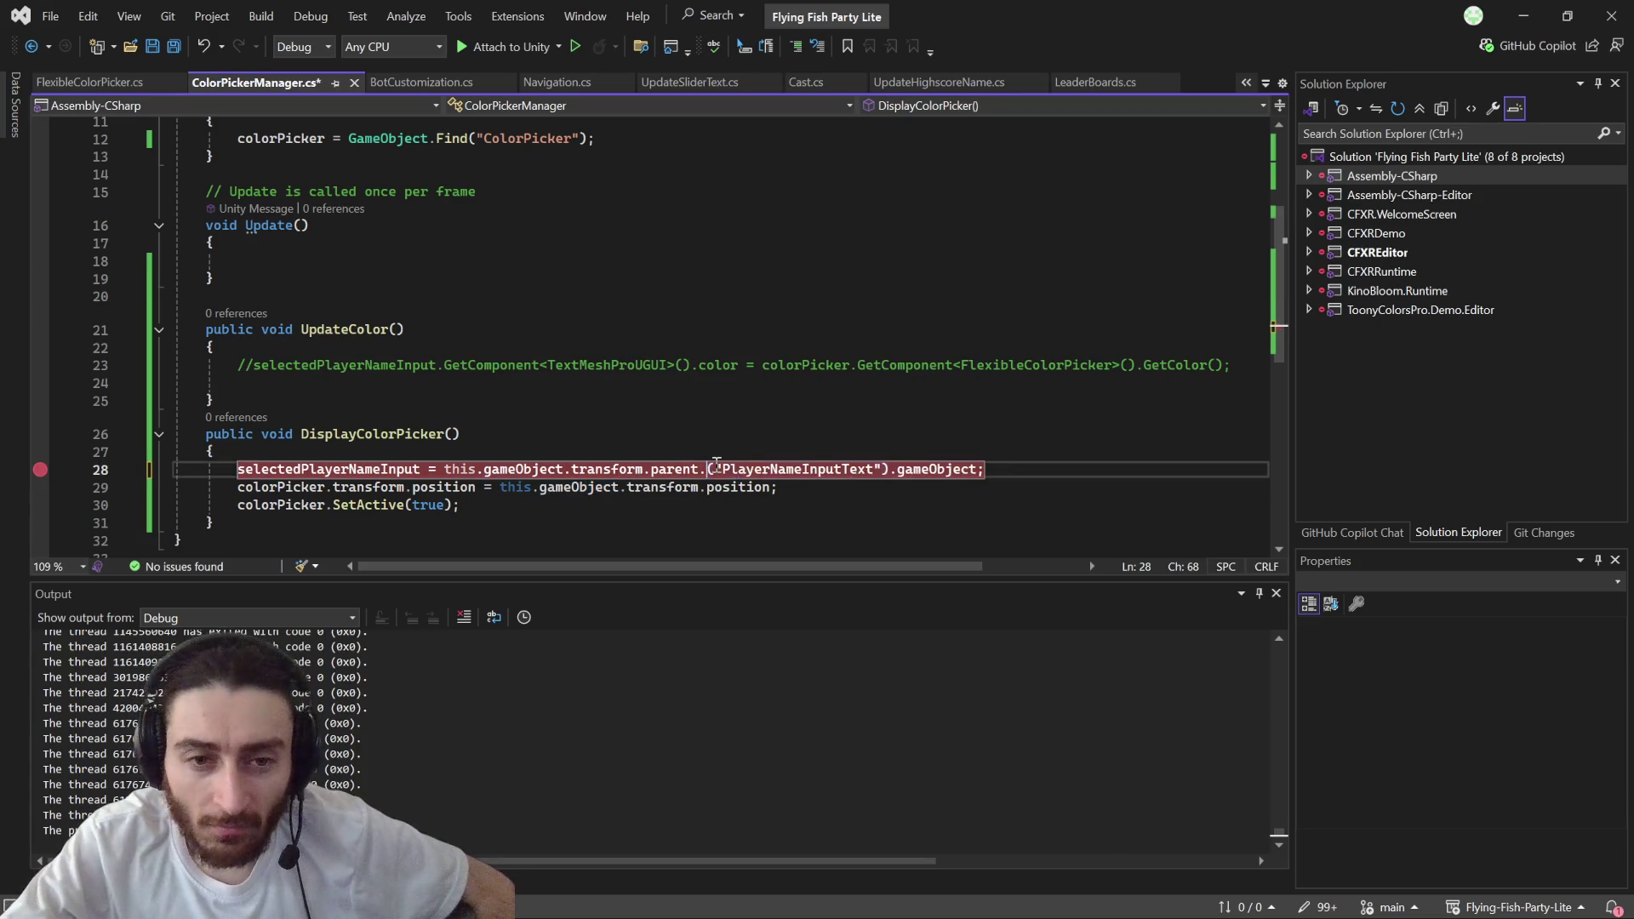
key("ctrl+space")
key("Down")
key("Down")
key("Down")
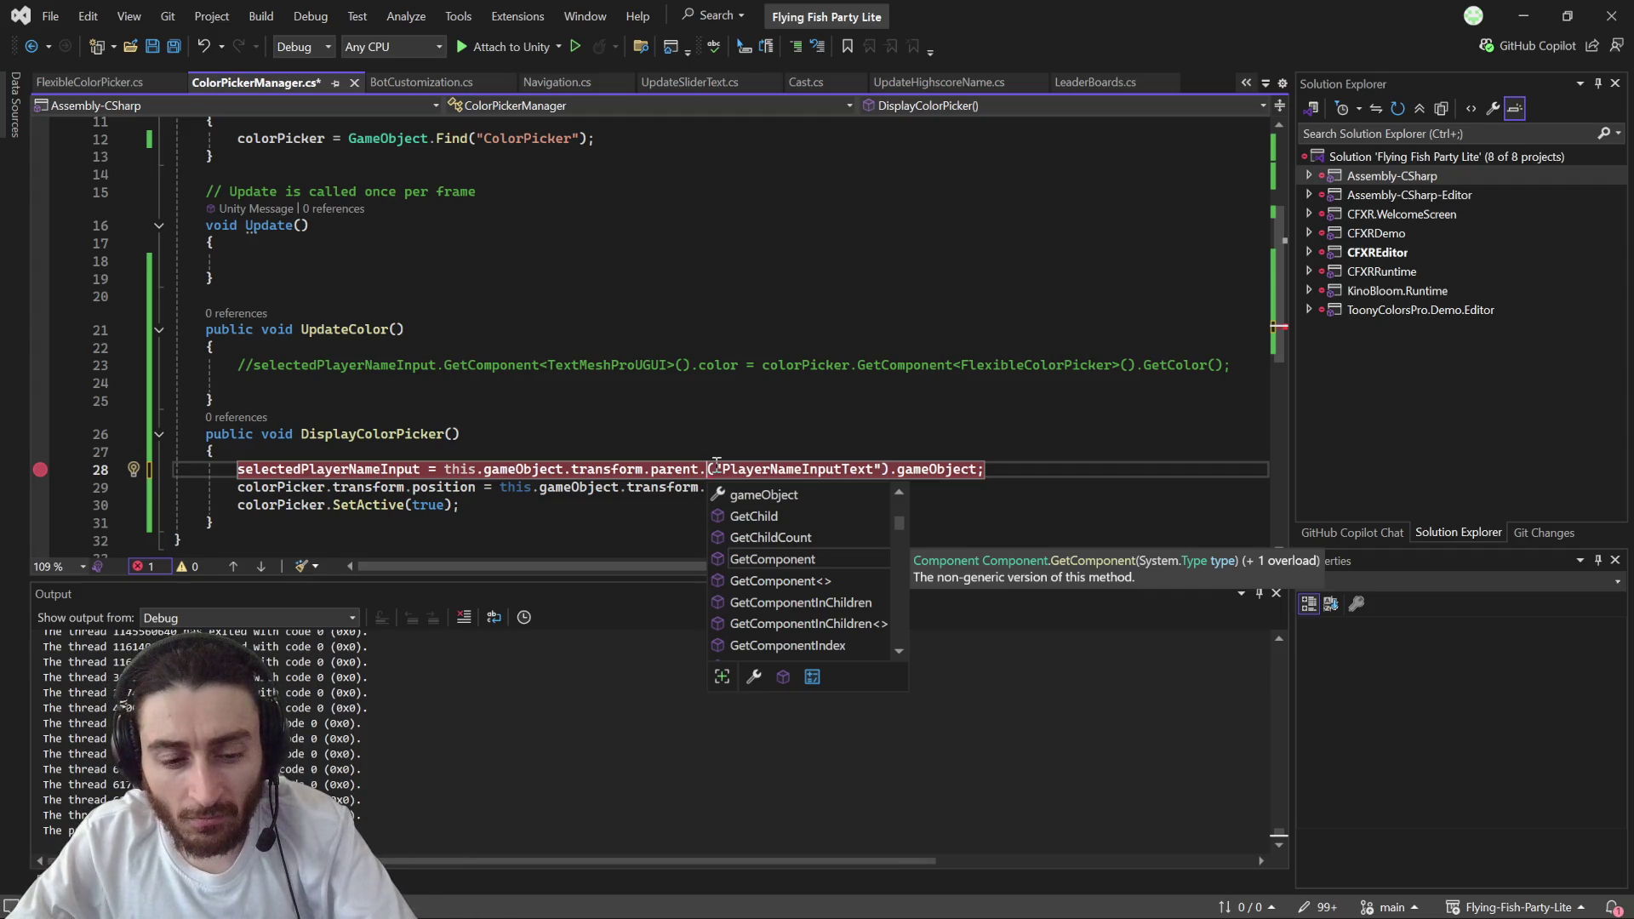
type("fin")
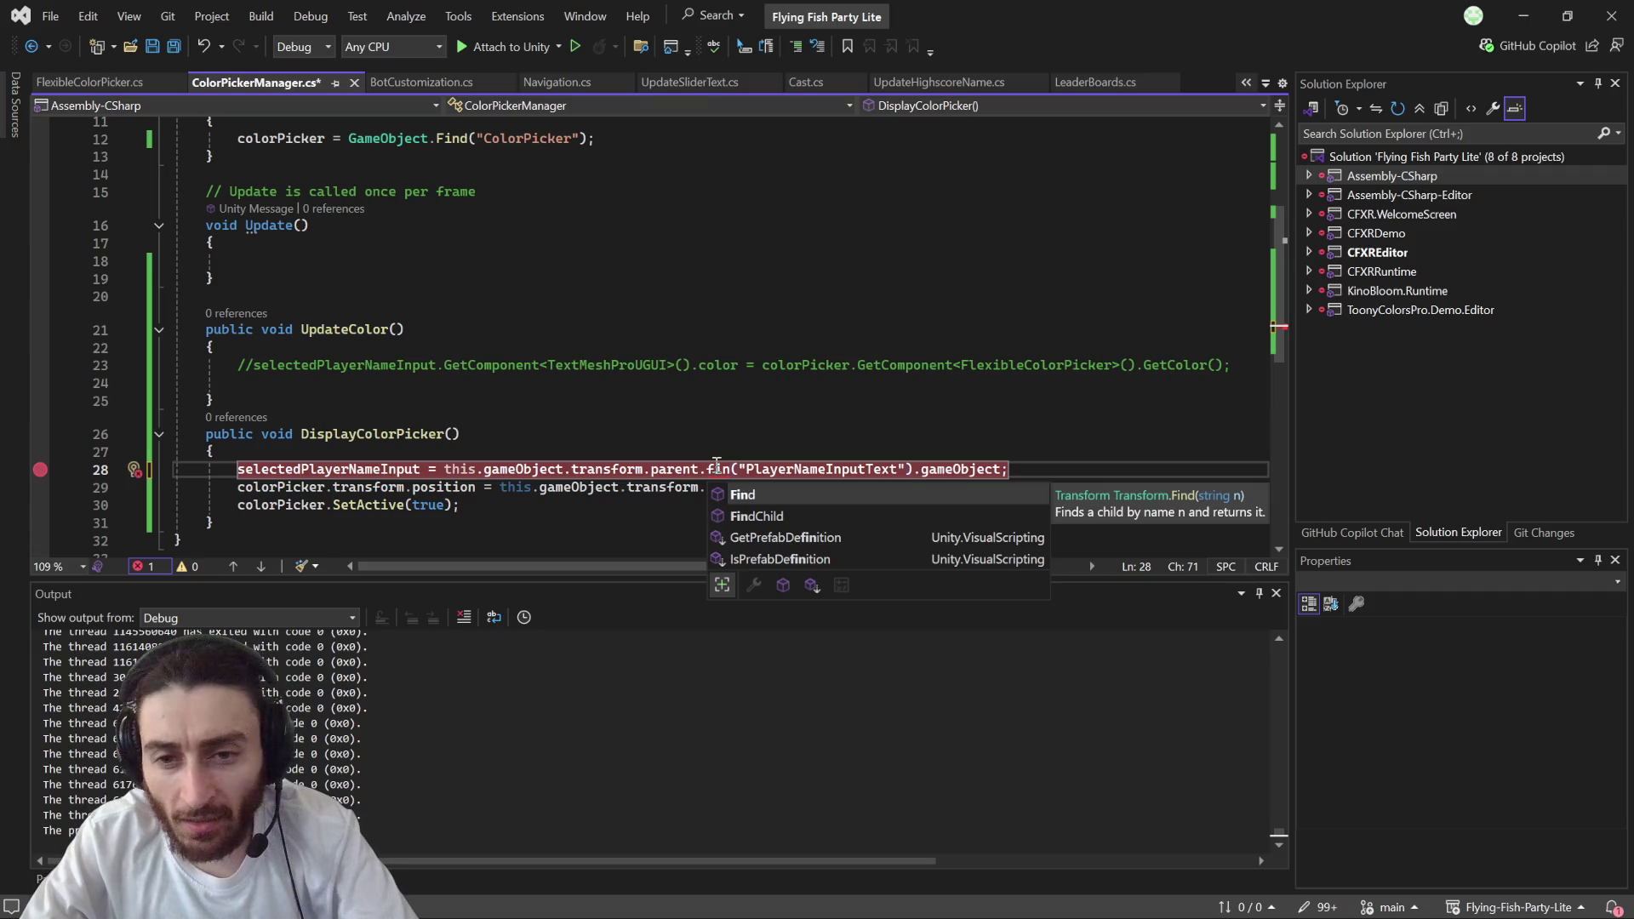
key("Down")
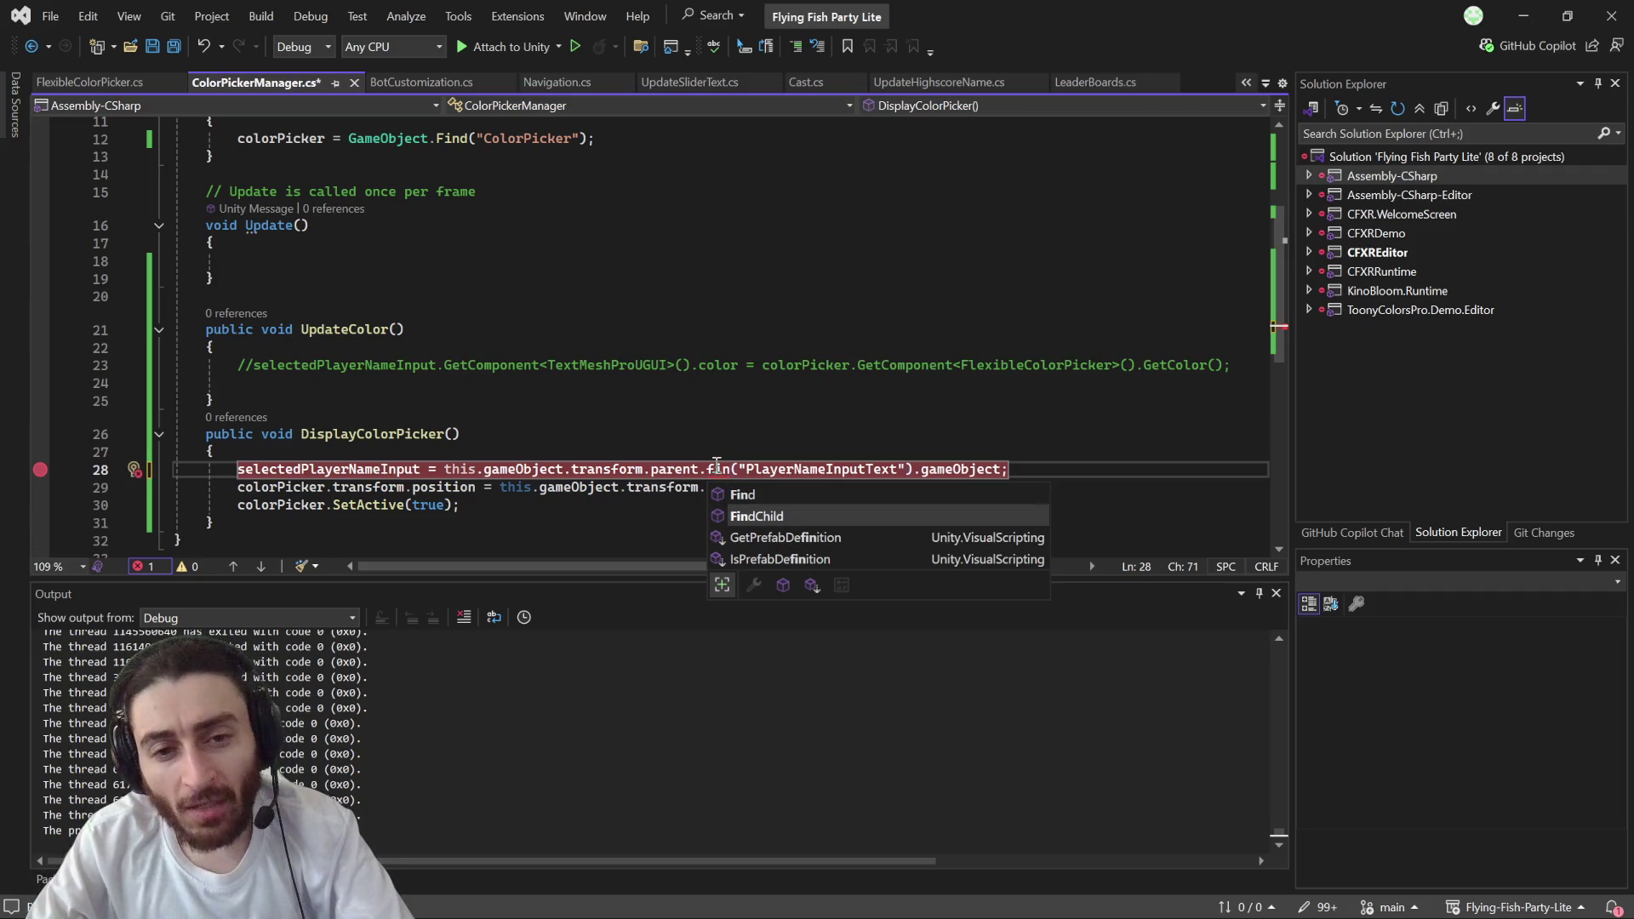
key("Up")
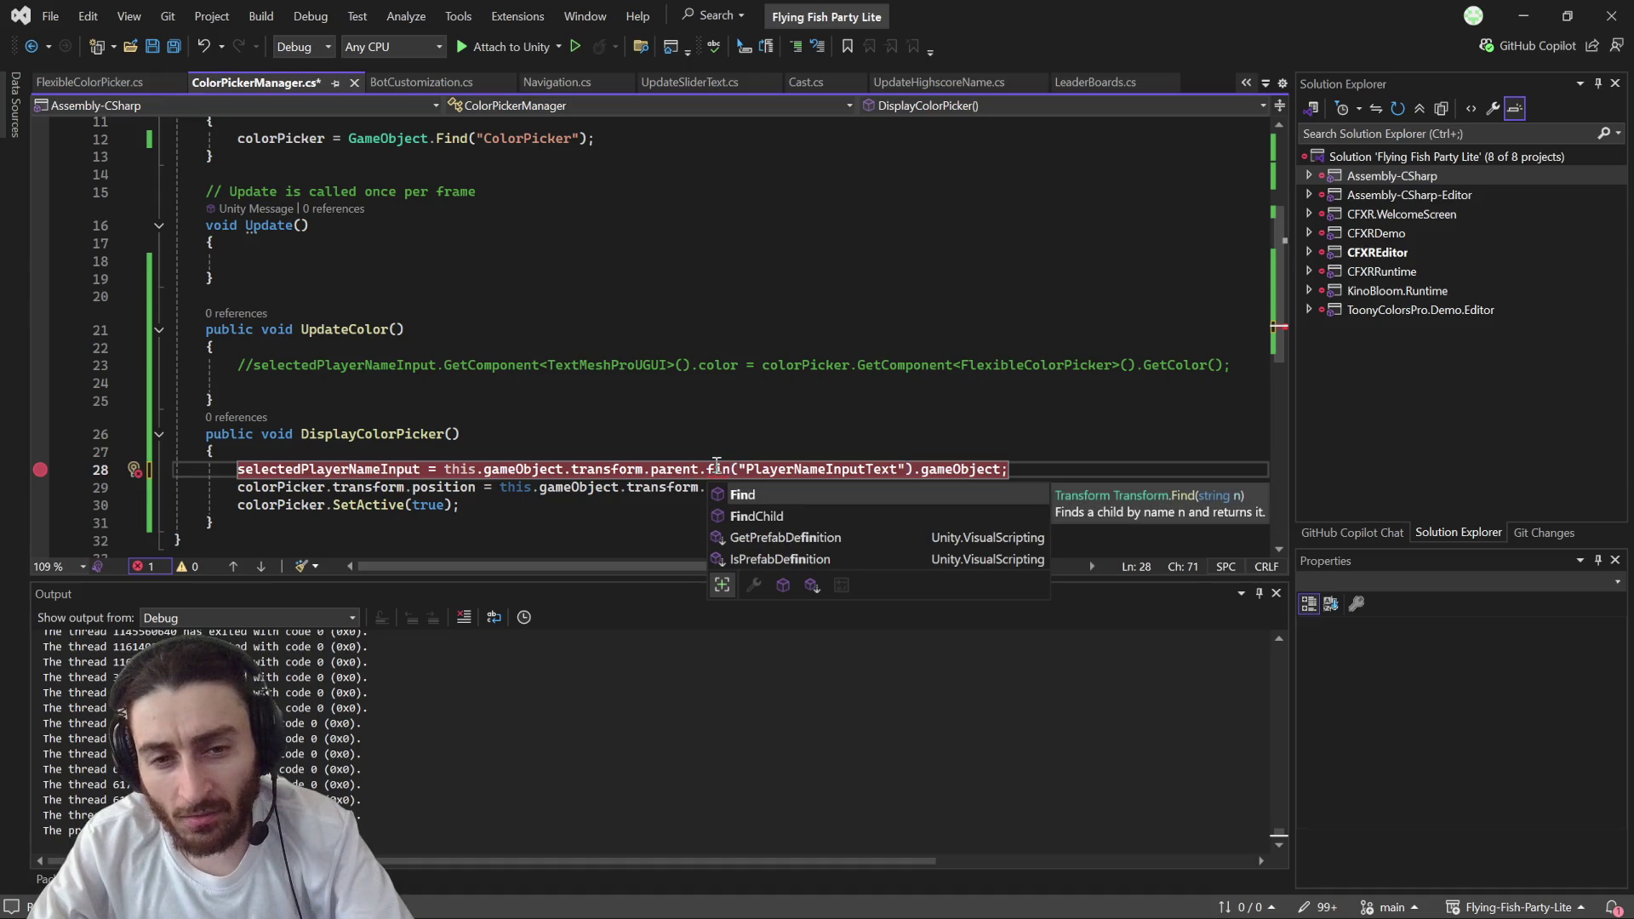
key("Tab")
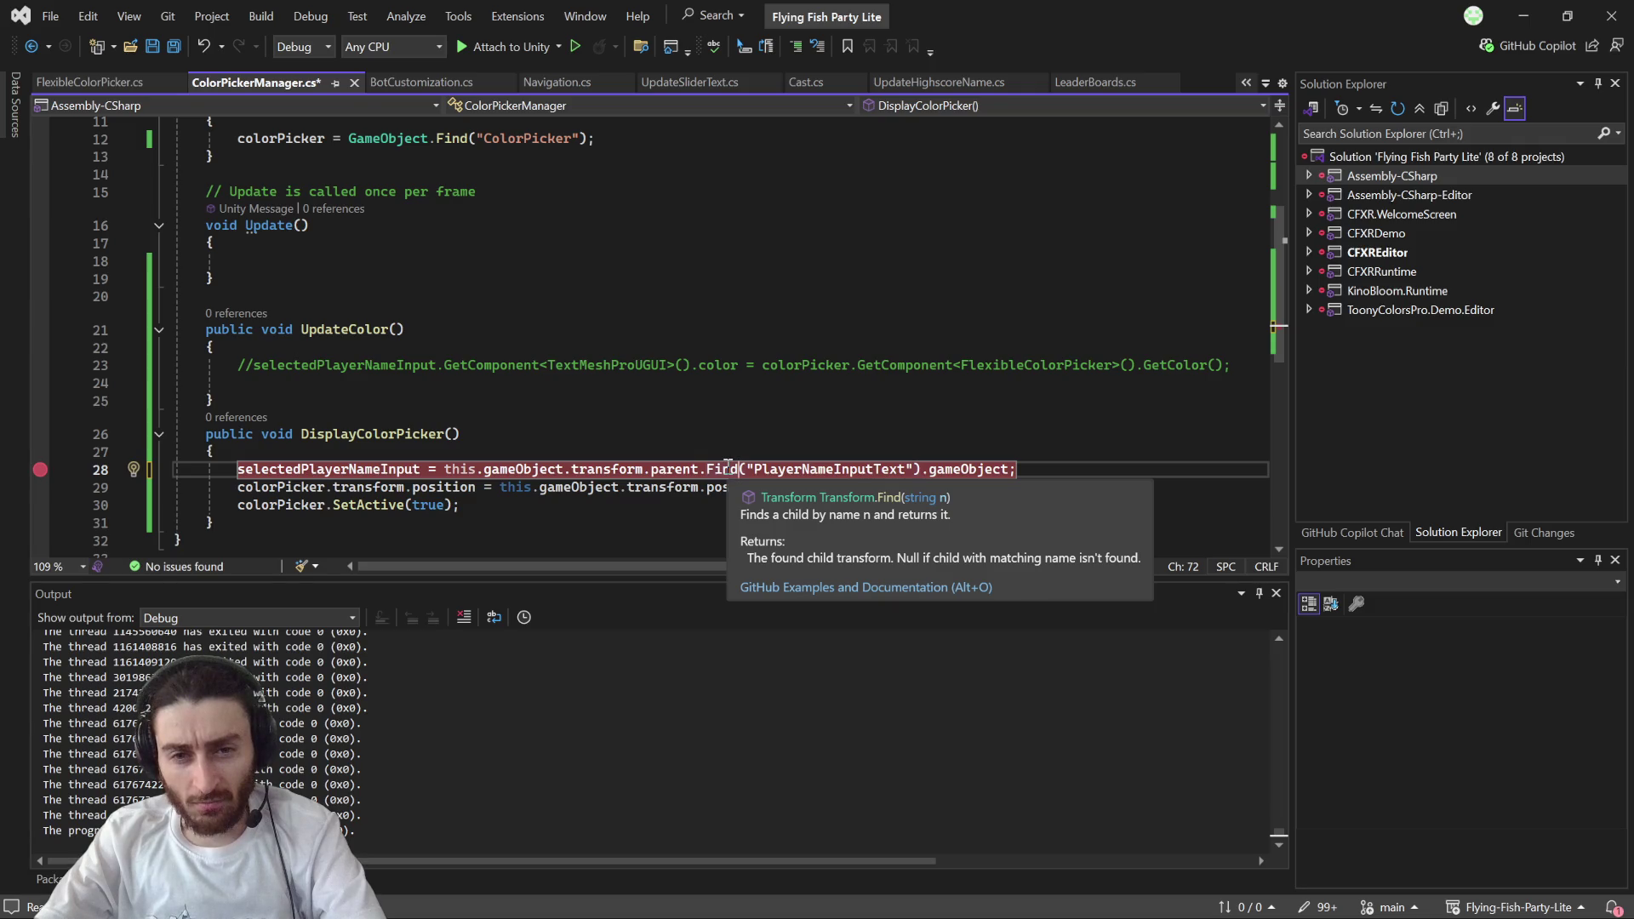
key("alt+Tab")
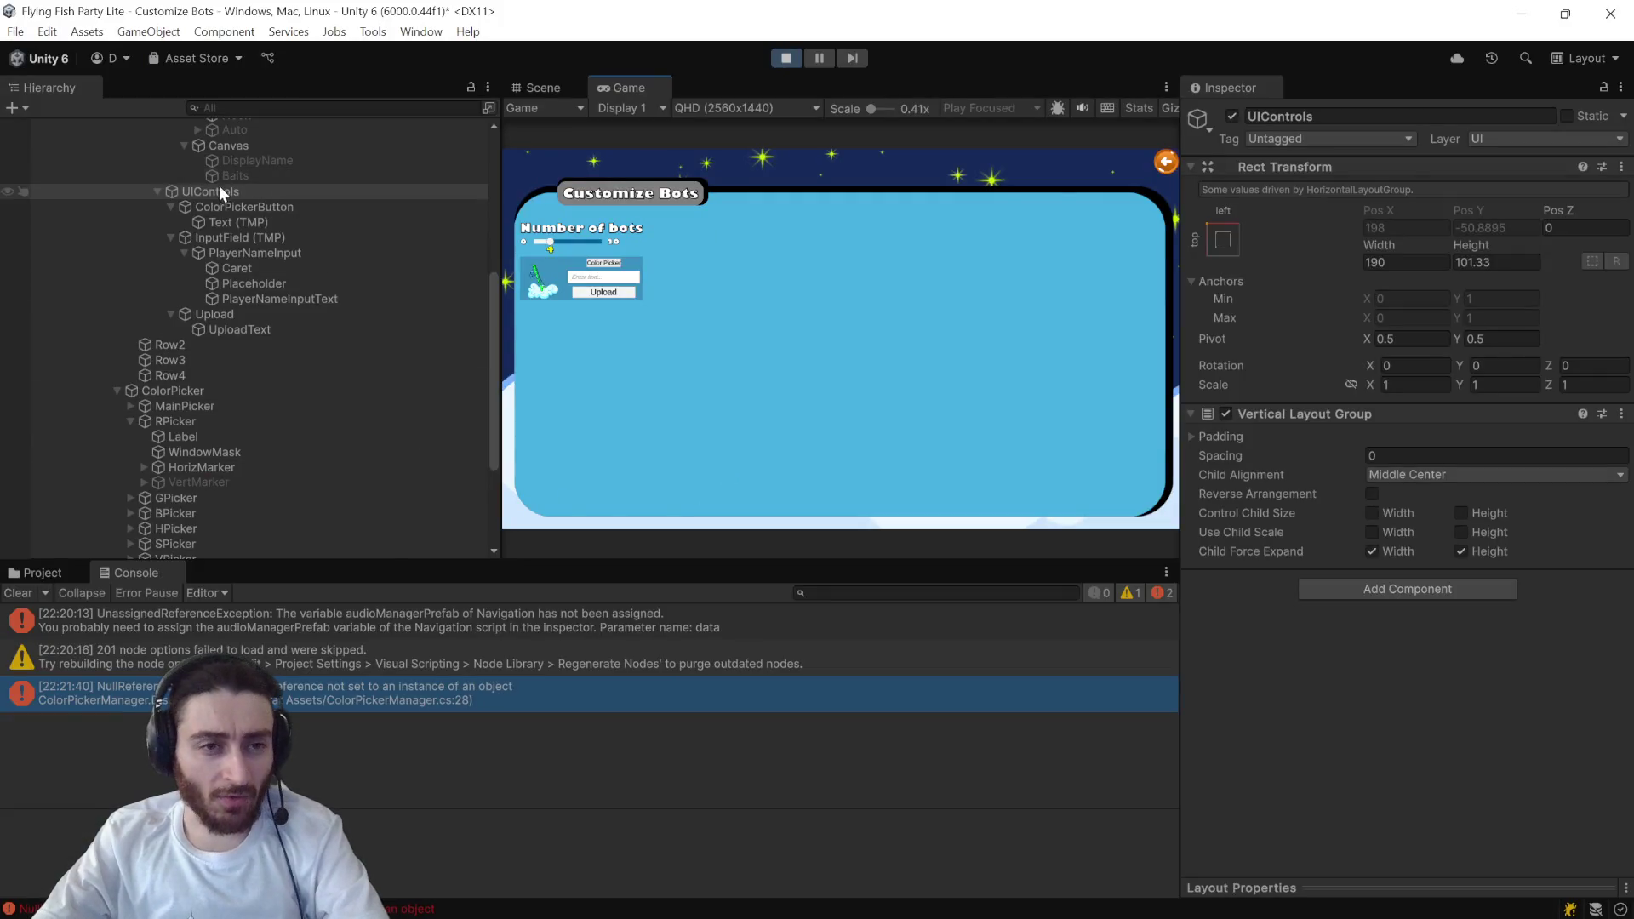
- Inspect the InputField (TMP) and PlayerNameInput objects, then stop the running game
left_click(257, 242)
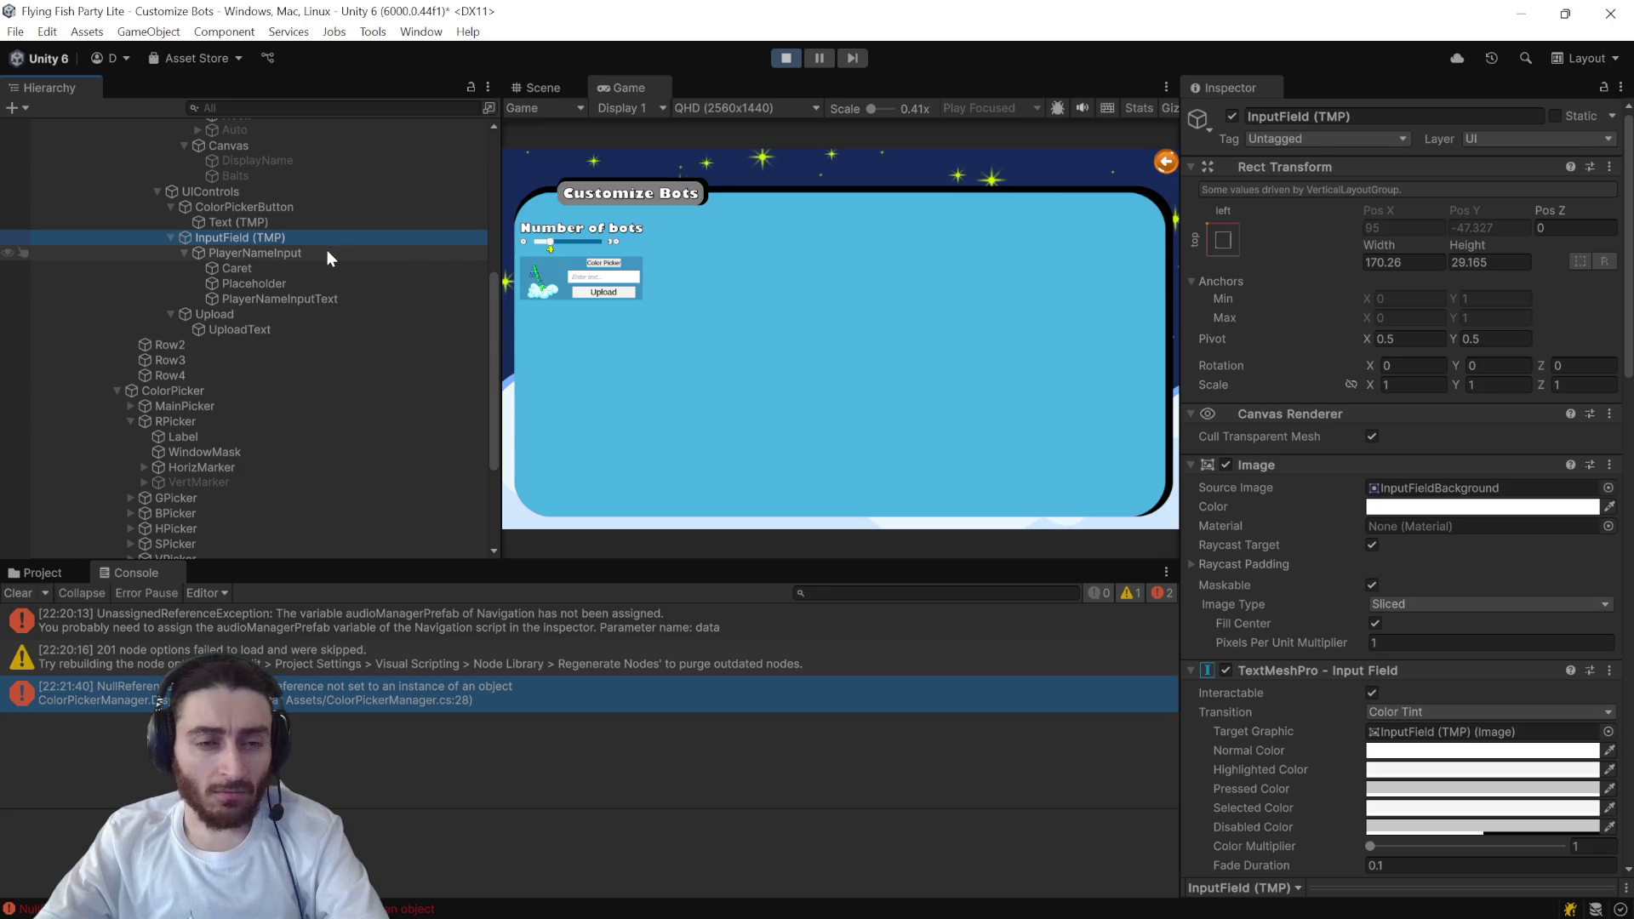
left_click(277, 253)
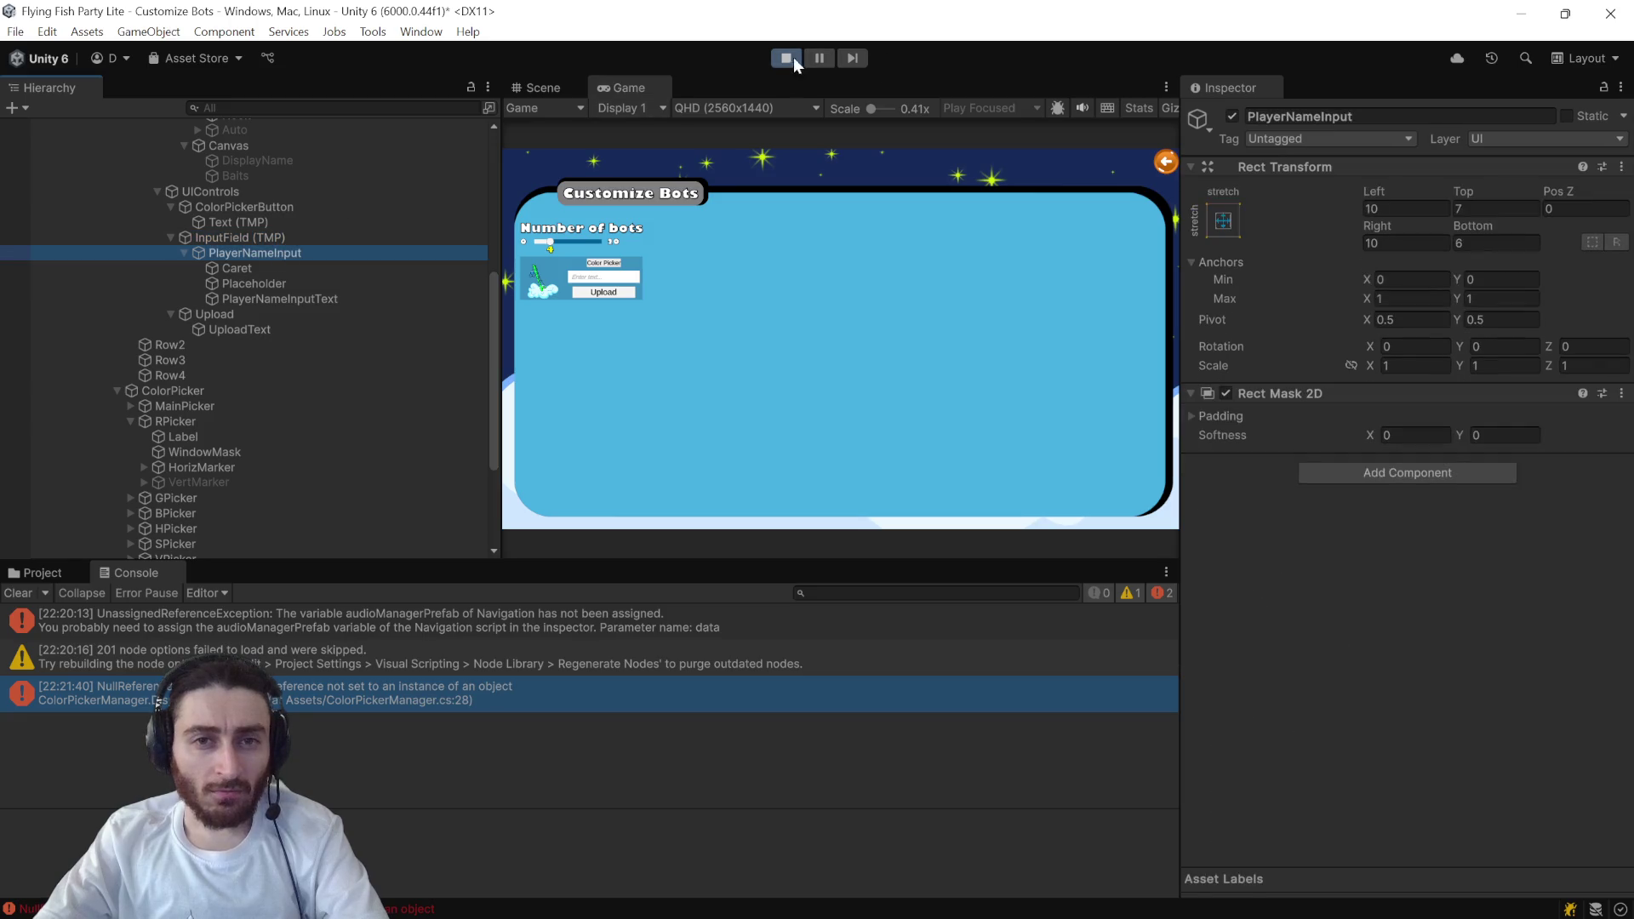
left_click(791, 58)
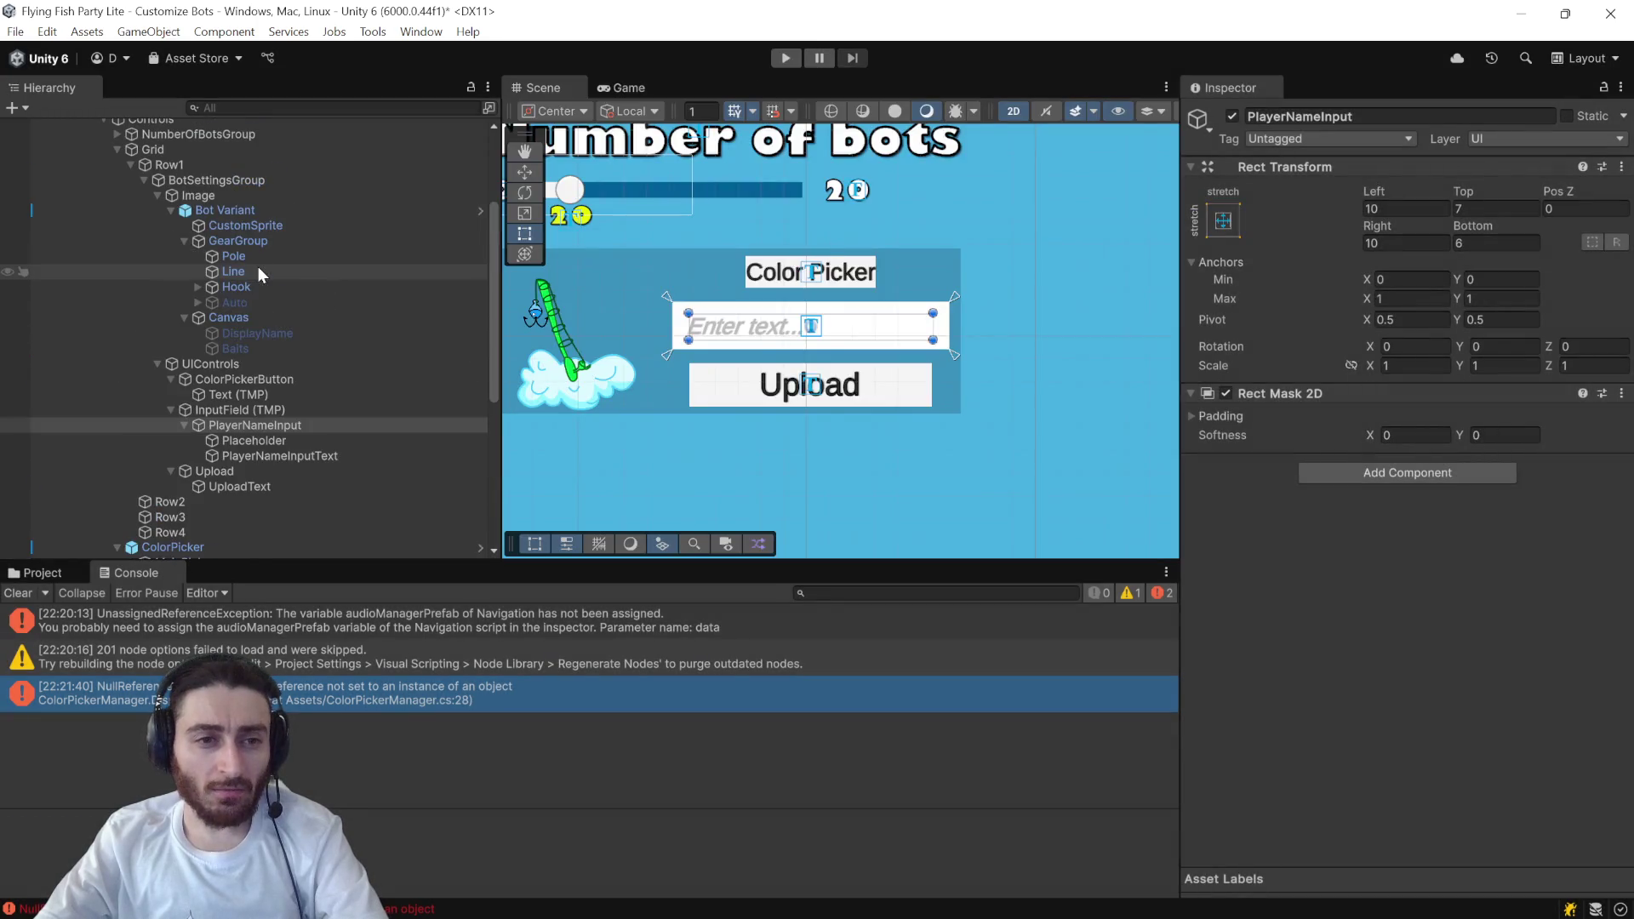
- Check InputField (TMP) and ColorPickerButton's On Click to see which object holds ColorPickerManager
left_click(233, 410)
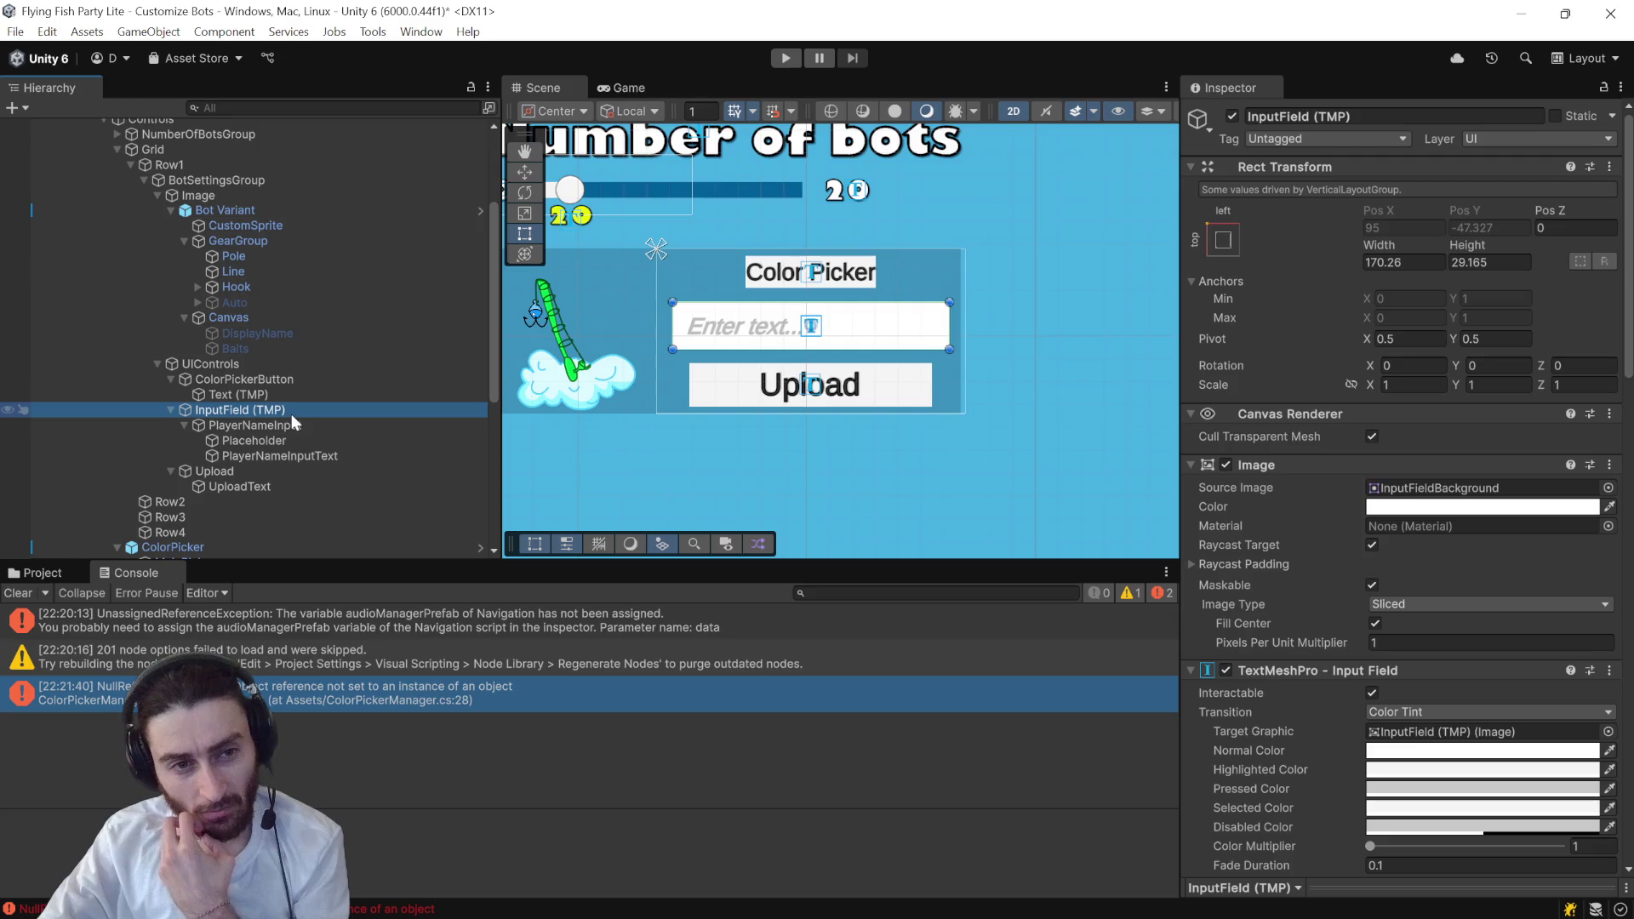
left_click(279, 385)
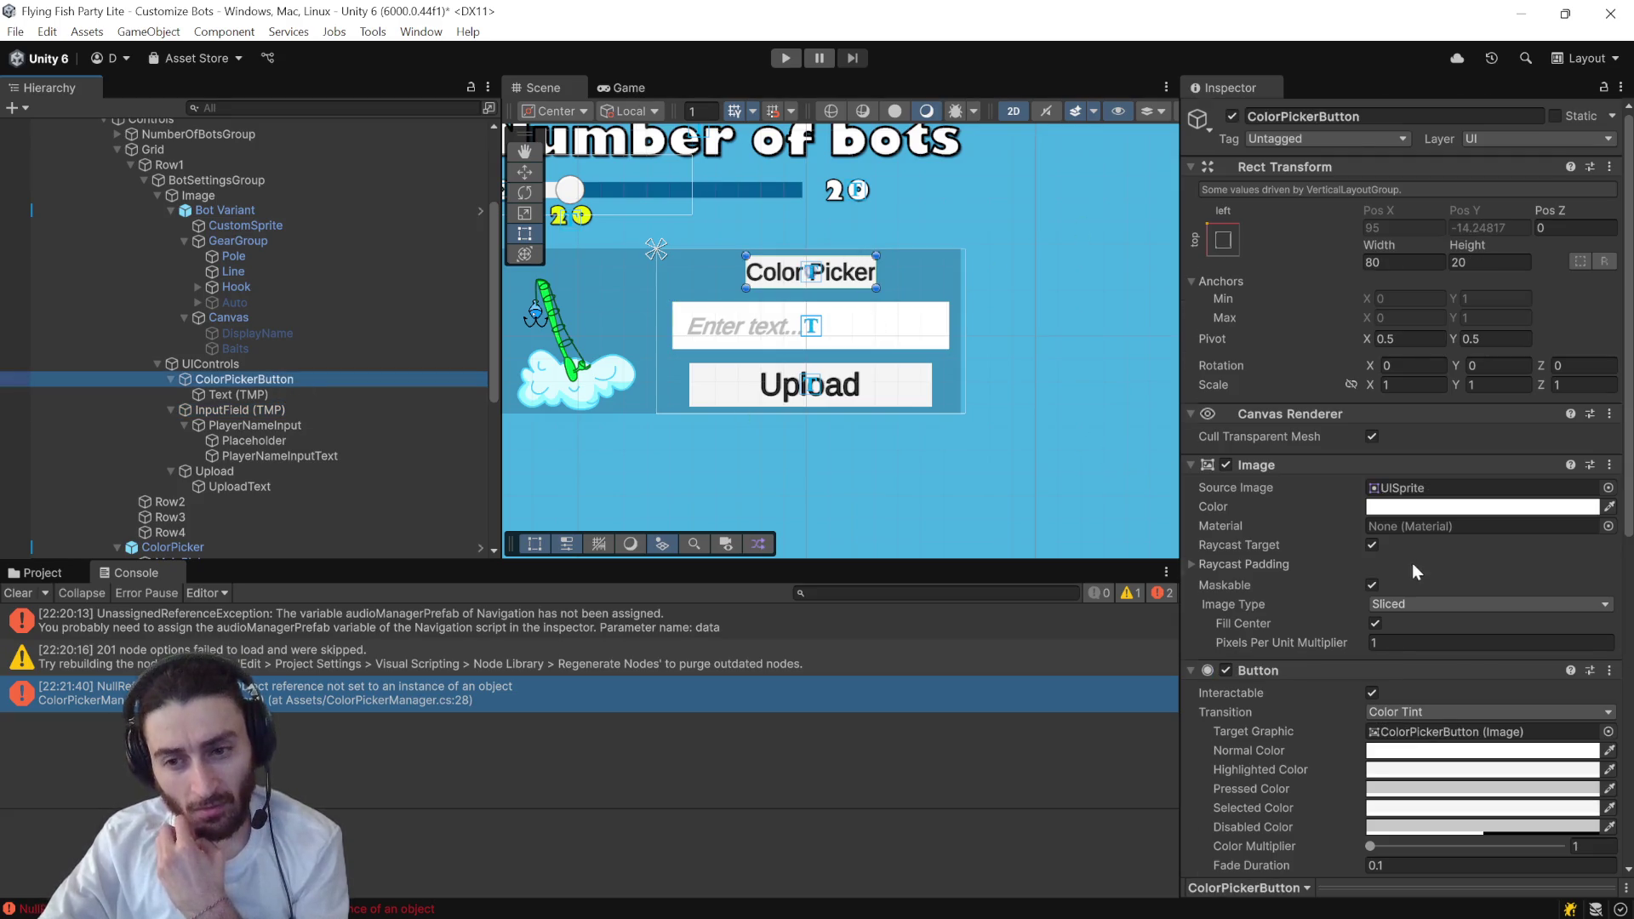
scroll(1412, 563, "down", 6)
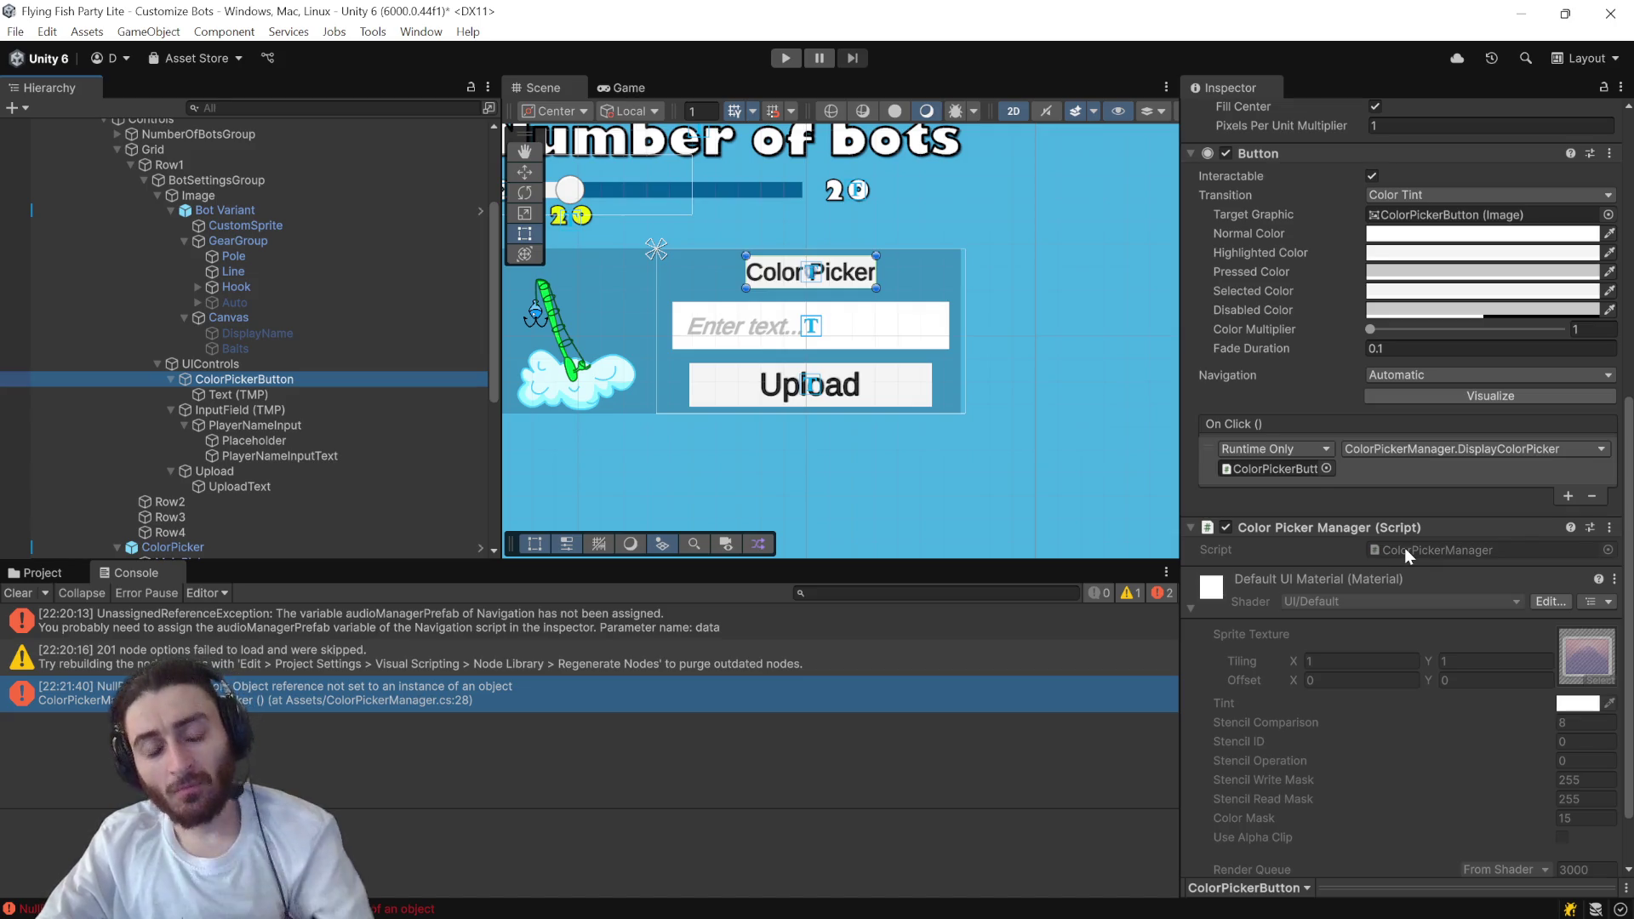
key("alt+Tab")
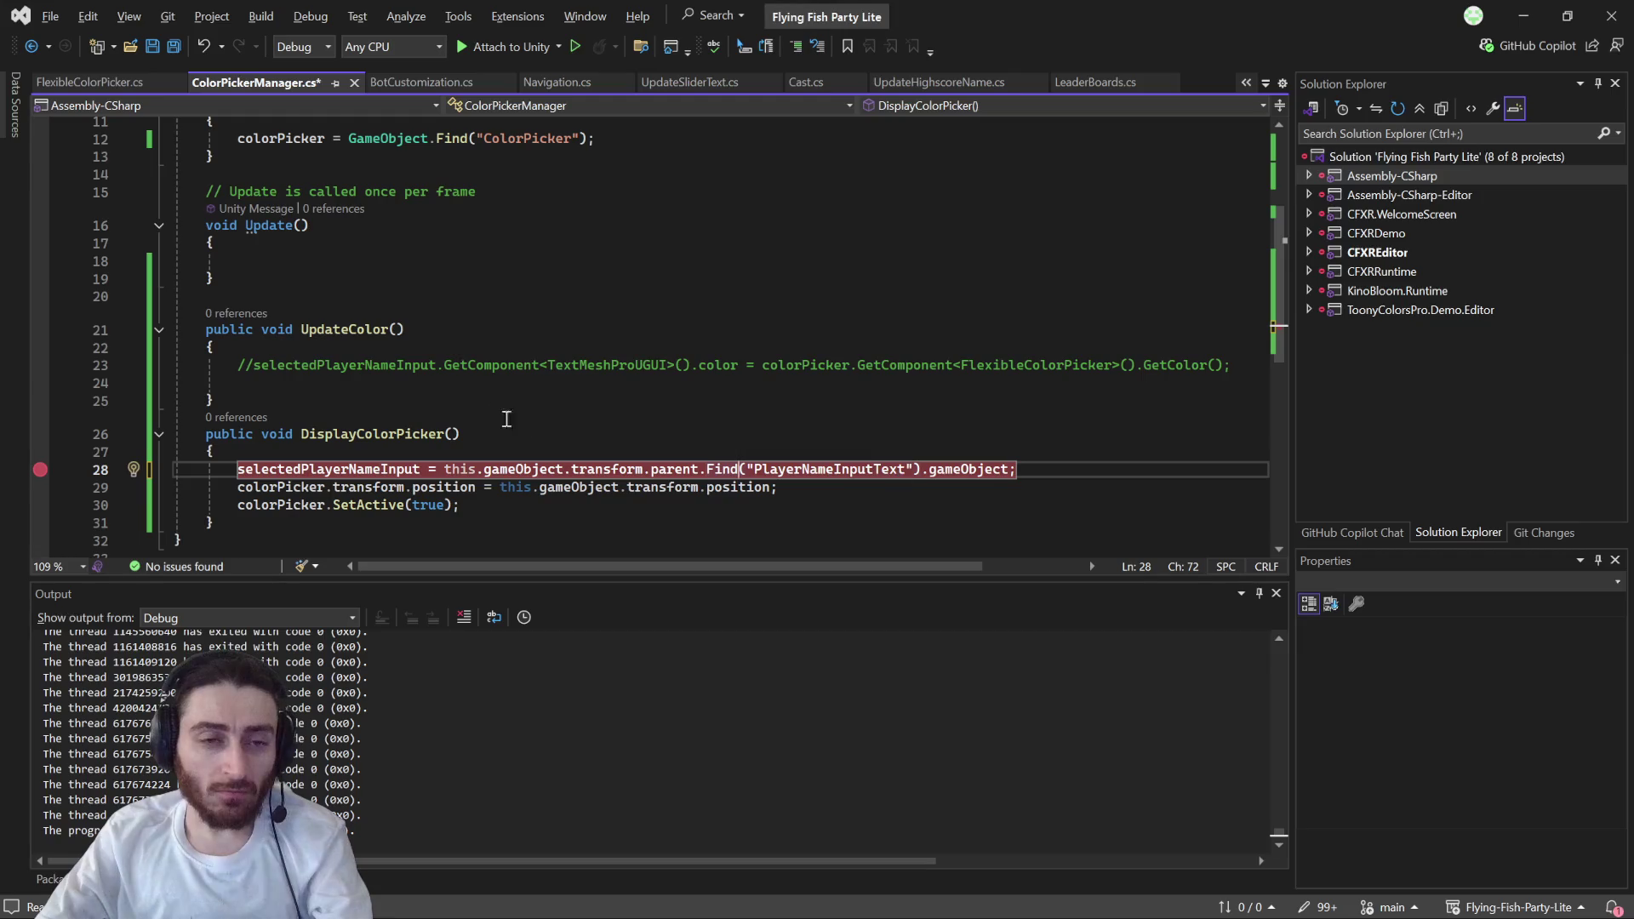
- Add a [SerializeField] attribute to selectedPlayerNameInput, with a blank line after the colorPicker field
left_click(407, 246)
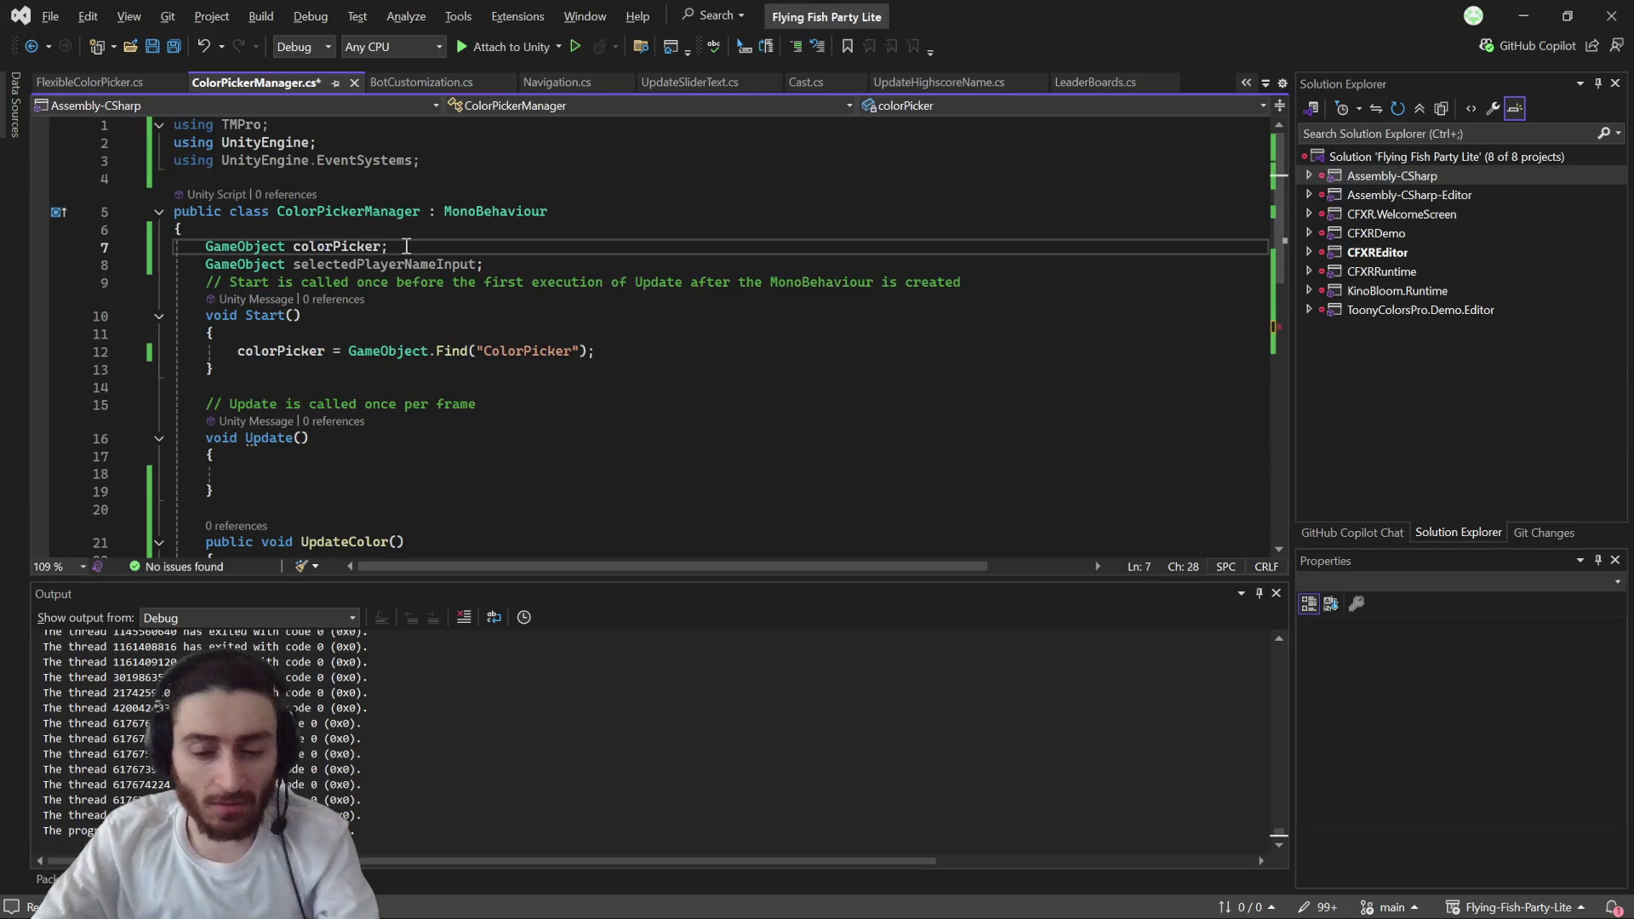
key("Return")
type("[Se")
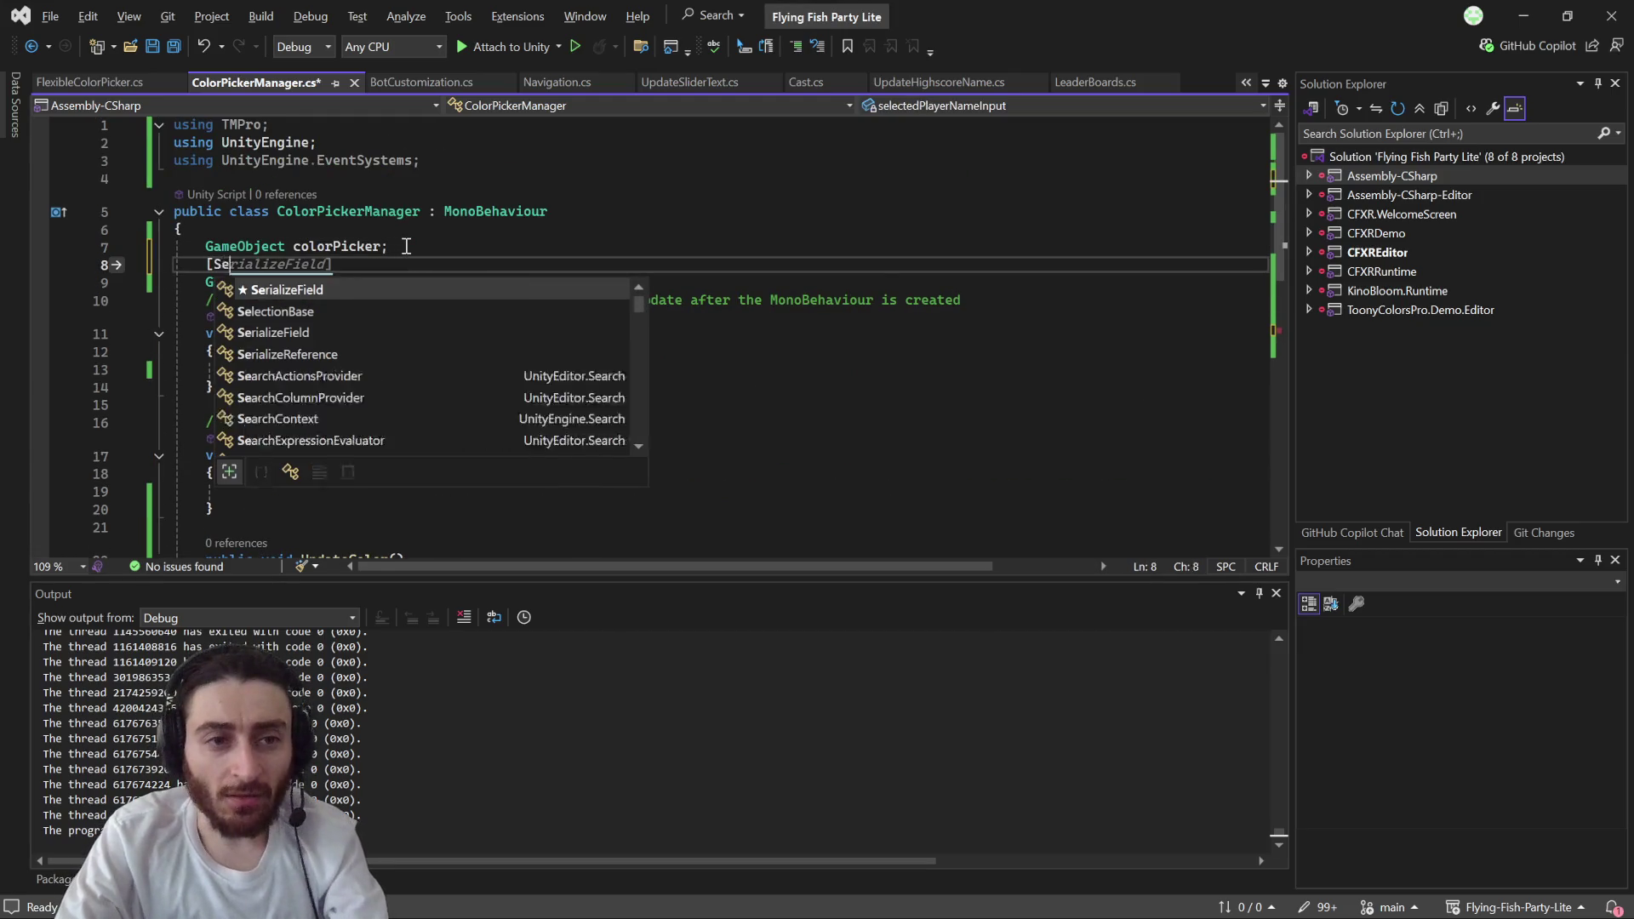
key("Tab")
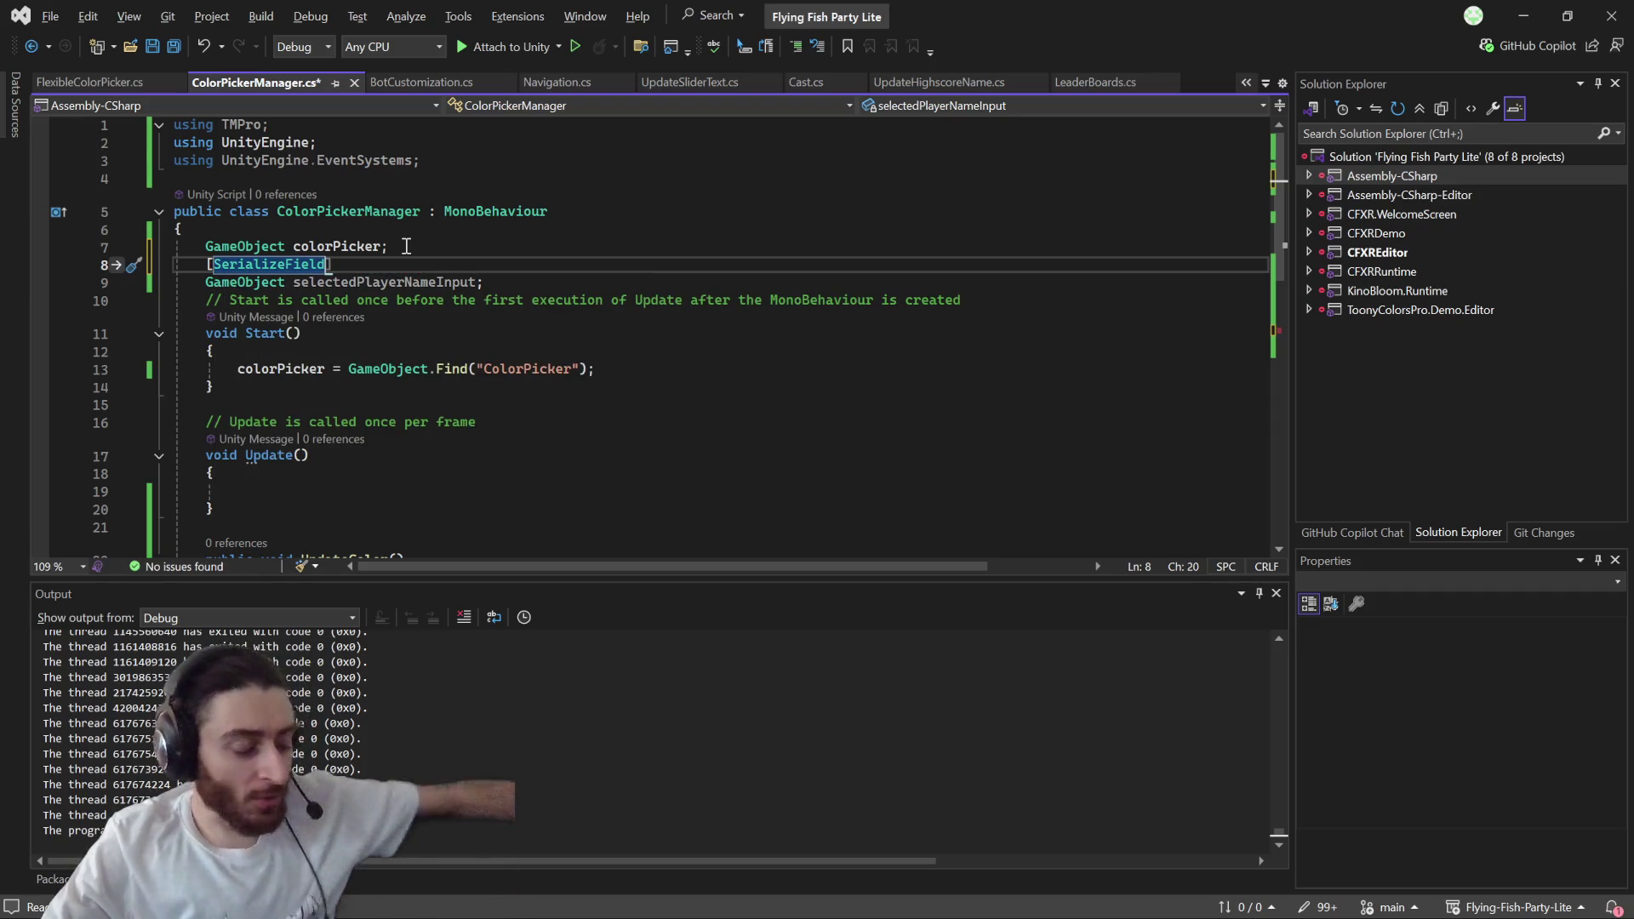
left_click(410, 246)
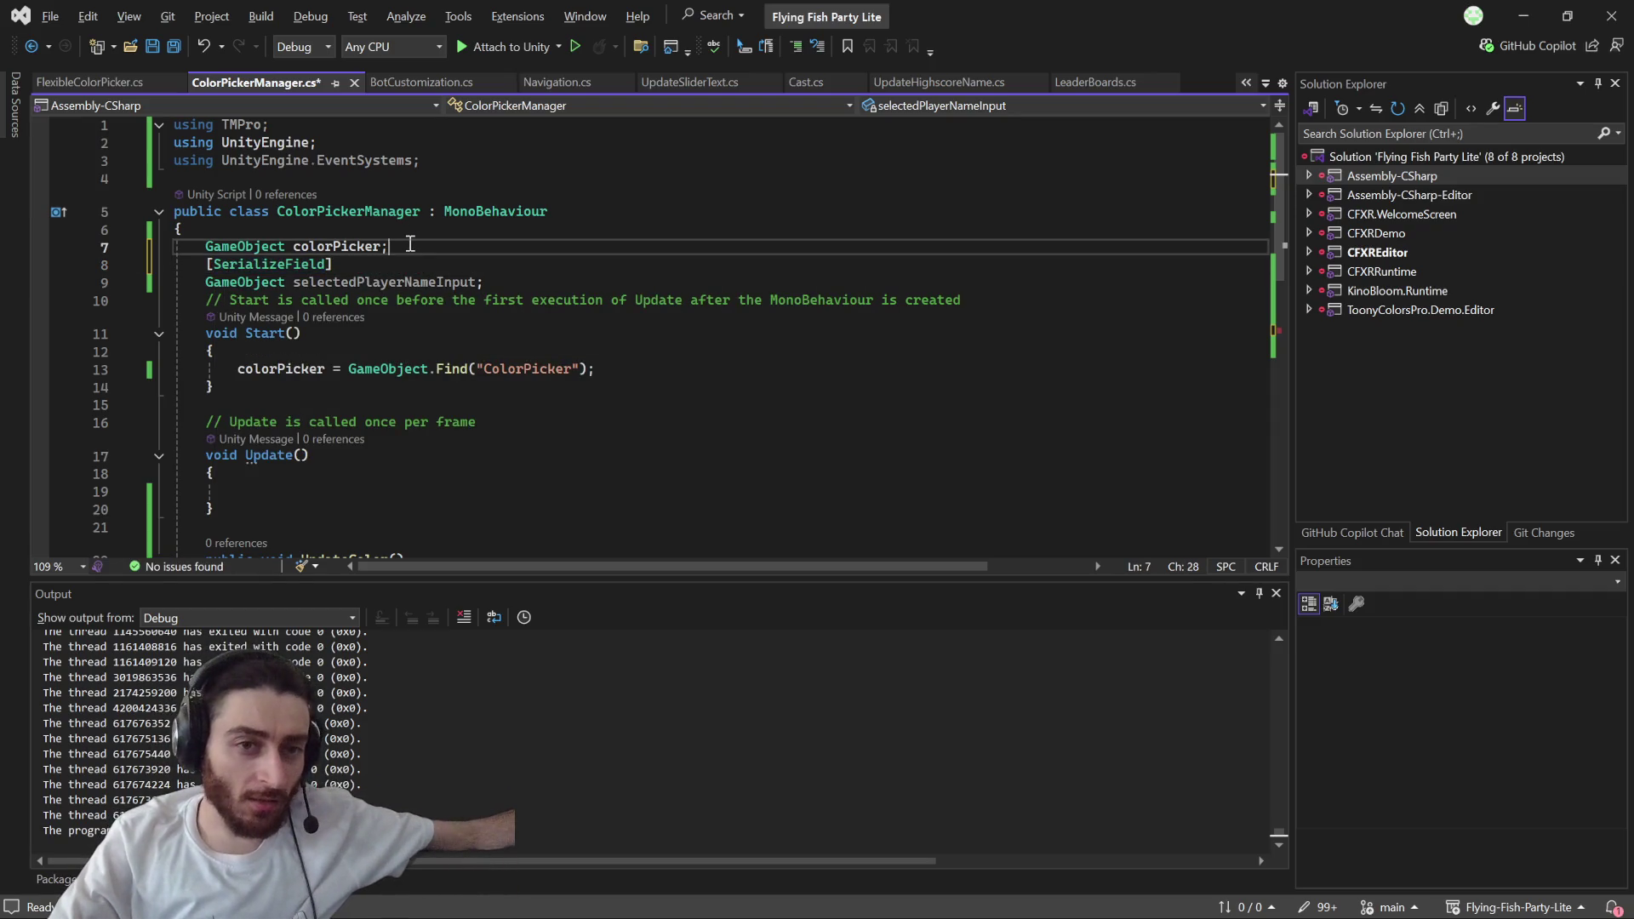
key("Return")
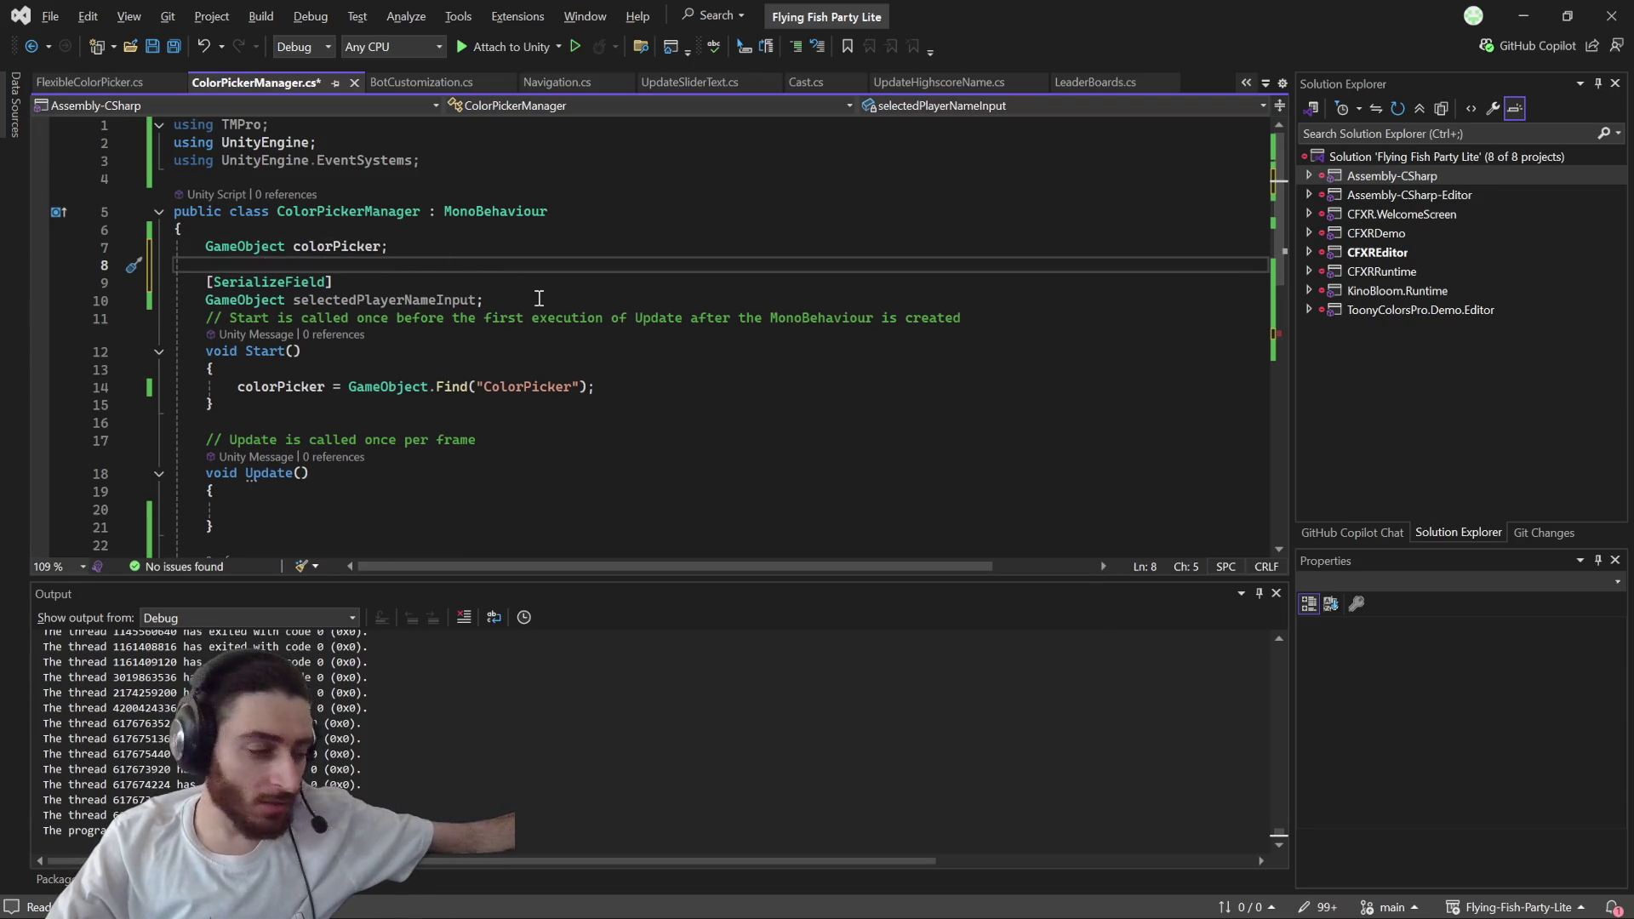
left_click_drag(511, 302, 215, 283)
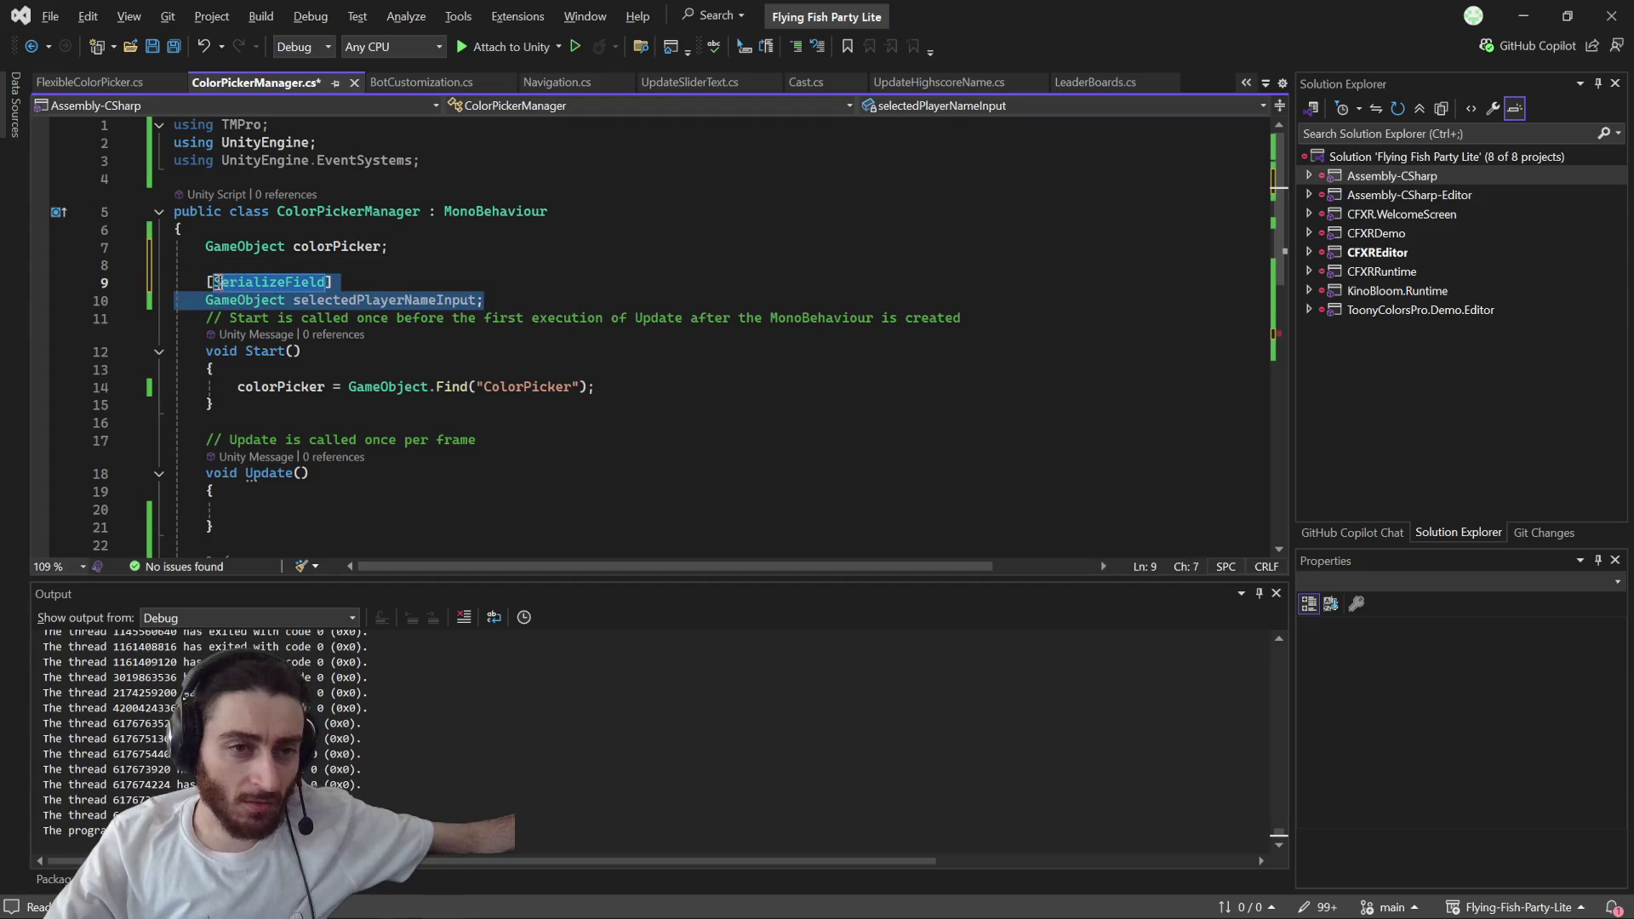
double_click(272, 287)
mouse_move(483, 300)
left_mouse_down()
mouse_move(246, 302)
mouse_move(198, 284)
left_mouse_up()
left_click(382, 300)
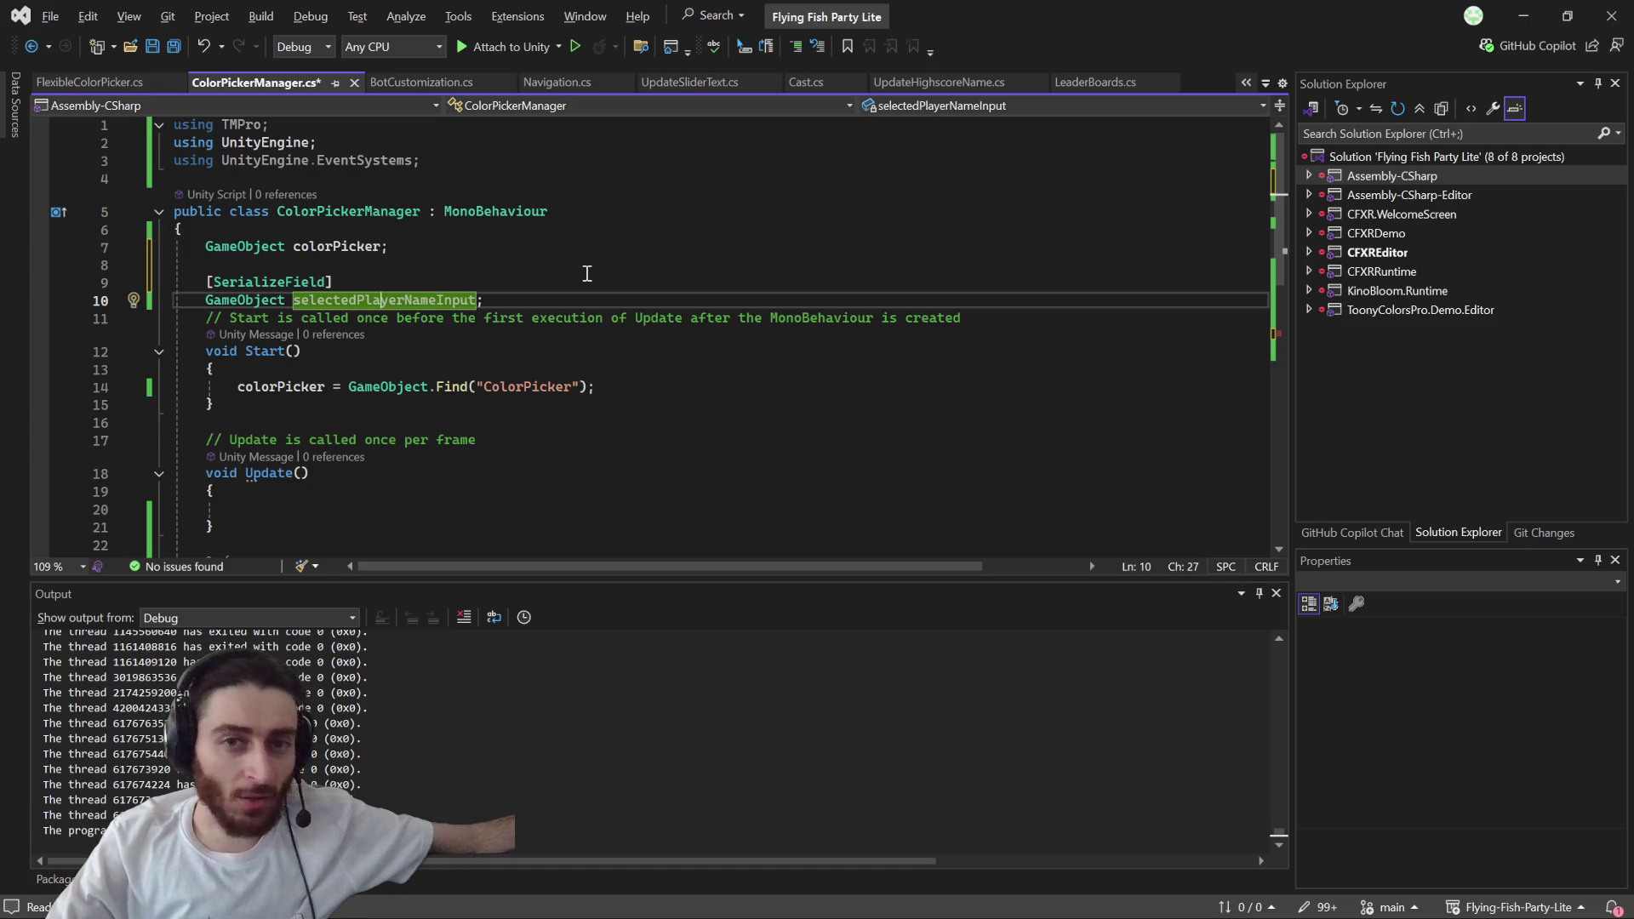
- Save ColorPickerManager.cs and minimize Visual Studio to return to Unity
left_click(352, 299)
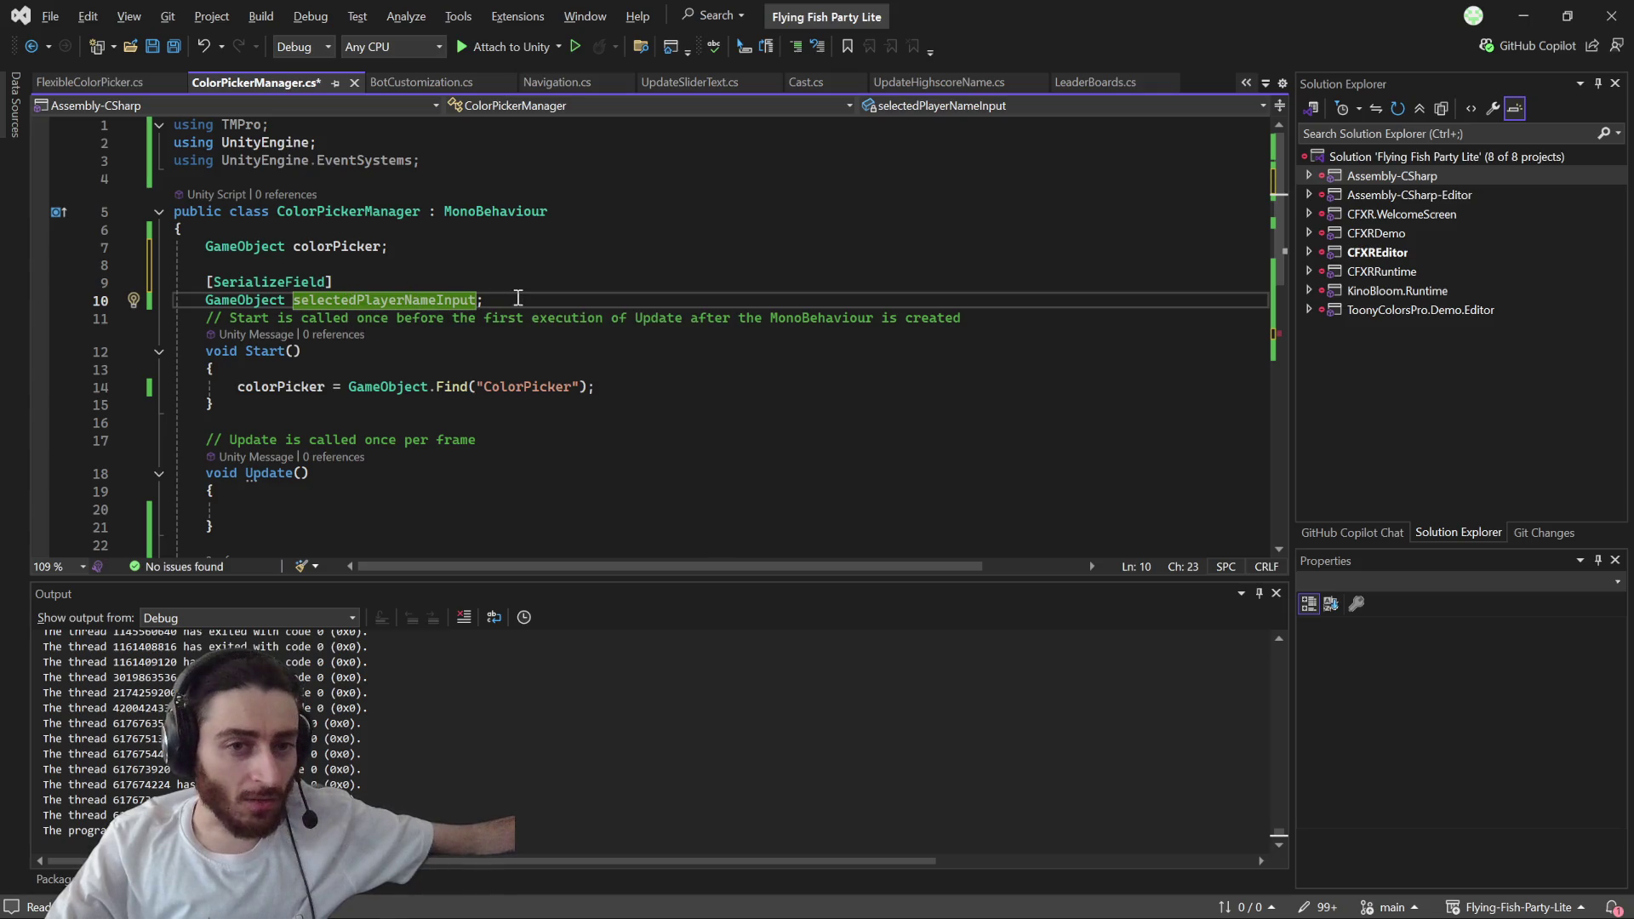
key("ctrl+s")
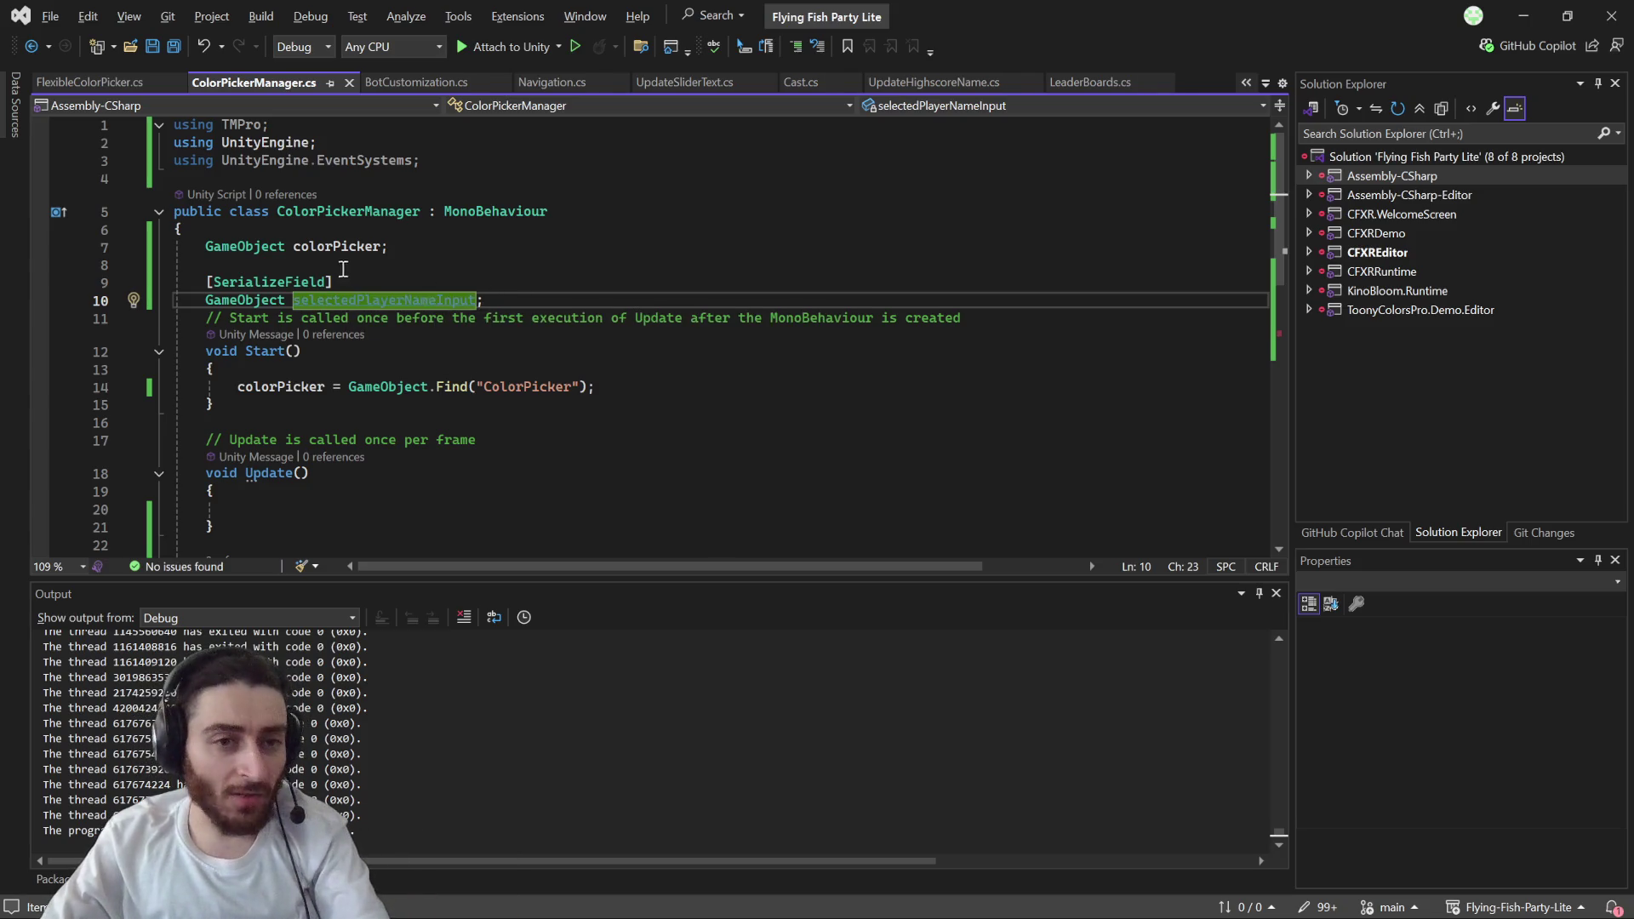
left_click(453, 300)
double_click(453, 300)
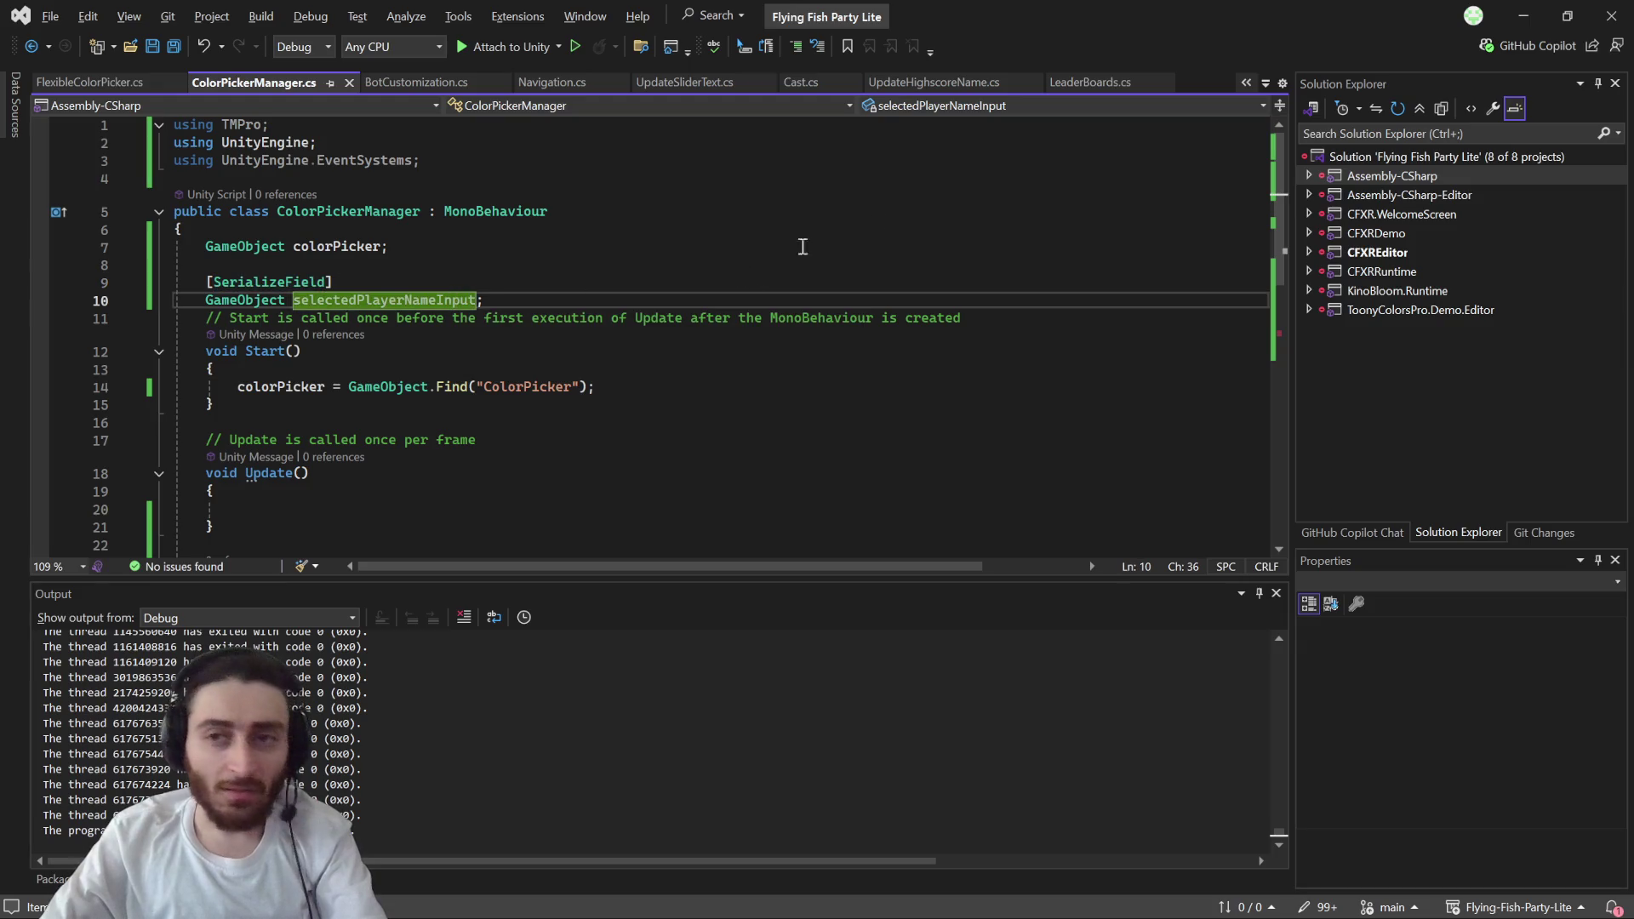
left_click(1524, 16)
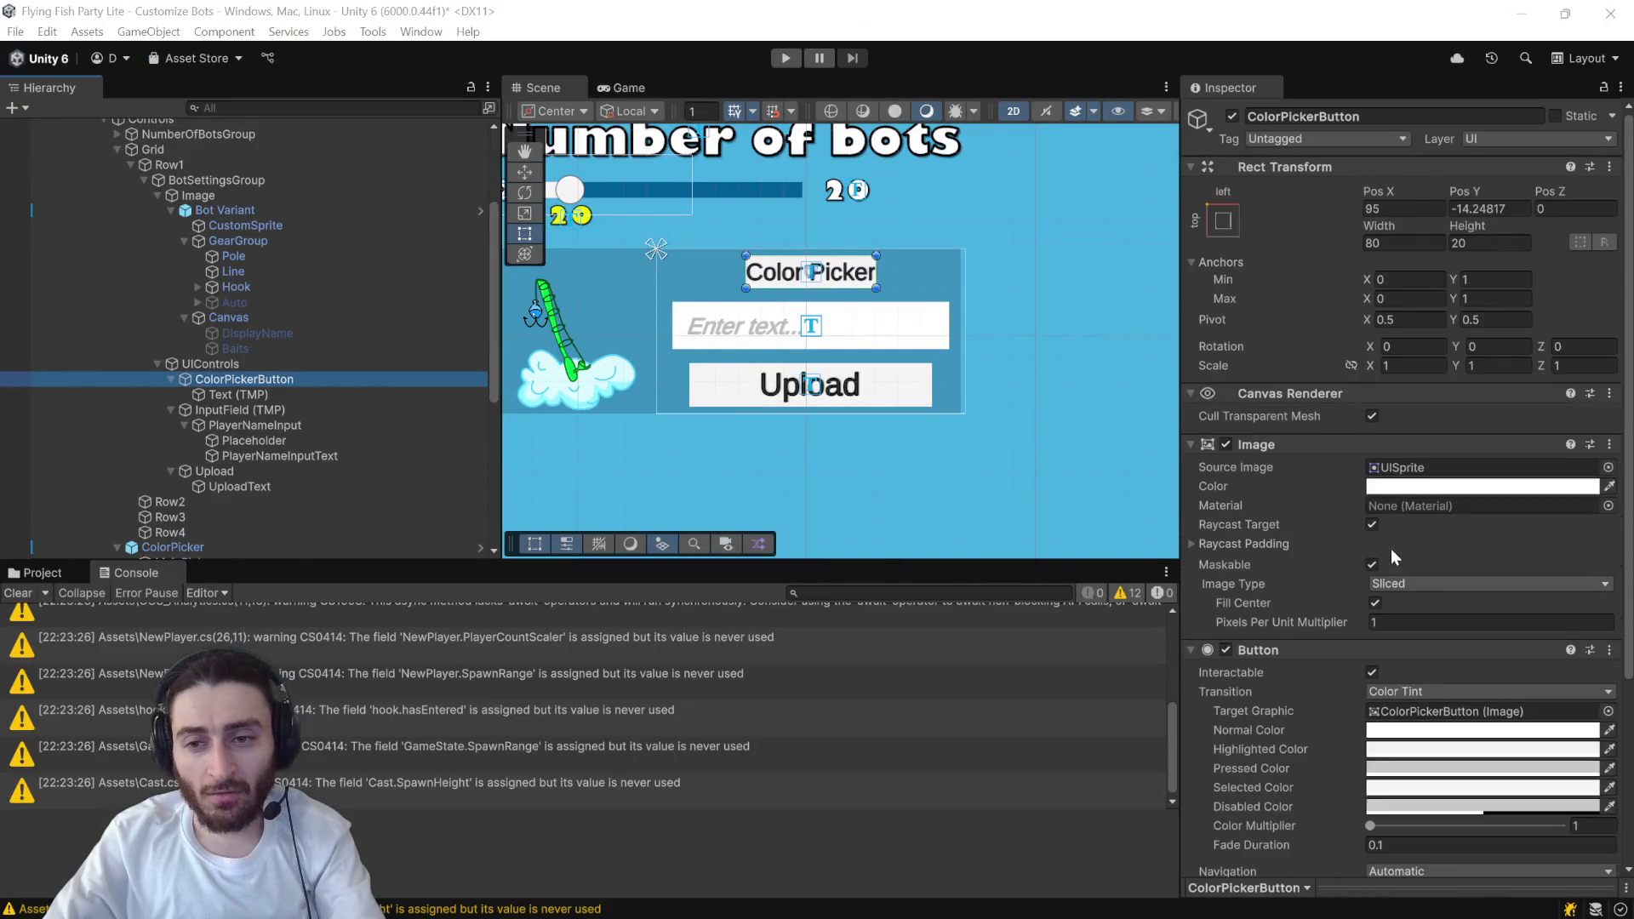
- Assign PlayerNameInputText to Selected Player Name Input, collapse the Hierarchy, and inspect BotSettingsGroup
scroll(1432, 587, "down", 5)
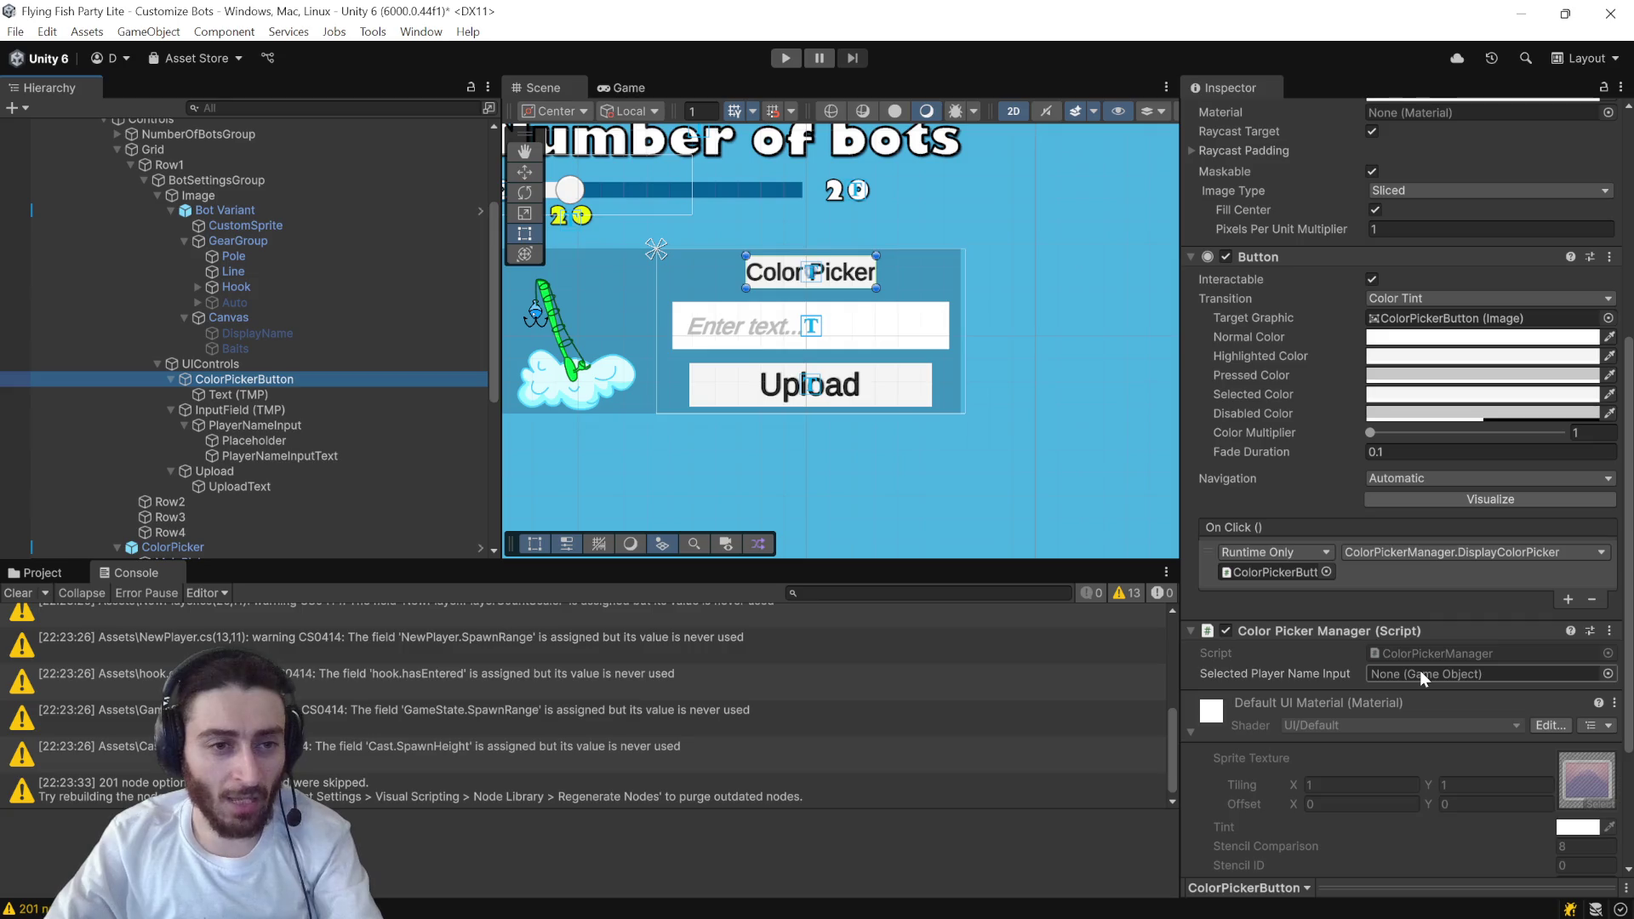
mouse_move(271, 458)
left_mouse_down()
mouse_move(467, 466)
mouse_move(1440, 676)
left_mouse_up()
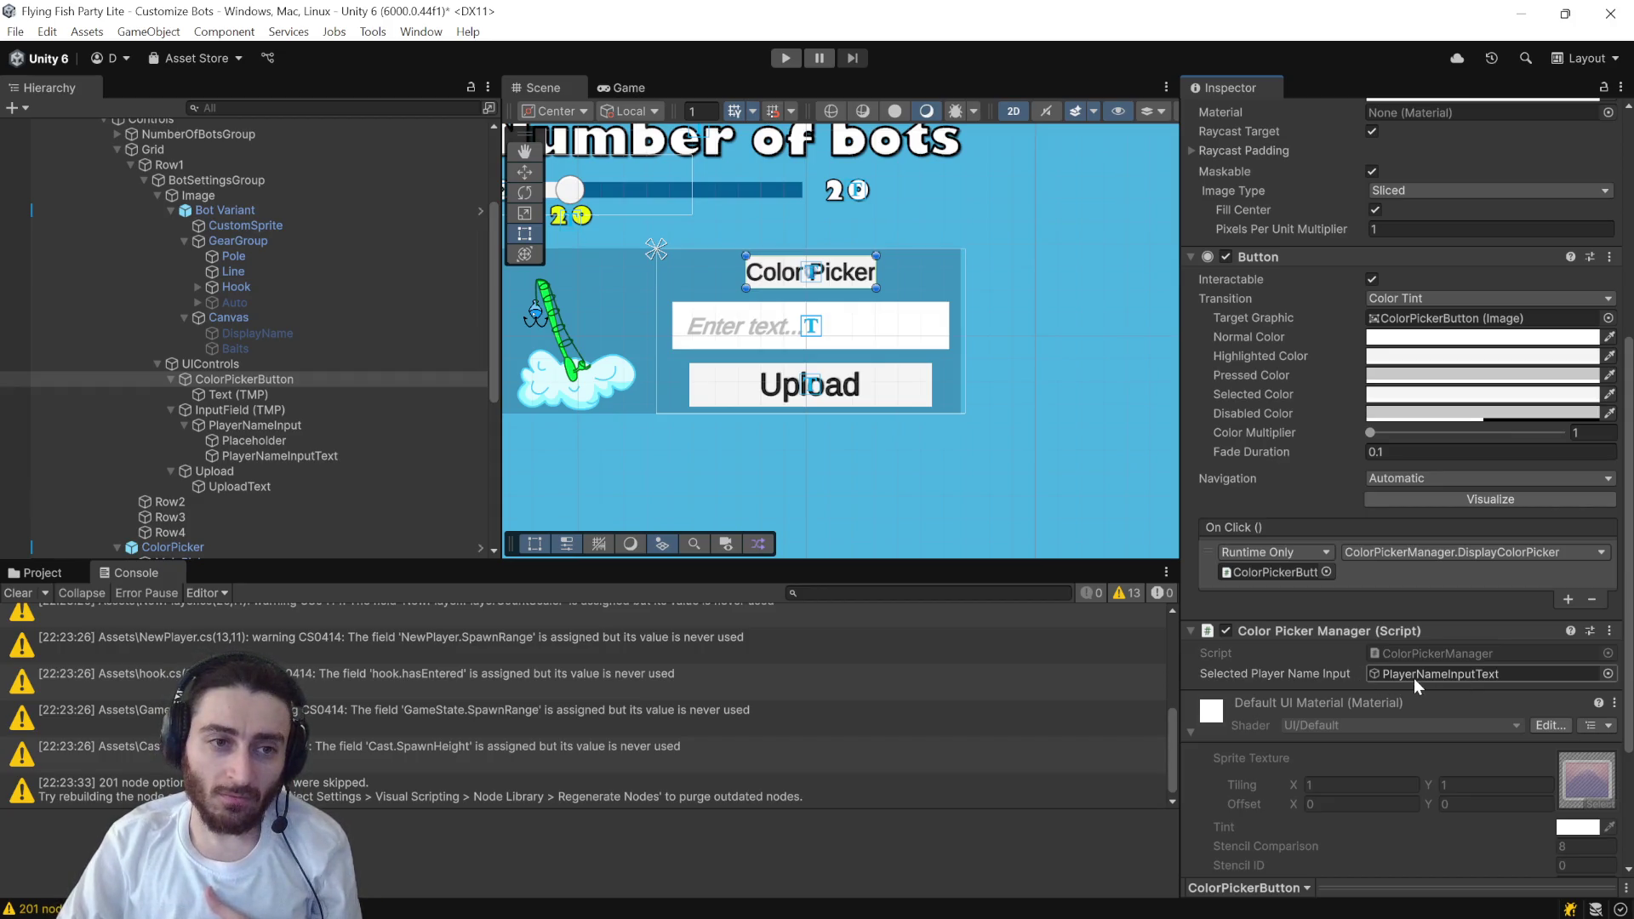
left_click(156, 363)
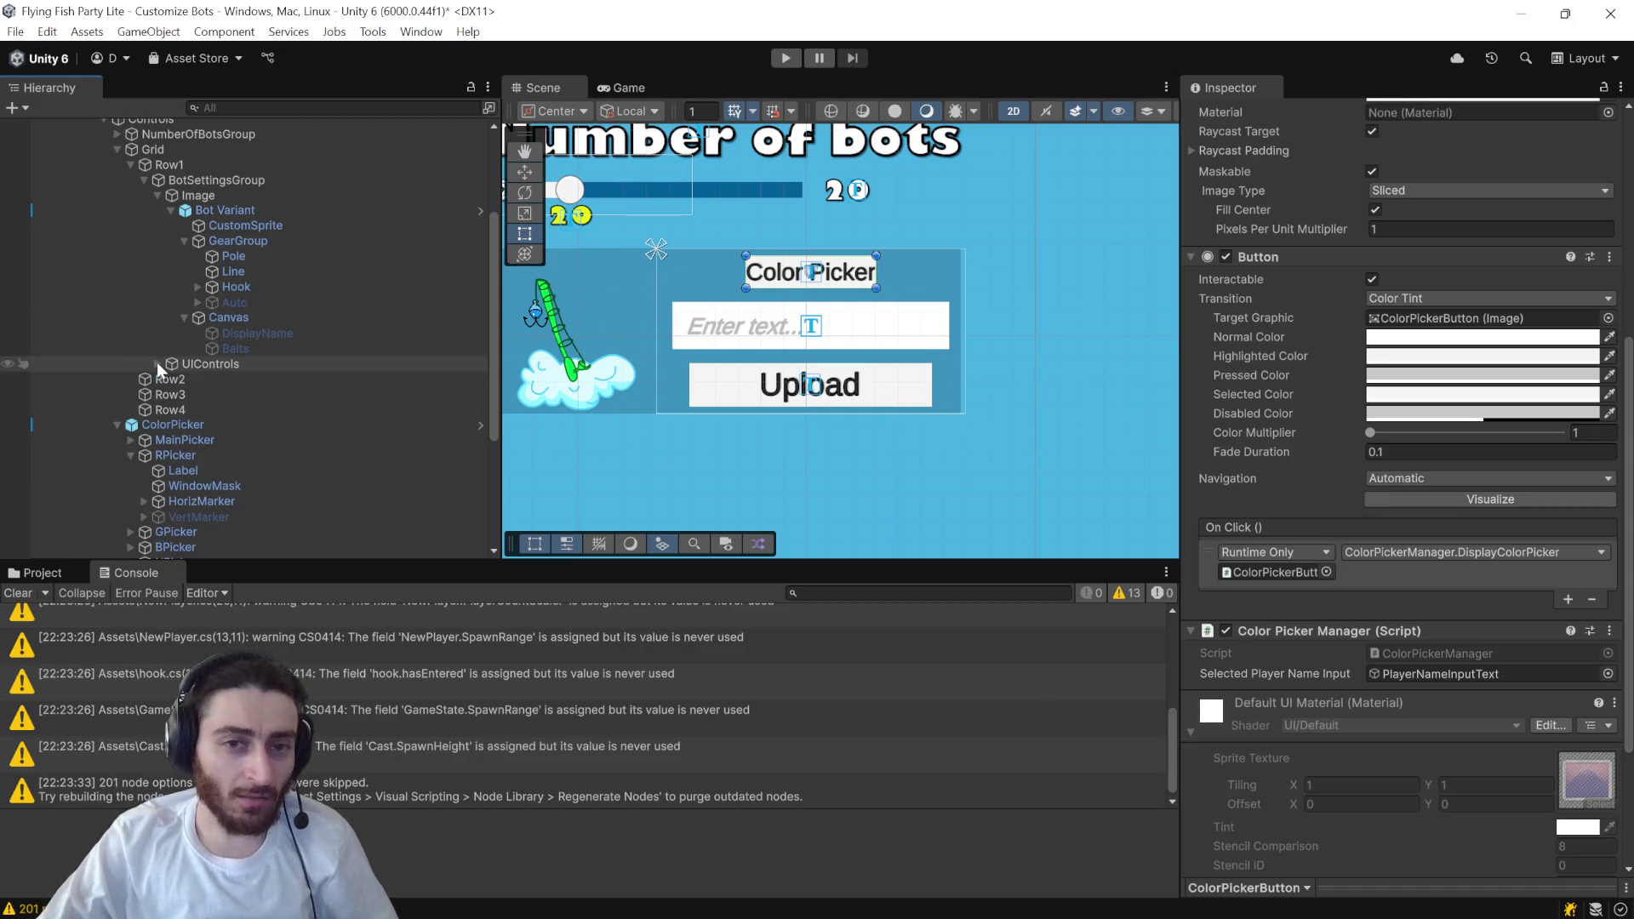
left_click(171, 209)
left_click(252, 179)
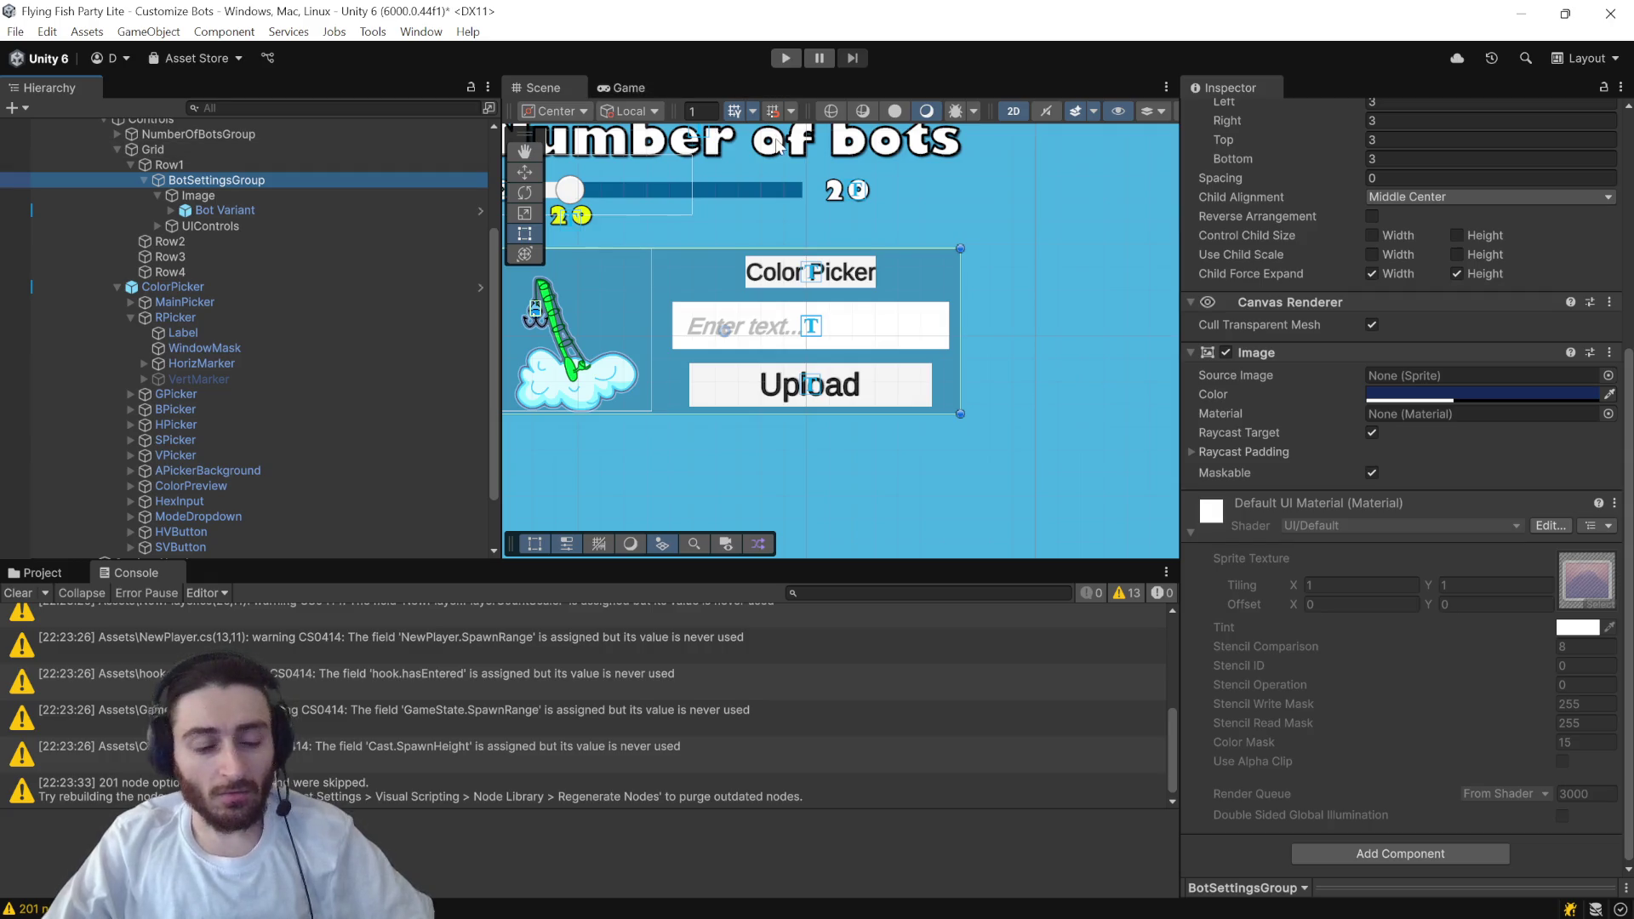
key("alt+Tab")
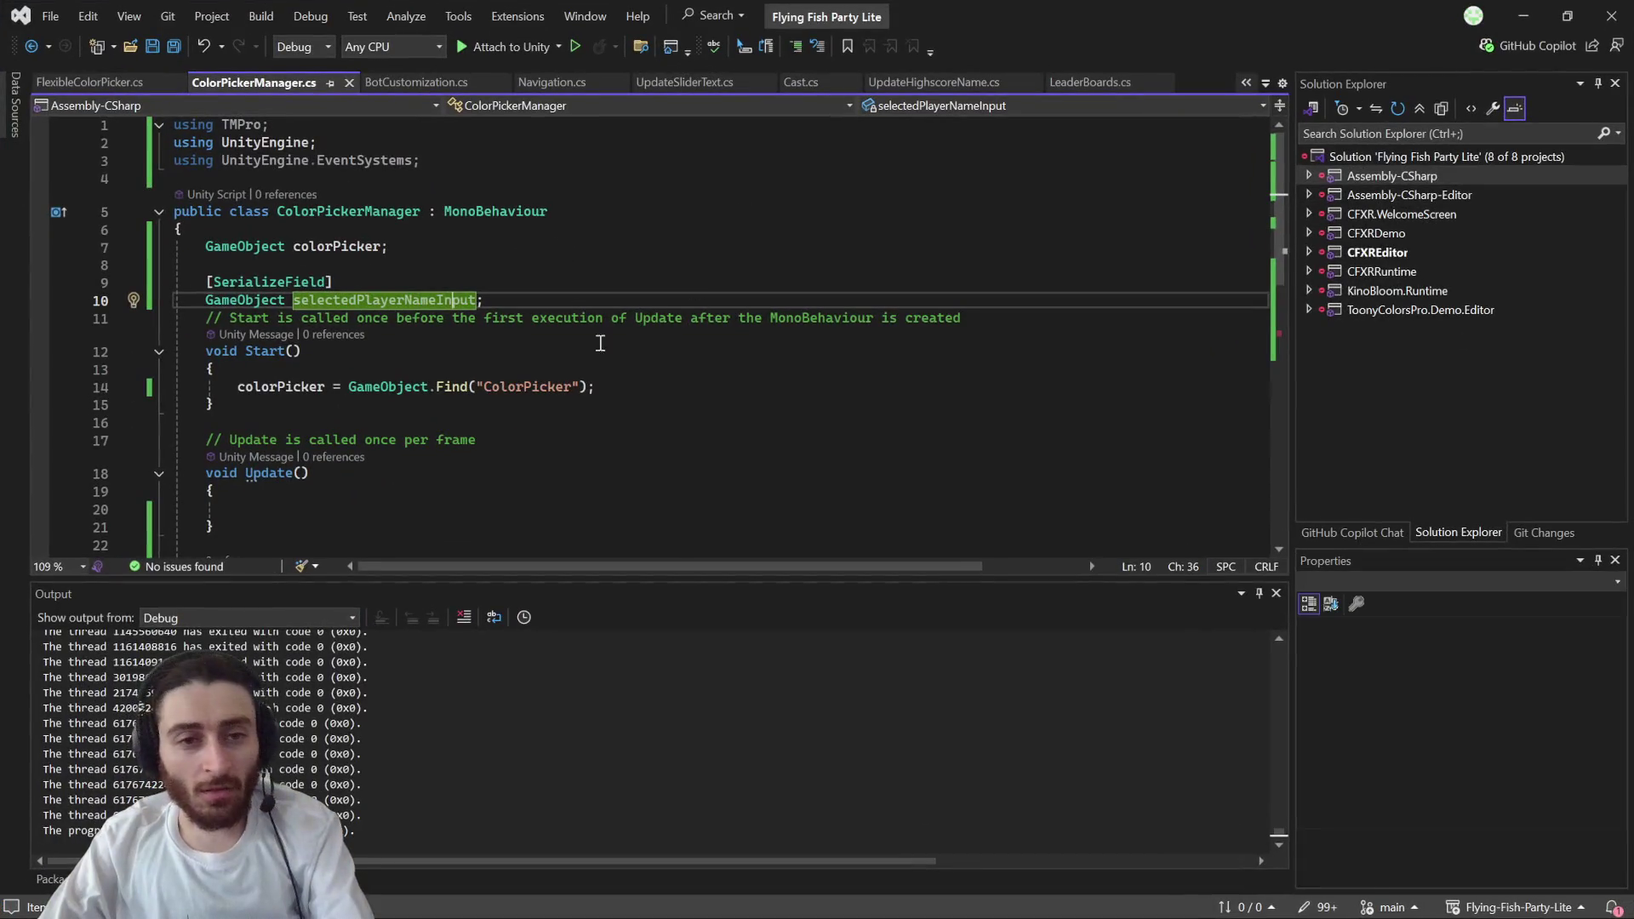
- Delete line 30's selectedPlayerNameInput Find assignment and save ColorPickerManager.cs
scroll(501, 391, "down", 7)
triple_click(465, 291)
key("Delete")
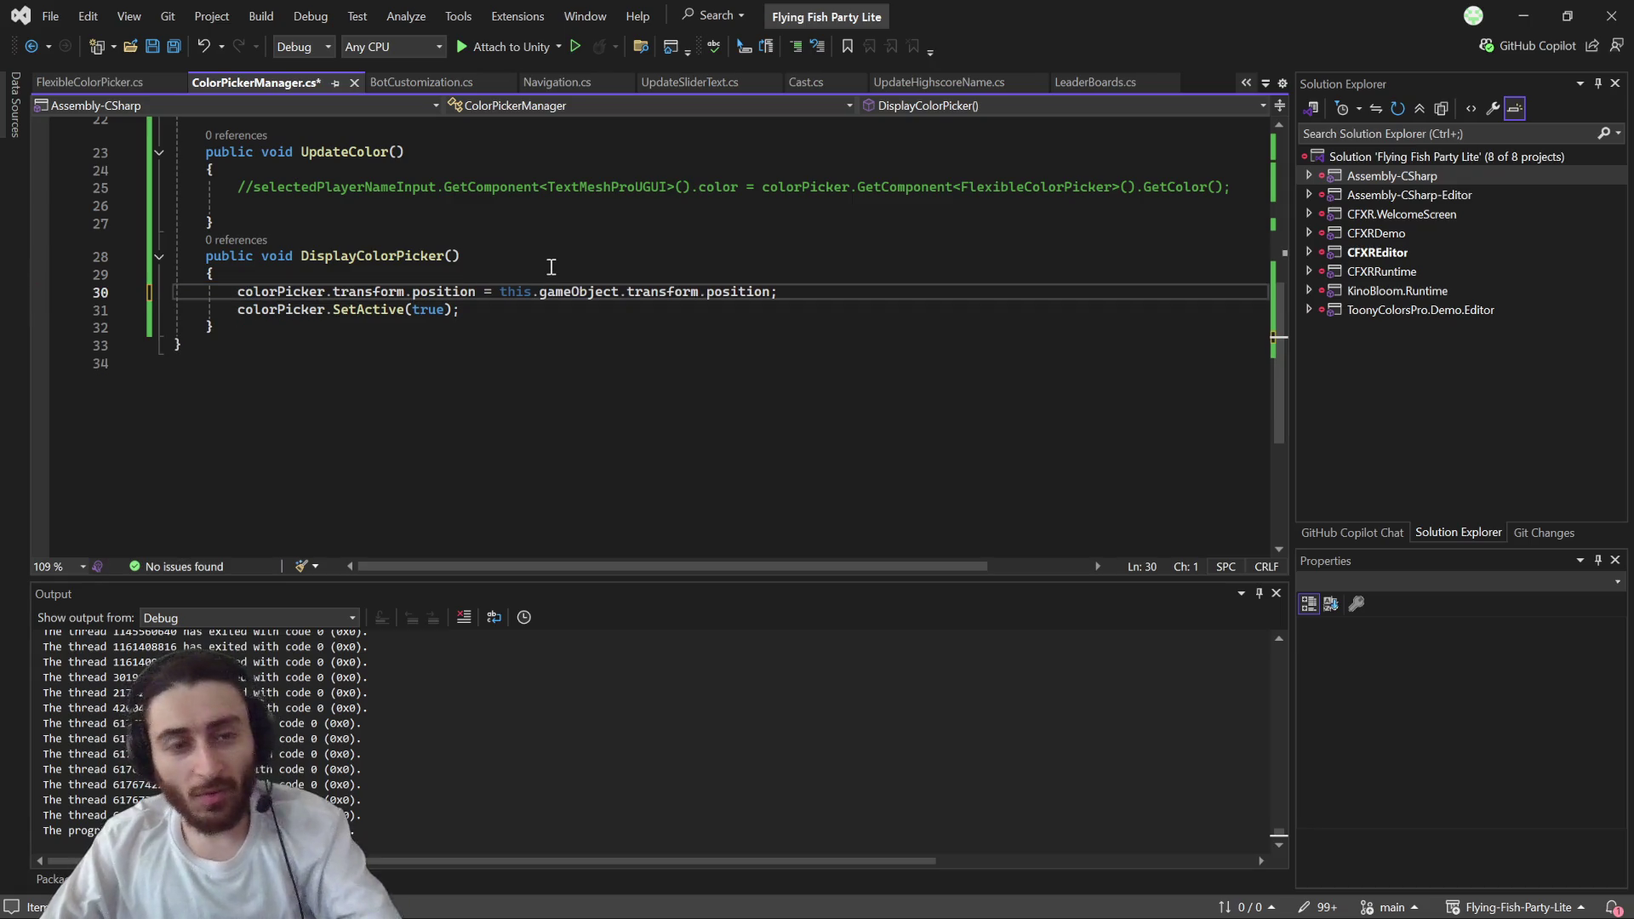
key("ctrl+s")
key("alt+Tab")
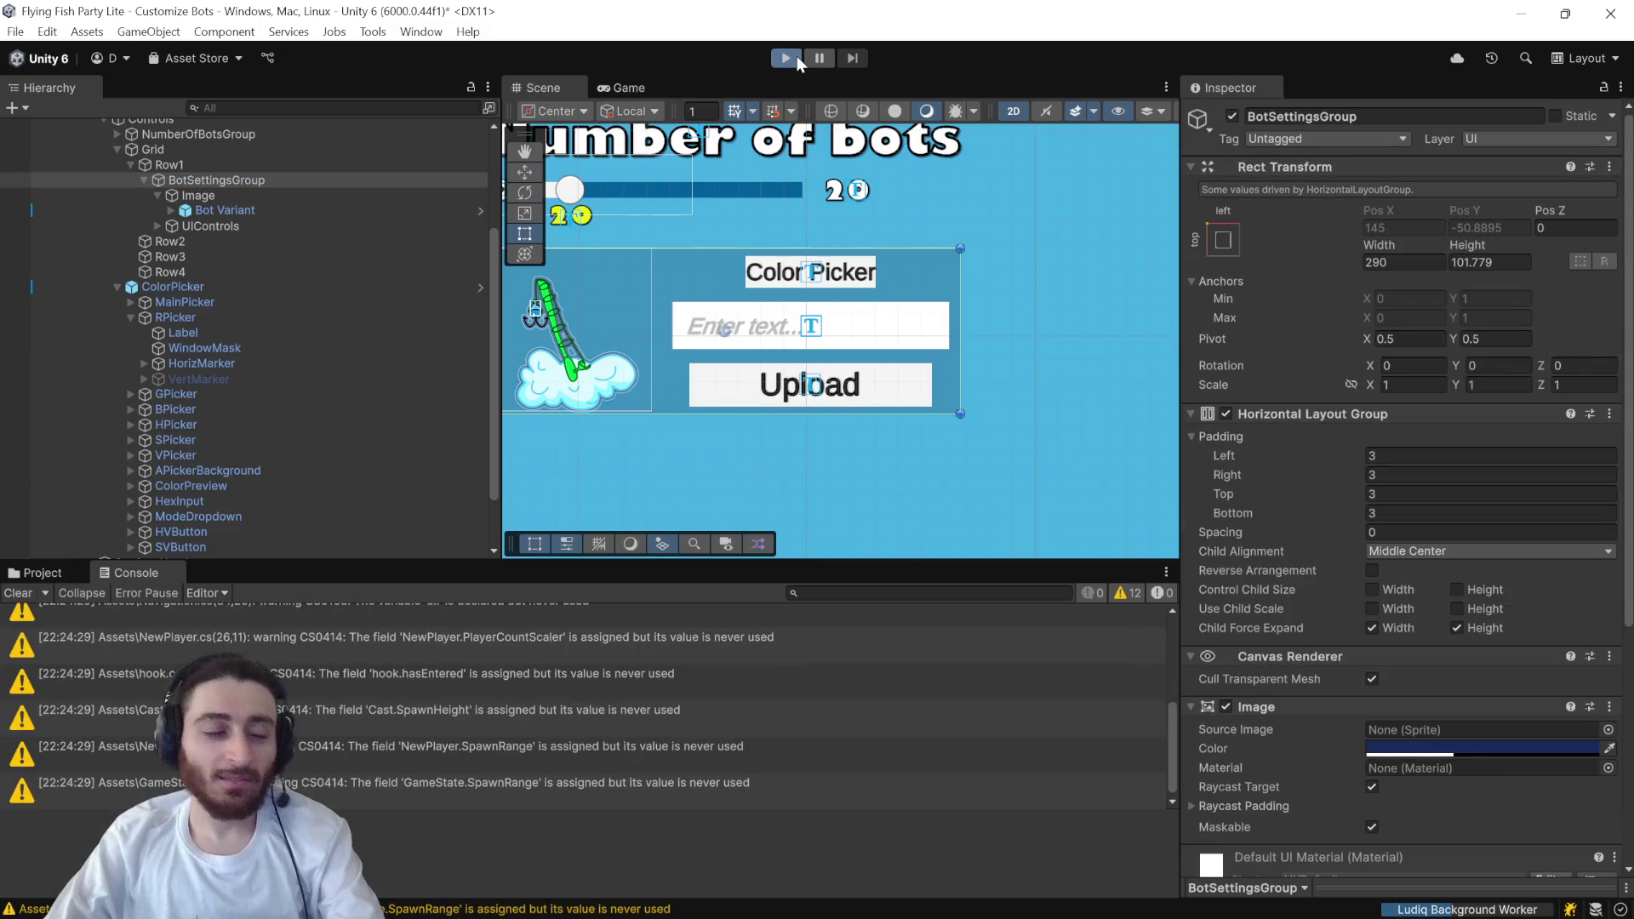
- Play-test the screen: open the colour picker, choose red, then stop the game
left_click(798, 60)
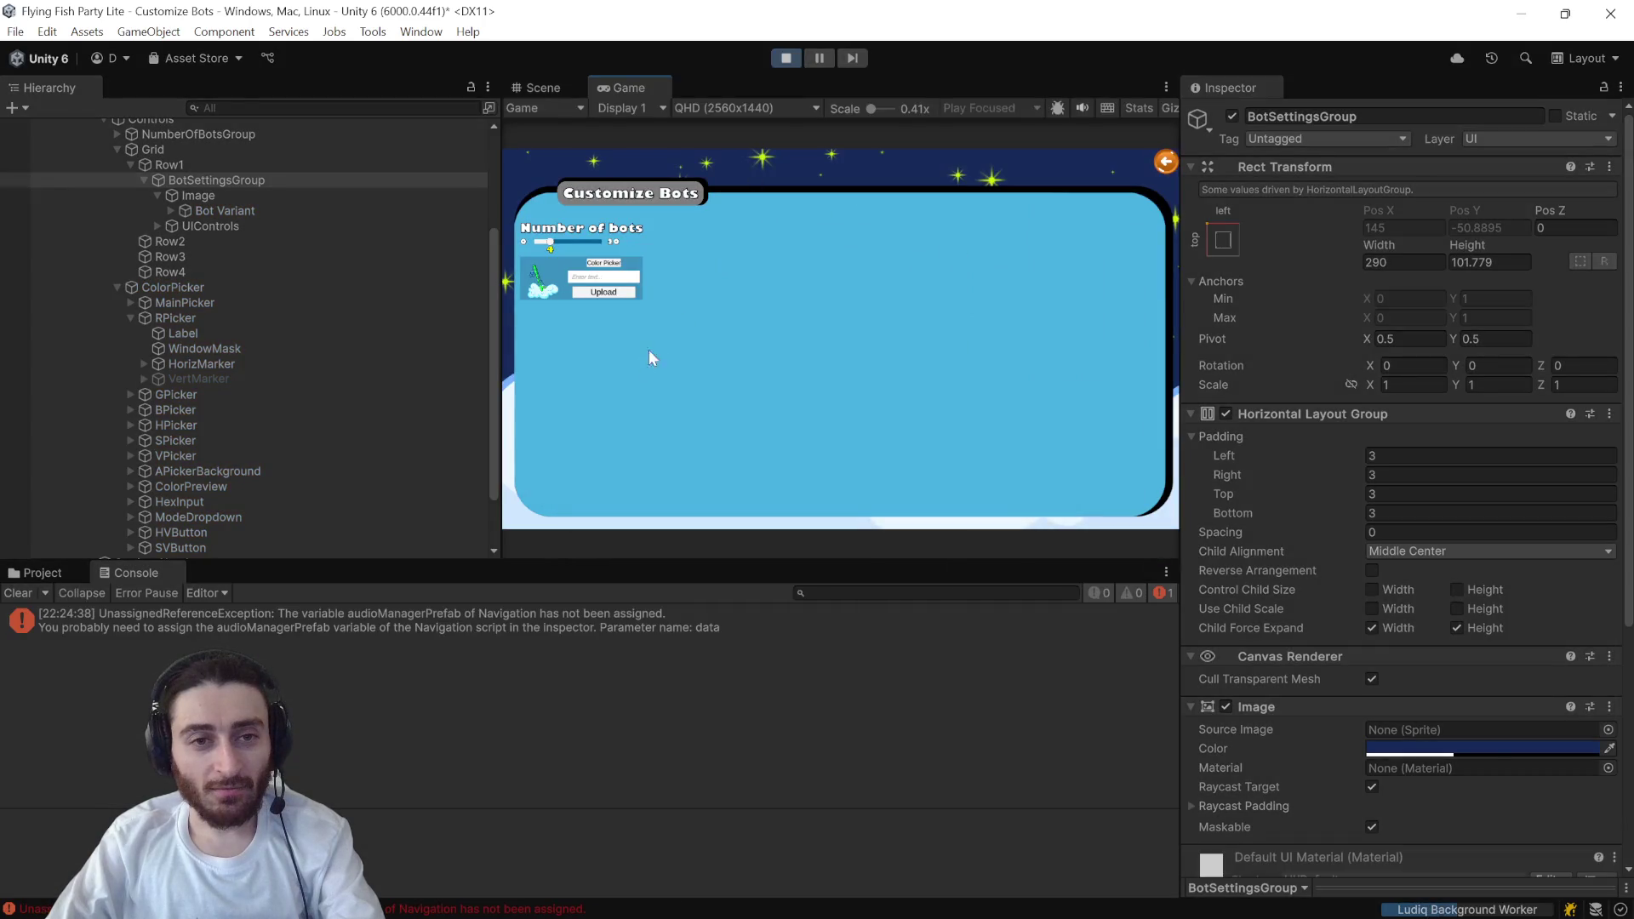
left_click(599, 265)
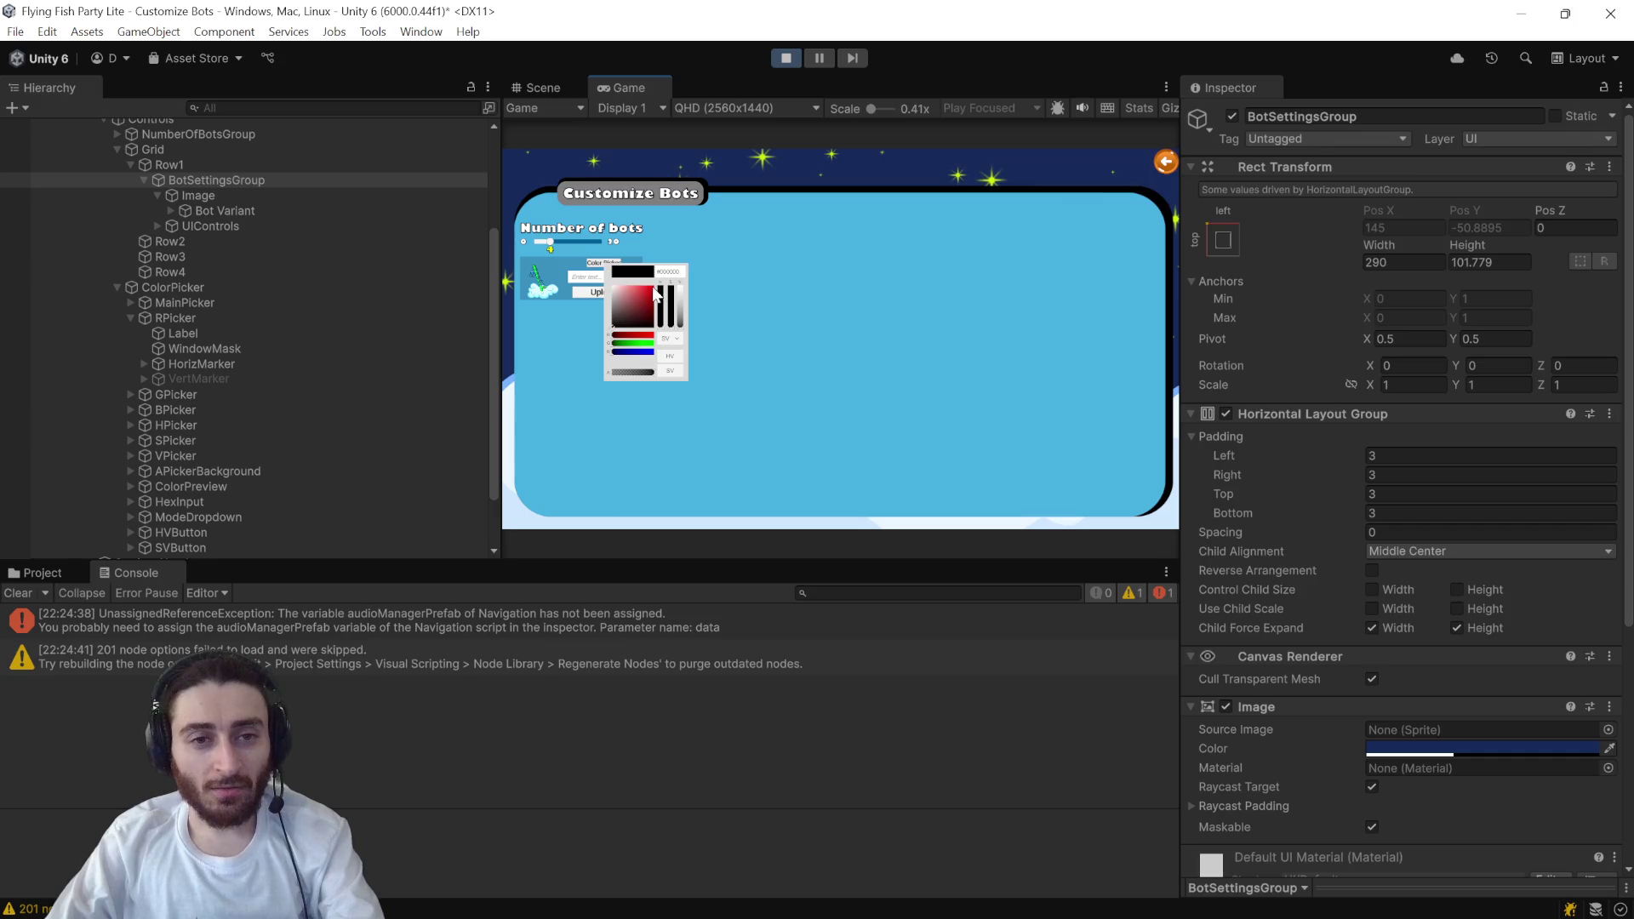
left_click(656, 294)
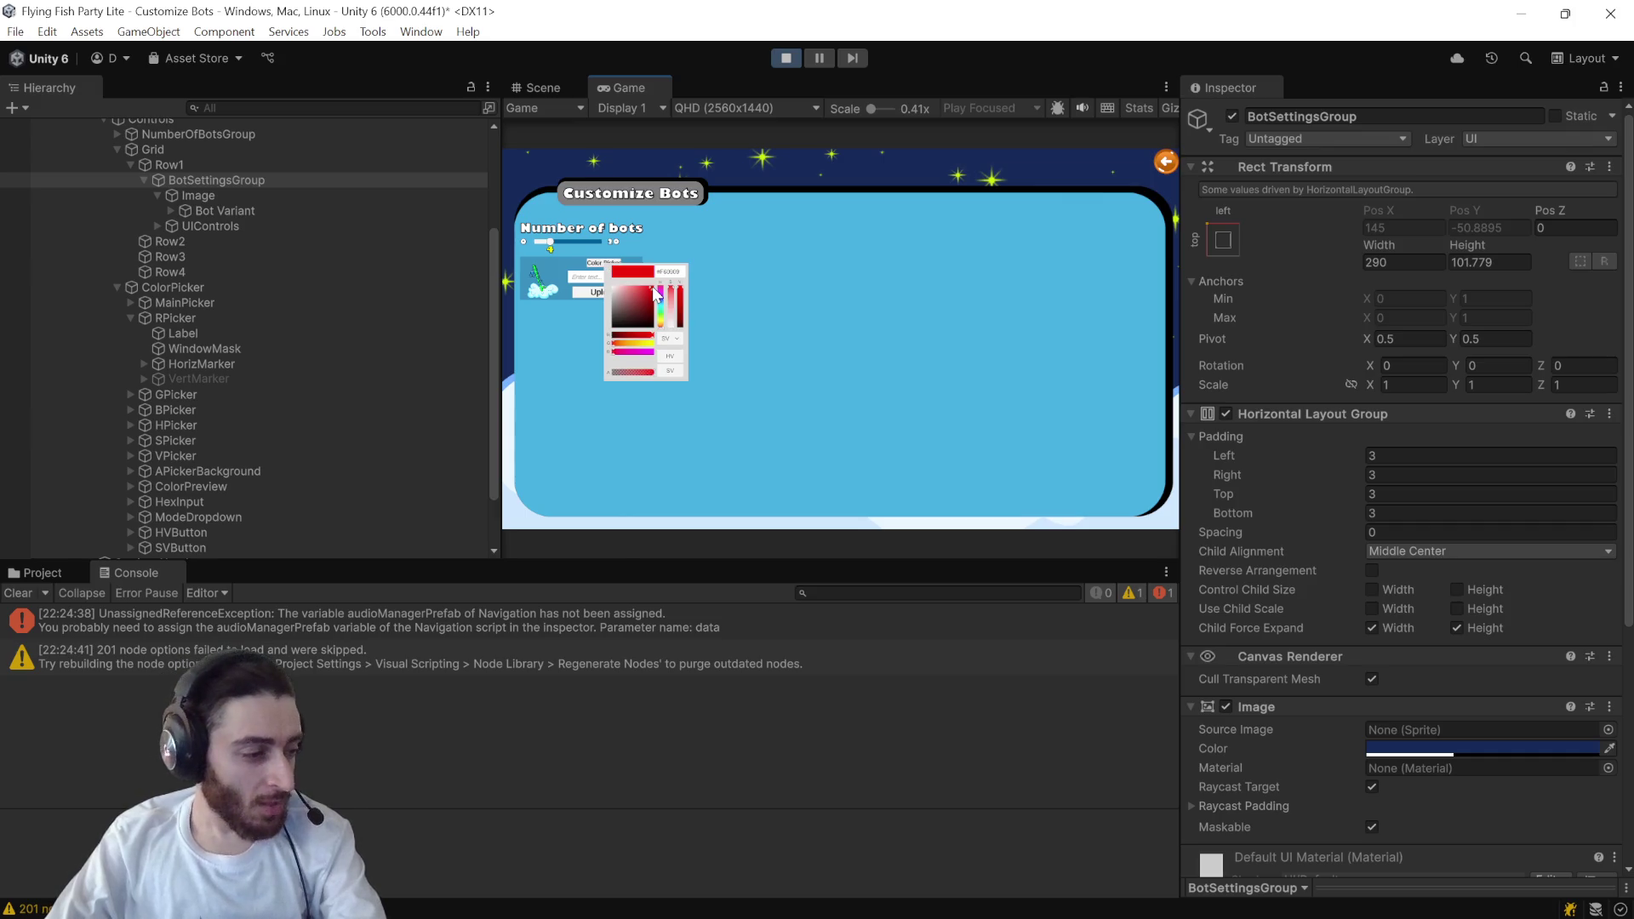
left_click(779, 55)
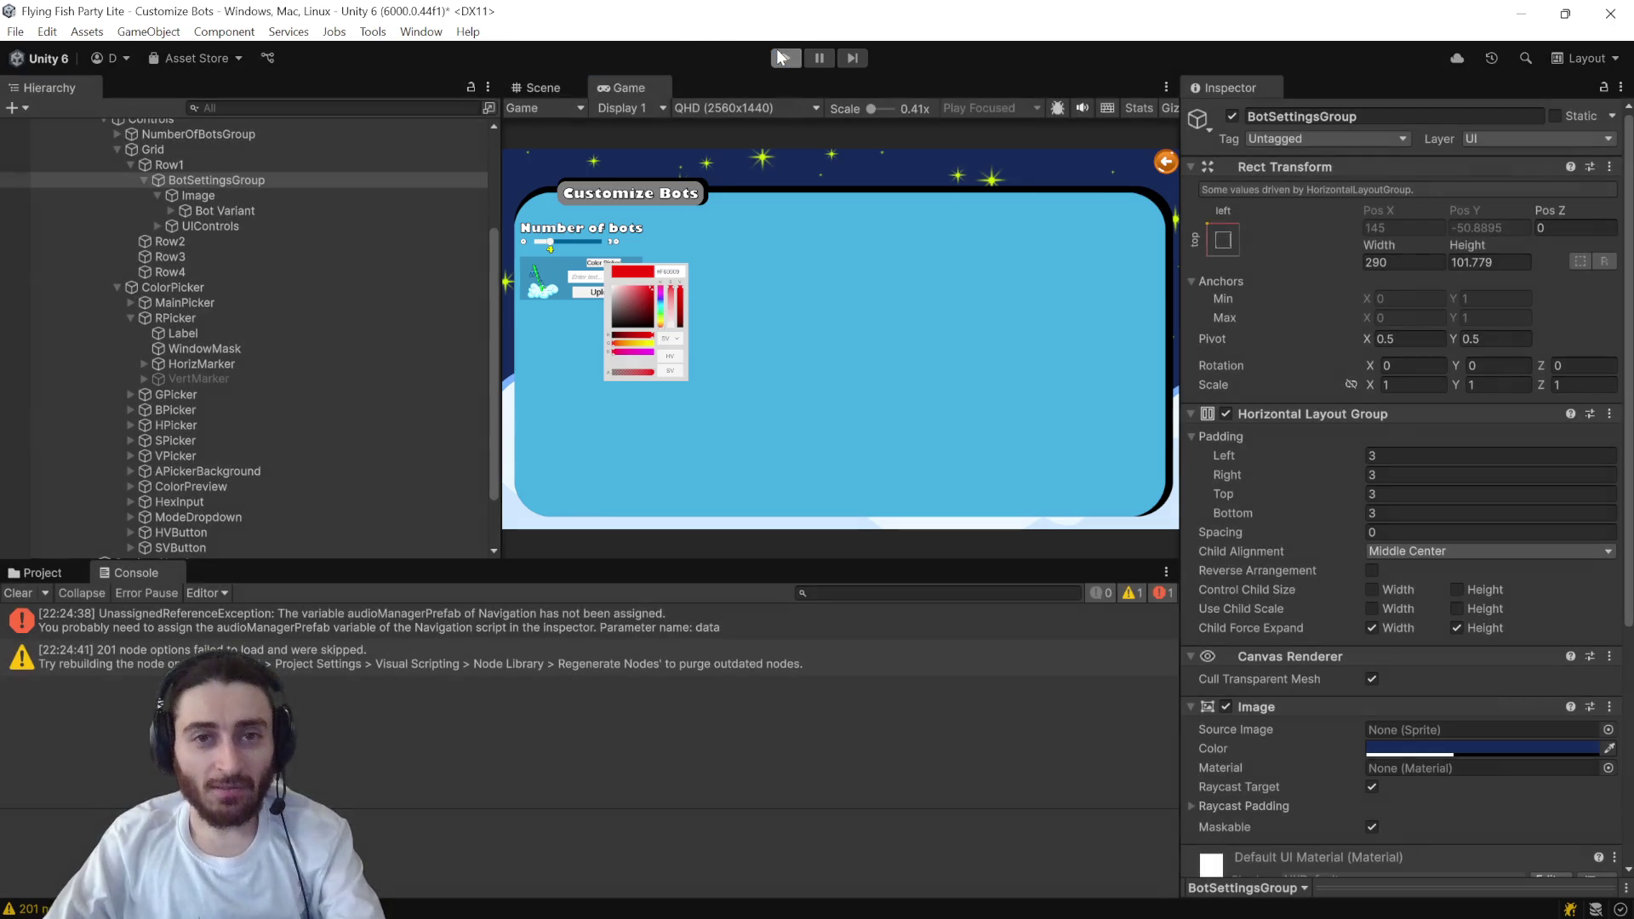
key("alt+Tab")
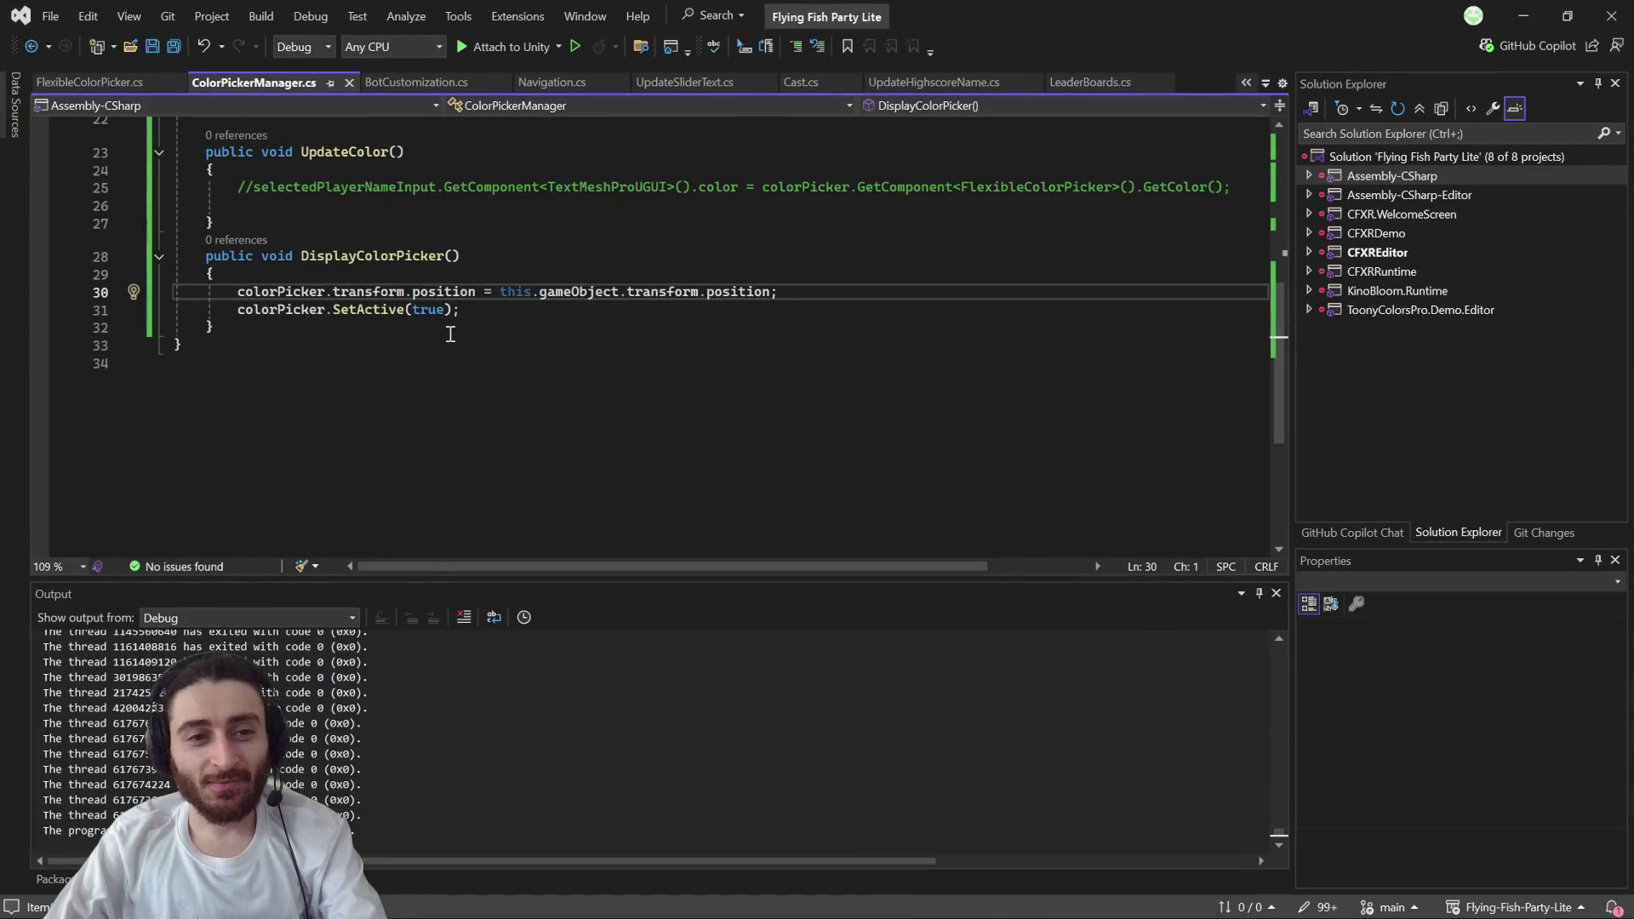
- Remove the // from UpdateColor's selectedPlayerNameInput text-colour assignment on line 25
scroll(450, 333, "up", 2)
left_click(252, 294)
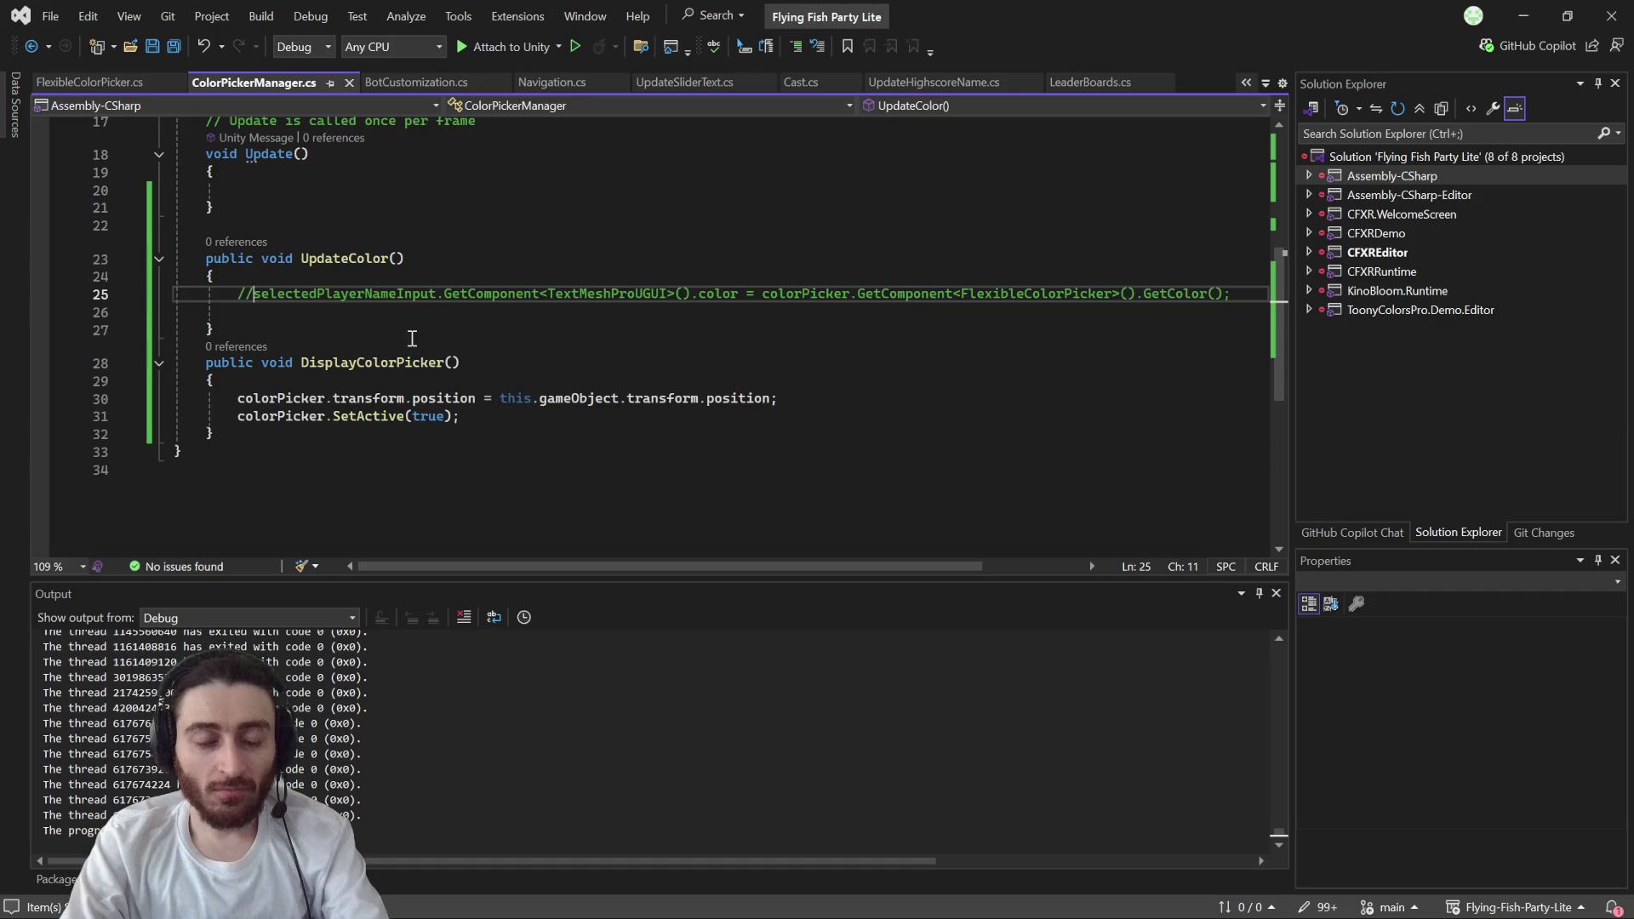
key("BackSpace")
key("BackSpace")
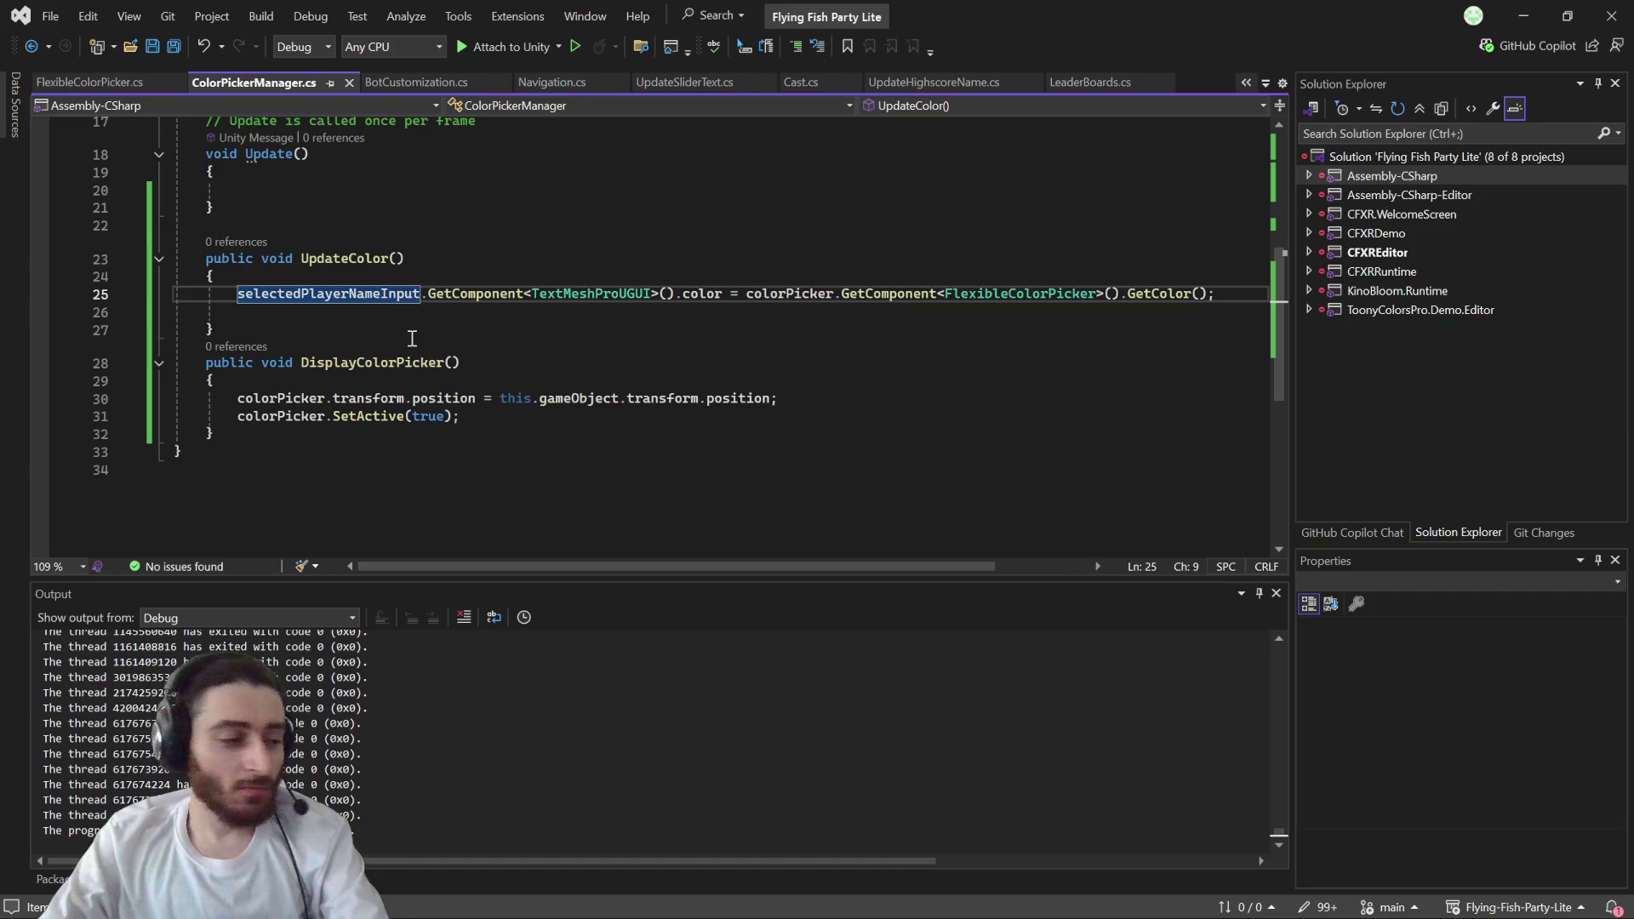
left_click(1524, 15)
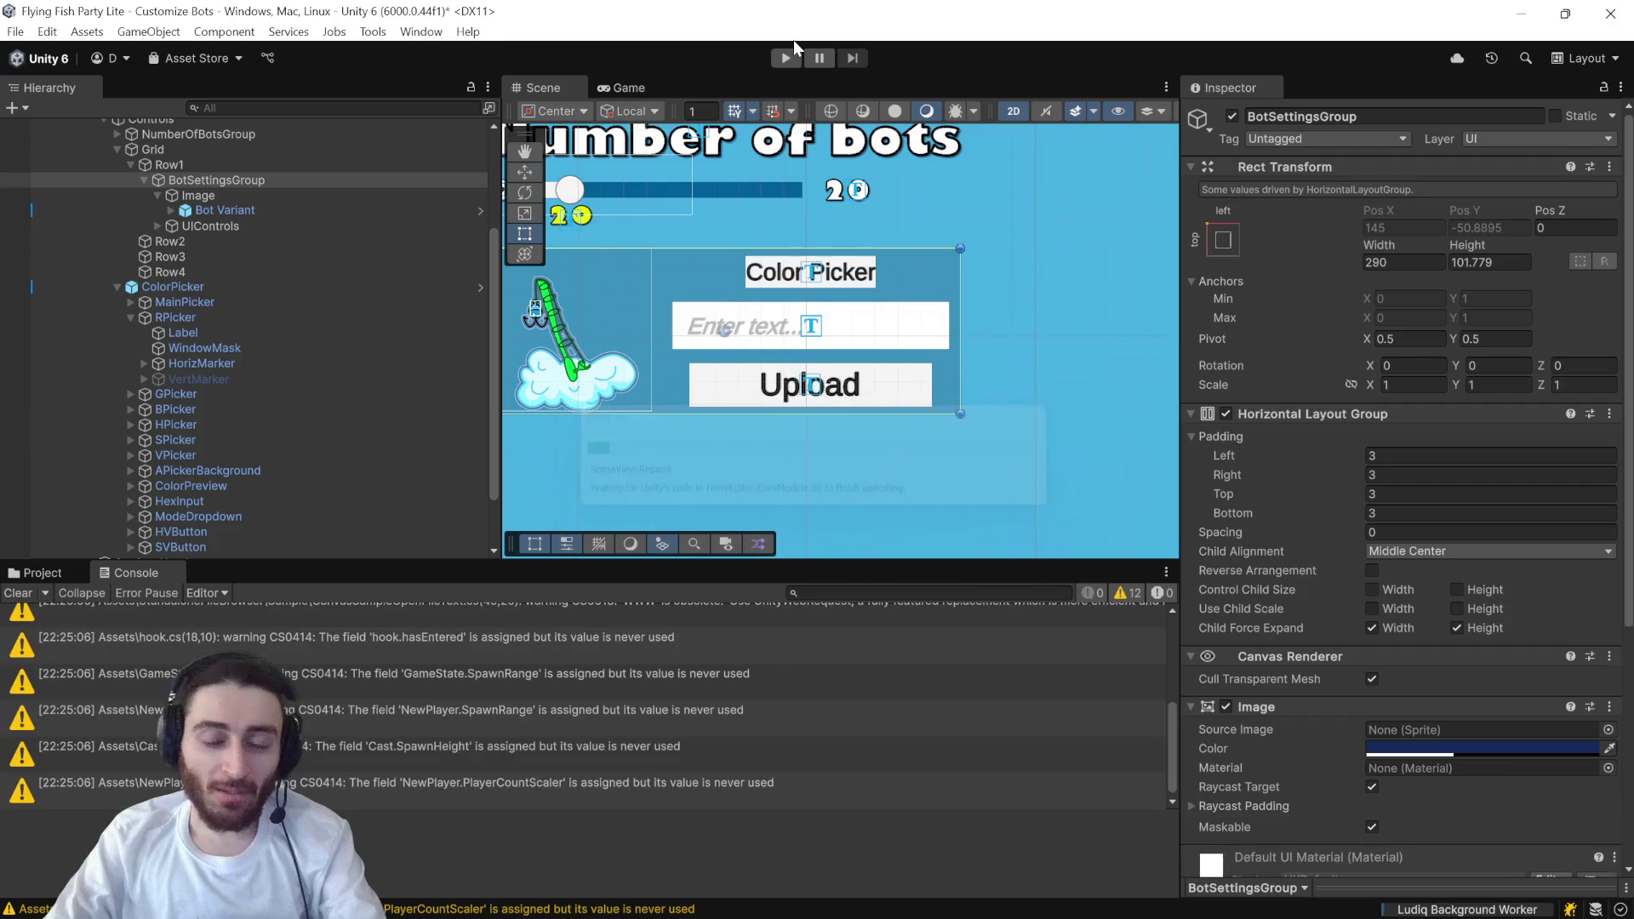
- Run the game and open the selectedPlayerNameInput error's source, FlexibleColorPicker.cs line 252
left_click(786, 57)
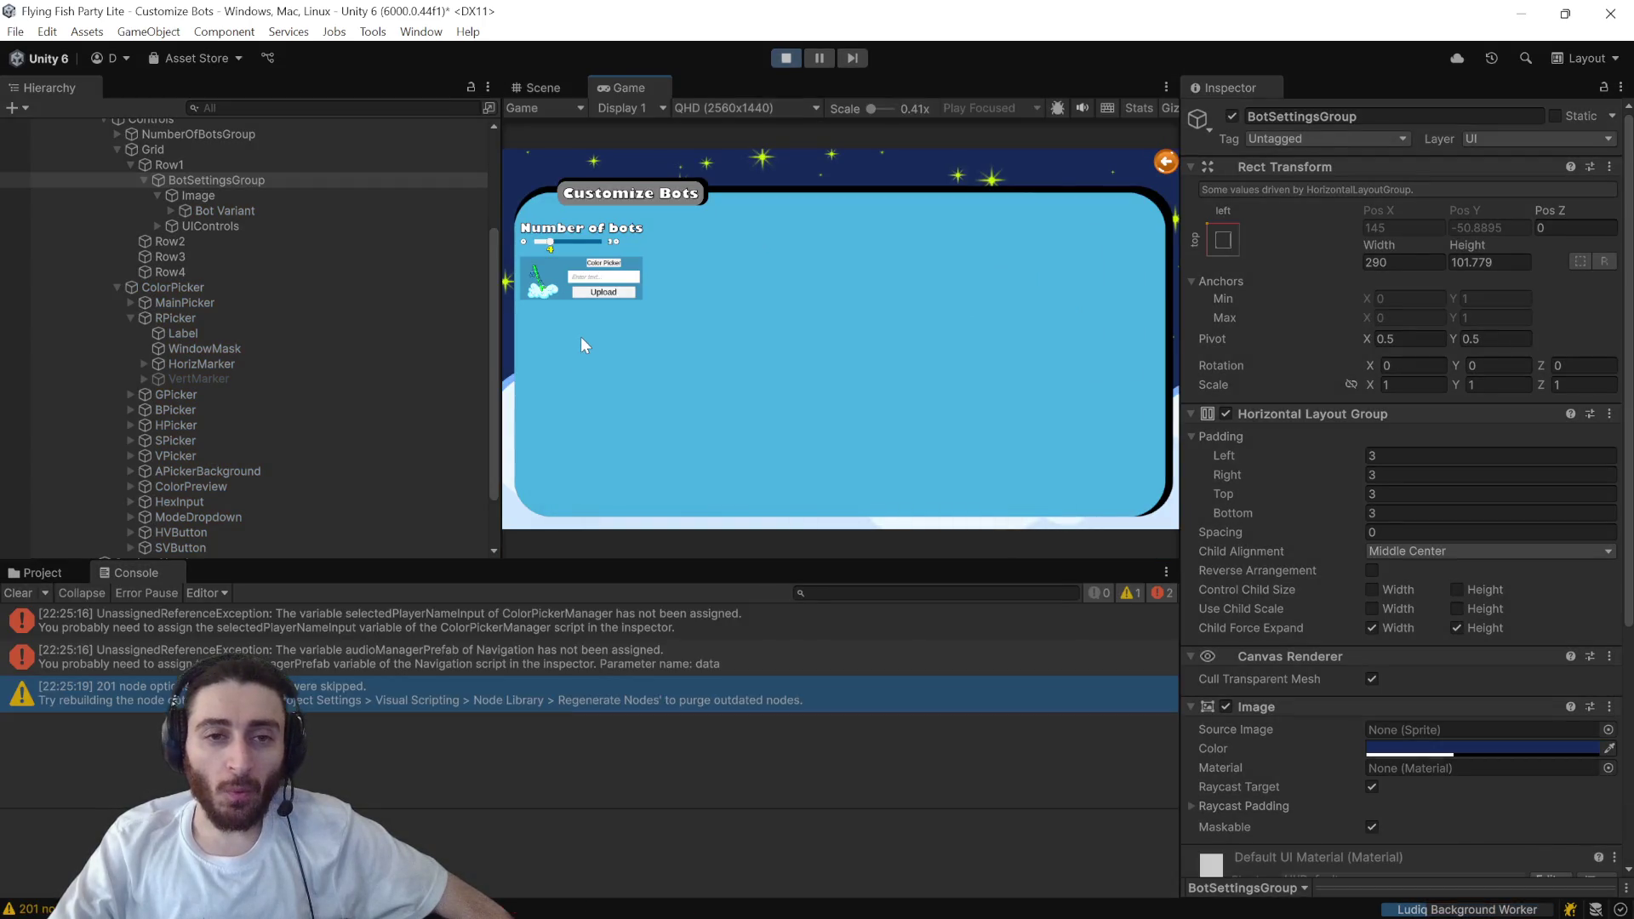
left_click(512, 612)
double_click(512, 612)
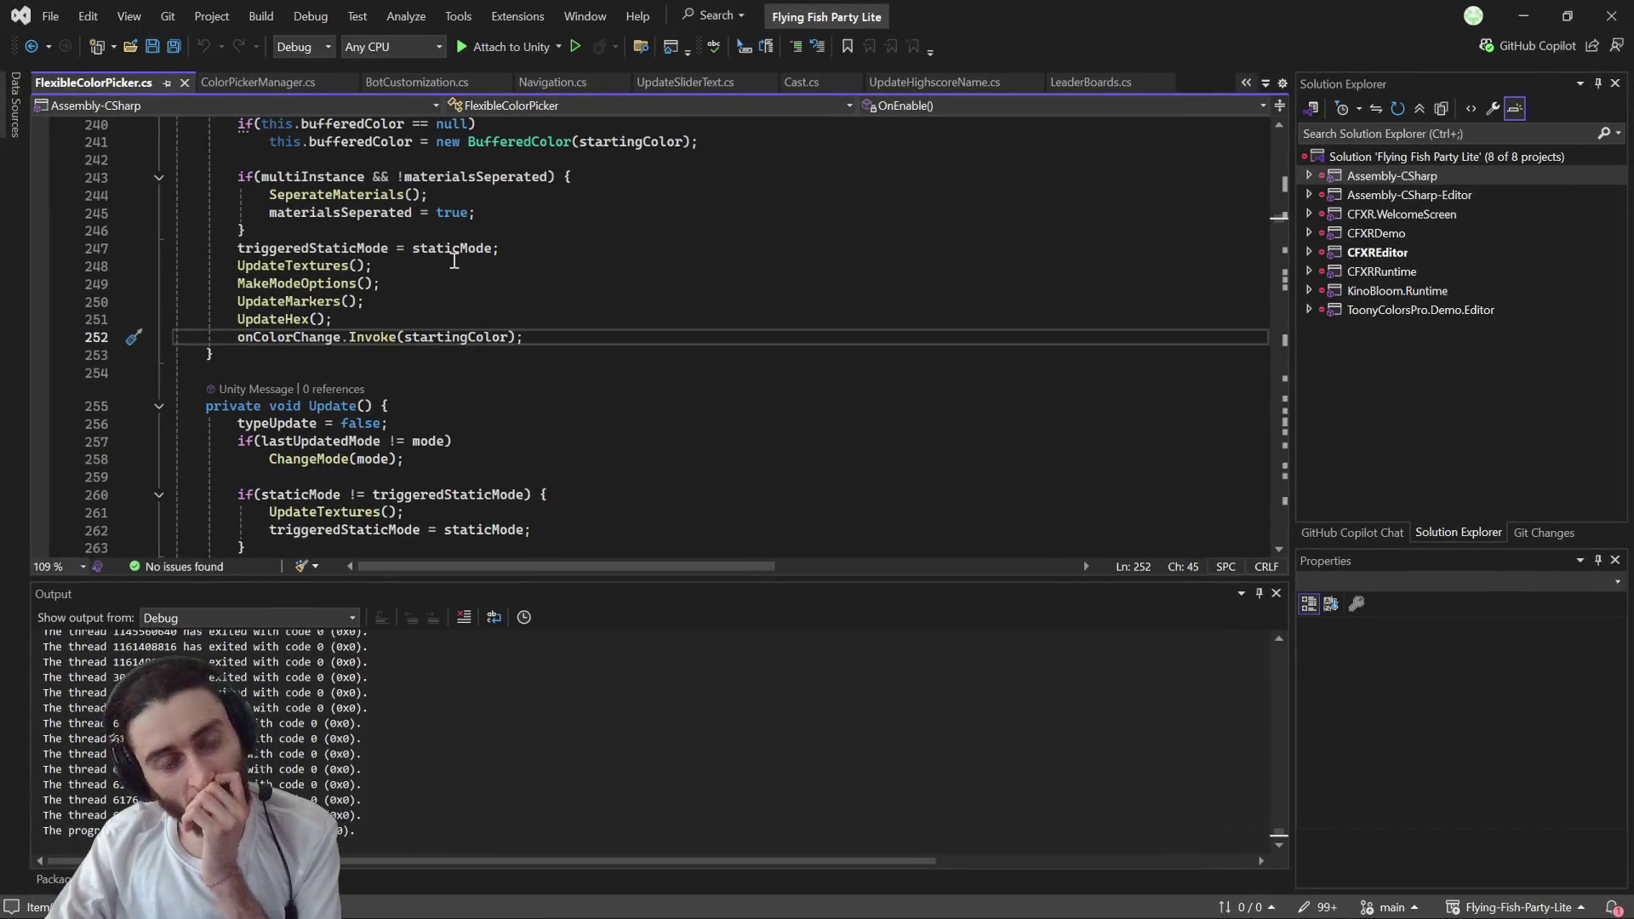
- Read through the OnEnable code in FlexibleColorPicker.cs, then bring the running Unity game back
scroll(460, 323, "up", 3)
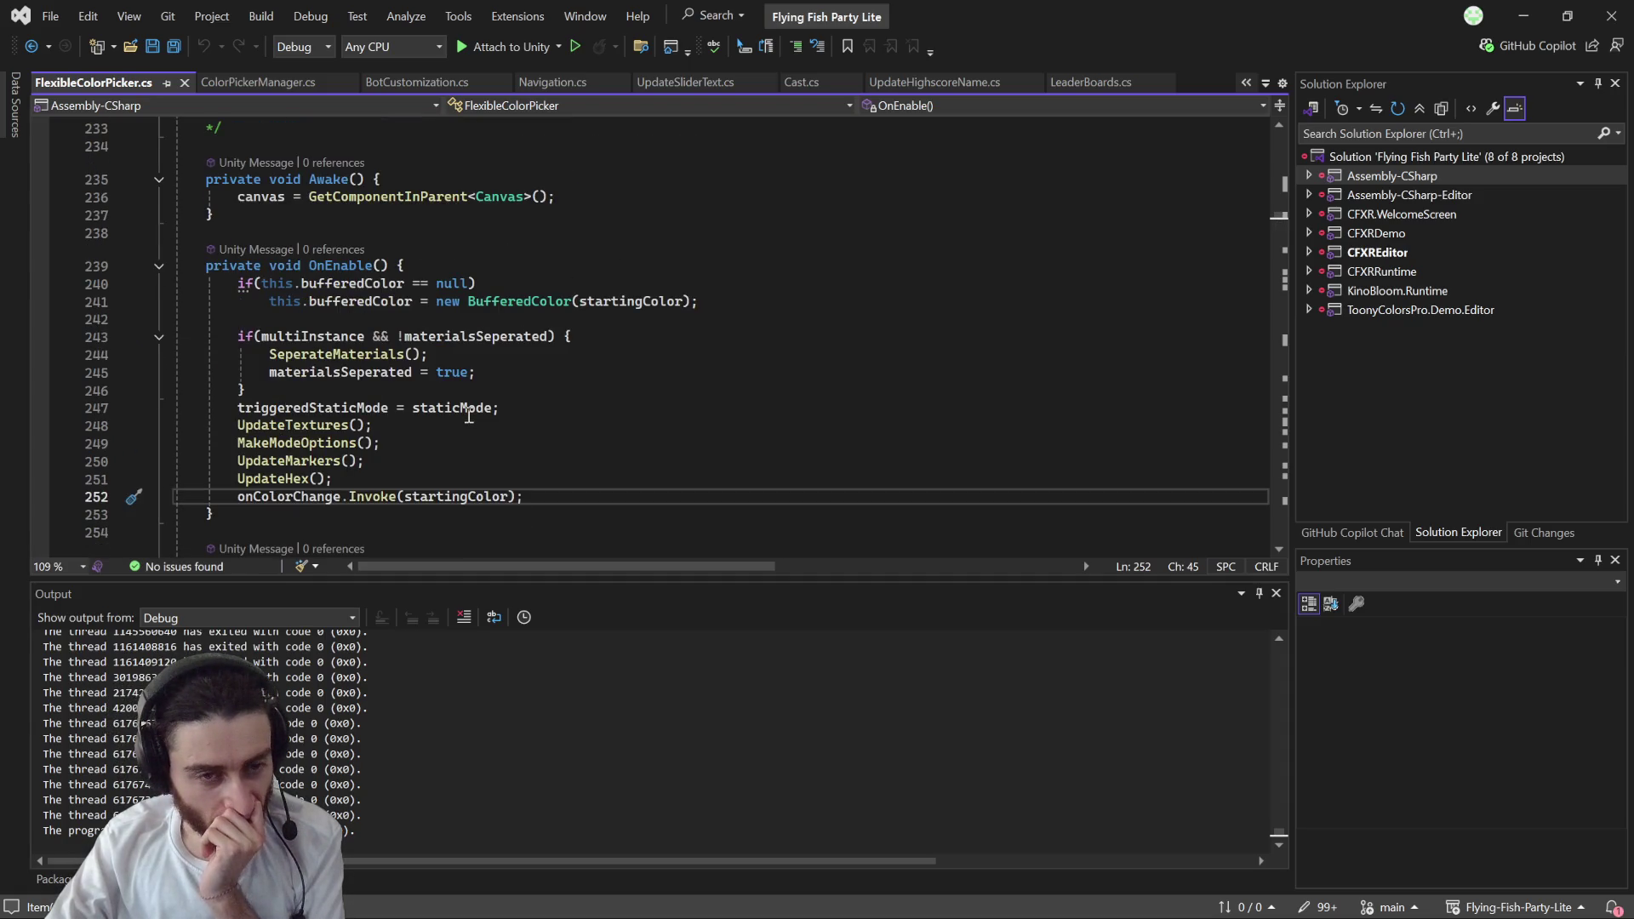
scroll(469, 417, "down", 3)
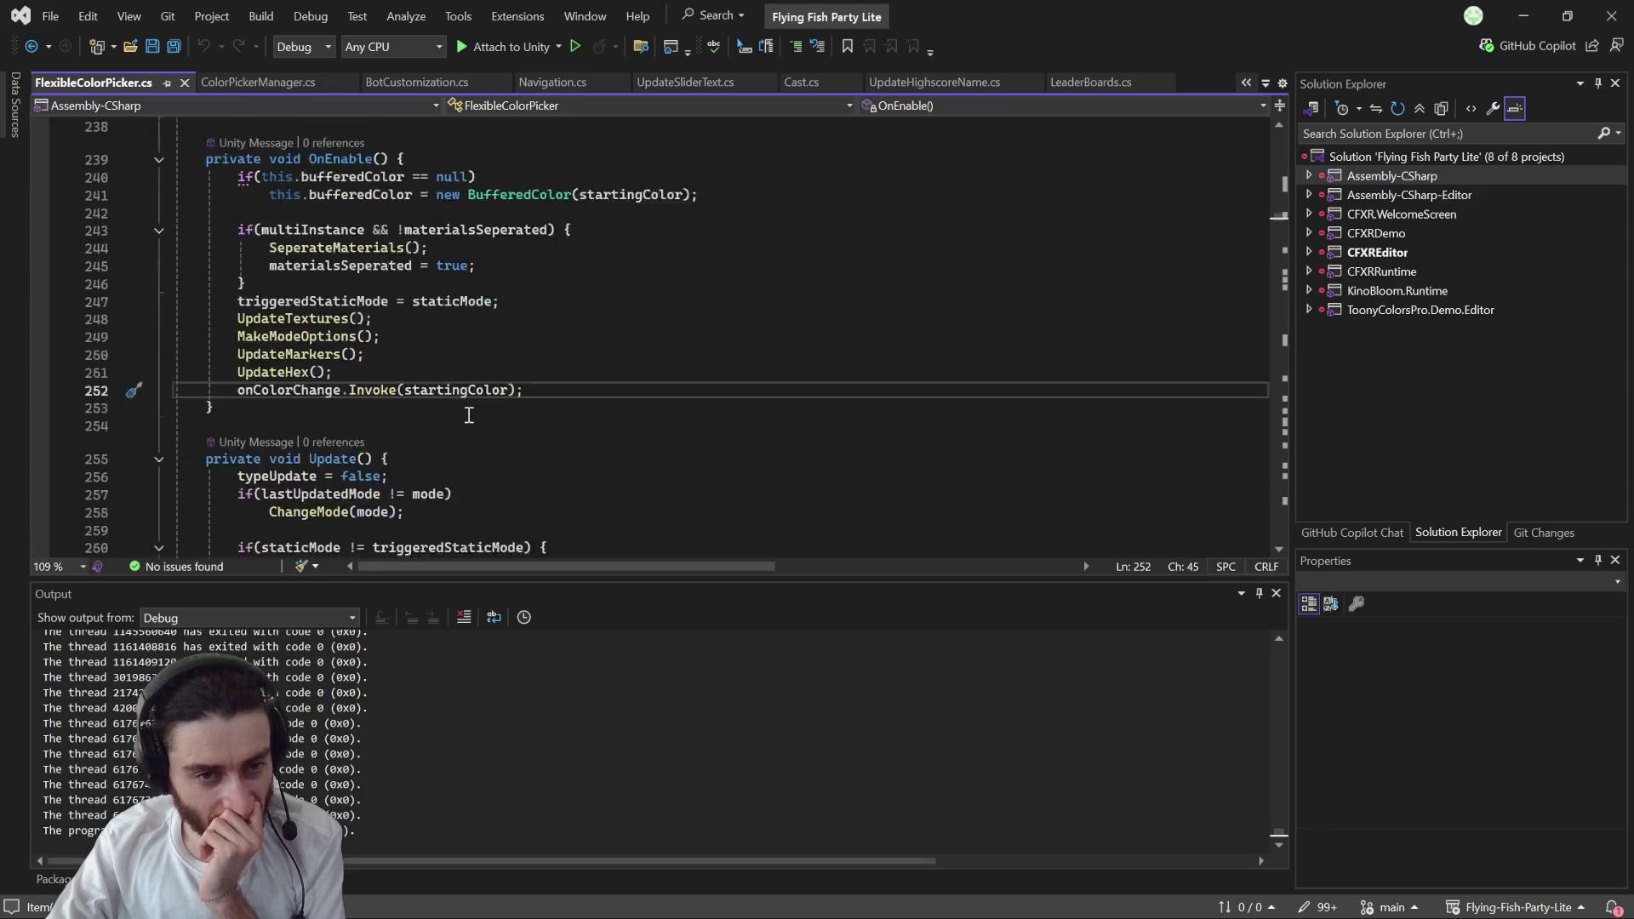
scroll(469, 415, "down", 4)
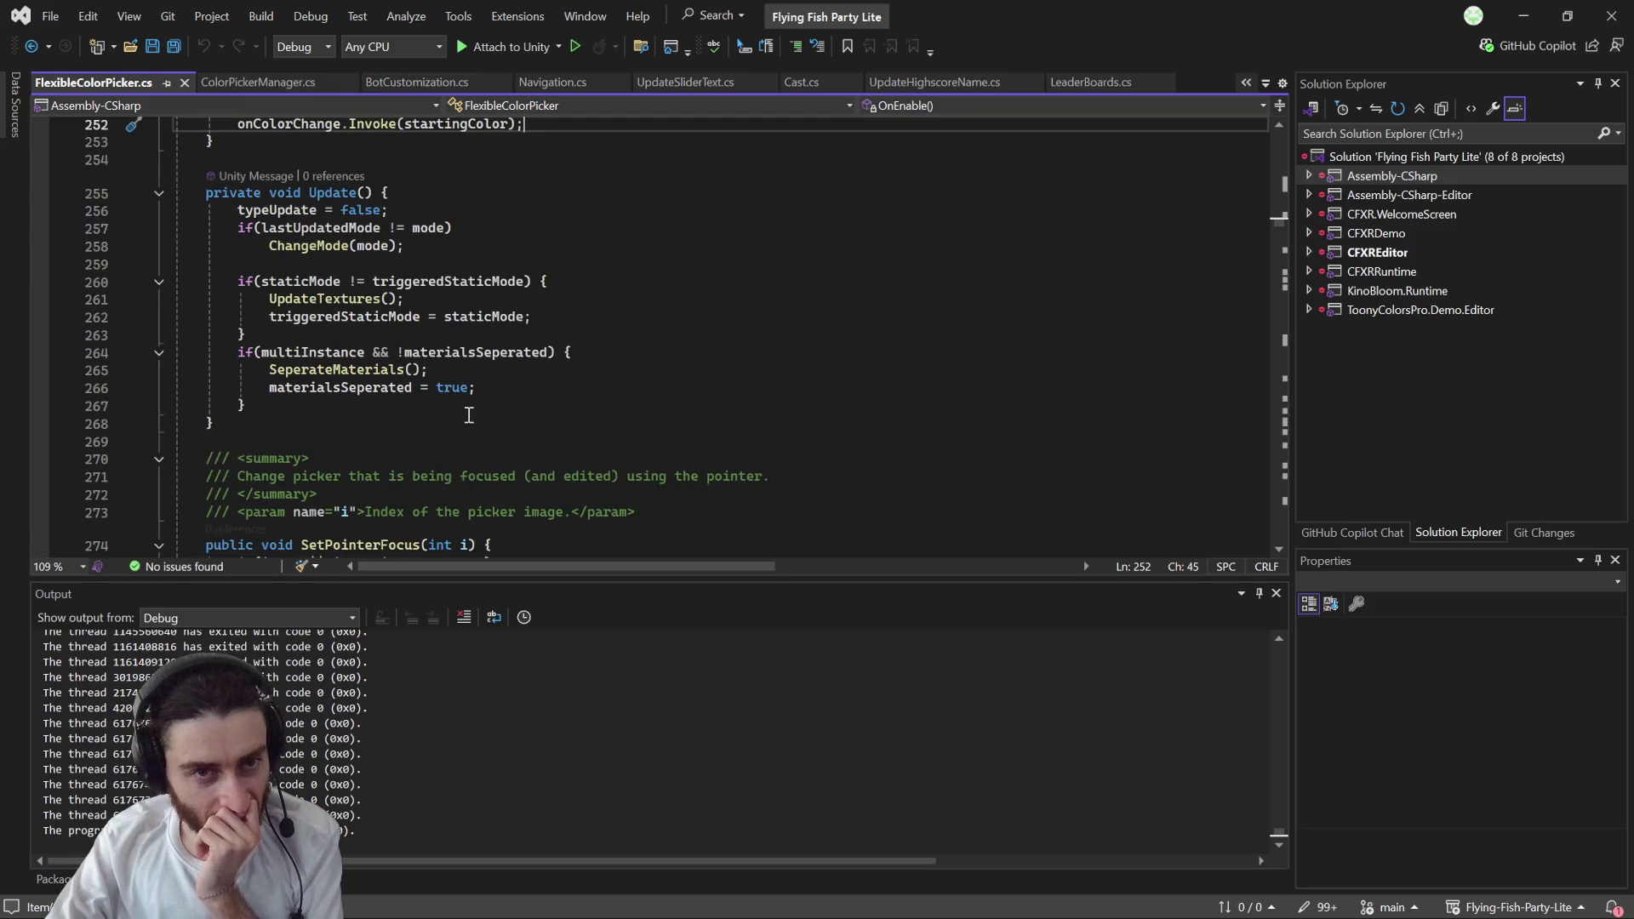
scroll(469, 415, "up", 2)
scroll(469, 416, "up", 3)
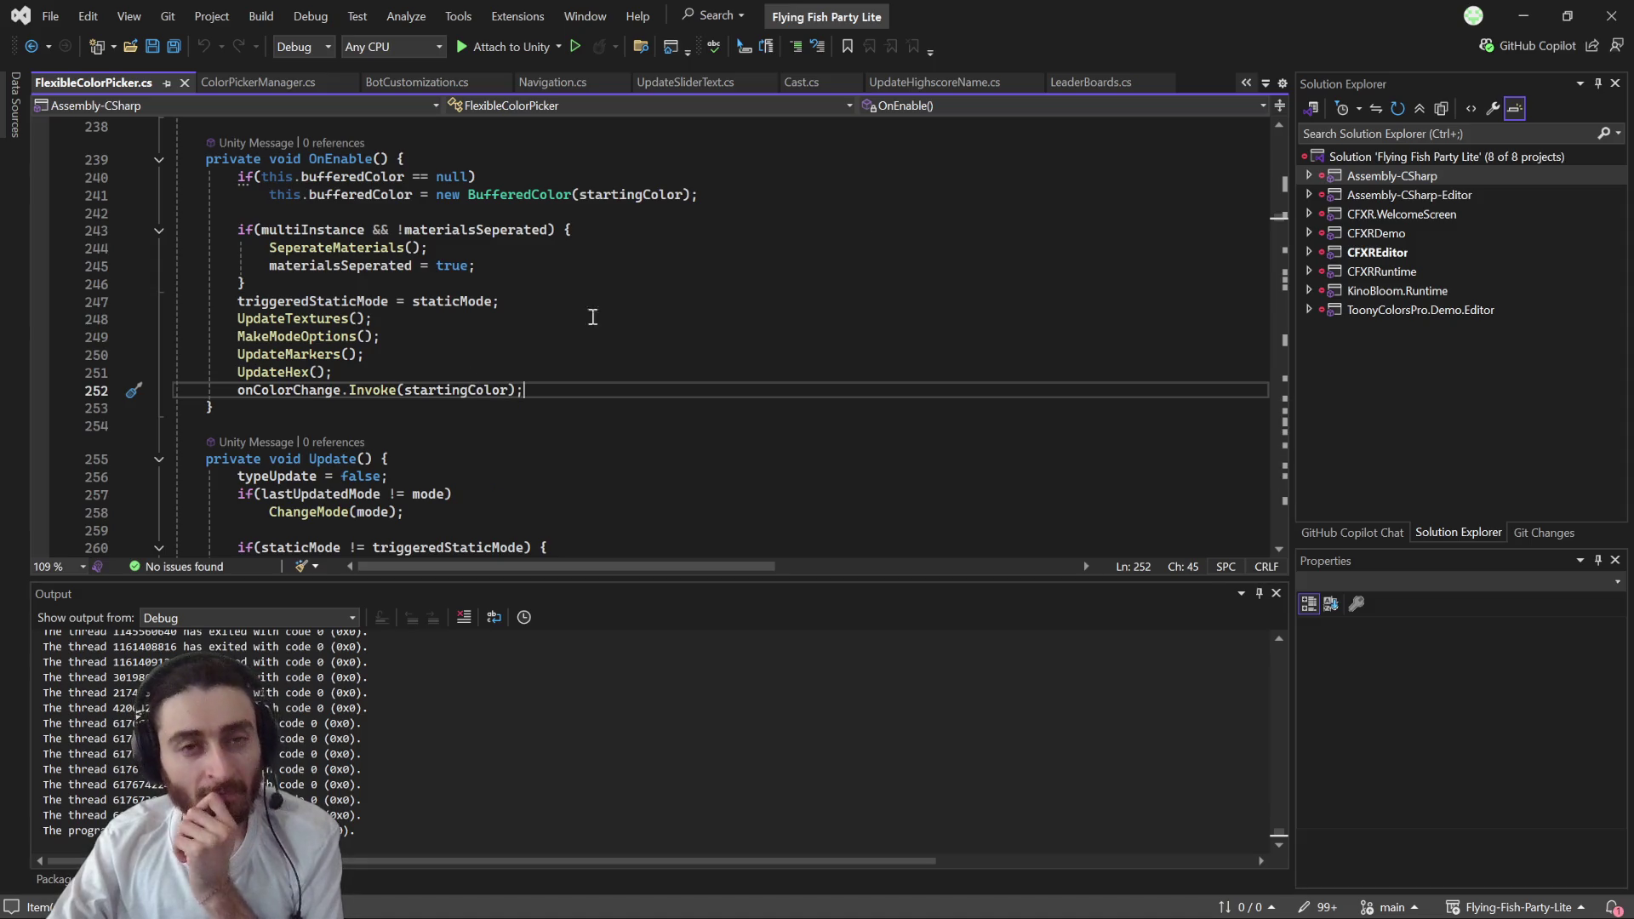
left_click(1524, 16)
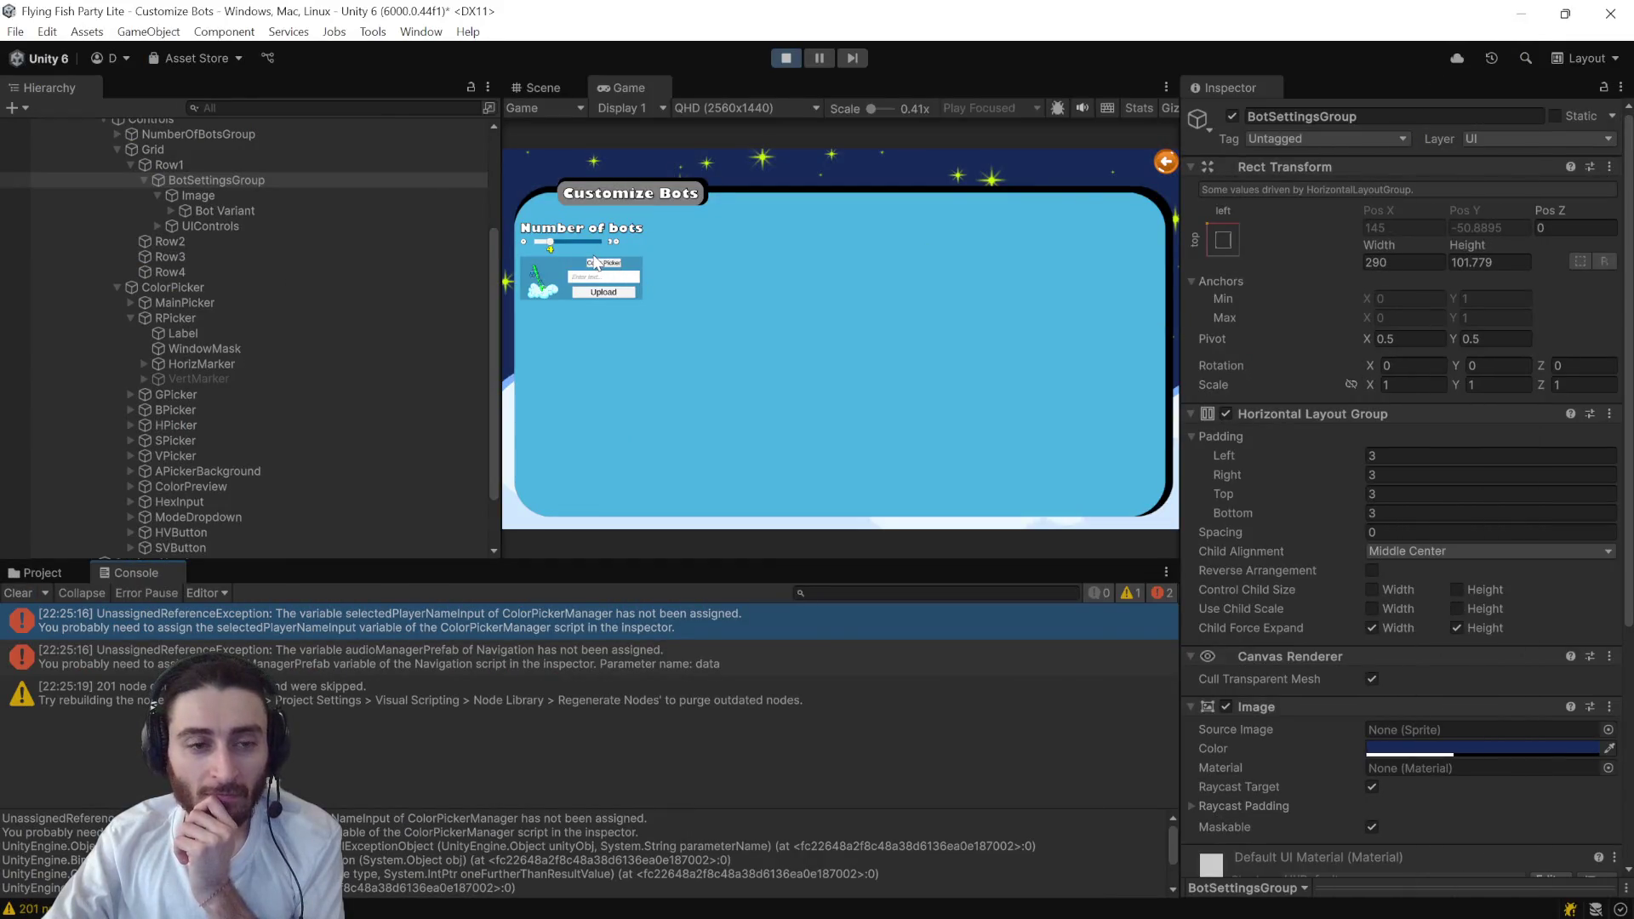
- Pick red in the in-game colour picker and open the resulting error's source
left_click(600, 263)
left_click(654, 298)
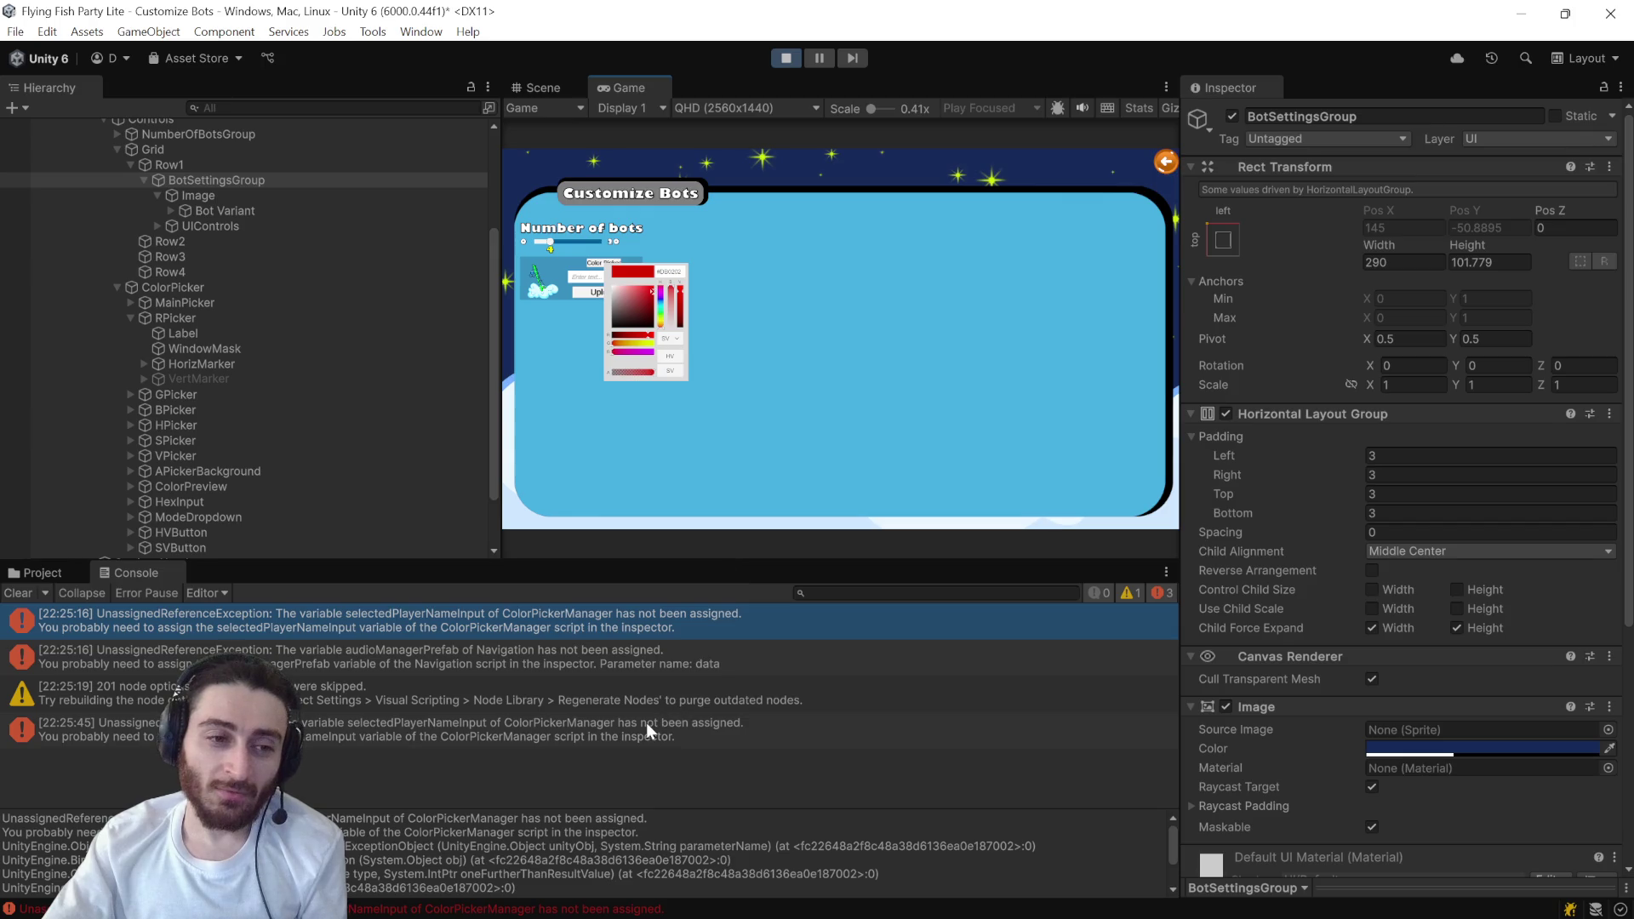
double_click(656, 625)
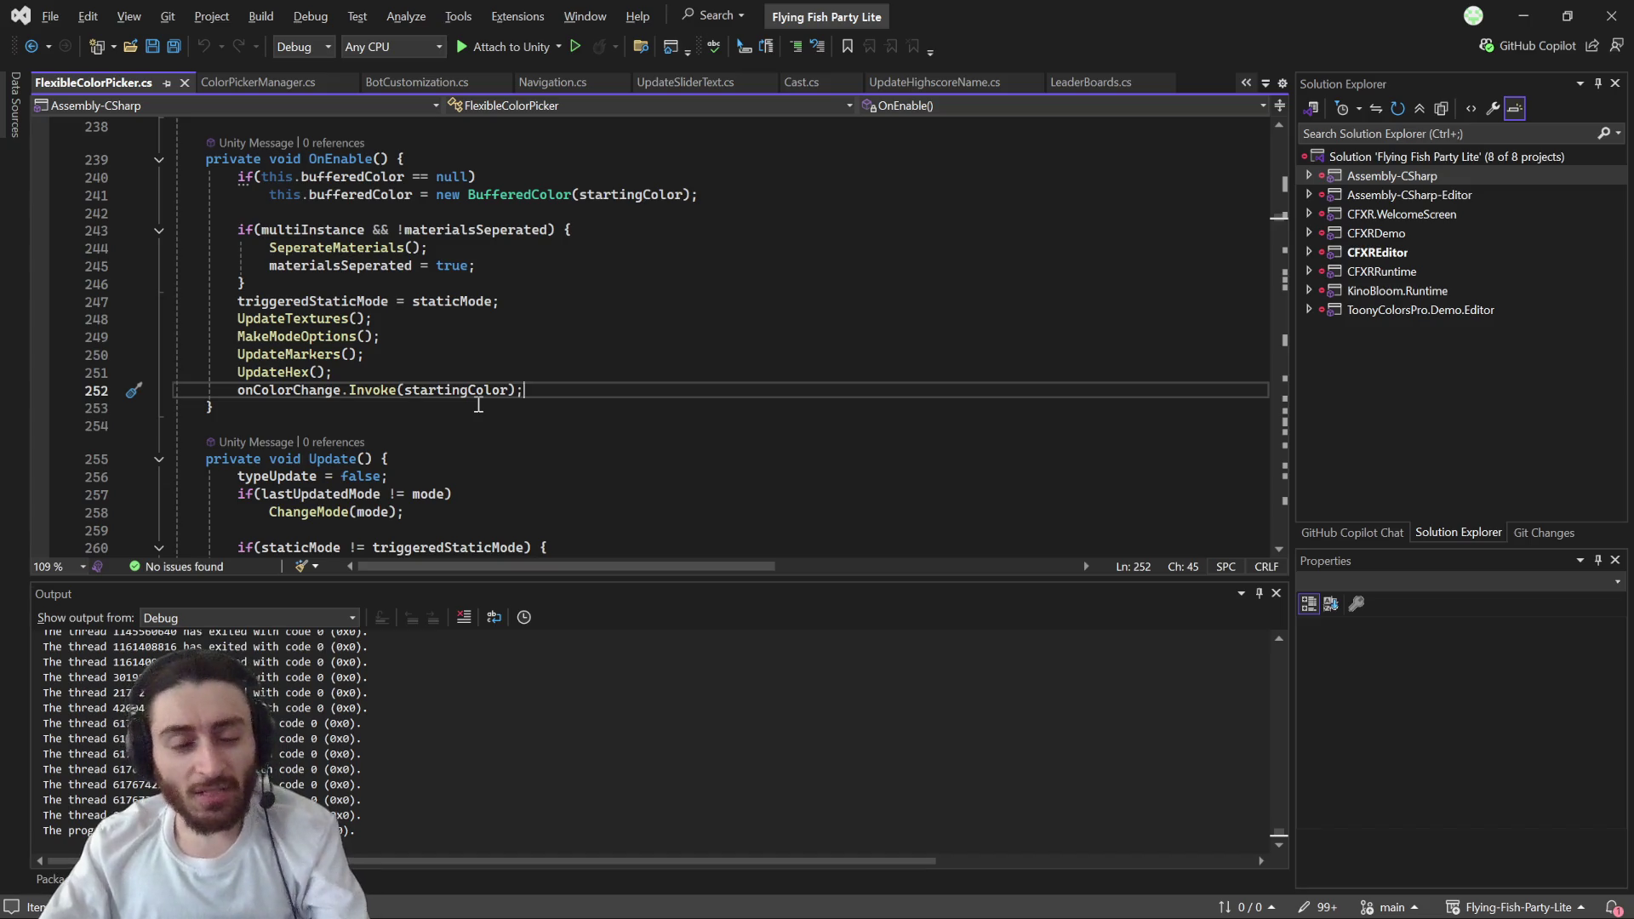
- Switch back to Unity and stop the running game
key("alt+Tab")
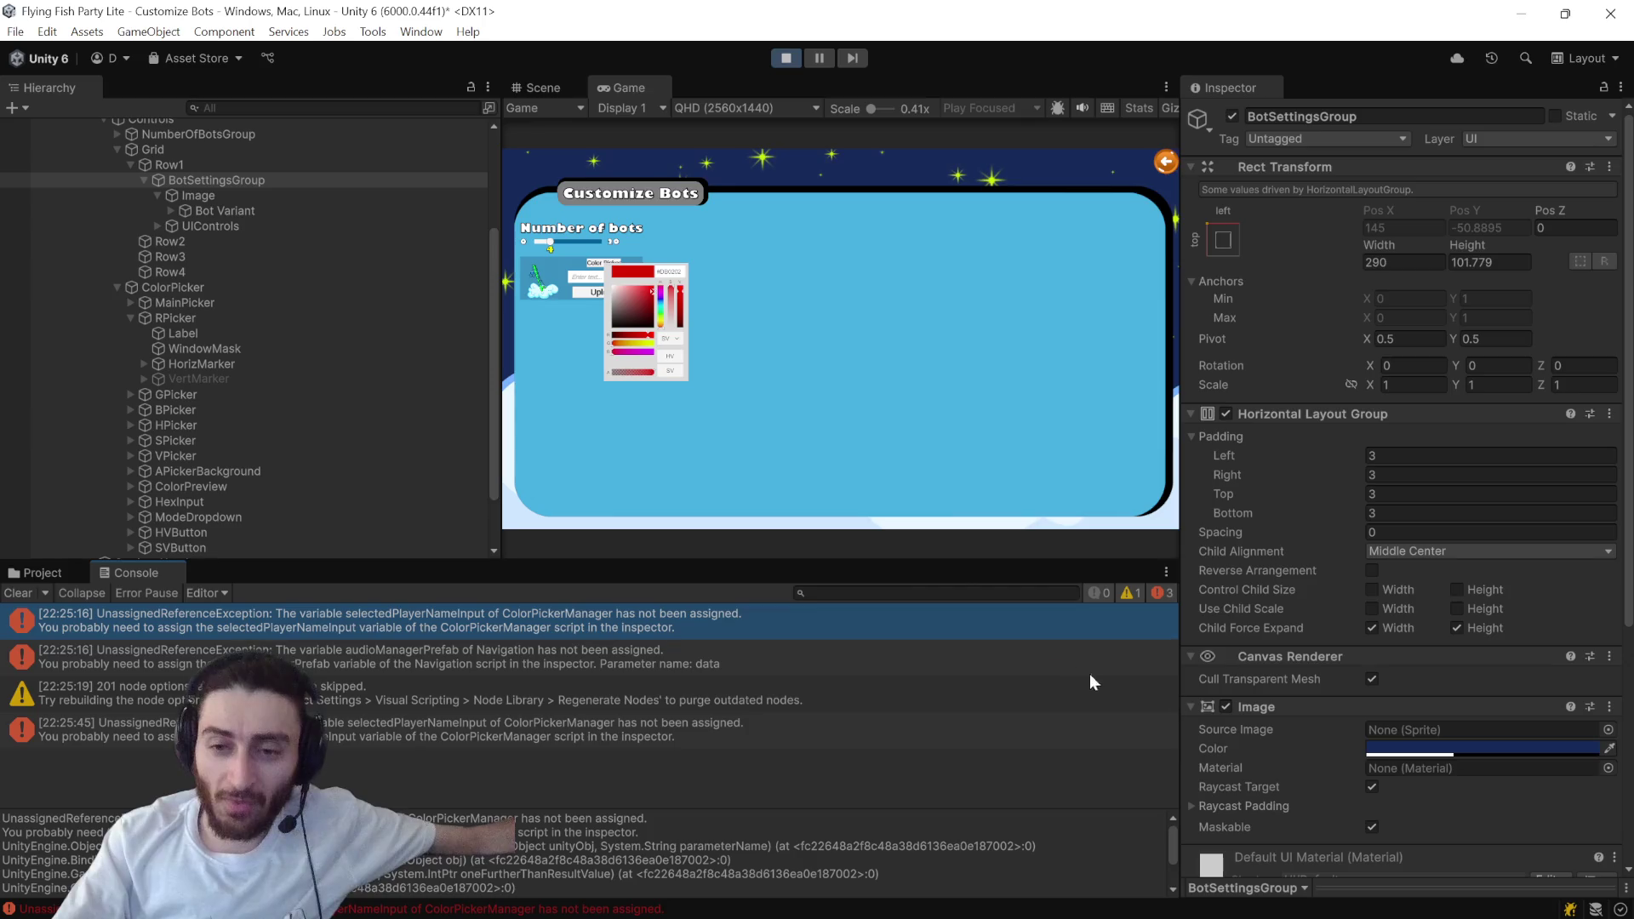
scroll(1384, 763, "down", 8)
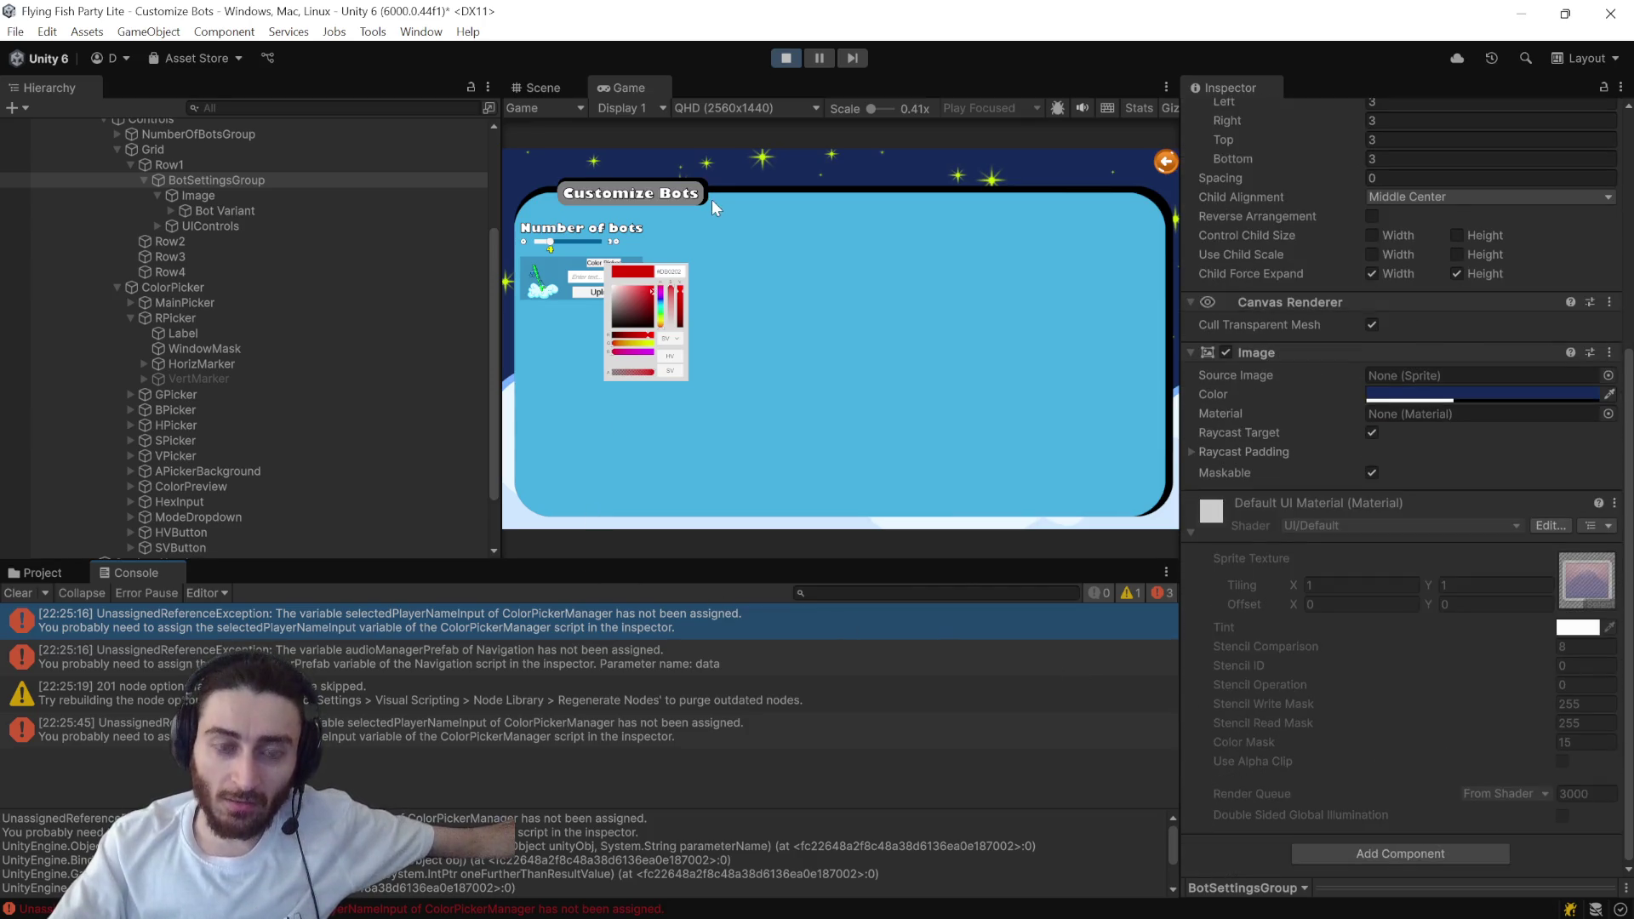
left_click(783, 59)
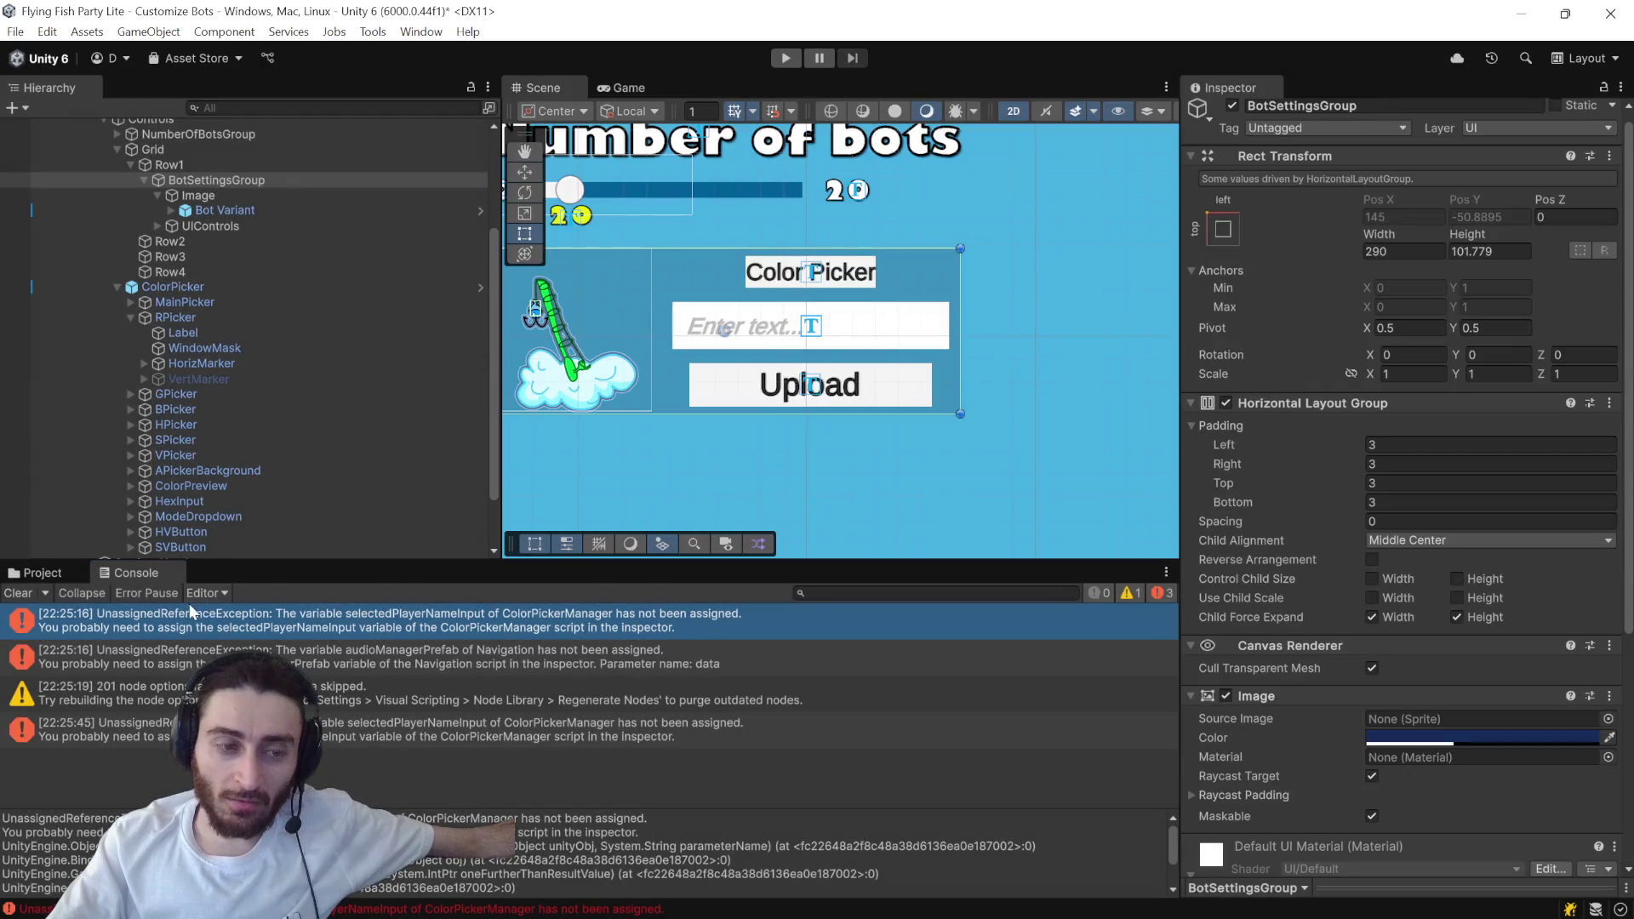
- Locate the FlexibleColorPicker script asset in its Scripts folder in the Project window
left_click(201, 287)
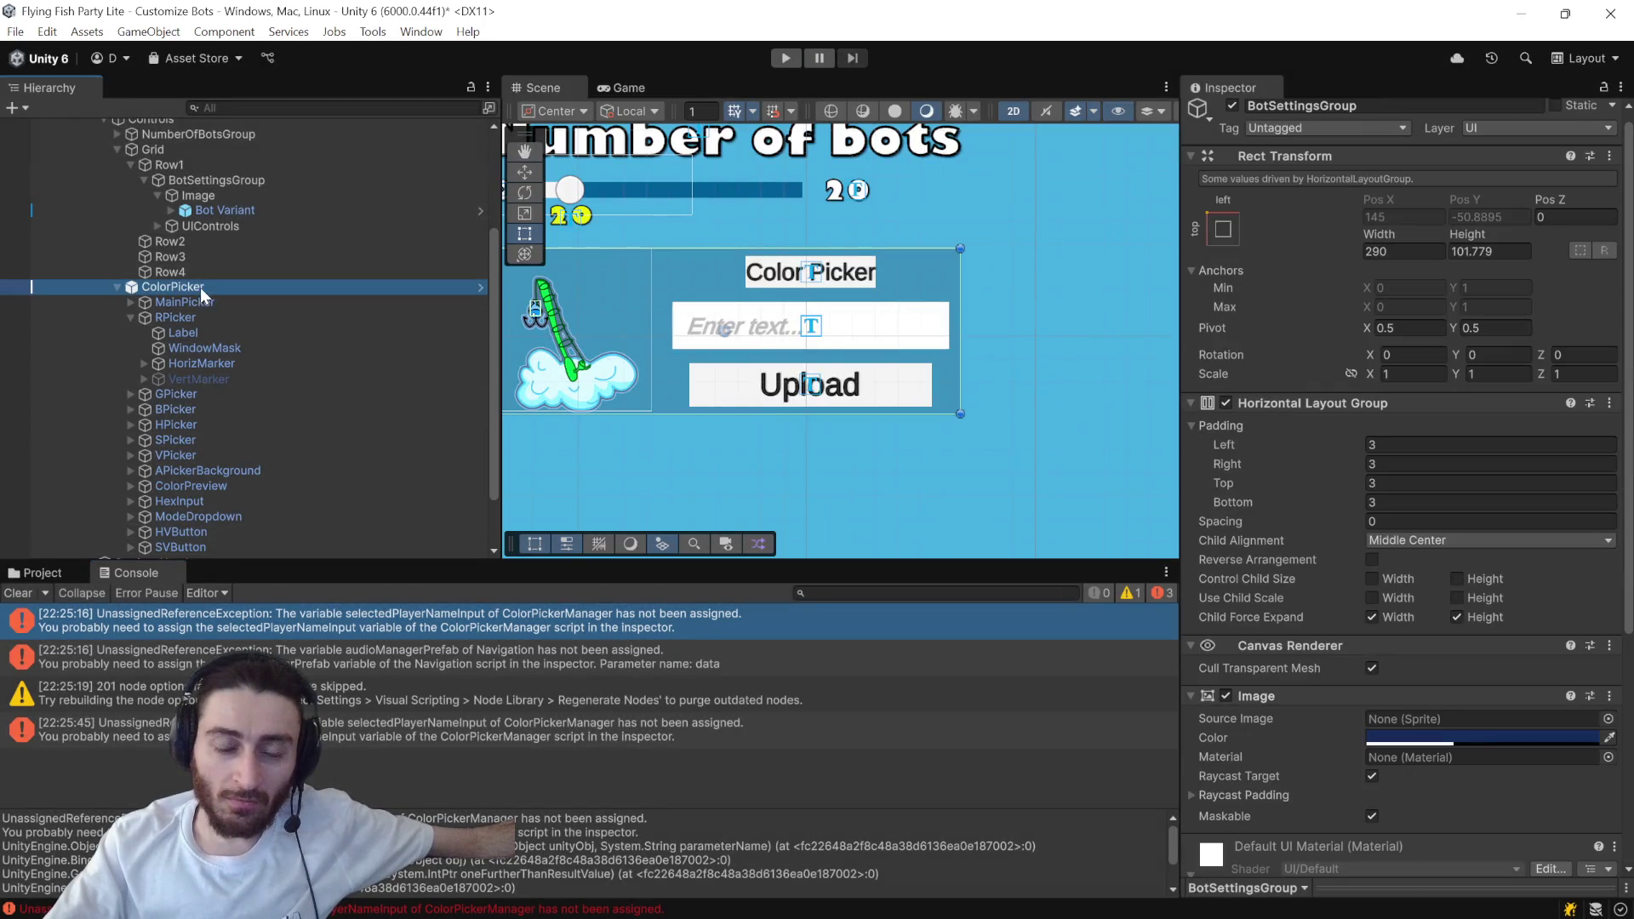
left_click(48, 570)
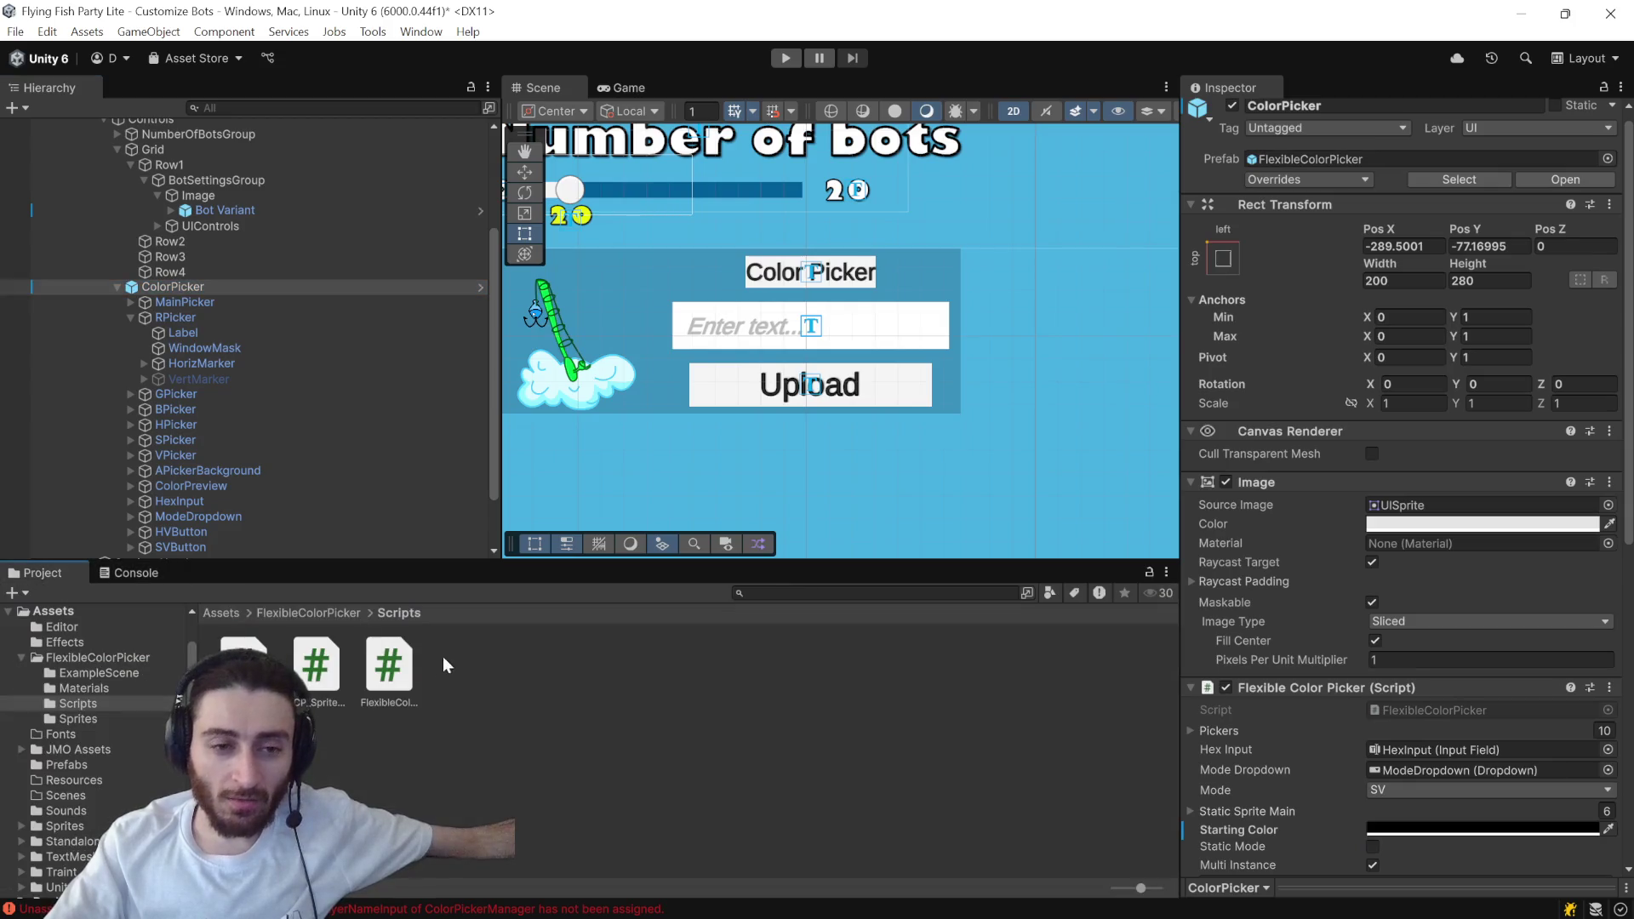
left_click(321, 656)
left_click(389, 662)
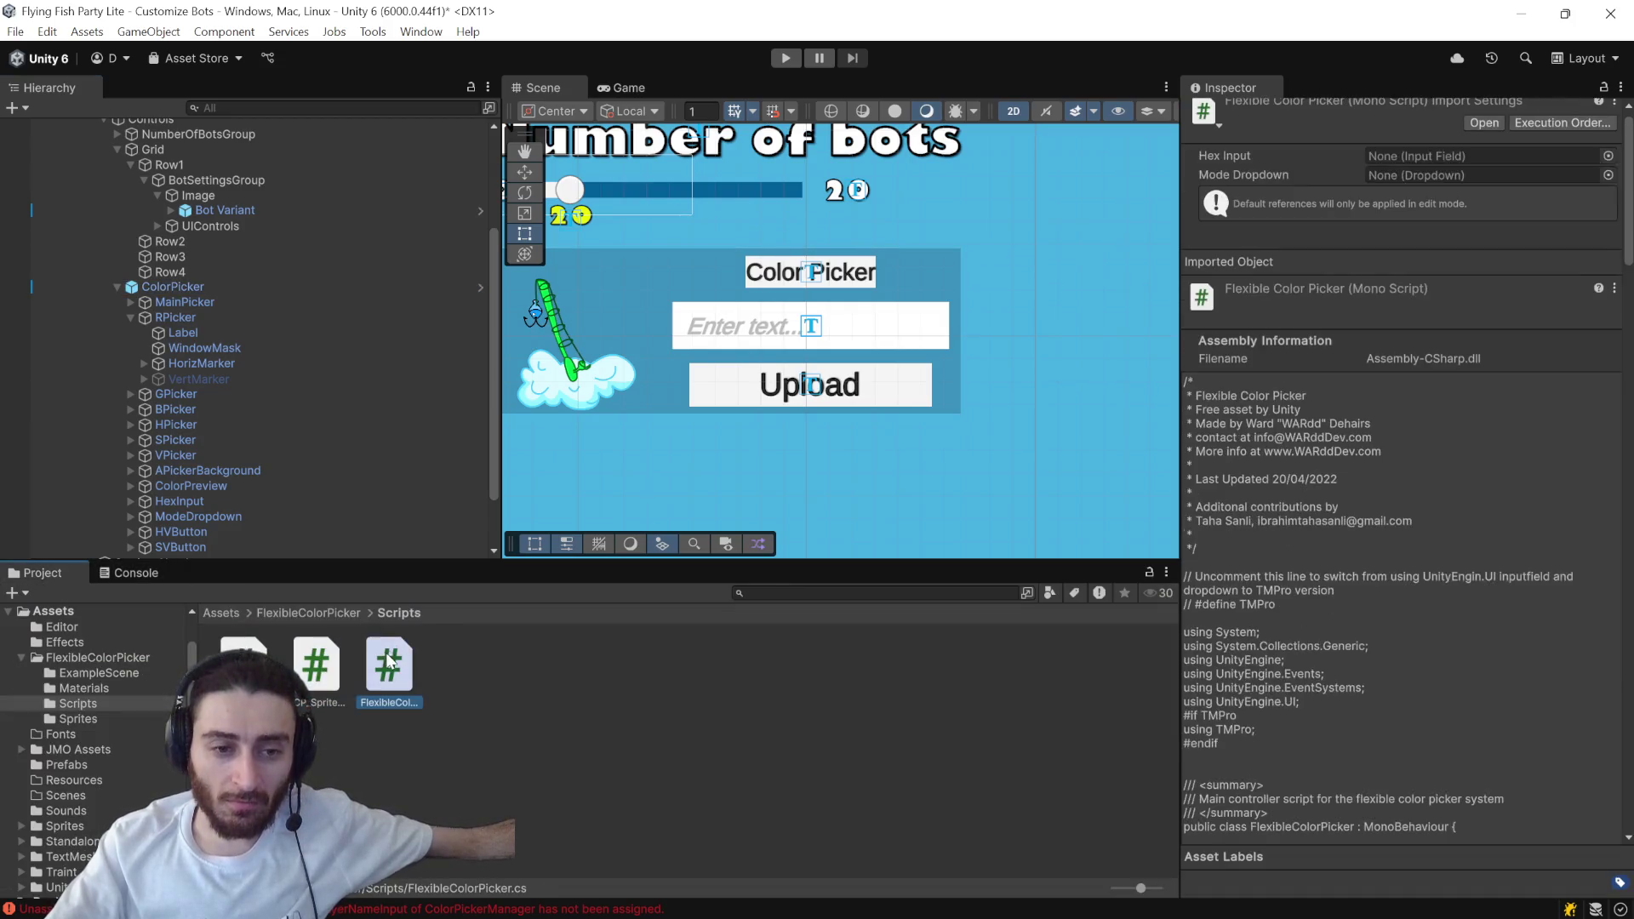
left_click(310, 664)
- Scroll the FlexibleColorPicker.cs source preview to read its public settings and shader constants
scroll(1342, 658, "down", 10)
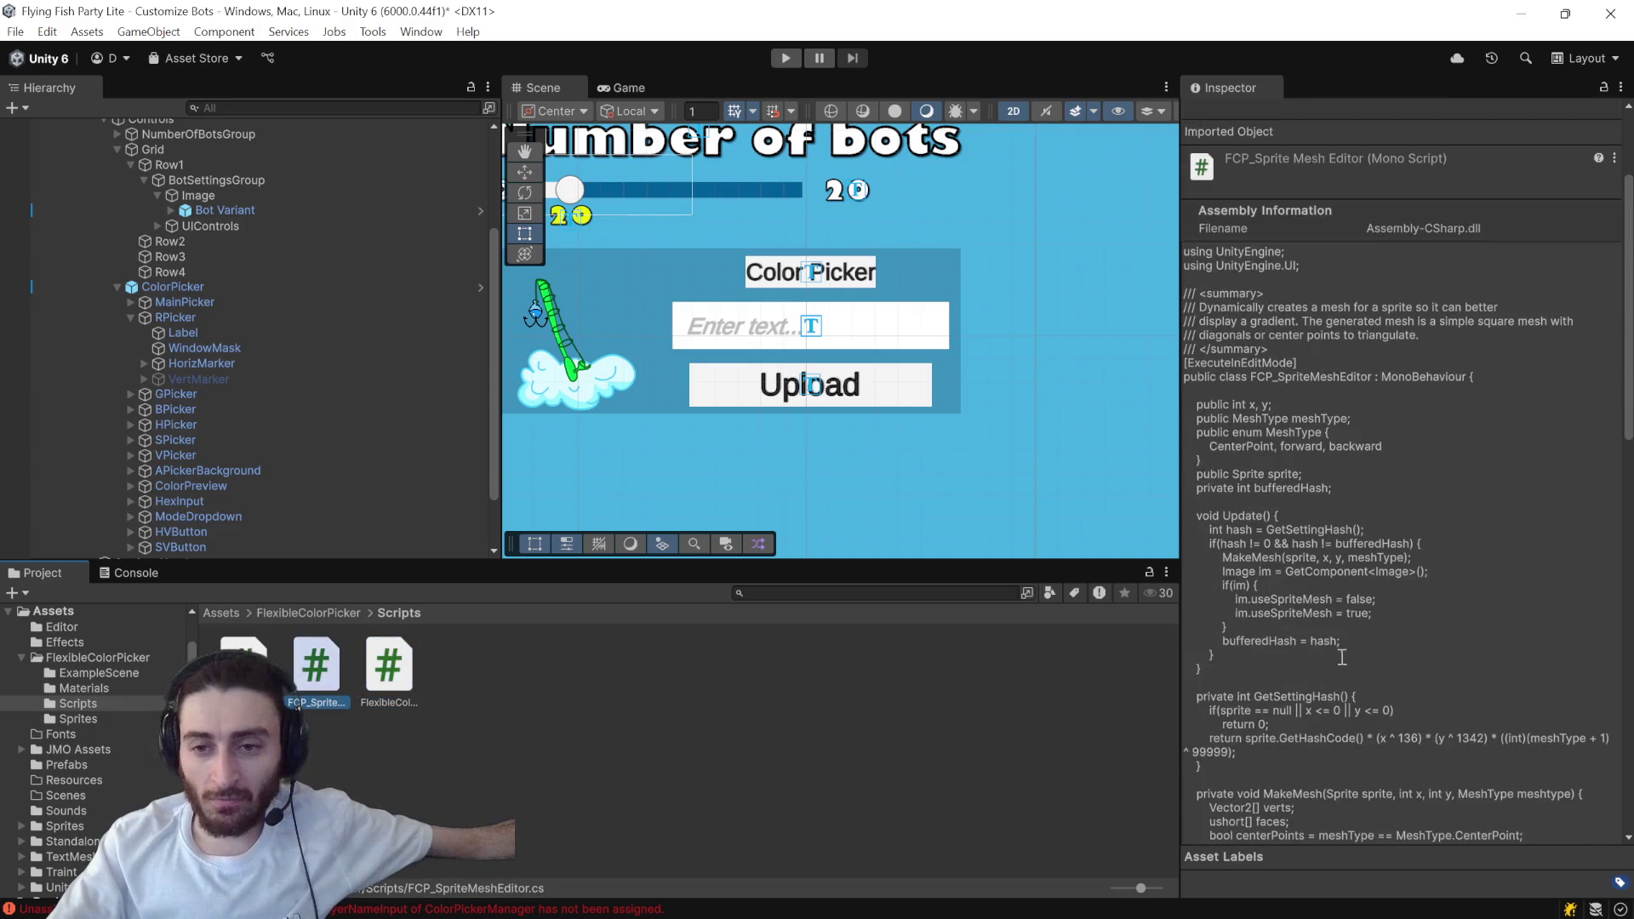
scroll(1343, 658, "down", 2)
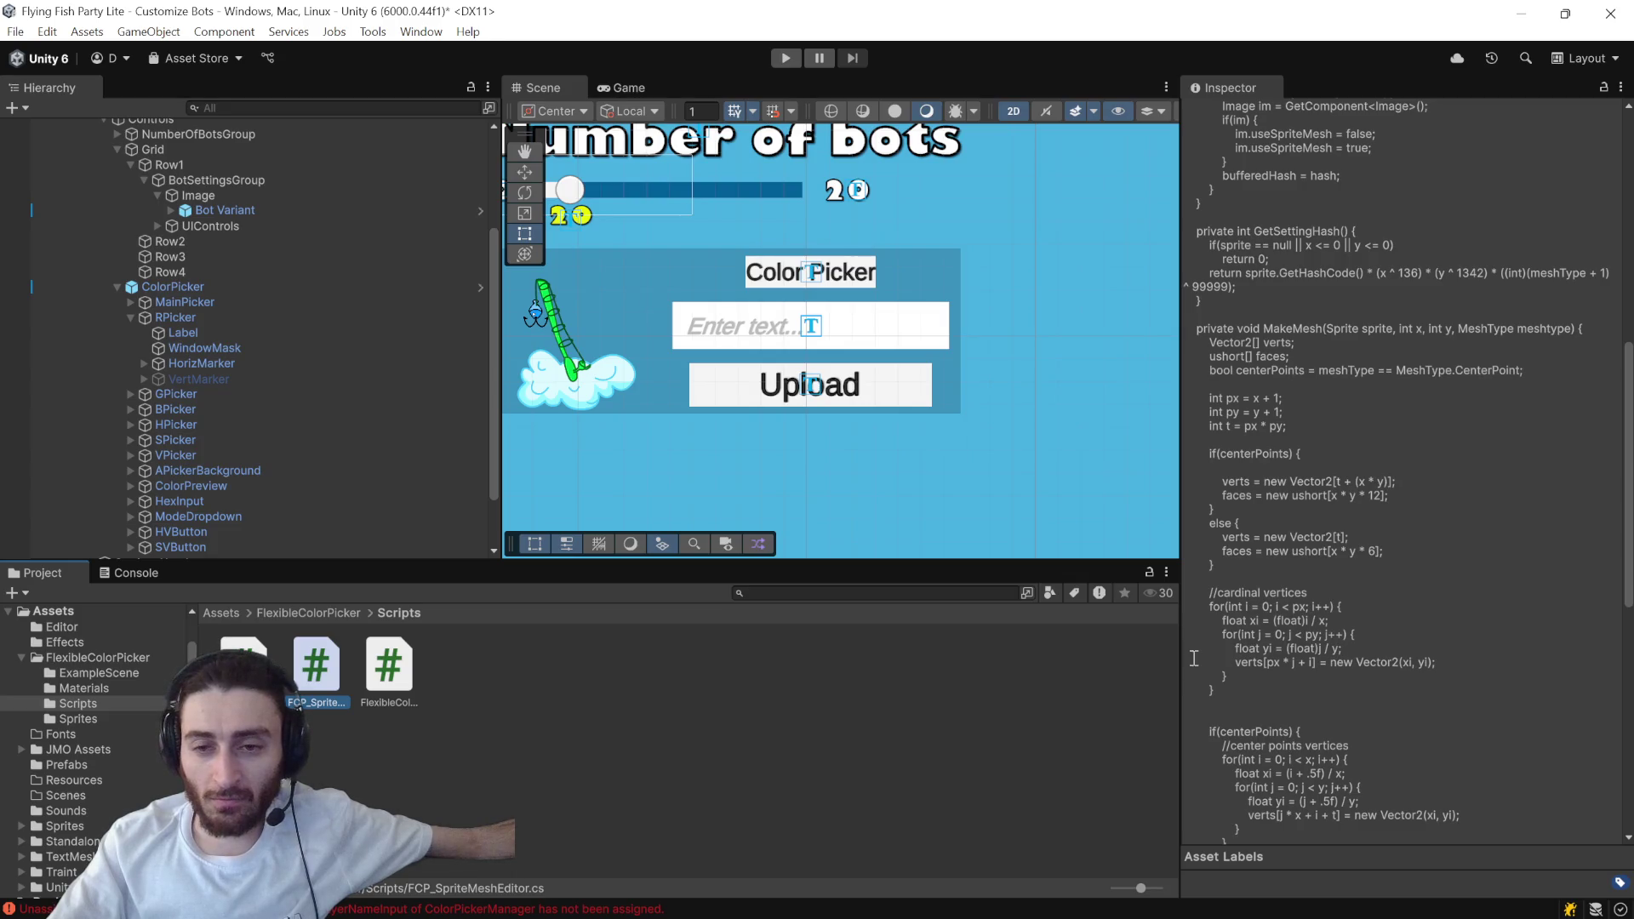
left_click(372, 690)
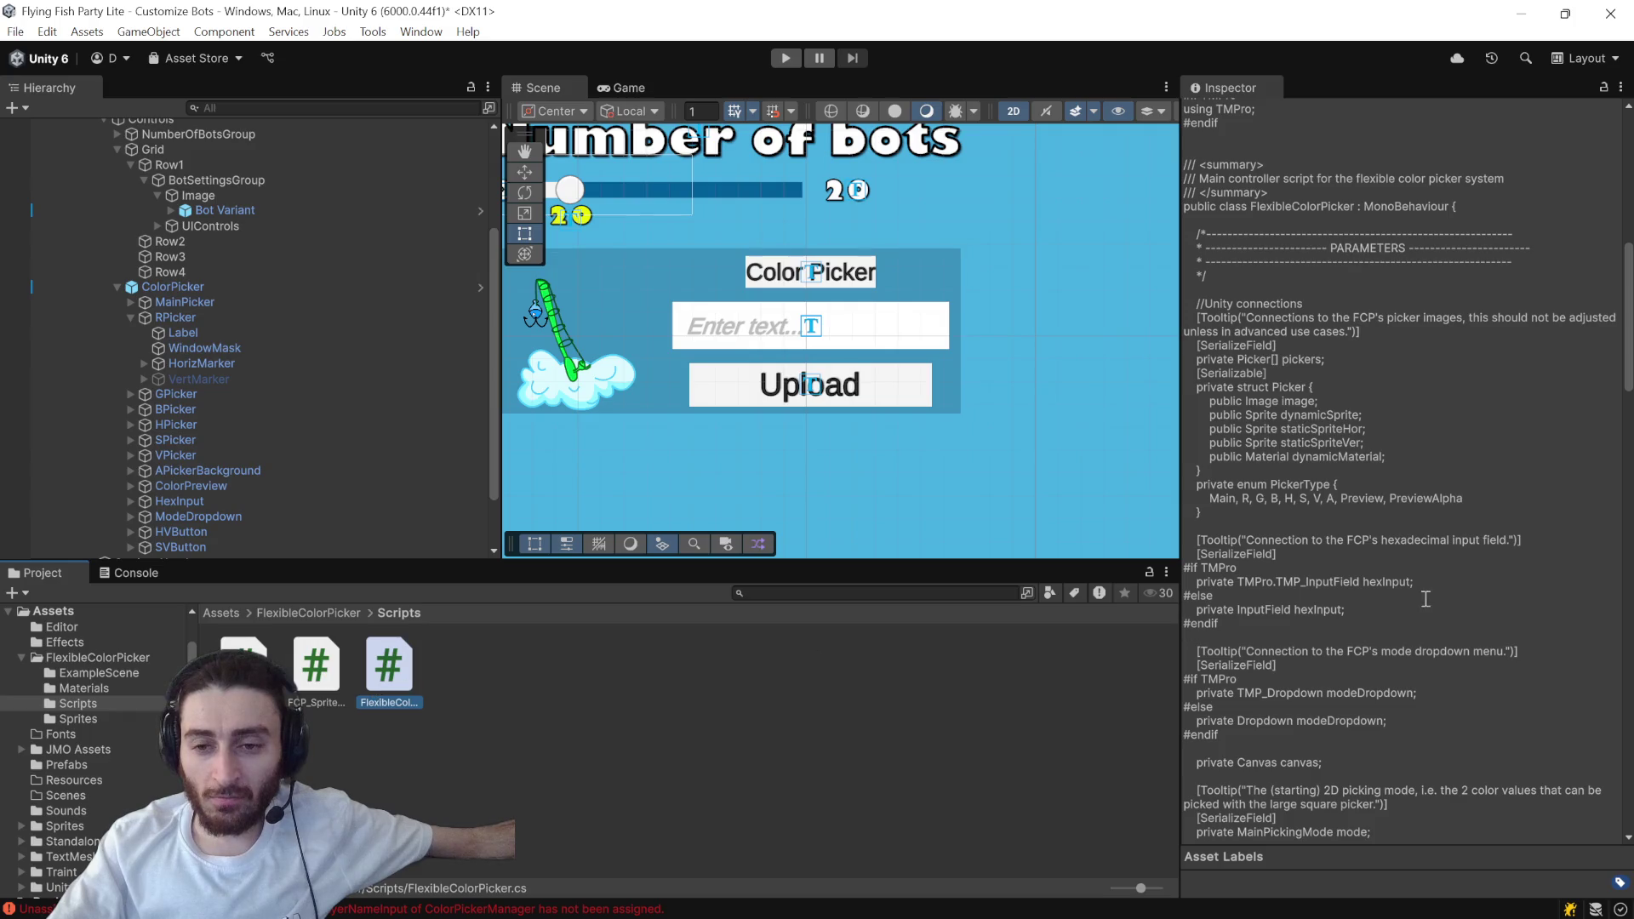
scroll(1427, 600, "down", 8)
scroll(1427, 599, "down", 4)
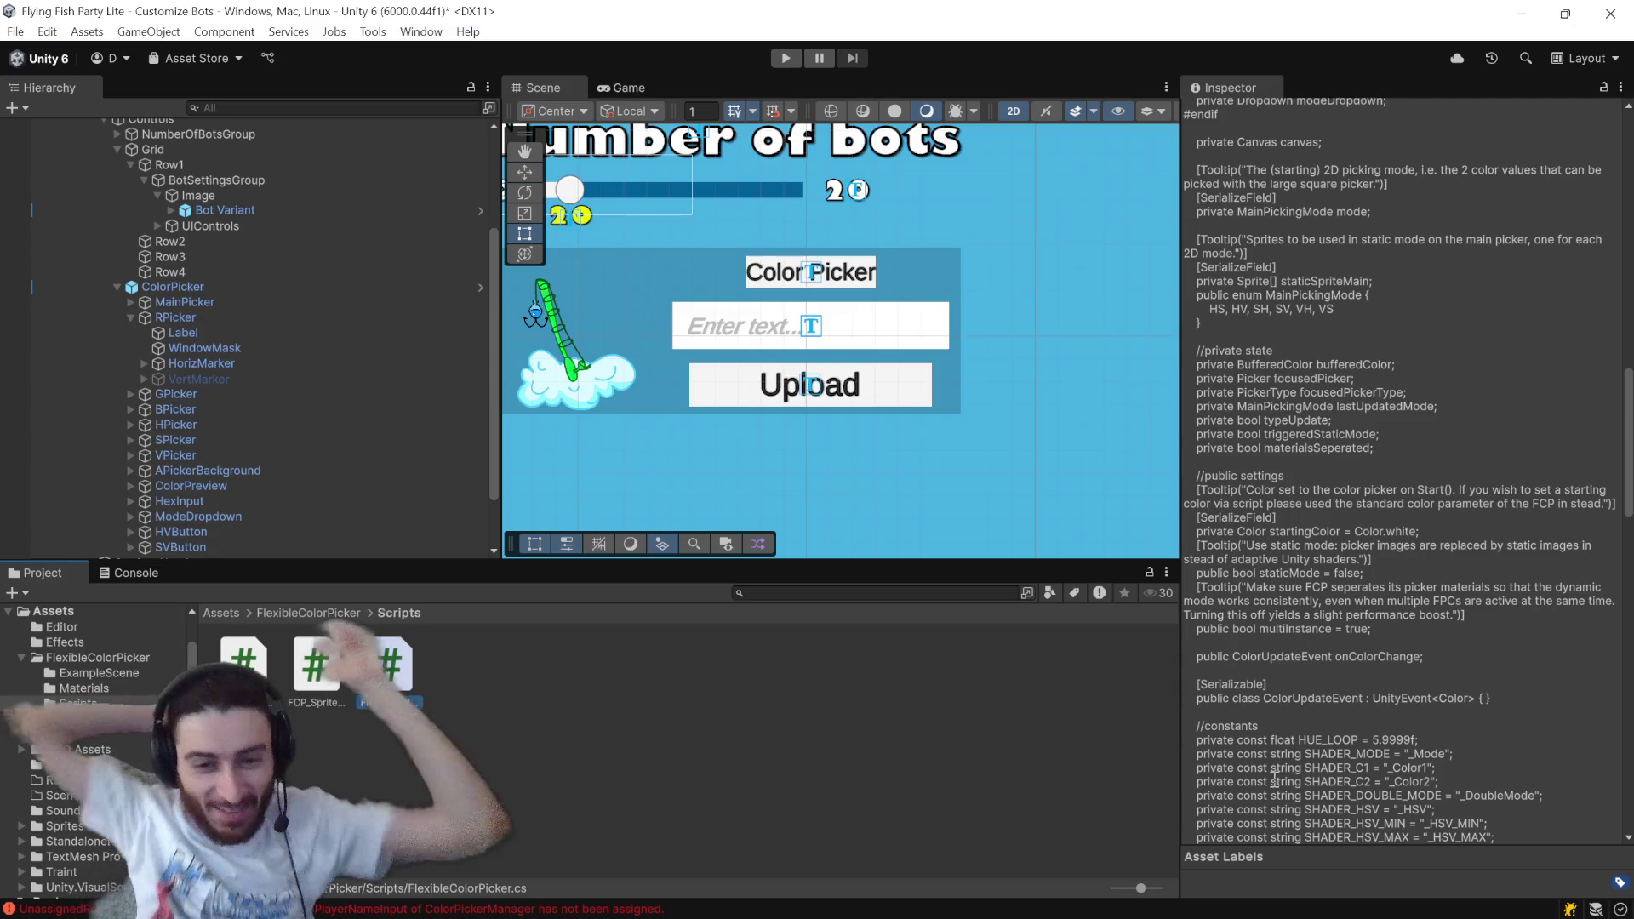
mouse_move(606, 915)
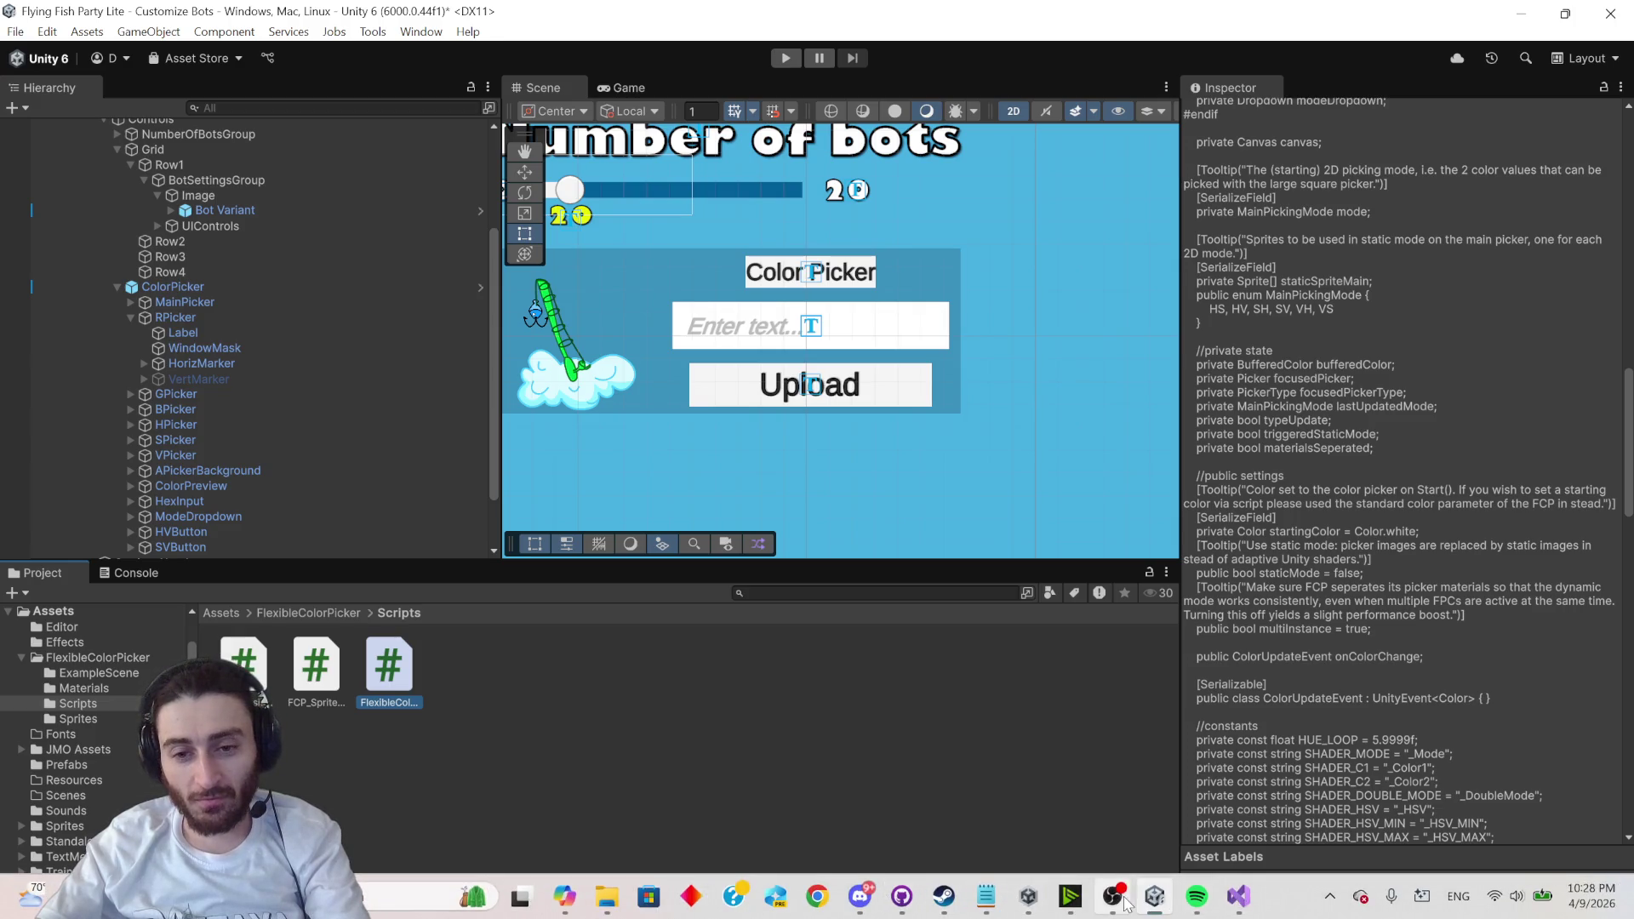
- Change the OBS stream category from Software and Game Development to InterFishion and save
mouse_move(1125, 904)
left_click(1120, 819)
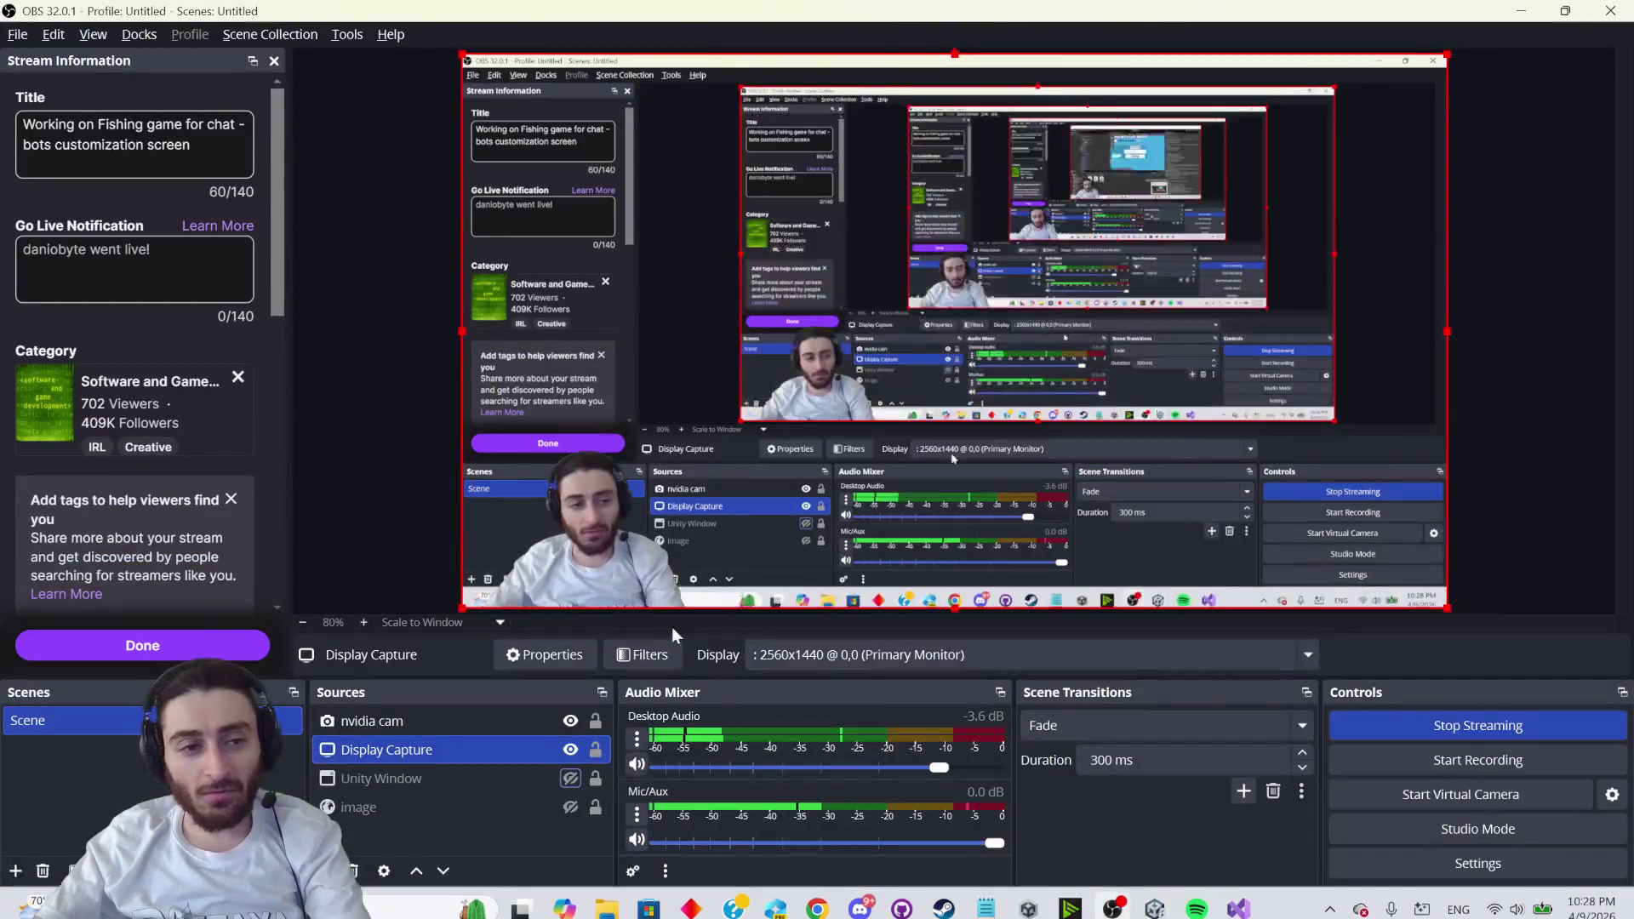
left_click(205, 144)
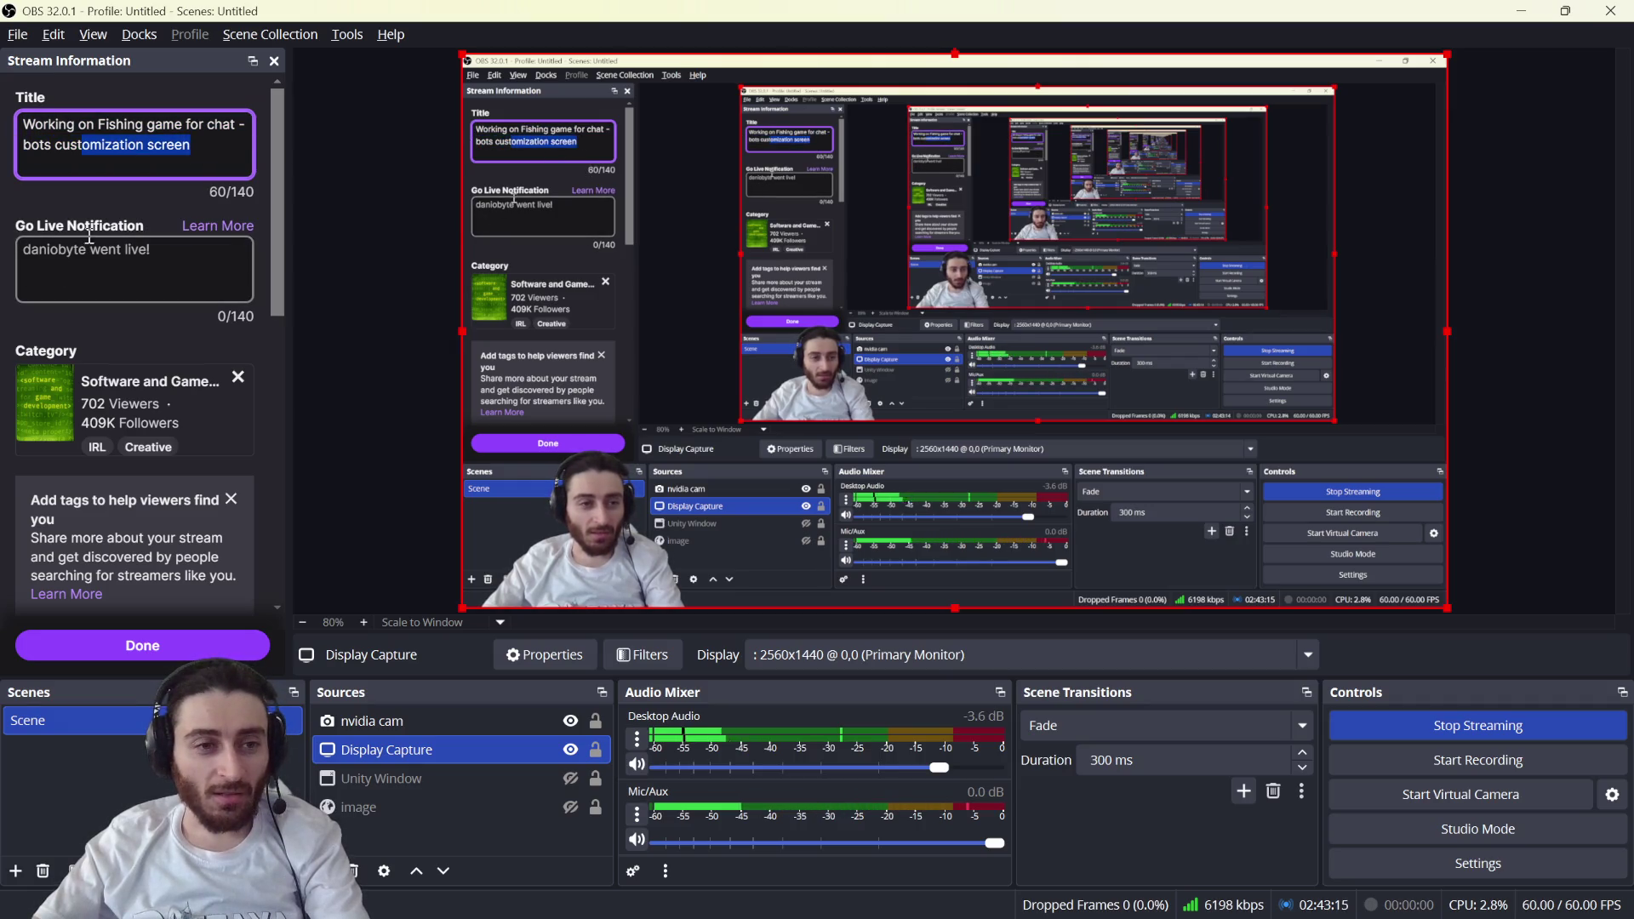
left_click(238, 378)
type("interfis")
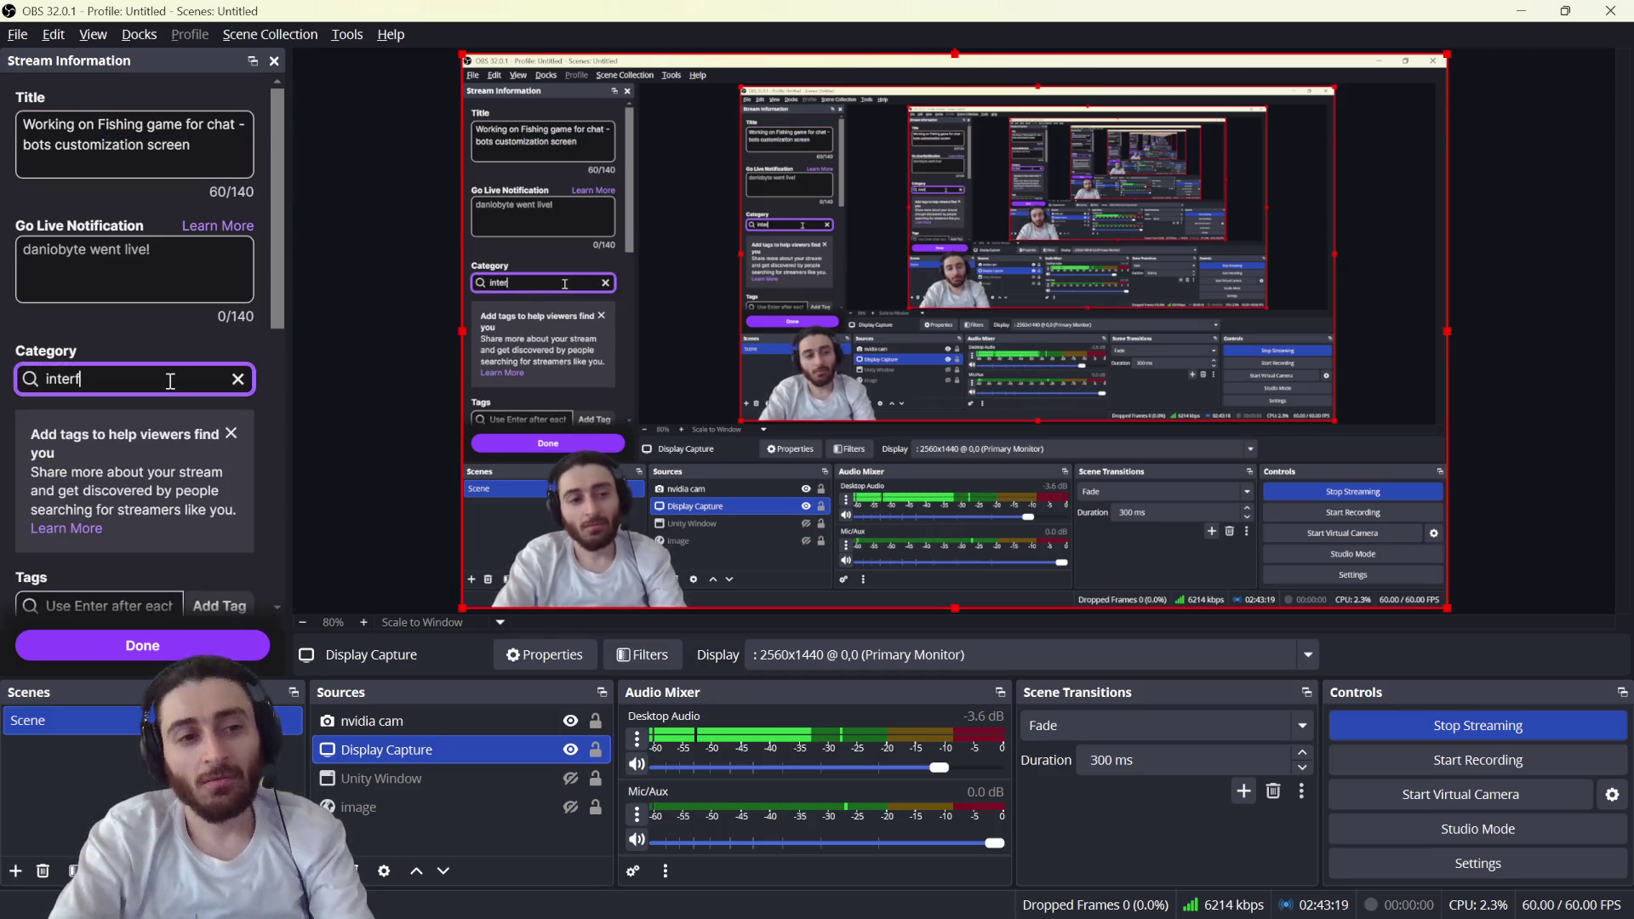
type("hion")
left_click(128, 441)
left_click(128, 442)
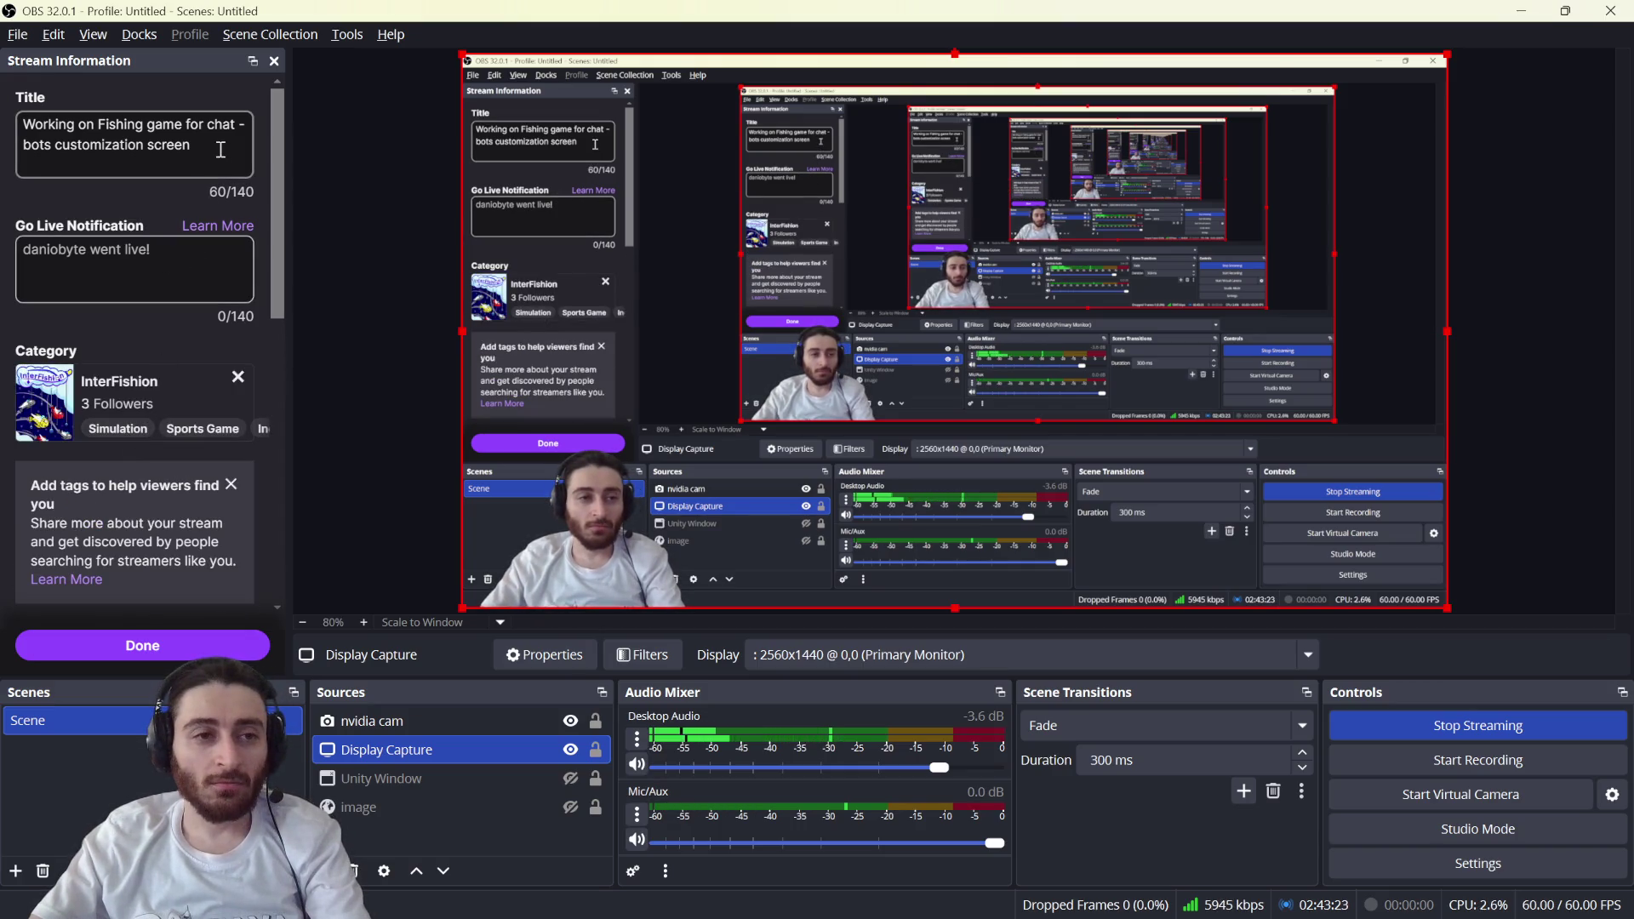
left_click(181, 647)
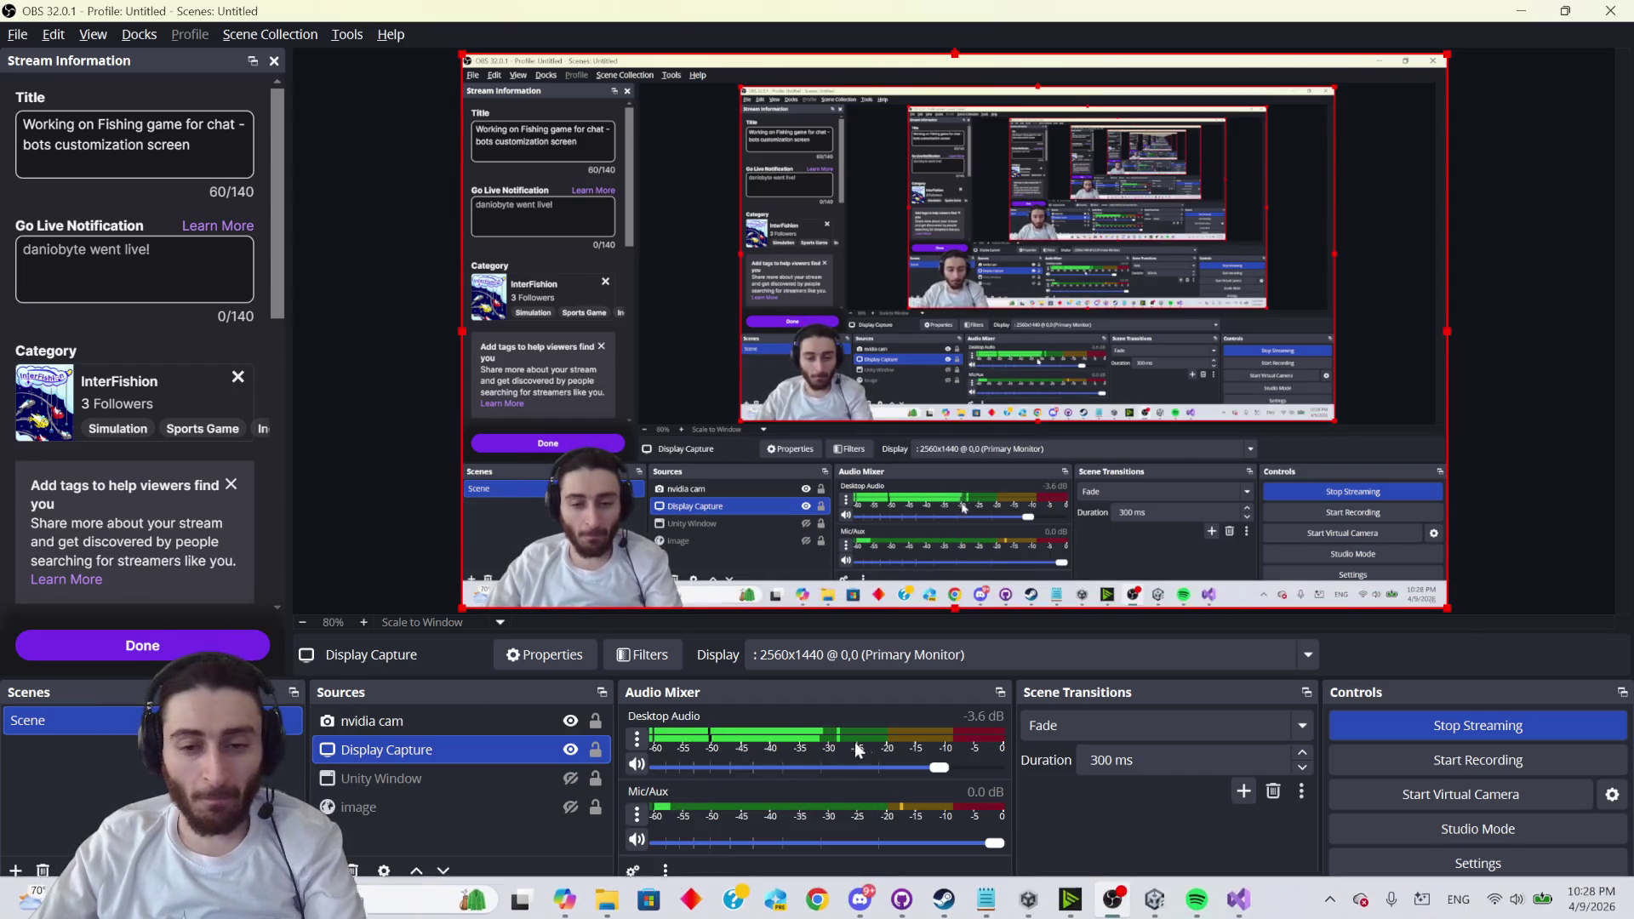
- Launch InterFishion from the Steam library
mouse_move(1001, 905)
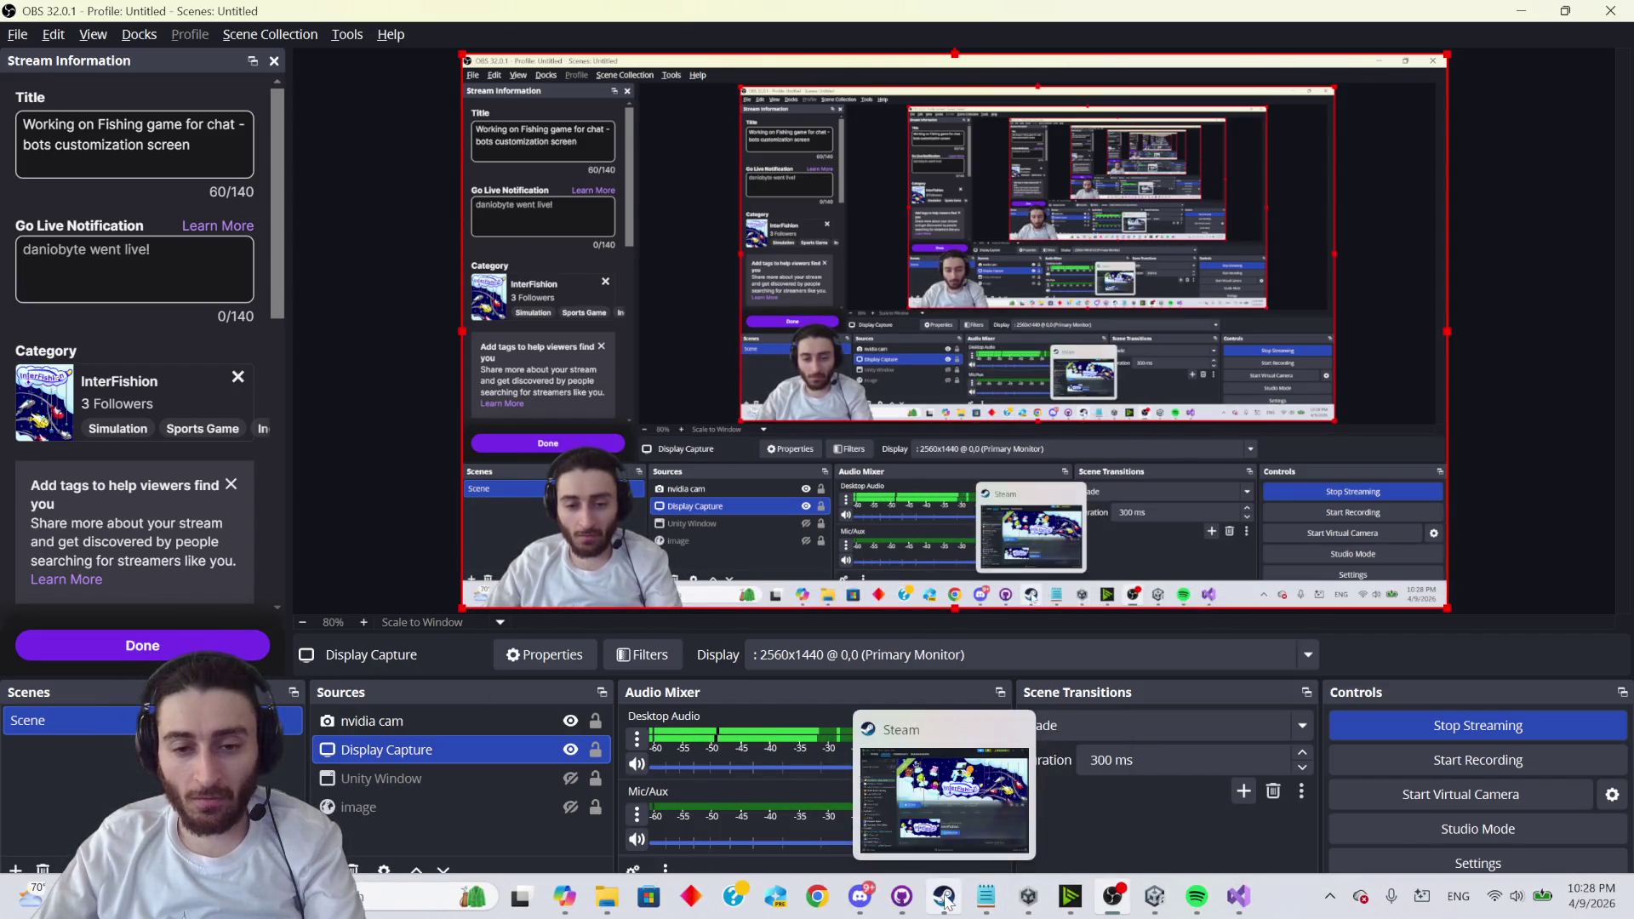
left_click(945, 897)
left_click(602, 509)
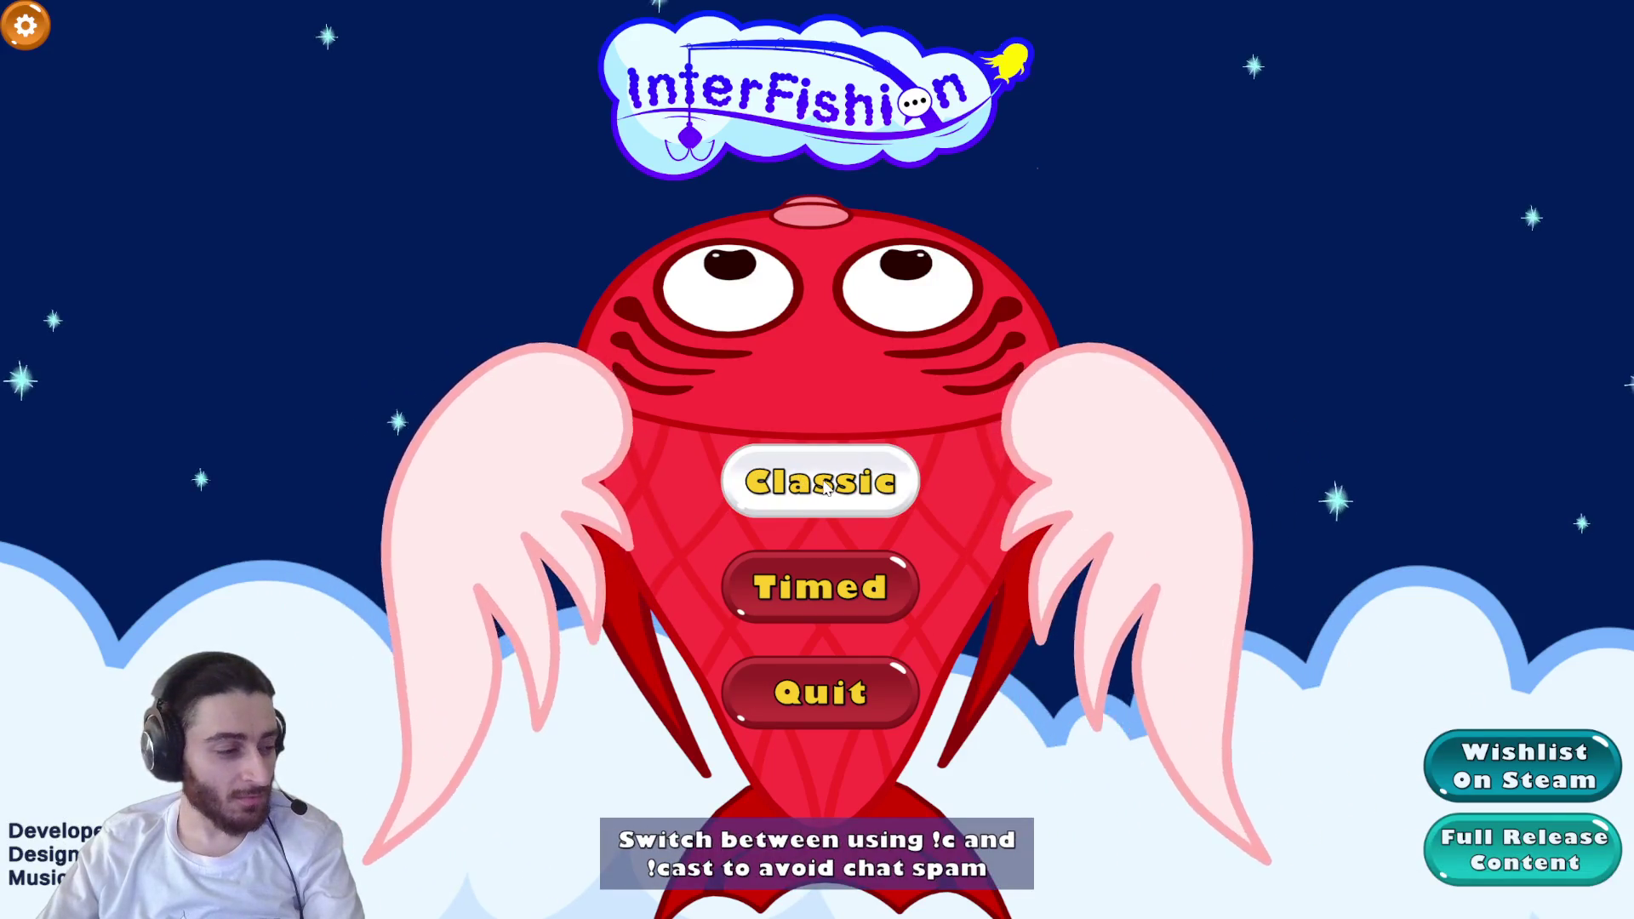
- Check the Add bots setting, reopen the Classic lobby, and glance at OBS as chat players join
left_click(826, 487)
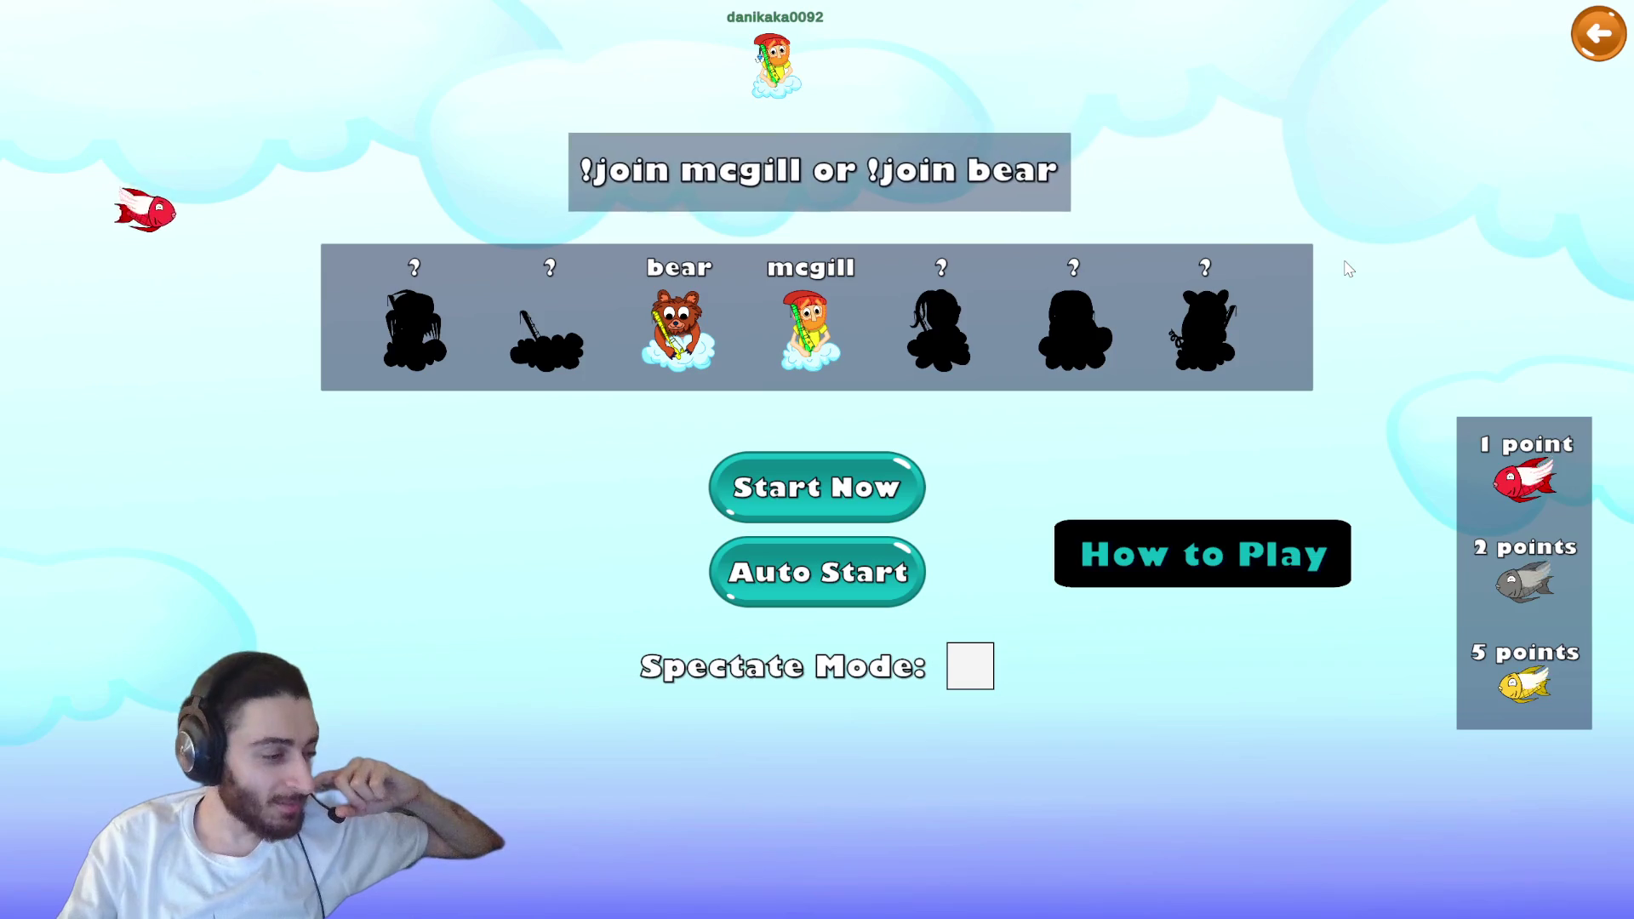
left_click(1599, 34)
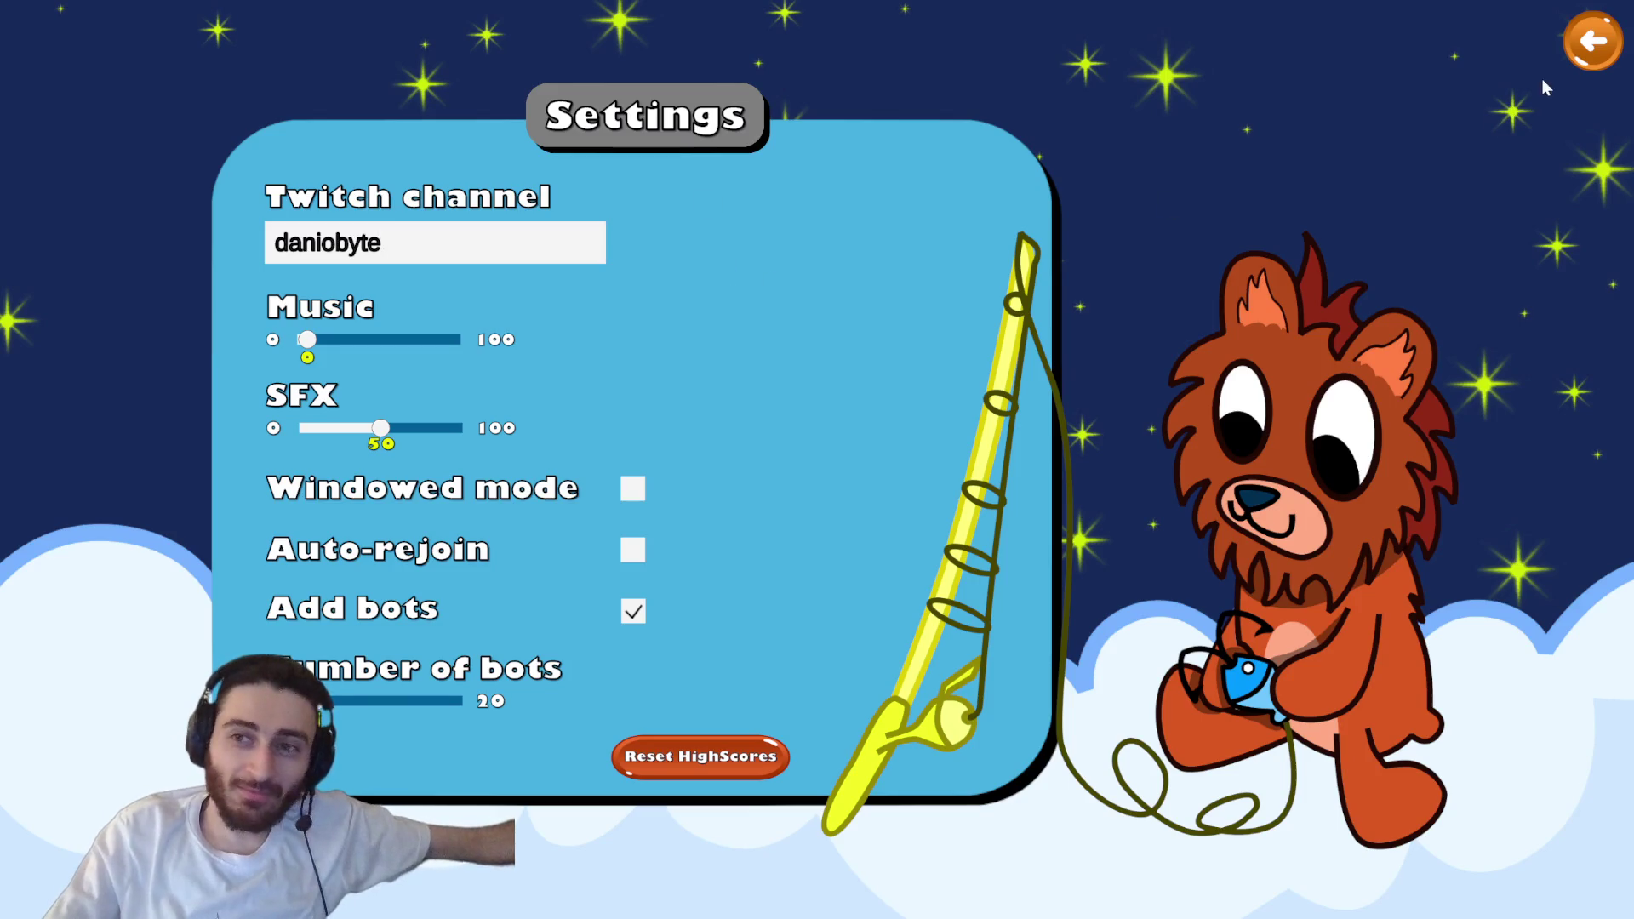
left_click(1589, 48)
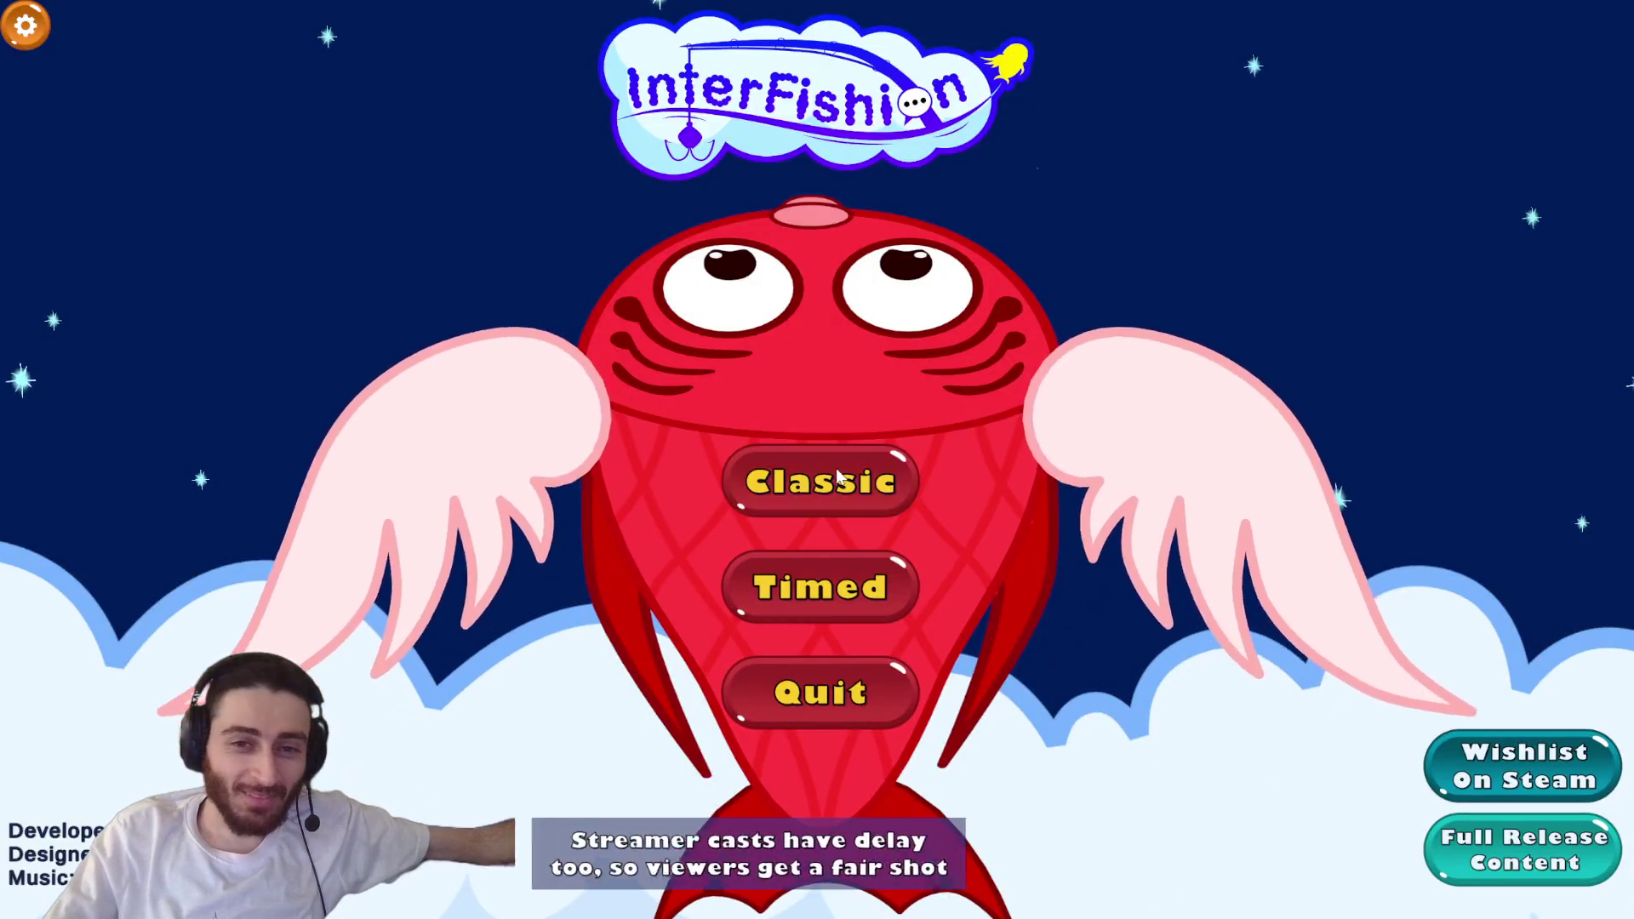
left_click(829, 478)
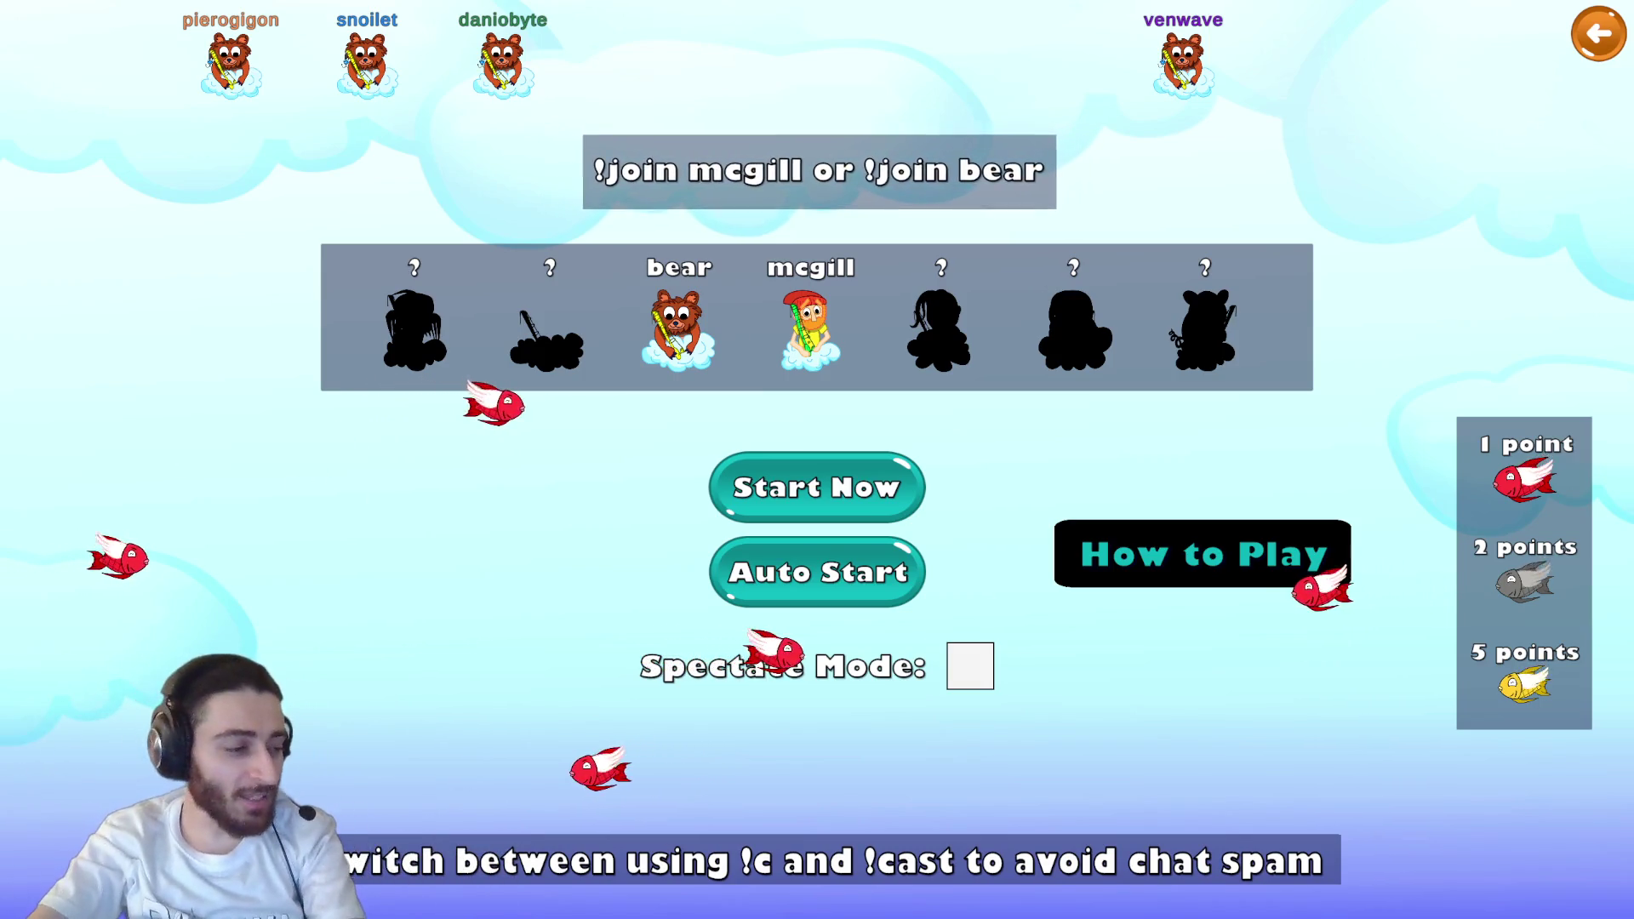
key("alt+Tab")
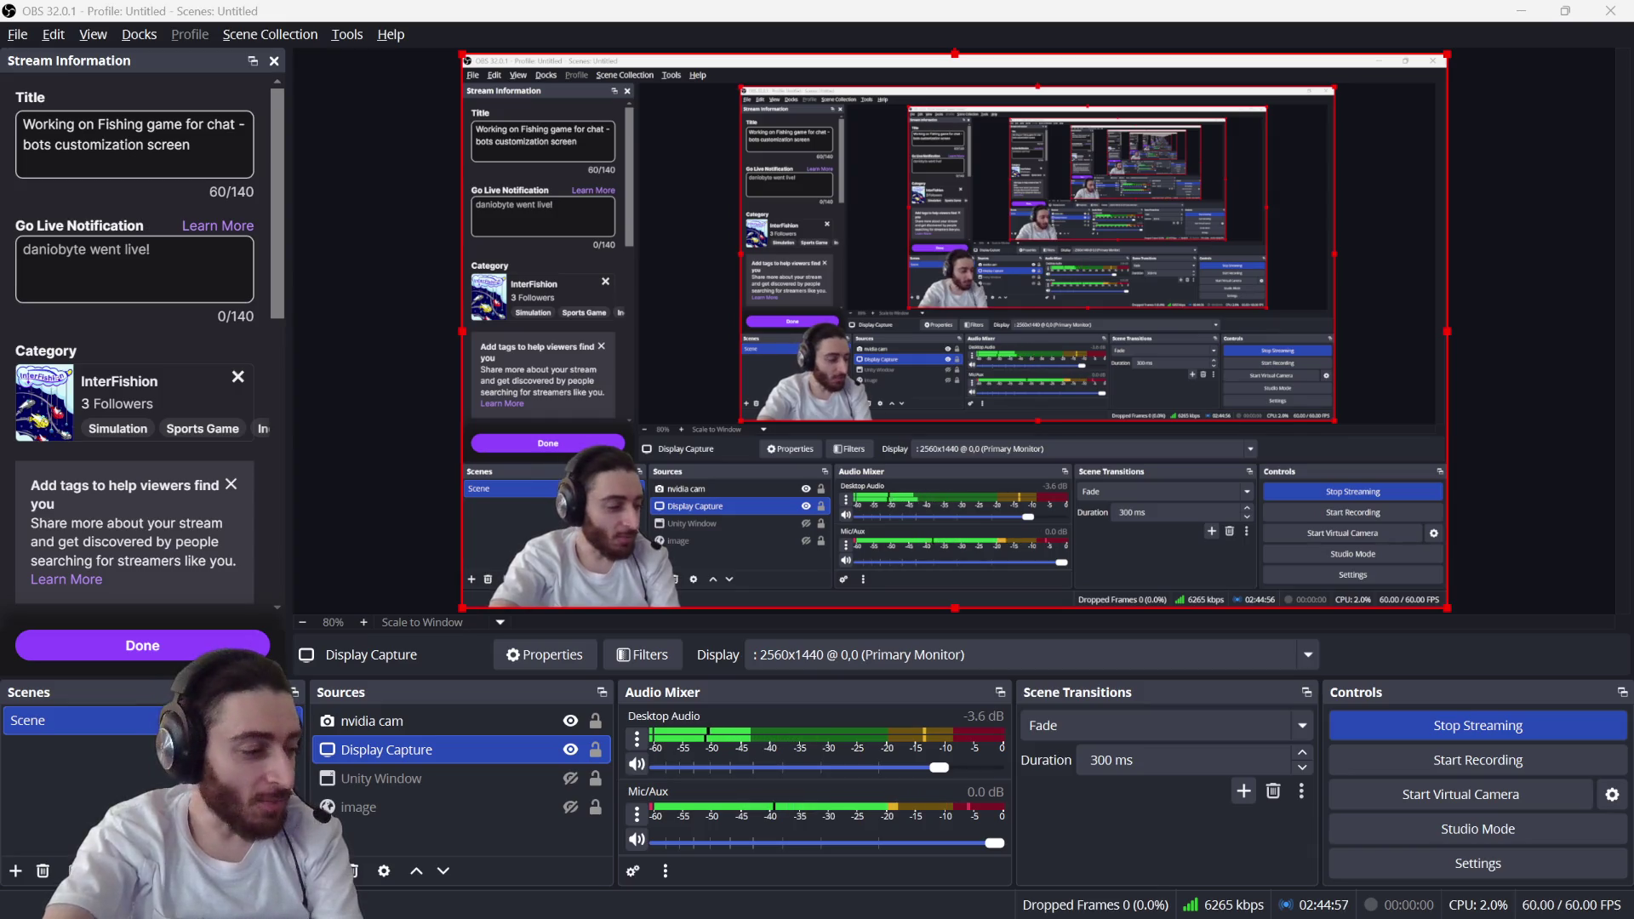
key("alt+Tab")
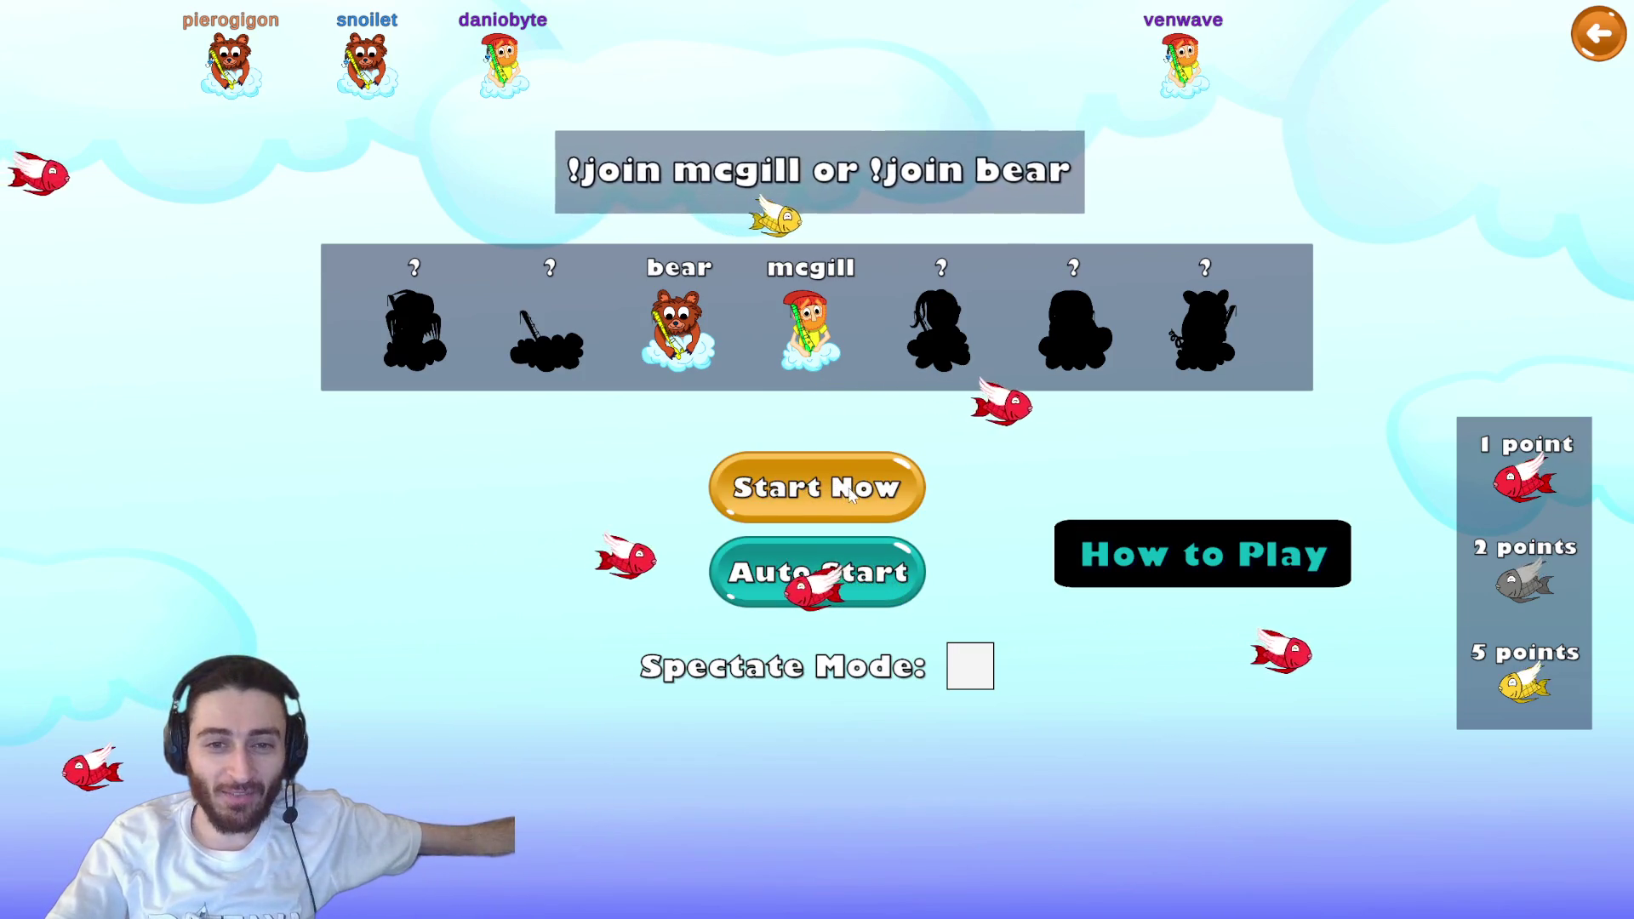
- Start the Classic round with the four chat players and bot0, then switch to OBS
left_click(852, 488)
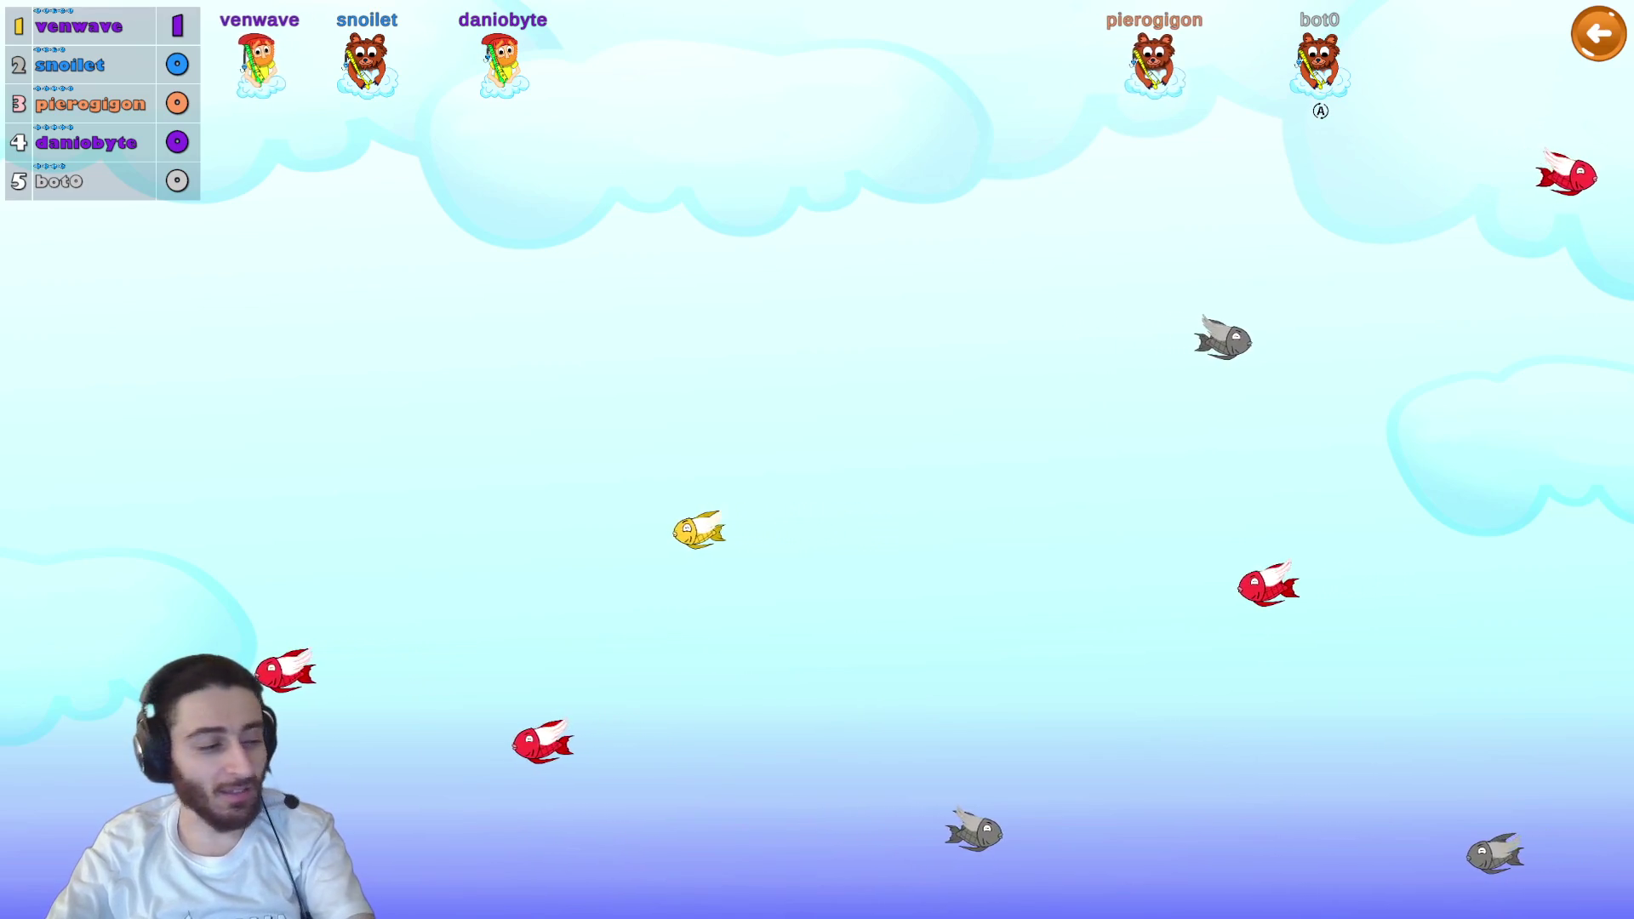
key("alt+Tab")
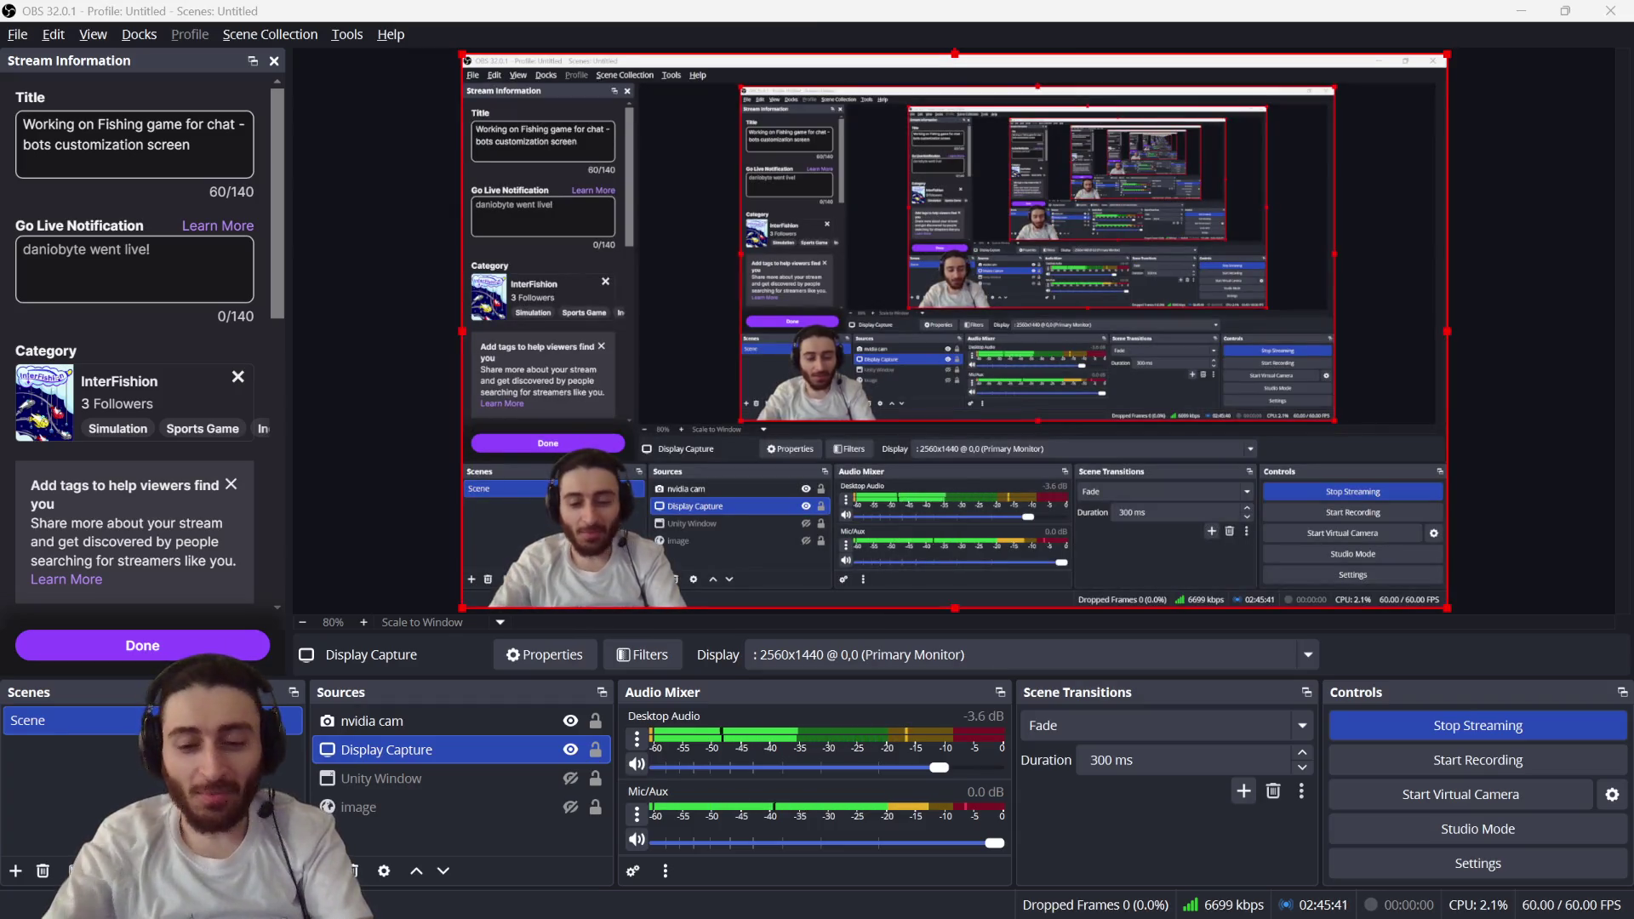
- Return to the game and cast venwave's fishing line toward the fish with Space
key("alt+Tab")
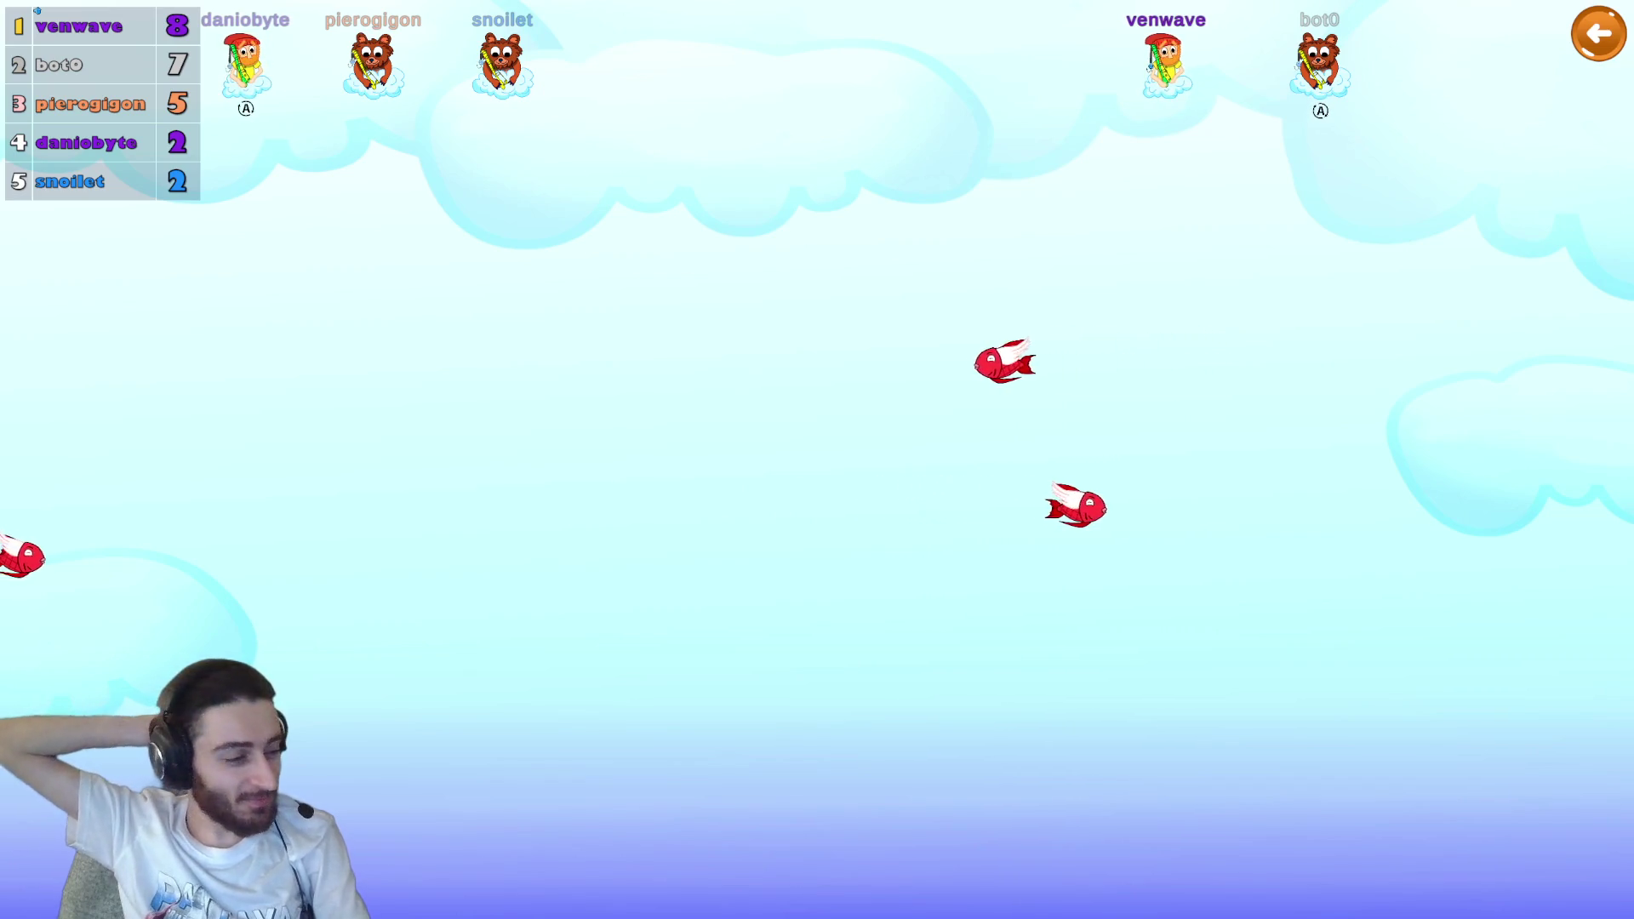
key("space")
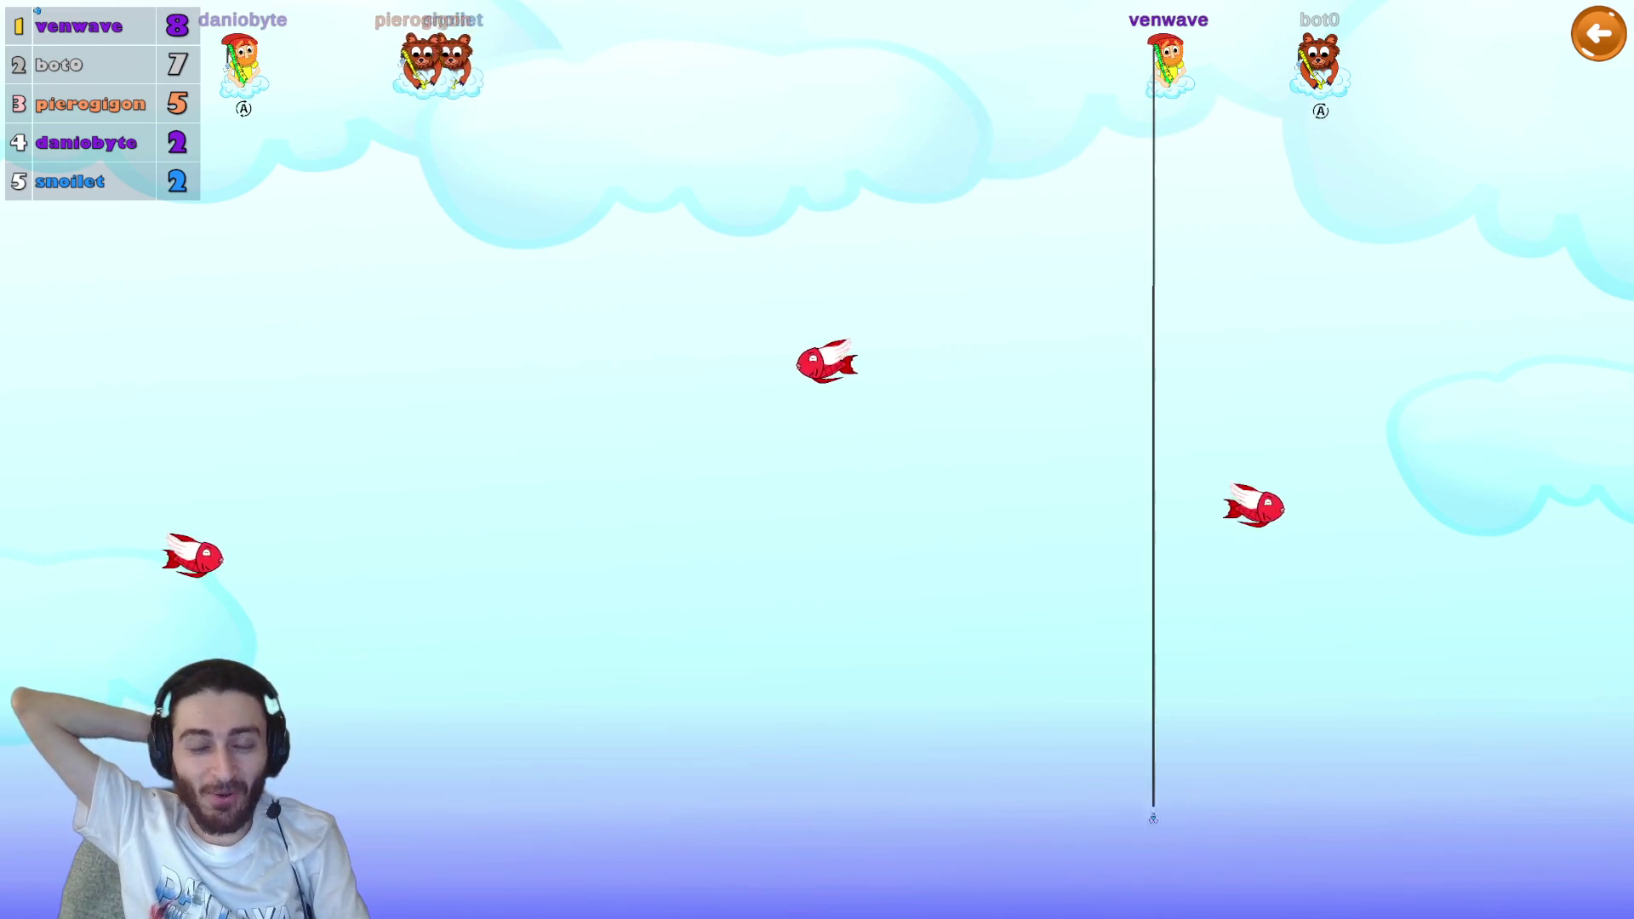